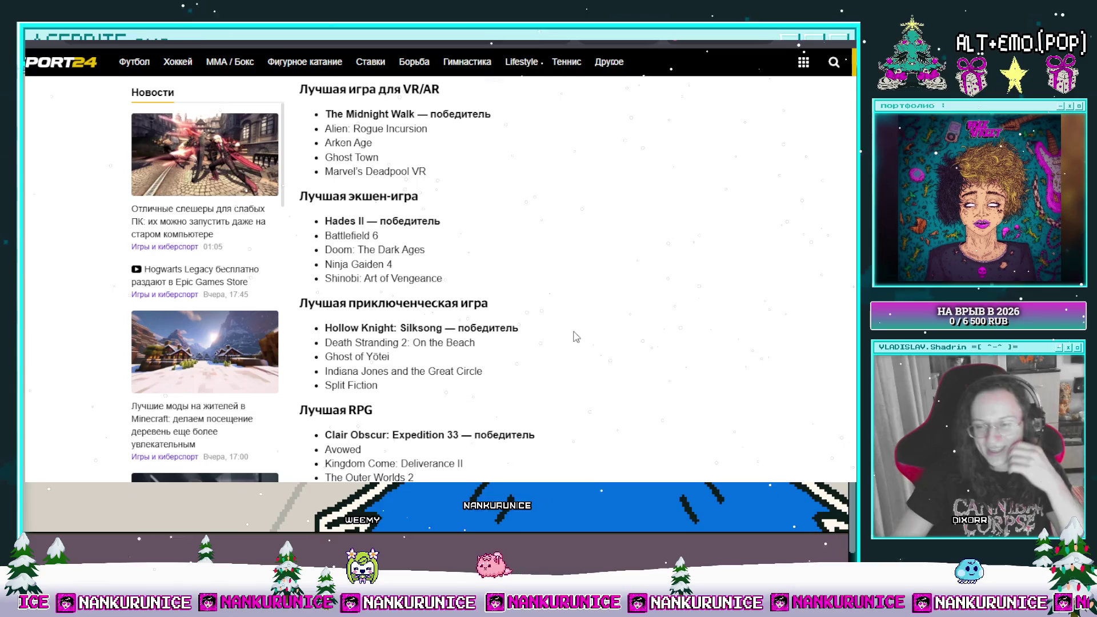
- Highlight the Hollow Knight: Silksong winner, then scroll down to the fighting and family game winners
{"action": "mouse_move", "coordinate": [323, 330]}
{"action": "left_mouse_down"}
{"action": "mouse_move", "coordinate": [479, 331]}
{"action": "mouse_move", "coordinate": [450, 336]}
{"action": "left_mouse_up"}
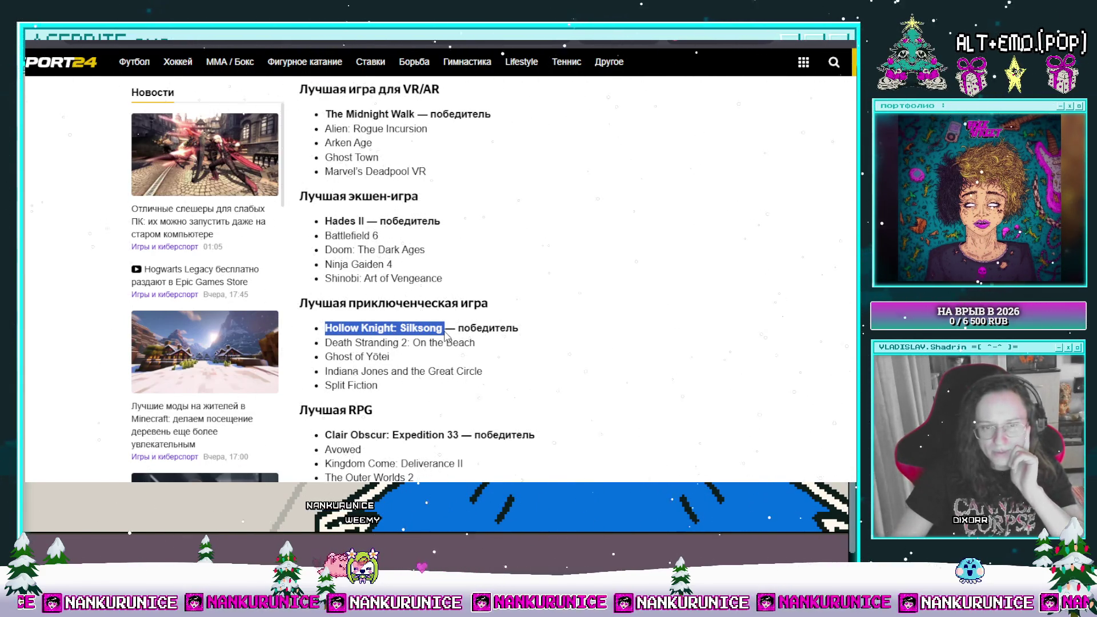
{"action": "left_click", "coordinate": [638, 327]}
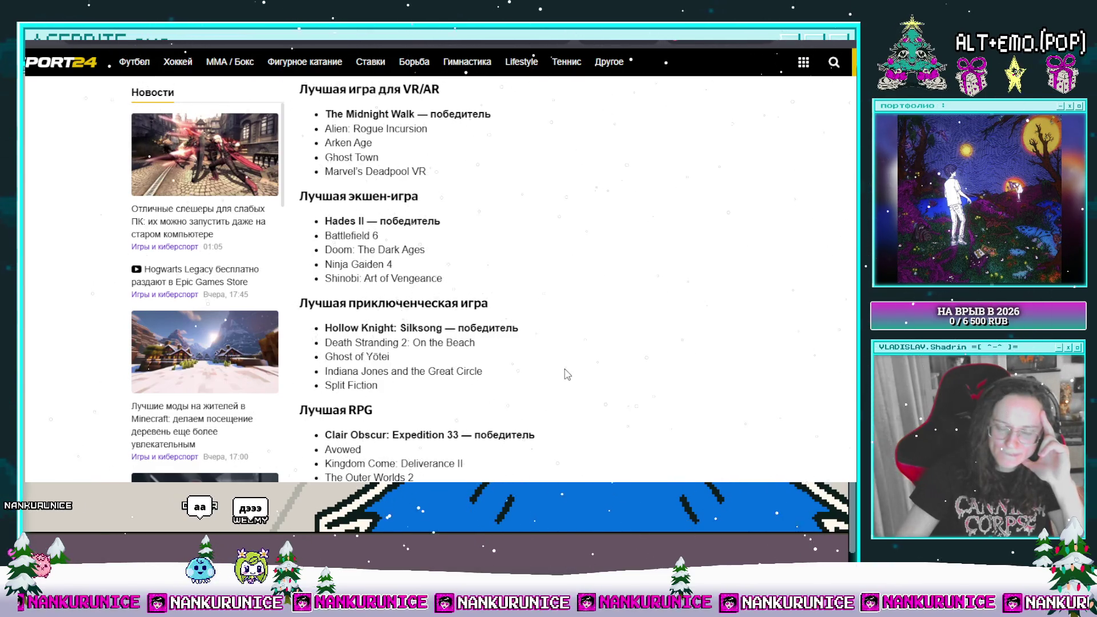
{"action": "scroll", "coordinate": [567, 374], "scroll_direction": "down", "scroll_amount": 1}
{"action": "scroll", "coordinate": [567, 374], "scroll_direction": "down", "scroll_amount": 2}
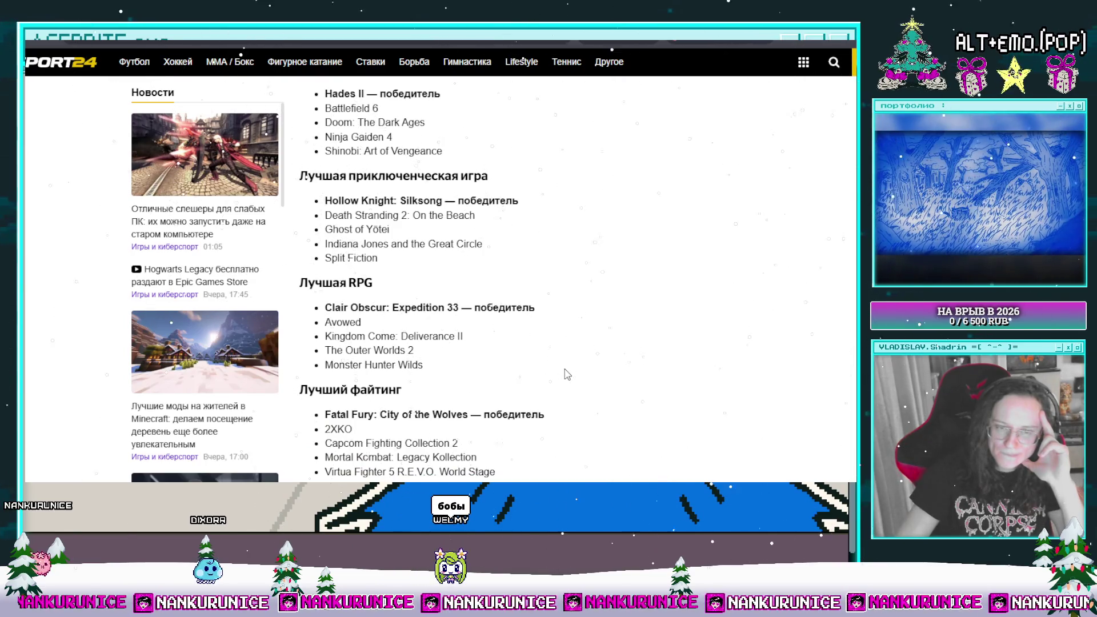
{"action": "scroll", "coordinate": [568, 375], "scroll_direction": "down", "scroll_amount": 1}
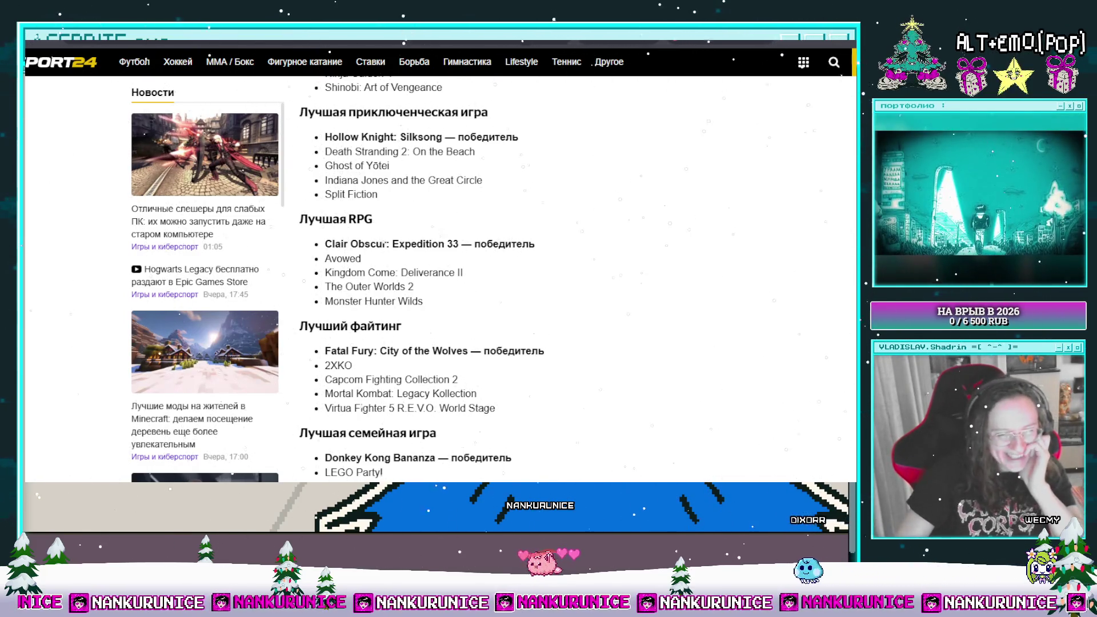
- Scroll to the racing section, then highlight and deselect the Donkey Kong Bananza title
{"action": "scroll", "coordinate": [578, 352], "scroll_direction": "down", "scroll_amount": 3}
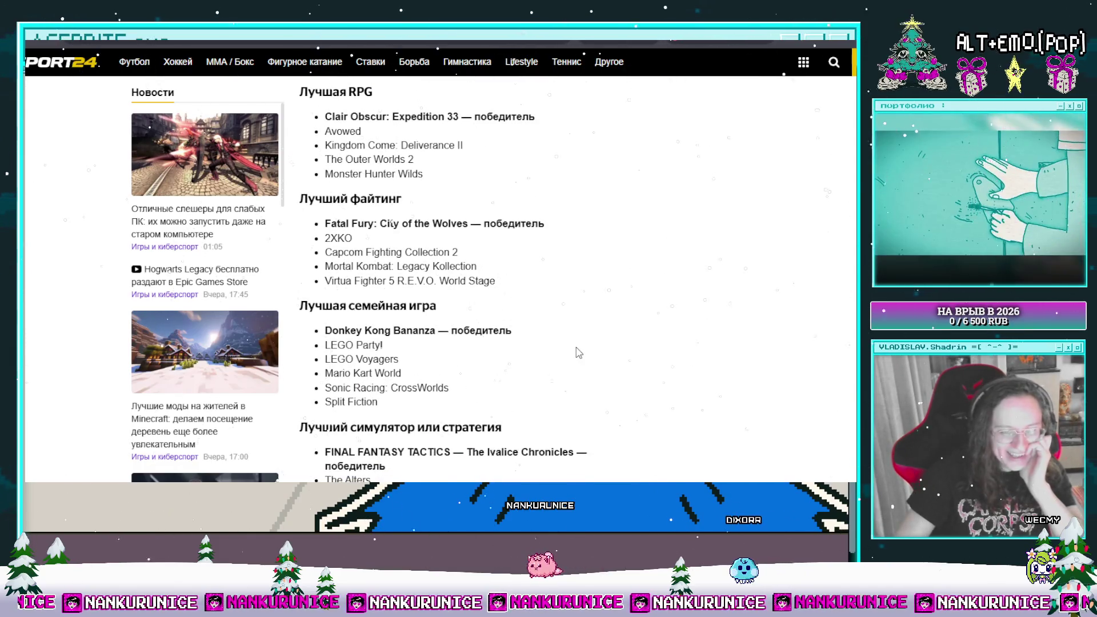
{"action": "scroll", "coordinate": [578, 352], "scroll_direction": "down", "scroll_amount": 1}
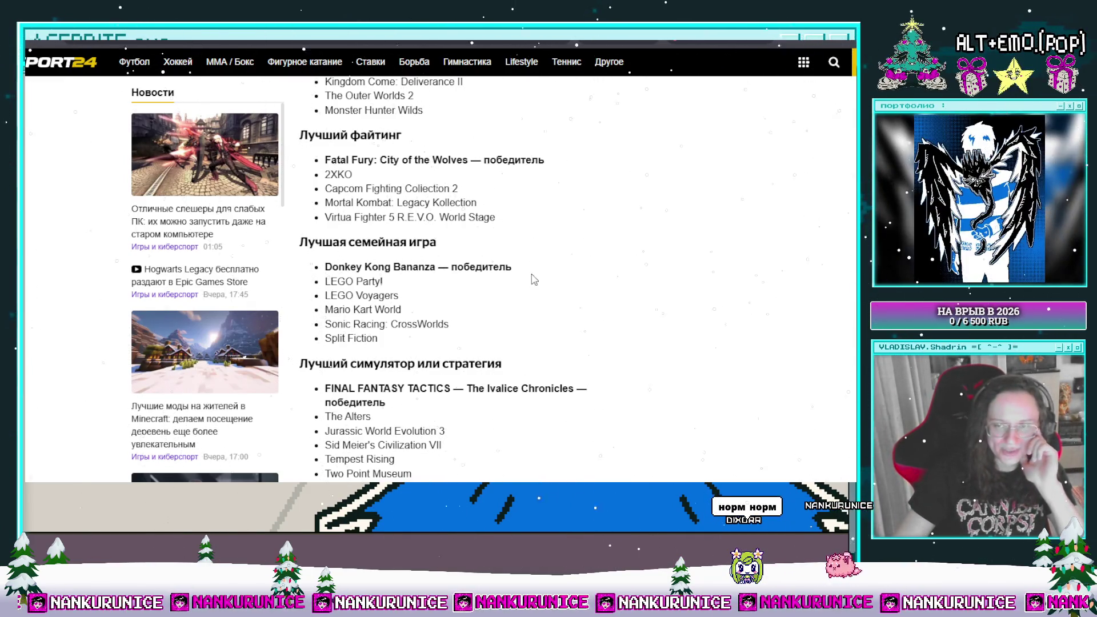
{"action": "scroll", "coordinate": [545, 293], "scroll_direction": "up", "scroll_amount": 1}
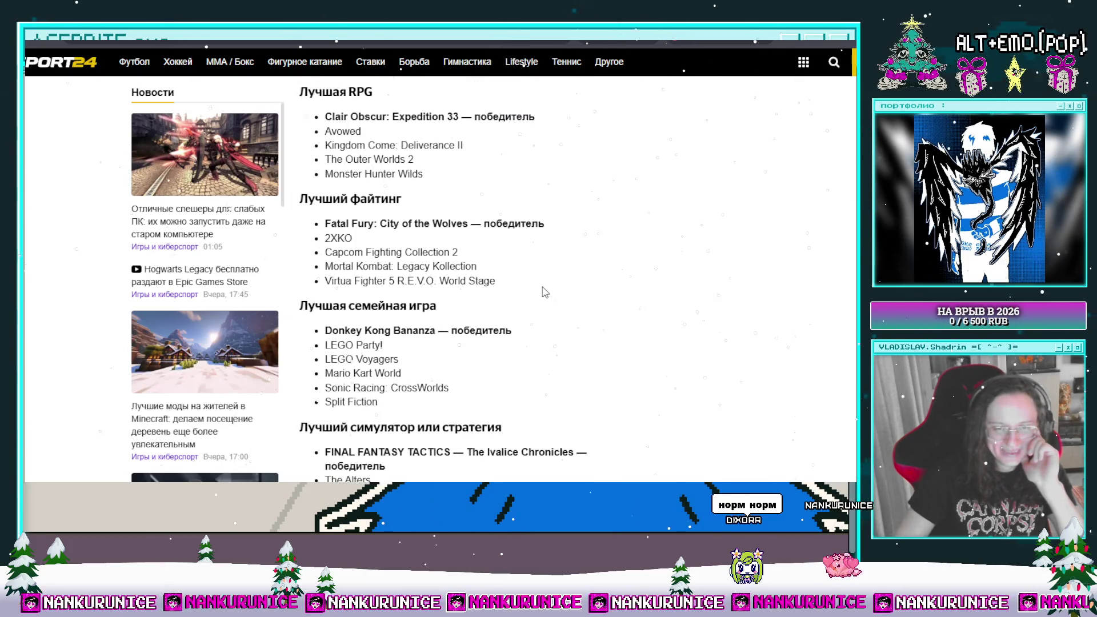
{"action": "scroll", "coordinate": [545, 292], "scroll_direction": "down", "scroll_amount": 1}
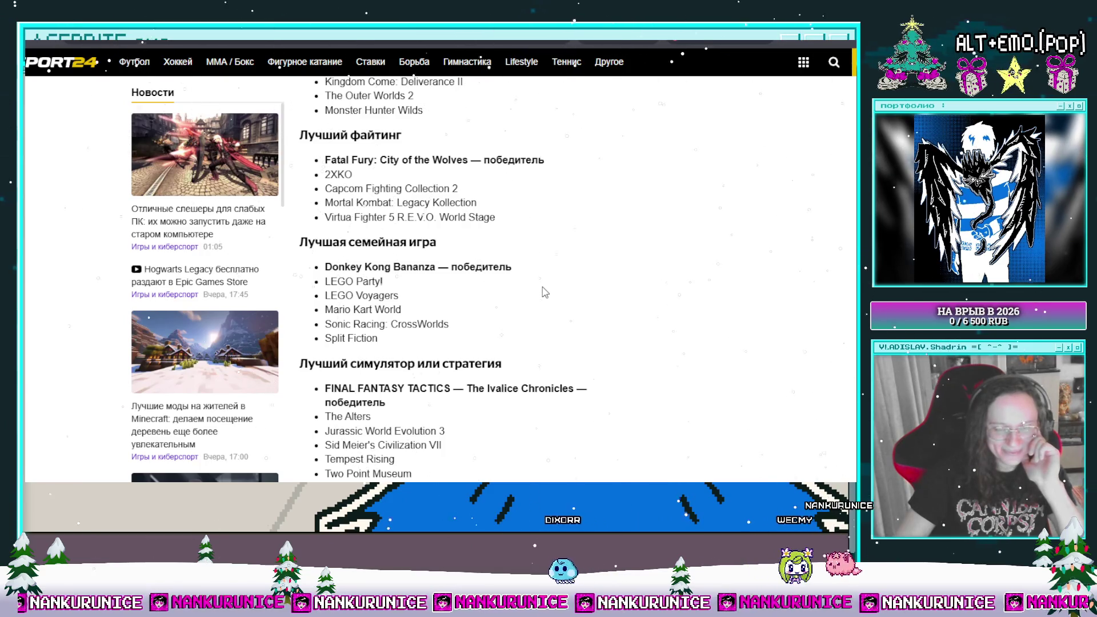
{"action": "scroll", "coordinate": [545, 292], "scroll_direction": "up", "scroll_amount": 1}
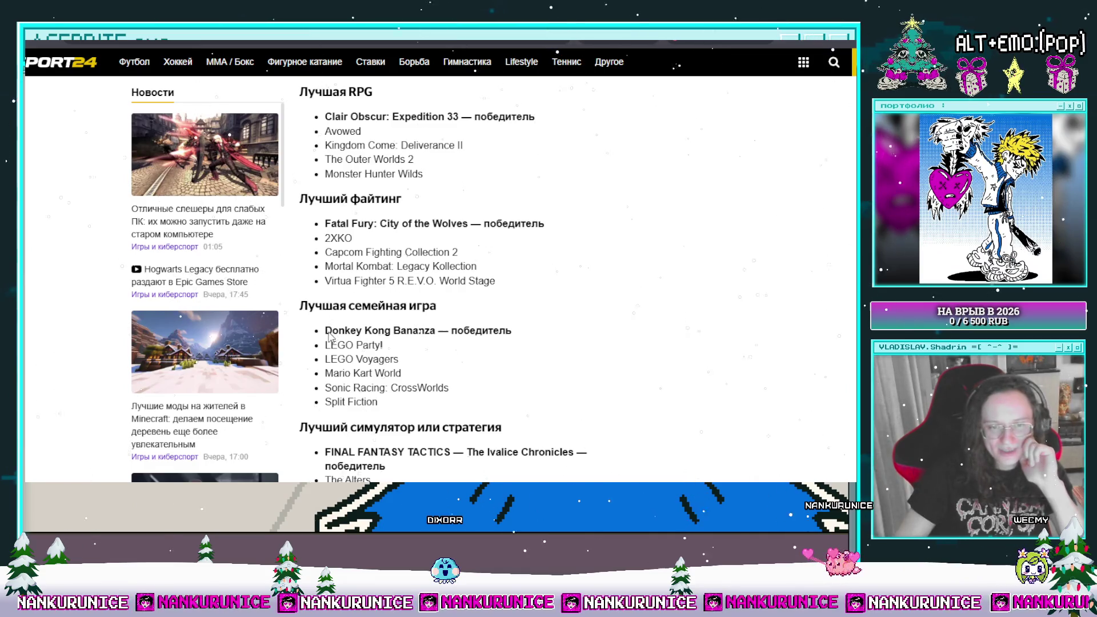
{"action": "left_click_drag", "start_coordinate": [320, 324], "coordinate": [432, 331]}
{"action": "left_click", "coordinate": [599, 337]}
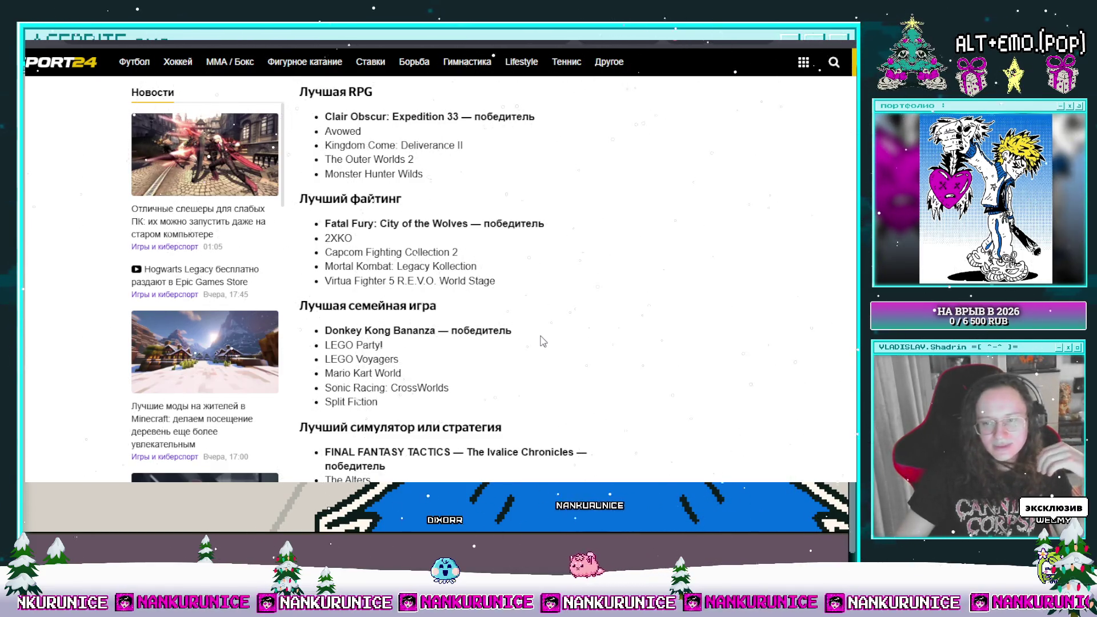
- Highlight and deselect the Arc Raiders winner, then scroll to the most anticipated games
{"action": "scroll", "coordinate": [542, 341], "scroll_direction": "down", "scroll_amount": 5}
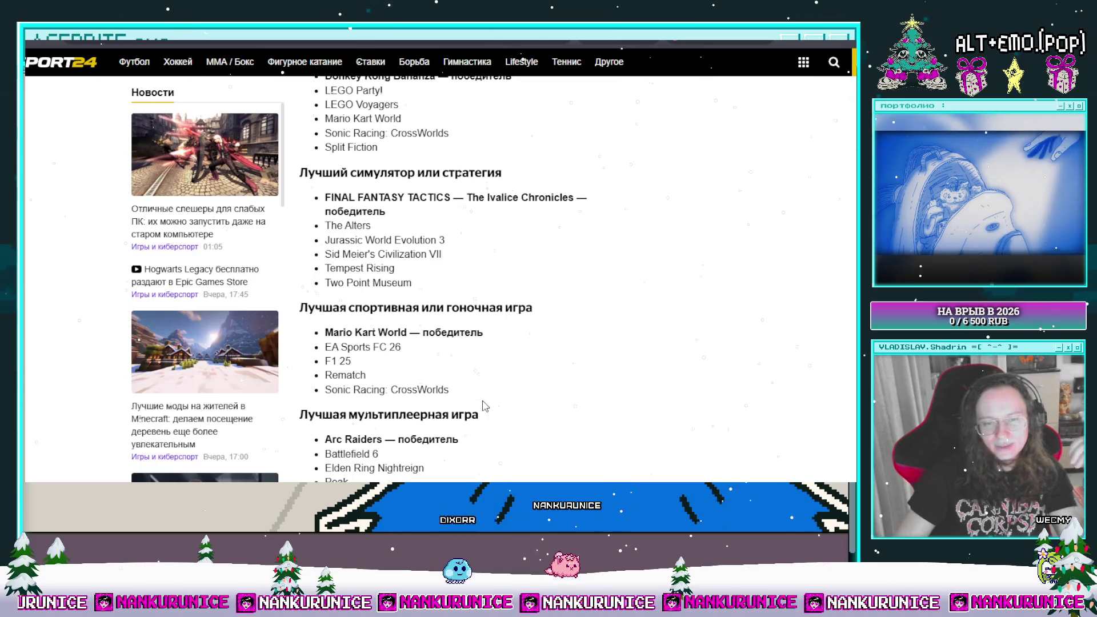
{"action": "left_click_drag", "start_coordinate": [324, 437], "coordinate": [381, 439]}
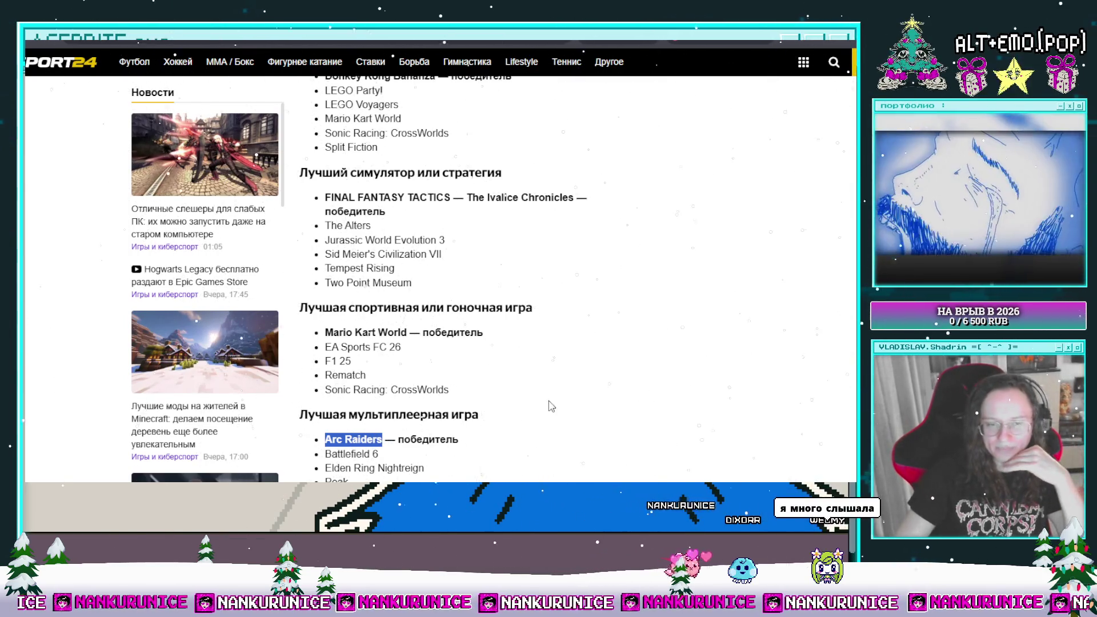
{"action": "left_click", "coordinate": [686, 446]}
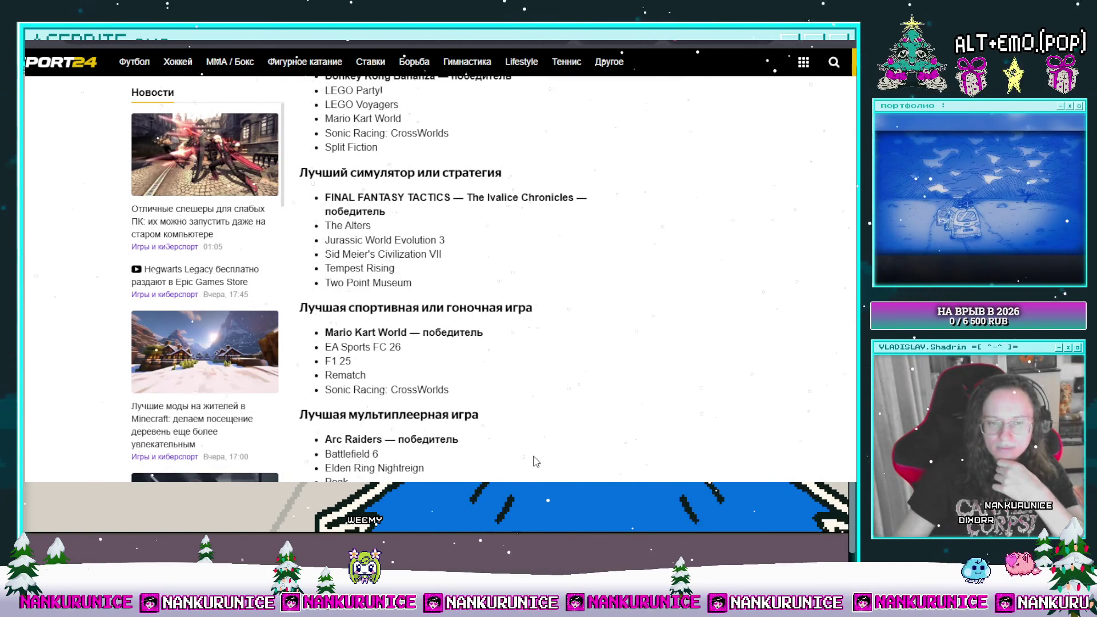
{"action": "scroll", "coordinate": [536, 461], "scroll_direction": "down", "scroll_amount": 3}
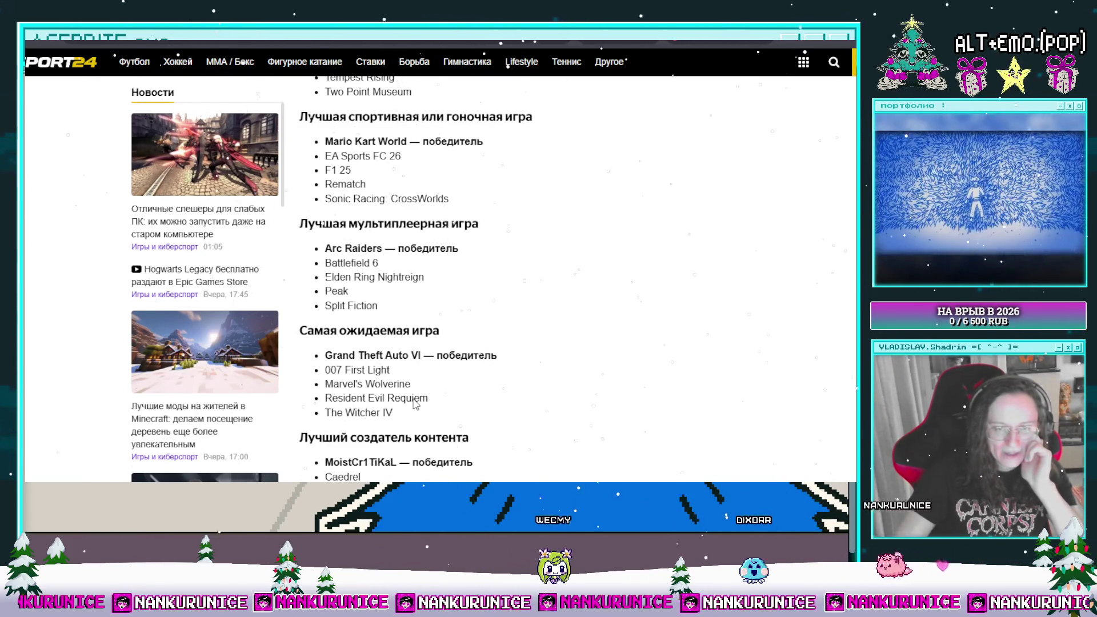
- Highlight Marvel's Wolverine, scroll past the esports winners to the related articles, then switch tabs
{"action": "left_click_drag", "start_coordinate": [415, 391], "coordinate": [322, 393]}
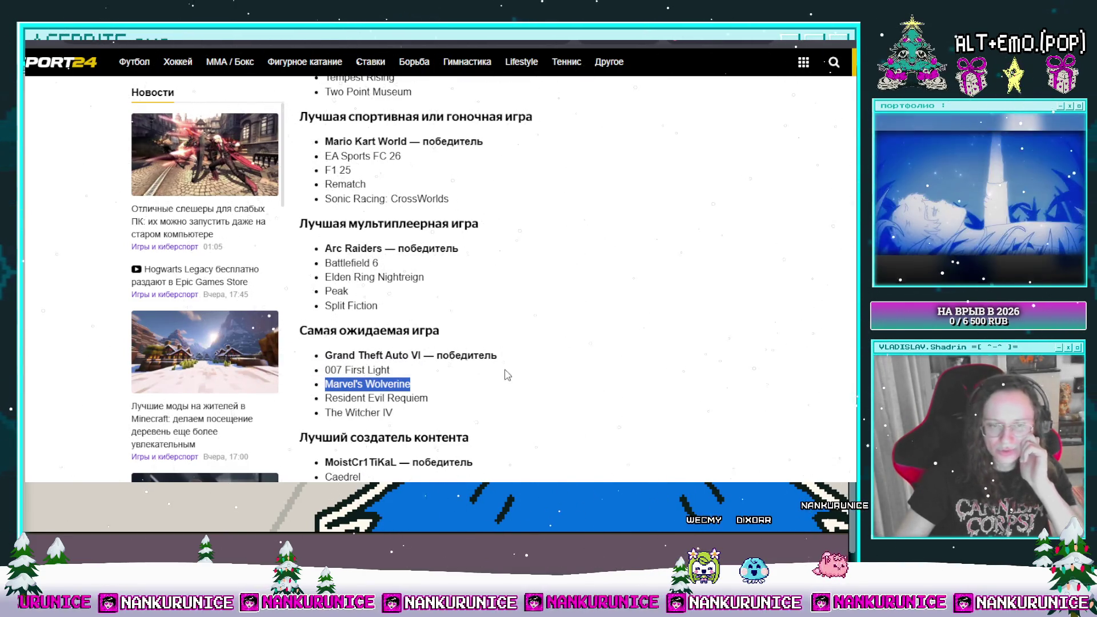
{"action": "left_click", "coordinate": [569, 379]}
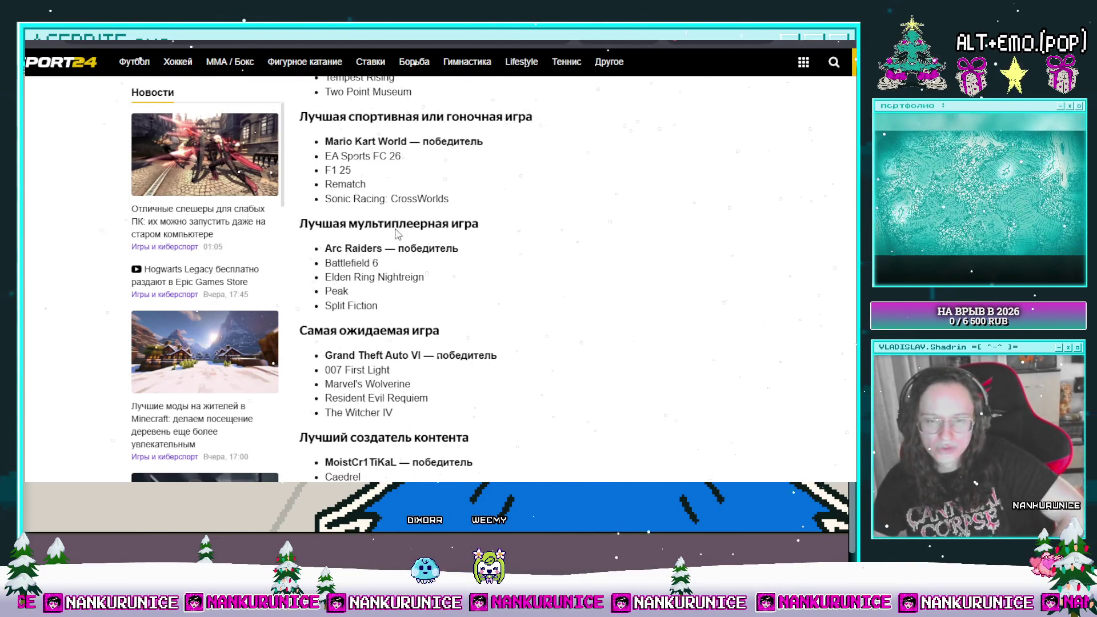
{"action": "scroll", "coordinate": [445, 438], "scroll_direction": "down", "scroll_amount": 2}
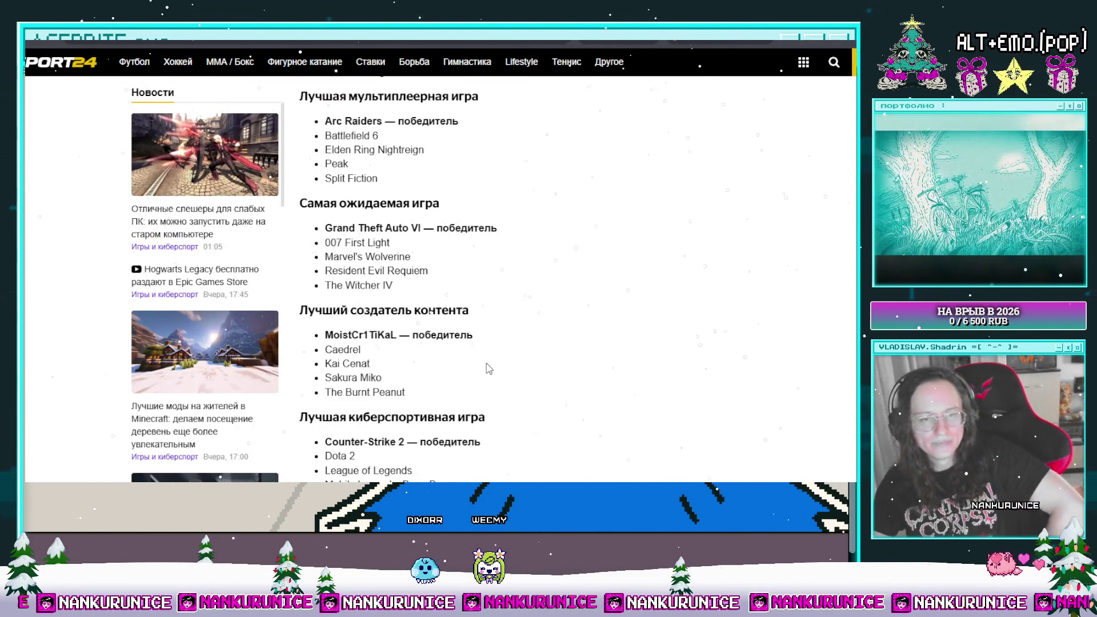
{"action": "scroll", "coordinate": [525, 374], "scroll_direction": "down", "scroll_amount": 2}
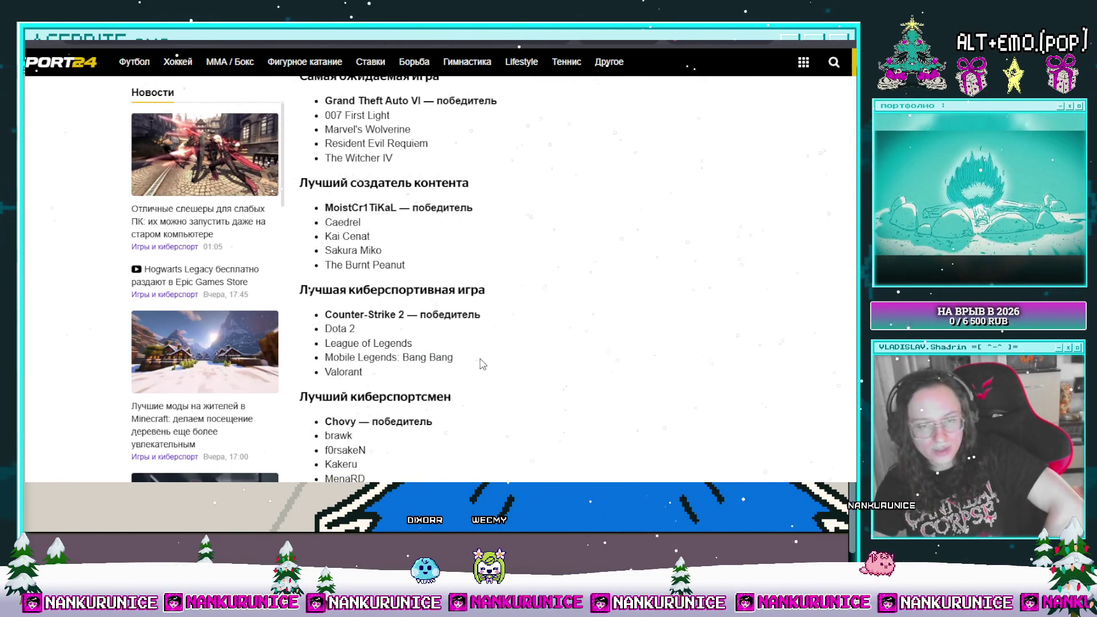
{"action": "scroll", "coordinate": [491, 363], "scroll_direction": "down", "scroll_amount": 1}
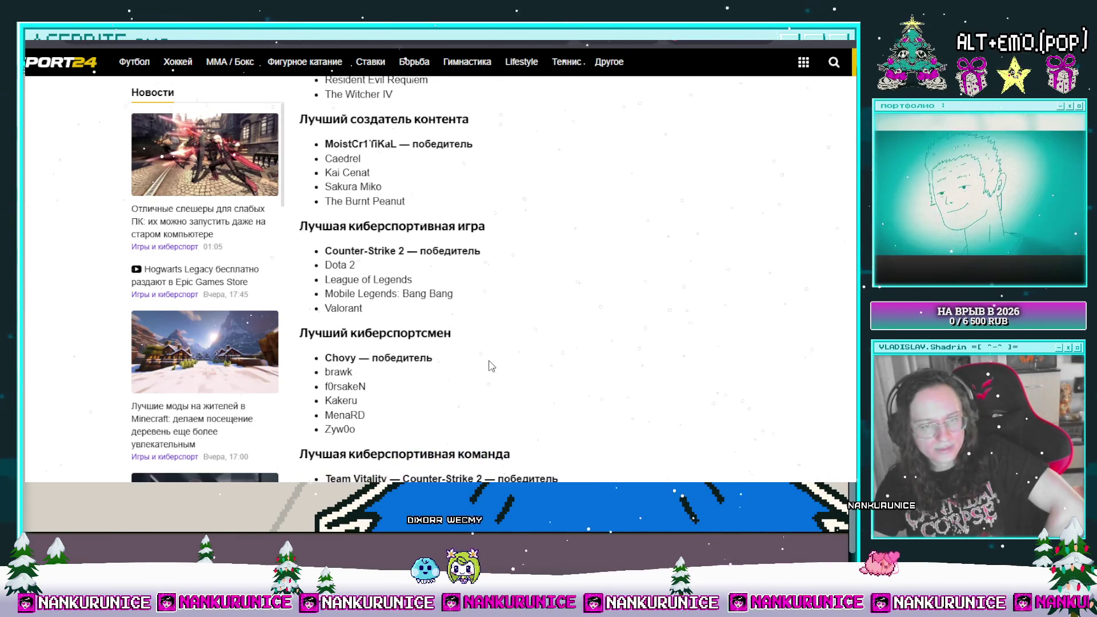
{"action": "scroll", "coordinate": [473, 380], "scroll_direction": "down", "scroll_amount": 1}
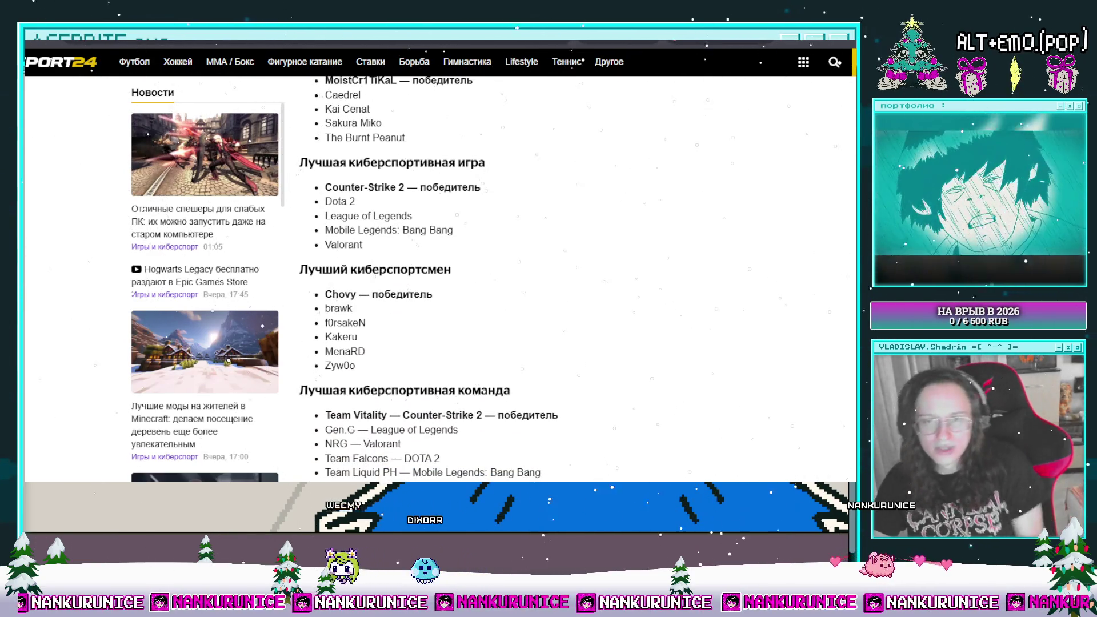
{"action": "scroll", "coordinate": [634, 264], "scroll_direction": "down", "scroll_amount": 3}
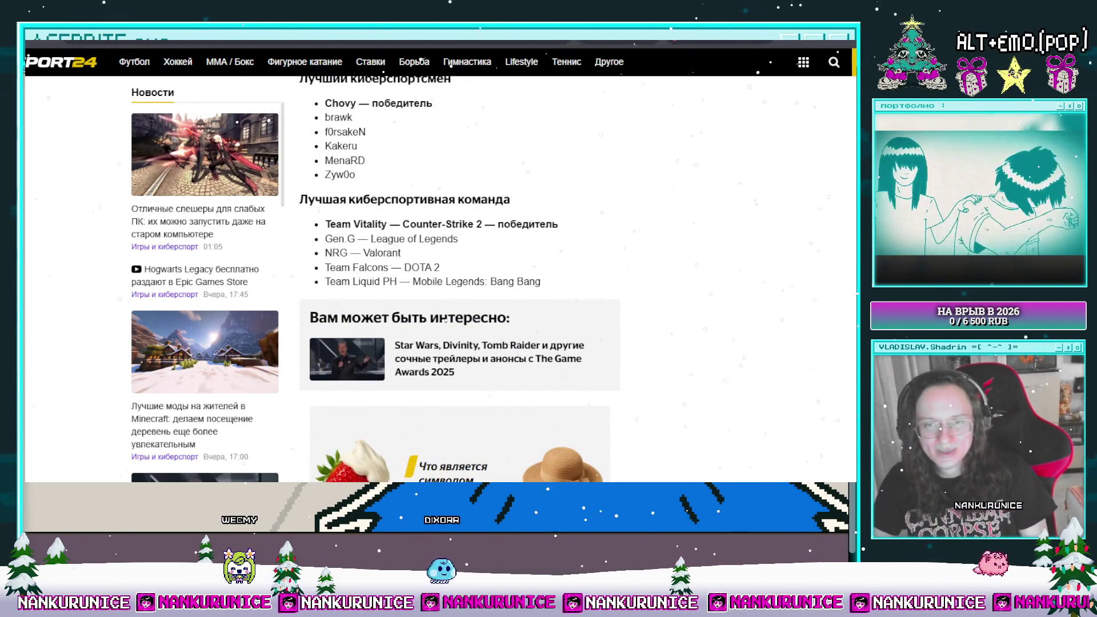
{"action": "key", "text": "ctrl+Tab"}
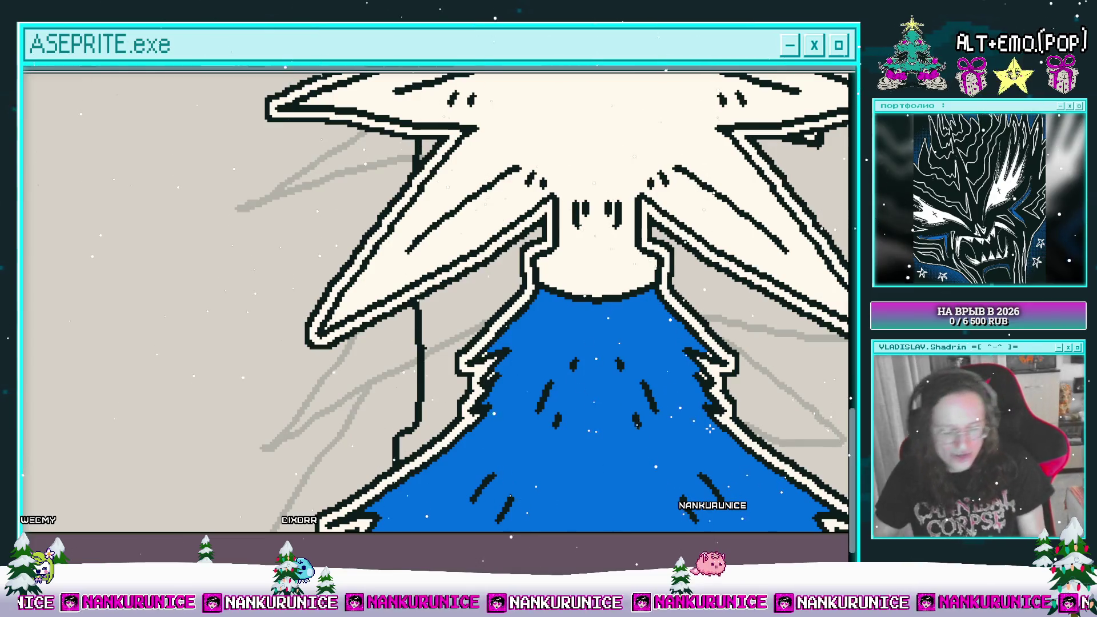
{"action": "scroll", "coordinate": [631, 318], "scroll_direction": "down", "scroll_amount": 5}
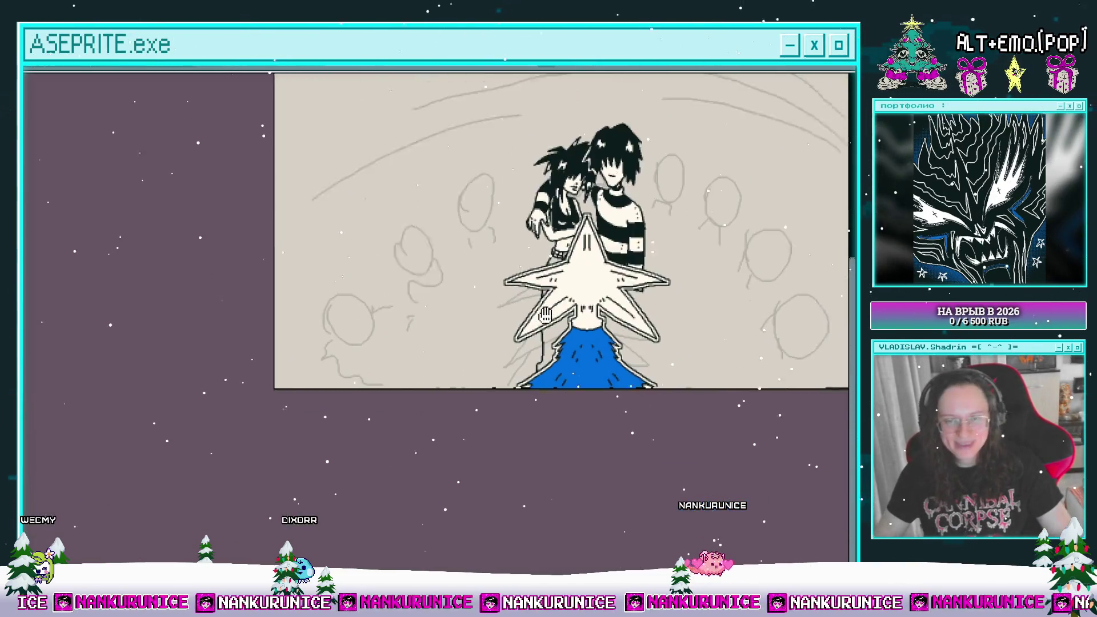
{"action": "left_click_drag", "start_coordinate": [533, 338], "coordinate": [486, 298]}
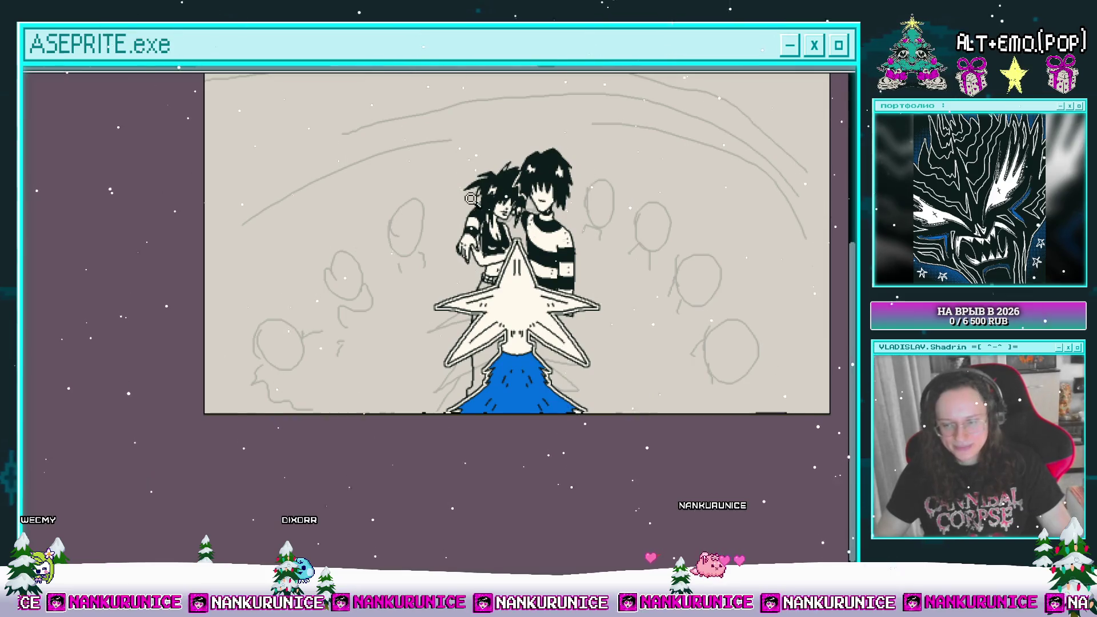
{"action": "scroll", "coordinate": [469, 321], "scroll_direction": "up", "scroll_amount": 2}
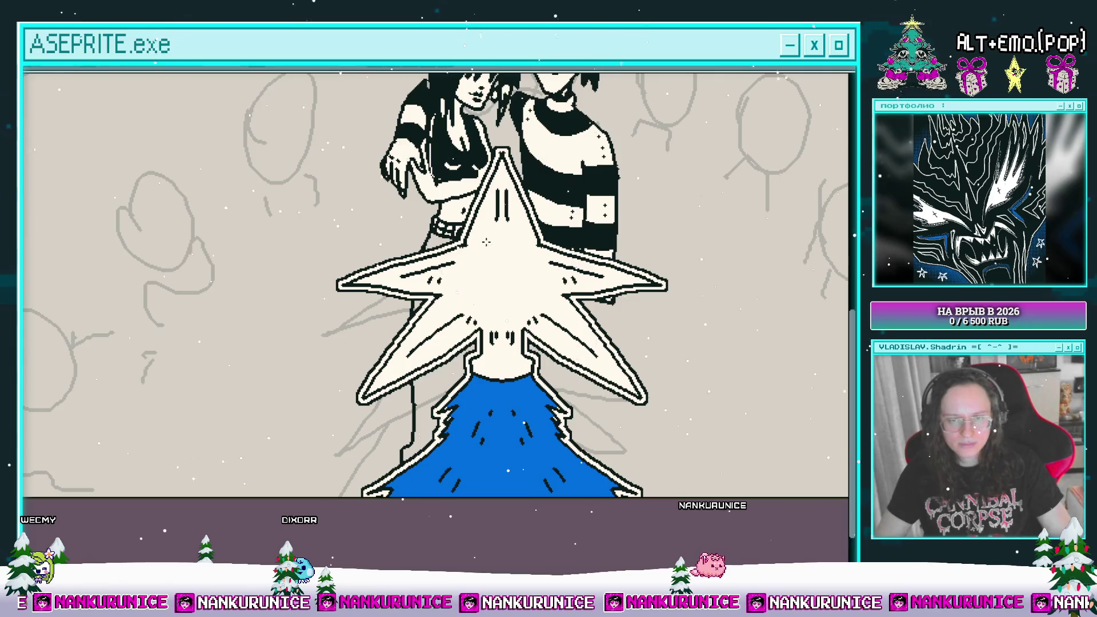
{"action": "mouse_move", "coordinate": [465, 308]}
{"action": "left_mouse_down"}
{"action": "mouse_move", "coordinate": [396, 286]}
{"action": "mouse_move", "coordinate": [392, 262]}
{"action": "mouse_move", "coordinate": [352, 262]}
{"action": "left_mouse_up"}
{"action": "scroll", "coordinate": [427, 278], "scroll_direction": "up", "scroll_amount": 2}
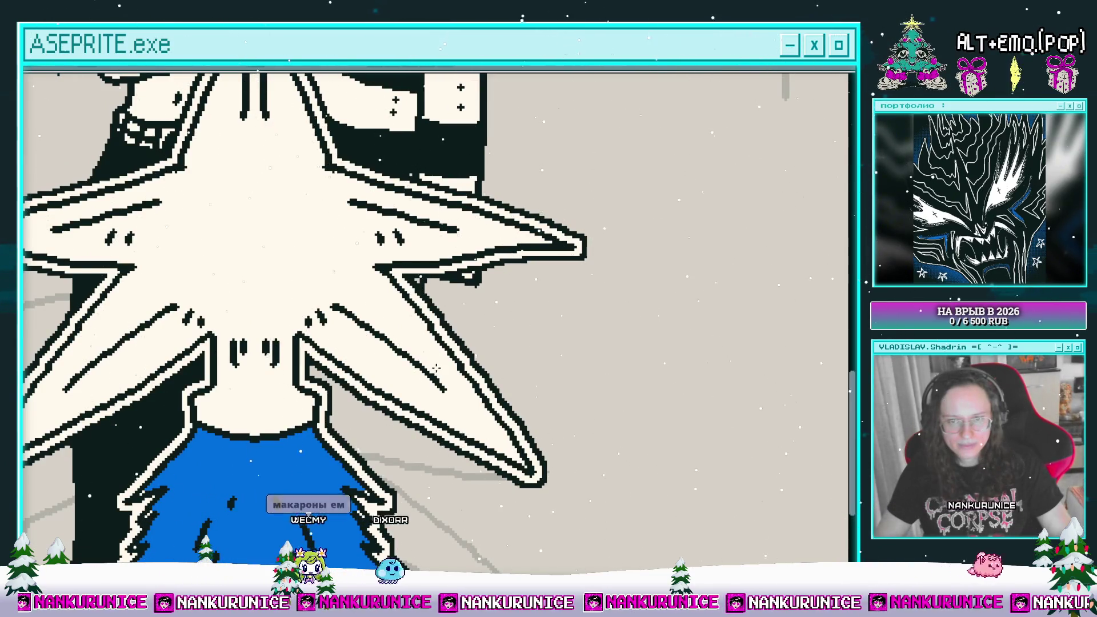
{"action": "mouse_move", "coordinate": [489, 372]}
{"action": "left_mouse_down"}
{"action": "mouse_move", "coordinate": [470, 289]}
{"action": "mouse_move", "coordinate": [448, 292]}
{"action": "left_mouse_up"}
{"action": "scroll", "coordinate": [435, 299], "scroll_direction": "up", "scroll_amount": 3}
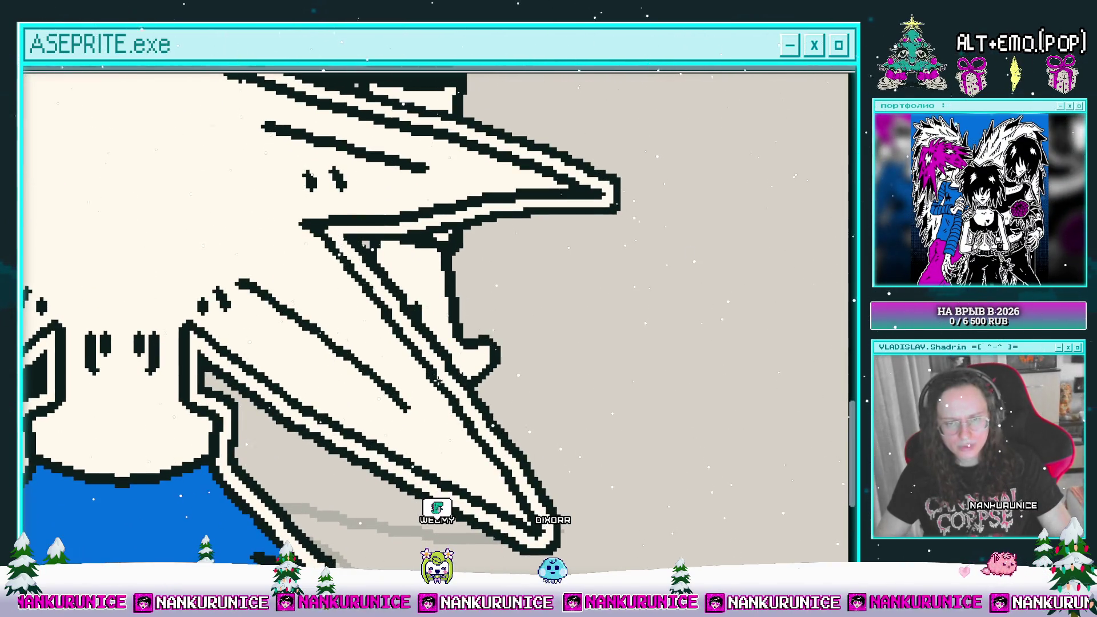
{"action": "scroll", "coordinate": [436, 380], "scroll_direction": "up", "scroll_amount": 2}
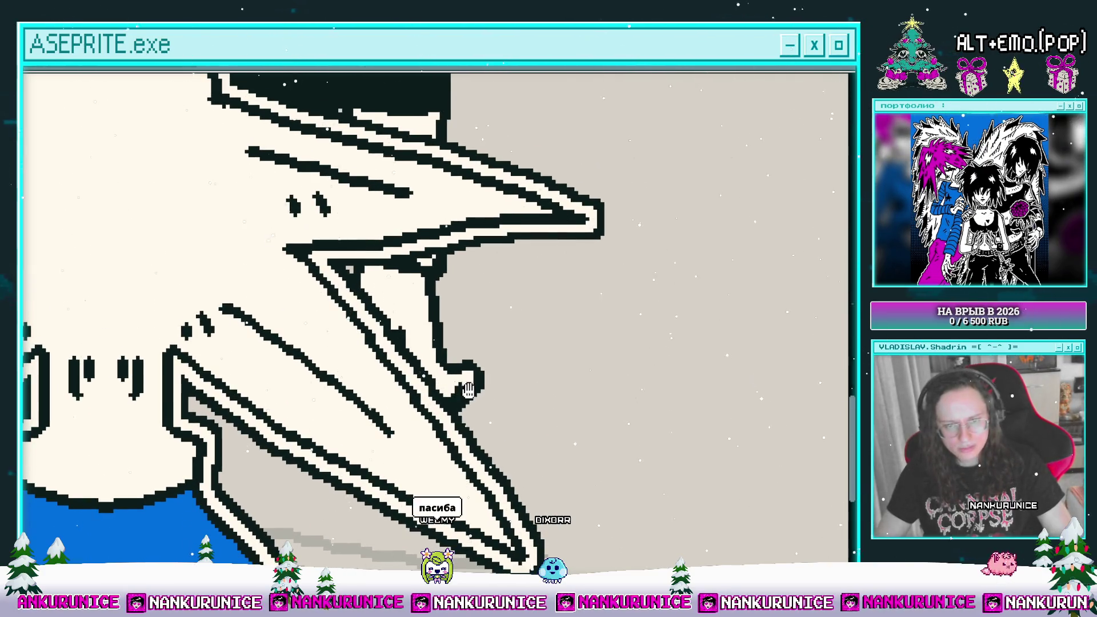
{"action": "left_click_drag", "start_coordinate": [467, 390], "coordinate": [474, 363]}
{"action": "scroll", "coordinate": [472, 364], "scroll_direction": "up", "scroll_amount": 1}
{"action": "scroll", "coordinate": [445, 320], "scroll_direction": "down", "scroll_amount": 1}
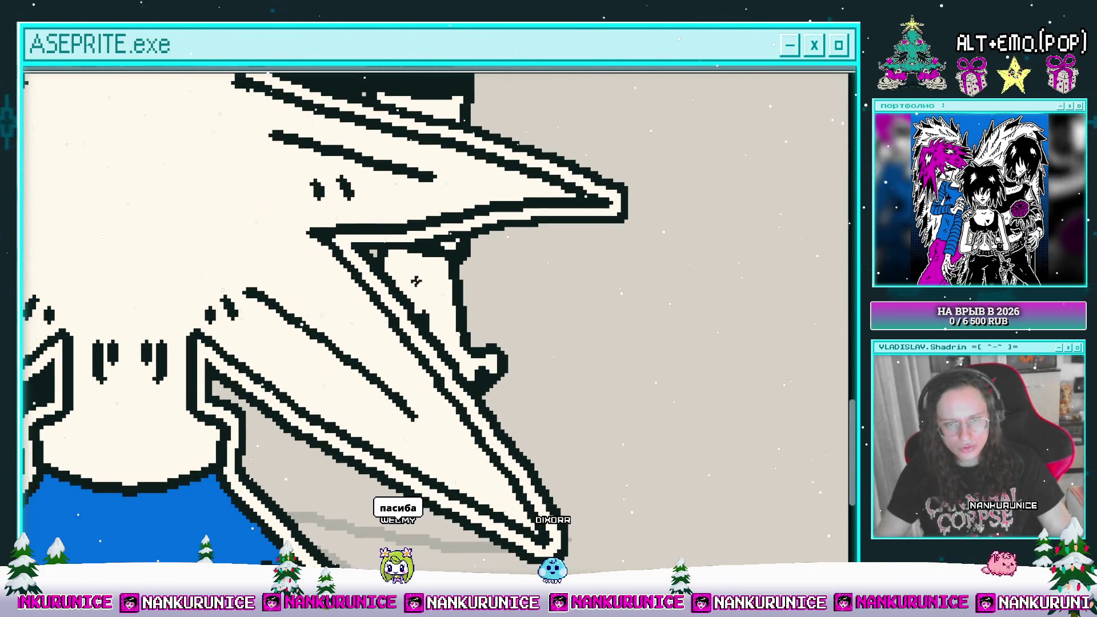
{"action": "scroll", "coordinate": [449, 288], "scroll_direction": "down", "scroll_amount": 3}
{"action": "scroll", "coordinate": [452, 291], "scroll_direction": "up", "scroll_amount": 2}
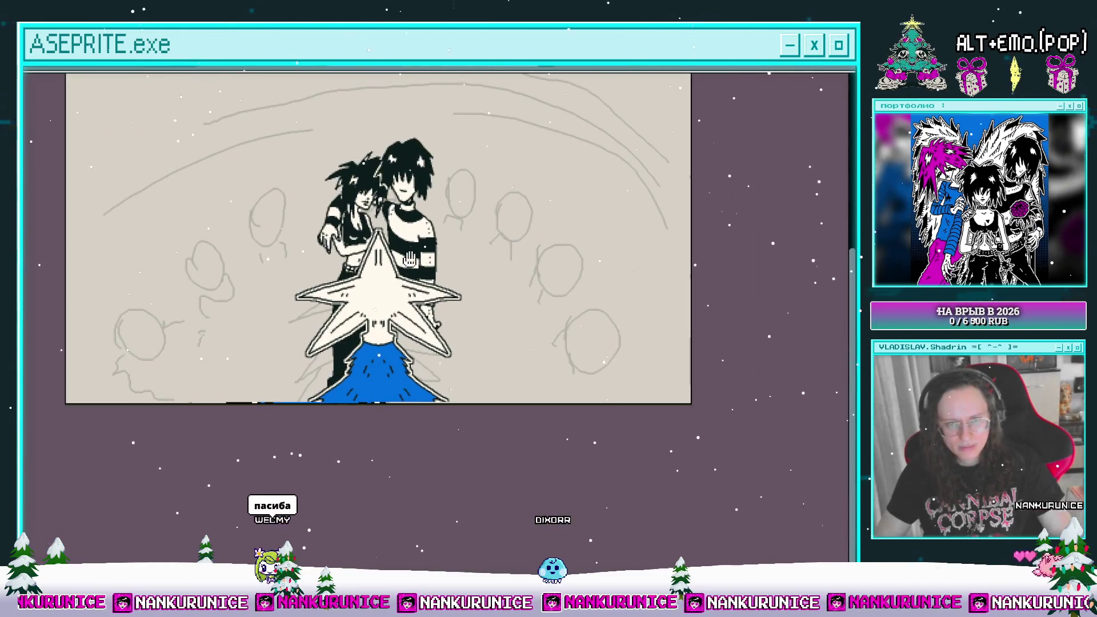
{"action": "scroll", "coordinate": [452, 291], "scroll_direction": "down", "scroll_amount": 1}
{"action": "scroll", "coordinate": [448, 280], "scroll_direction": "up", "scroll_amount": 1}
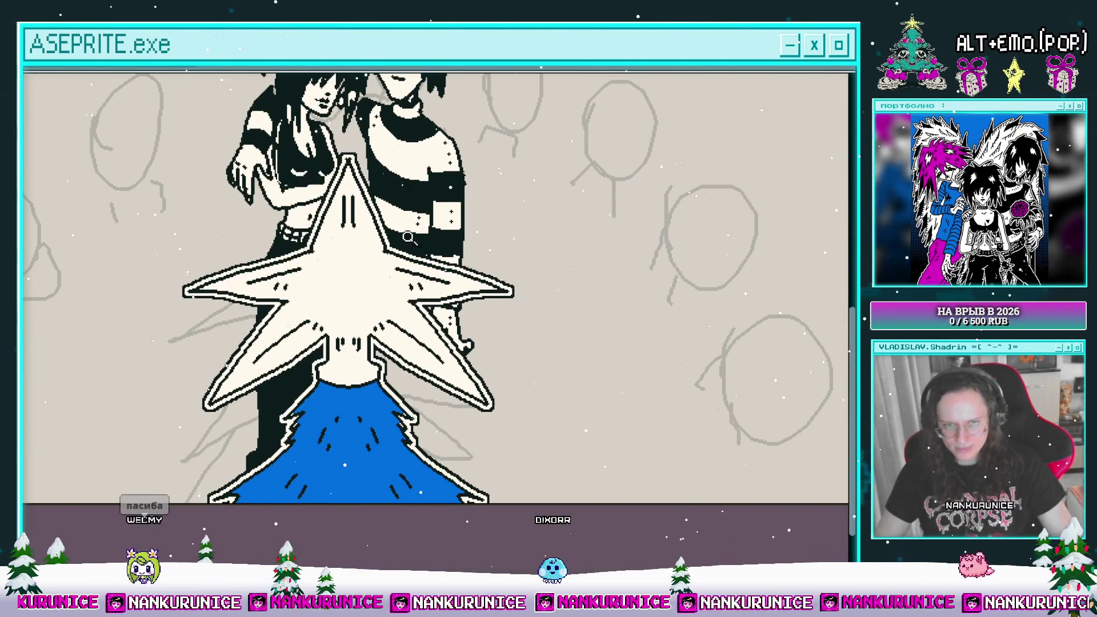
{"action": "scroll", "coordinate": [478, 236], "scroll_direction": "down", "scroll_amount": 1}
{"action": "scroll", "coordinate": [478, 222], "scroll_direction": "up", "scroll_amount": 1}
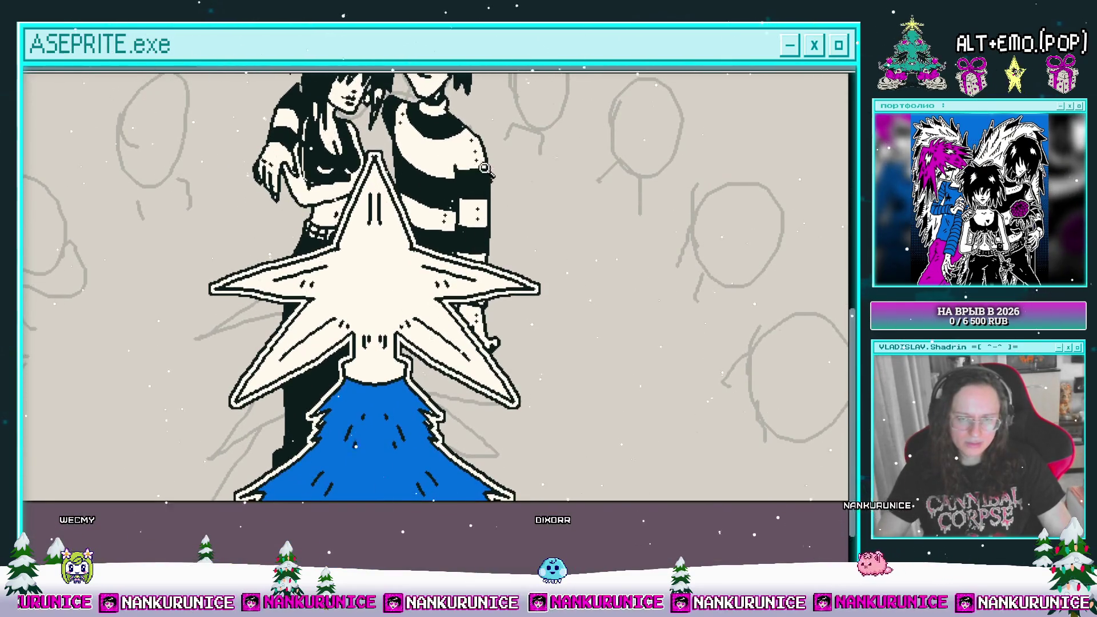
{"action": "scroll", "coordinate": [453, 350], "scroll_direction": "up", "scroll_amount": 1}
{"action": "scroll", "coordinate": [443, 337], "scroll_direction": "down", "scroll_amount": 1}
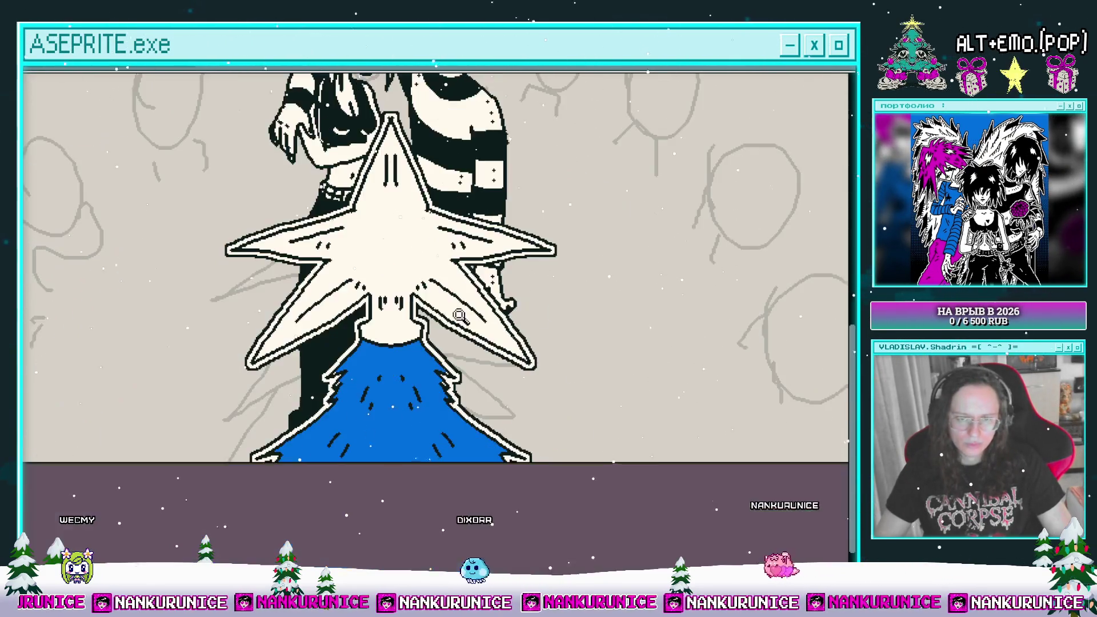
{"action": "scroll", "coordinate": [432, 350], "scroll_direction": "up", "scroll_amount": 1}
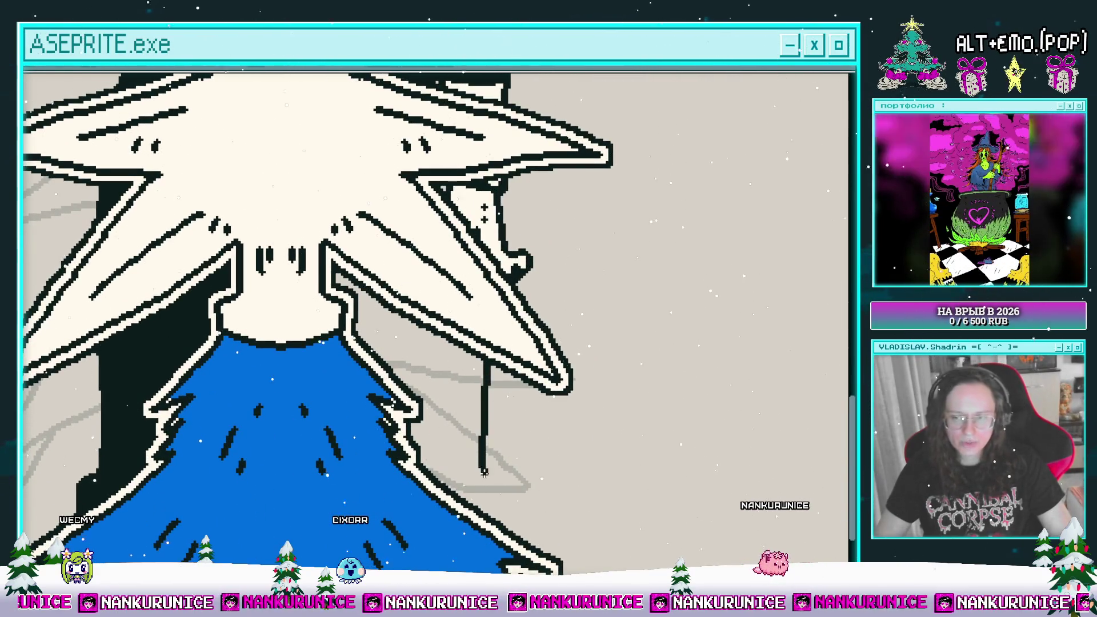
- Fill the outlined leg beside the tree with black
{"action": "key", "text": "ctrl+alt+c"}
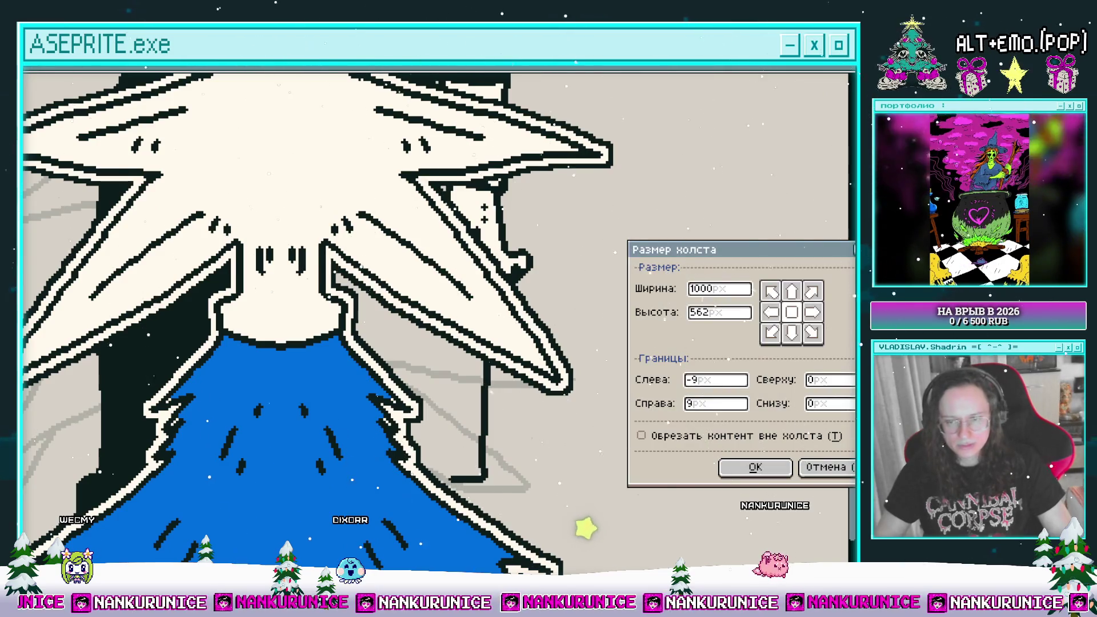
{"action": "key", "text": "Escape"}
{"action": "mouse_move", "coordinate": [469, 437]}
{"action": "left_mouse_down"}
{"action": "mouse_move", "coordinate": [501, 391]}
{"action": "mouse_move", "coordinate": [516, 429]}
{"action": "mouse_move", "coordinate": [478, 435]}
{"action": "mouse_move", "coordinate": [469, 290]}
{"action": "mouse_move", "coordinate": [538, 326]}
{"action": "mouse_move", "coordinate": [516, 311]}
{"action": "left_mouse_up"}
{"action": "left_click", "coordinate": [494, 366]}
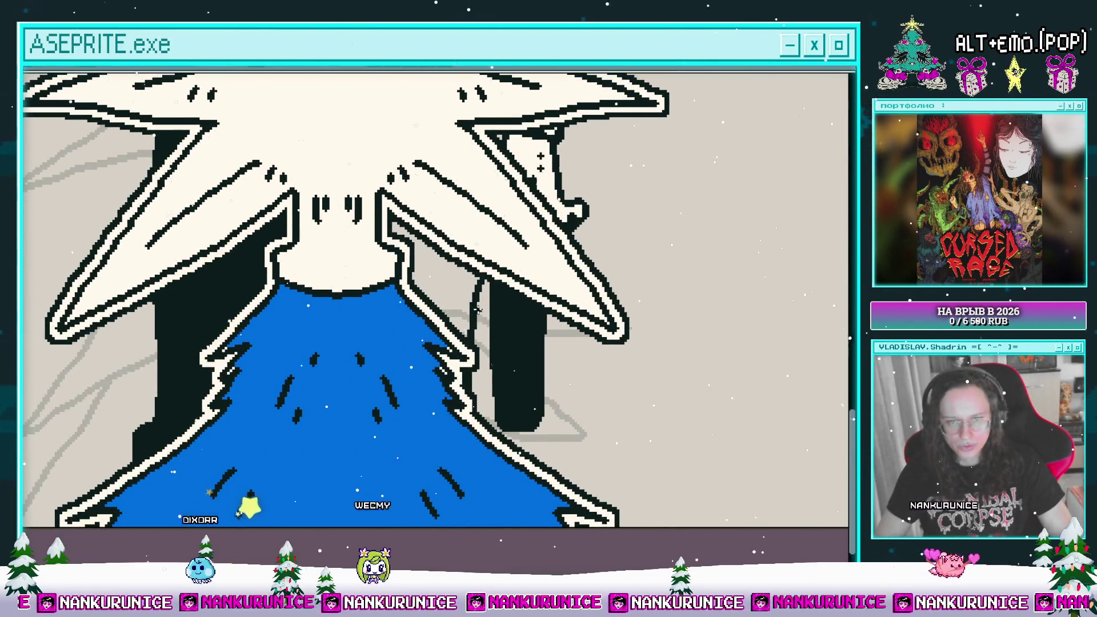
- Zoom in close on the black leg and draw a dark vertical line below it
{"action": "left_click_drag", "start_coordinate": [466, 361], "coordinate": [464, 381]}
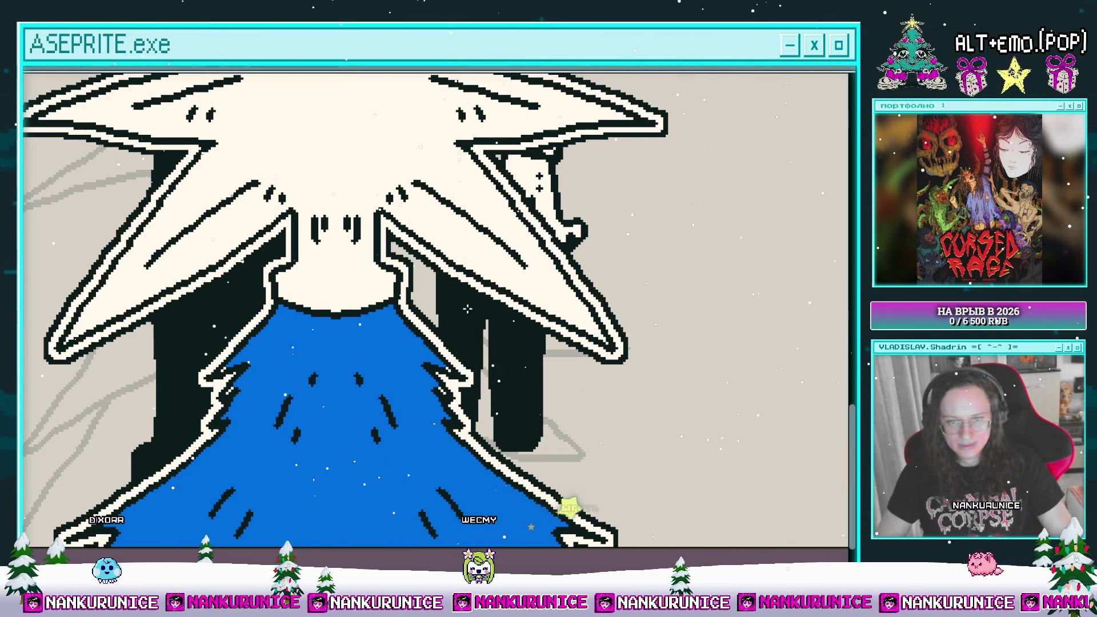
{"action": "scroll", "coordinate": [479, 268], "scroll_direction": "down", "scroll_amount": 2}
{"action": "scroll", "coordinate": [480, 268], "scroll_direction": "up", "scroll_amount": 1}
{"action": "mouse_move", "coordinate": [492, 385]}
{"action": "left_mouse_down"}
{"action": "mouse_move", "coordinate": [462, 403]}
{"action": "mouse_move", "coordinate": [467, 253]}
{"action": "left_mouse_up"}
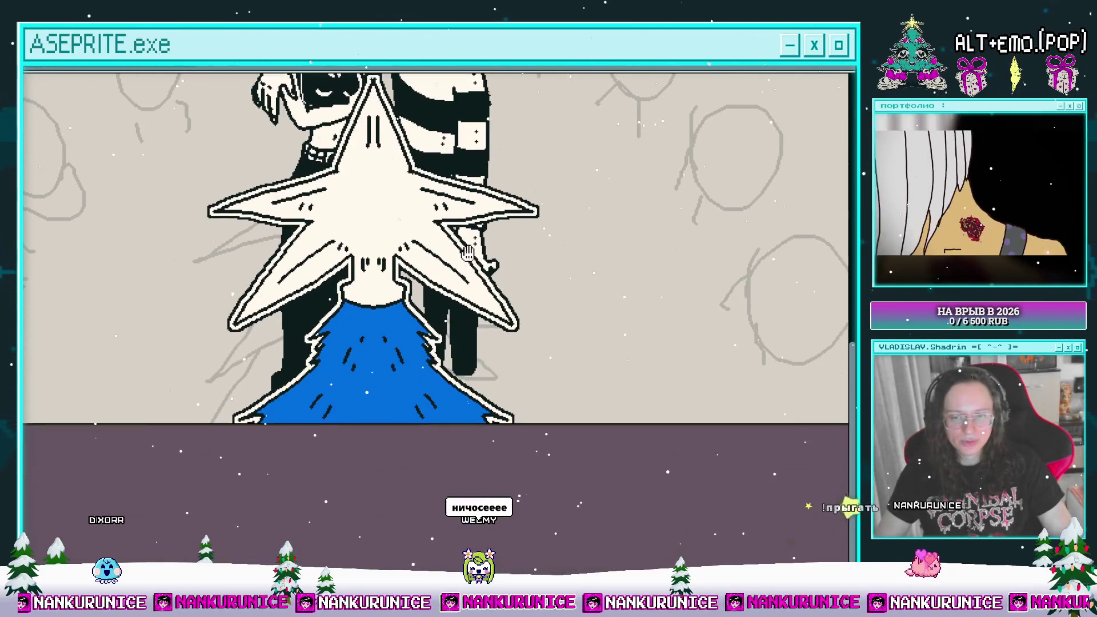
{"action": "left_click", "coordinate": [448, 347]}
{"action": "left_click", "coordinate": [472, 308]}
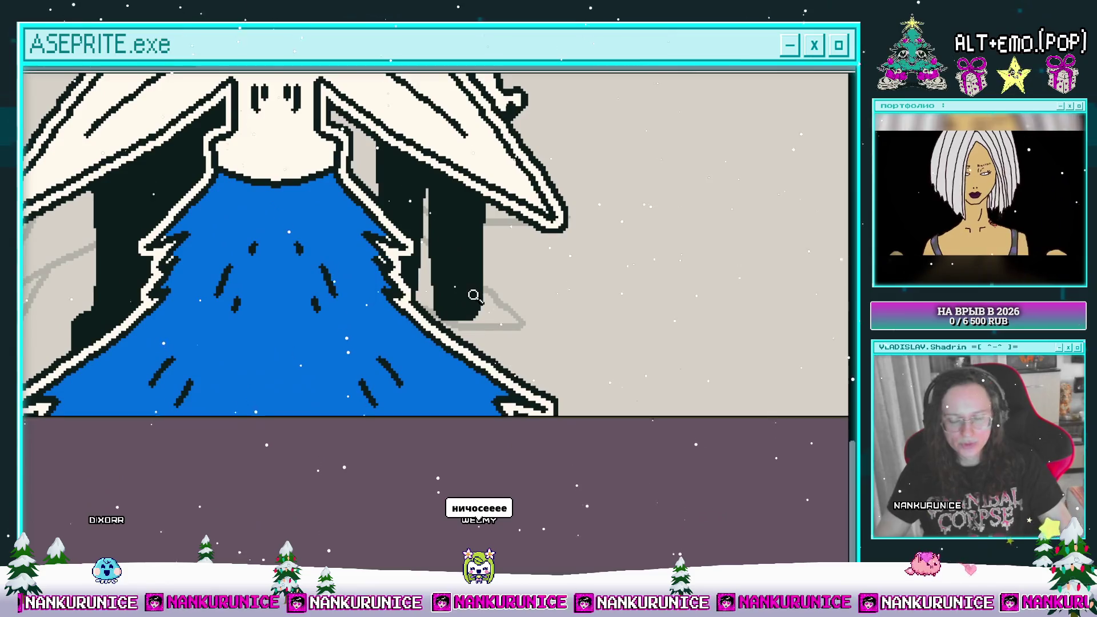
{"action": "left_click", "coordinate": [474, 326]}
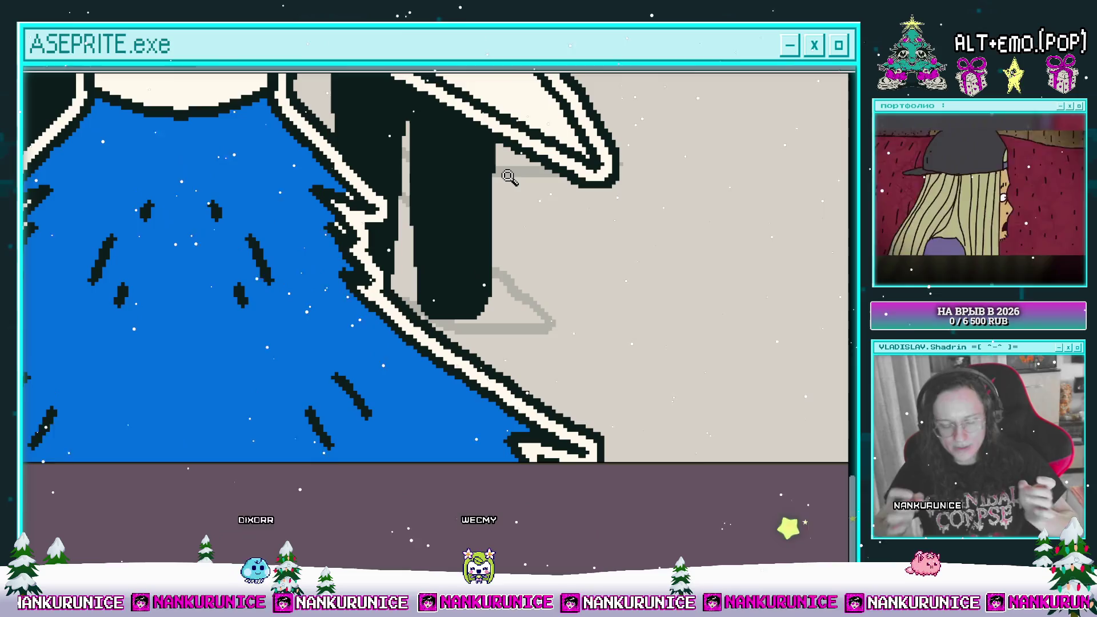
{"action": "left_click_drag", "start_coordinate": [569, 304], "coordinate": [584, 270]}
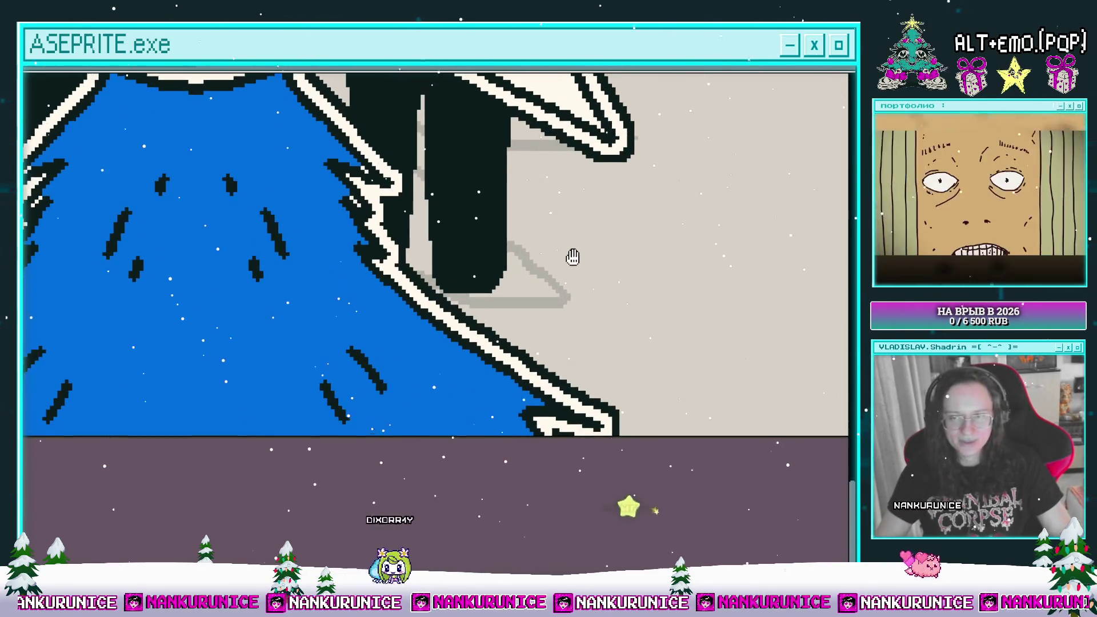
{"action": "scroll", "coordinate": [563, 115], "scroll_direction": "up", "scroll_amount": 2}
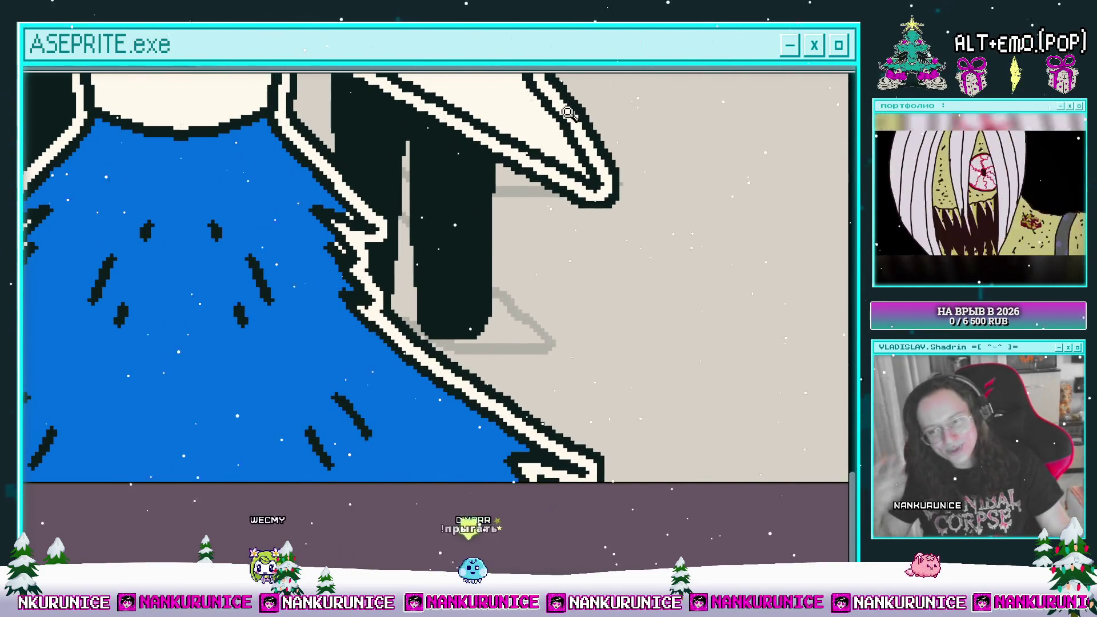
{"action": "left_click_drag", "start_coordinate": [526, 277], "coordinate": [540, 262]}
{"action": "scroll", "coordinate": [540, 262], "scroll_direction": "down", "scroll_amount": 2}
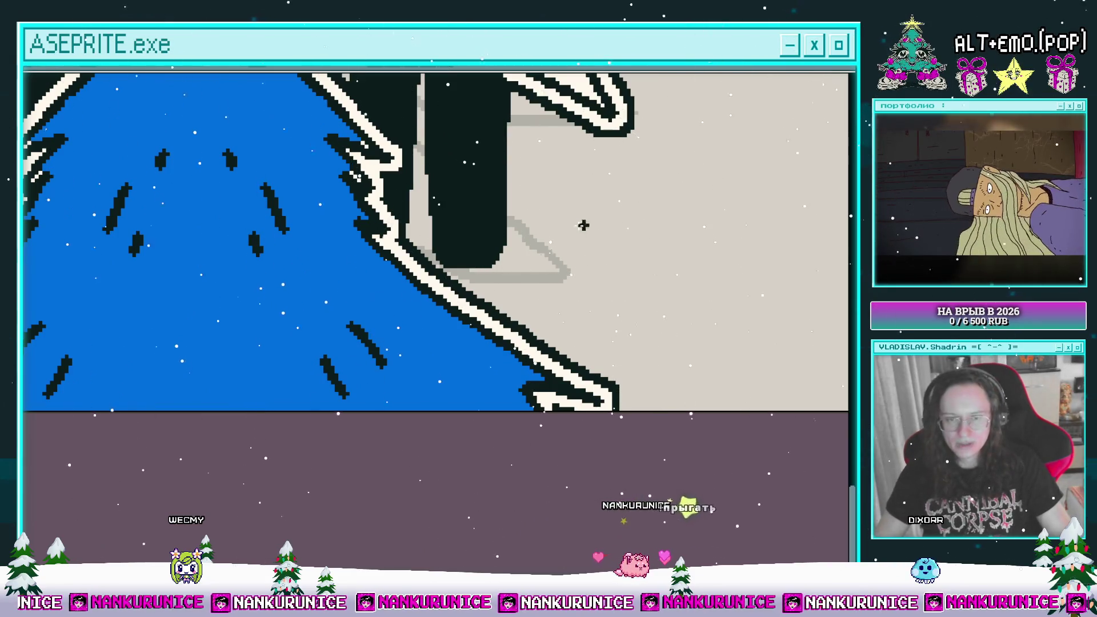
{"action": "scroll", "coordinate": [509, 264], "scroll_direction": "up", "scroll_amount": 1}
{"action": "scroll", "coordinate": [460, 225], "scroll_direction": "down", "scroll_amount": 1}
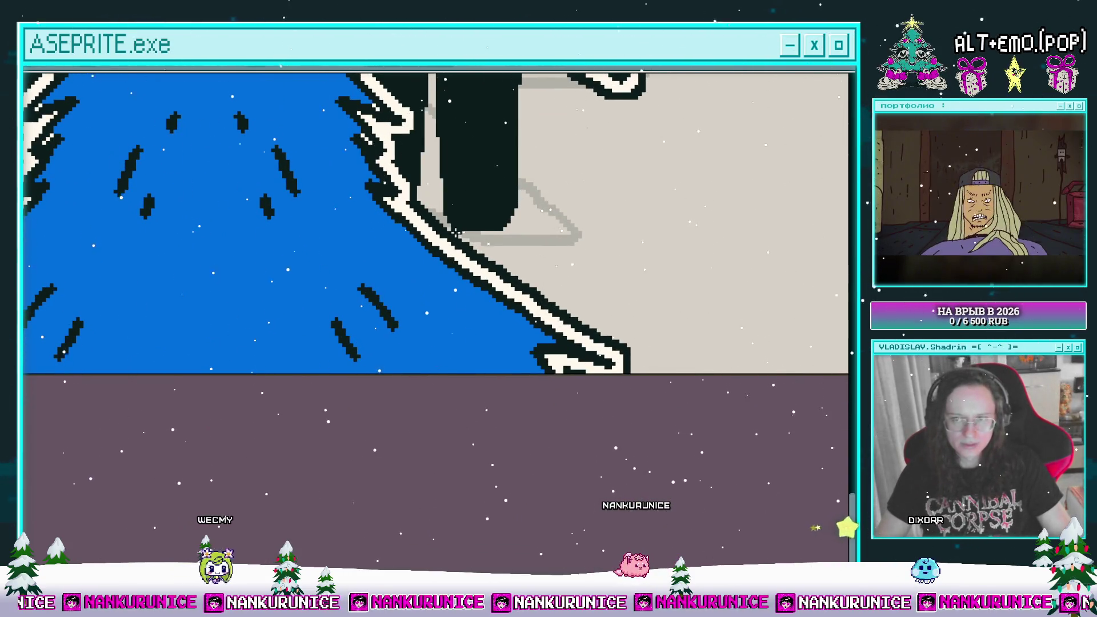
{"action": "left_click_drag", "start_coordinate": [475, 245], "coordinate": [459, 284]}
{"action": "mouse_move", "coordinate": [497, 247]}
{"action": "left_mouse_down"}
{"action": "mouse_move", "coordinate": [492, 357]}
{"action": "mouse_move", "coordinate": [477, 391]}
{"action": "left_mouse_up"}
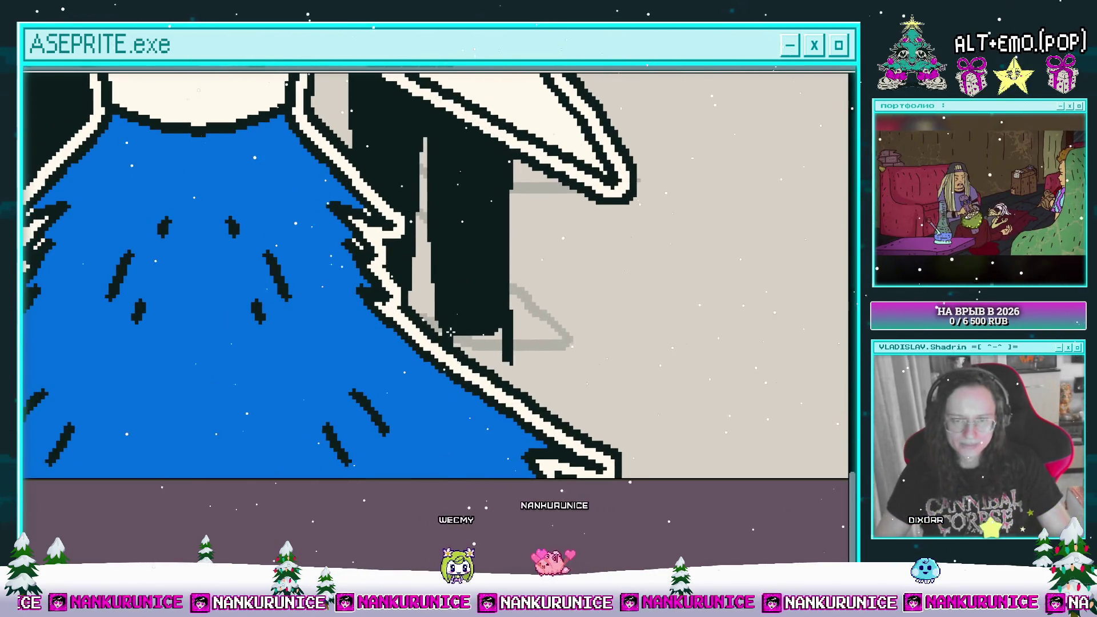
- Undo the stray background fill and add a small white highlight on the leg
{"action": "mouse_move", "coordinate": [507, 348]}
{"action": "left_mouse_down"}
{"action": "mouse_move", "coordinate": [502, 386]}
{"action": "mouse_move", "coordinate": [525, 346]}
{"action": "left_mouse_up"}
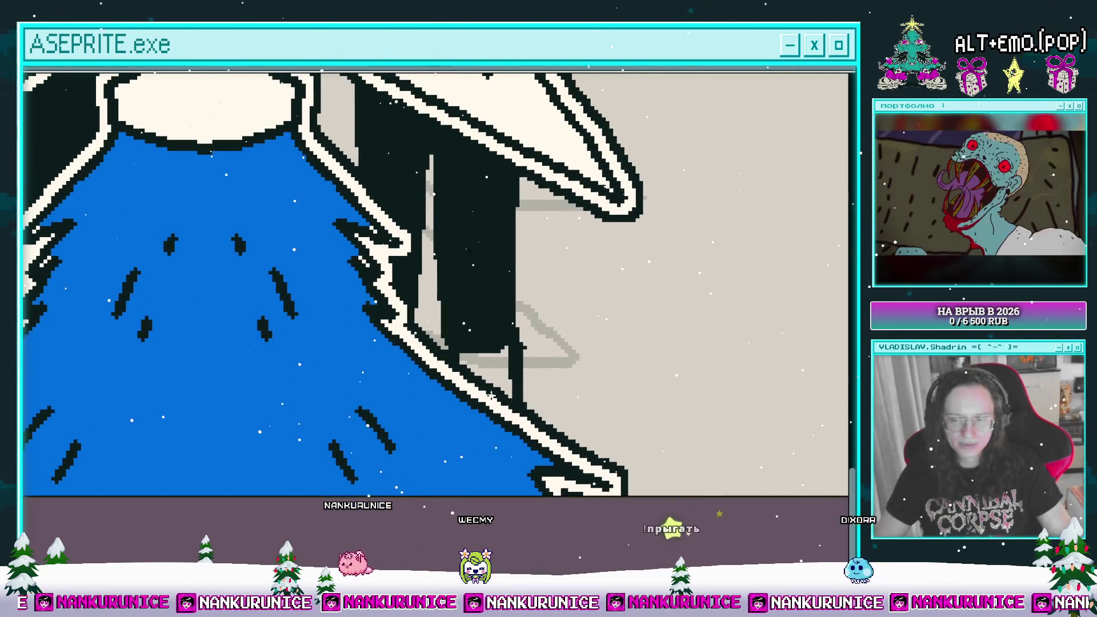
{"action": "left_click", "coordinate": [508, 365]}
{"action": "key", "text": "ctrl+z"}
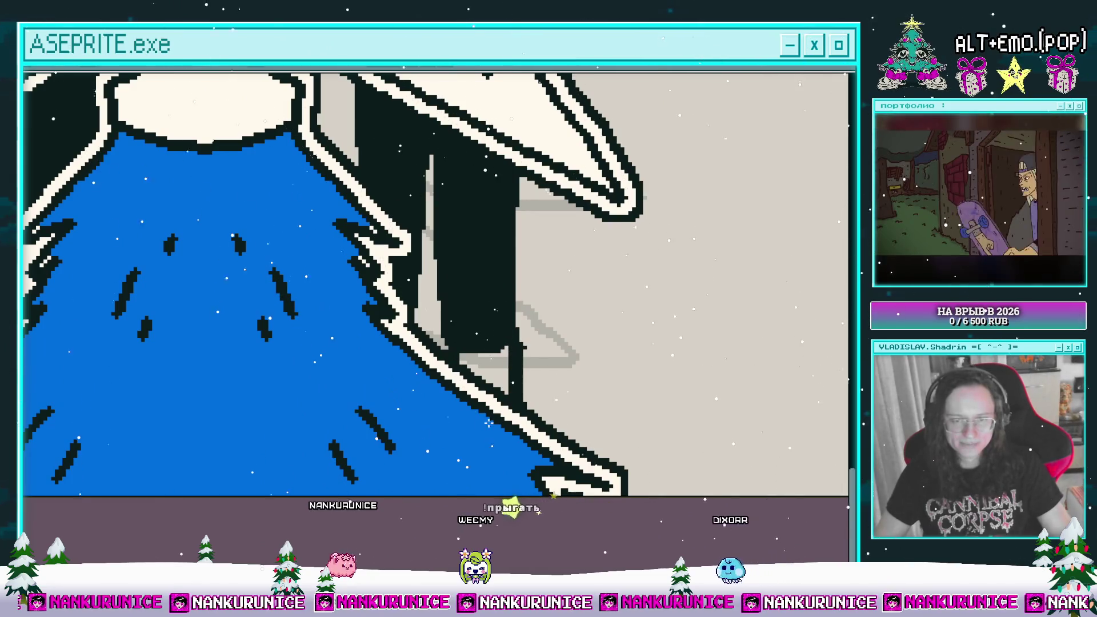
{"action": "mouse_move", "coordinate": [509, 345]}
{"action": "left_mouse_down"}
{"action": "mouse_move", "coordinate": [477, 358]}
{"action": "mouse_move", "coordinate": [505, 382]}
{"action": "left_mouse_up"}
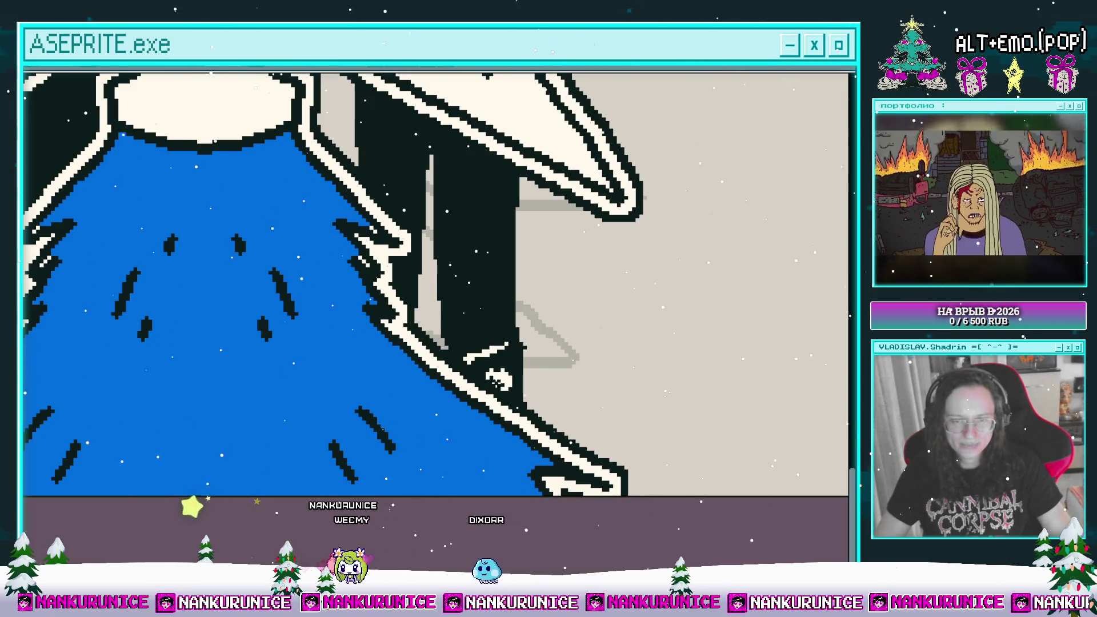
{"action": "scroll", "coordinate": [490, 326], "scroll_direction": "down", "scroll_amount": 3}
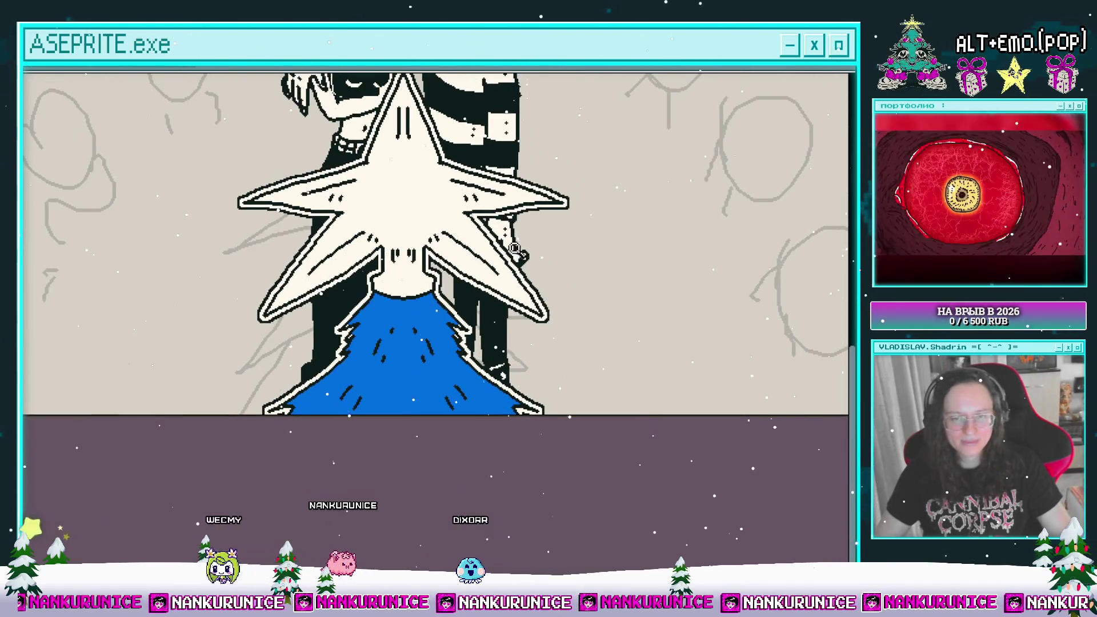
{"action": "left_click_drag", "start_coordinate": [490, 325], "coordinate": [485, 469]}
{"action": "left_click_drag", "start_coordinate": [485, 453], "coordinate": [480, 417]}
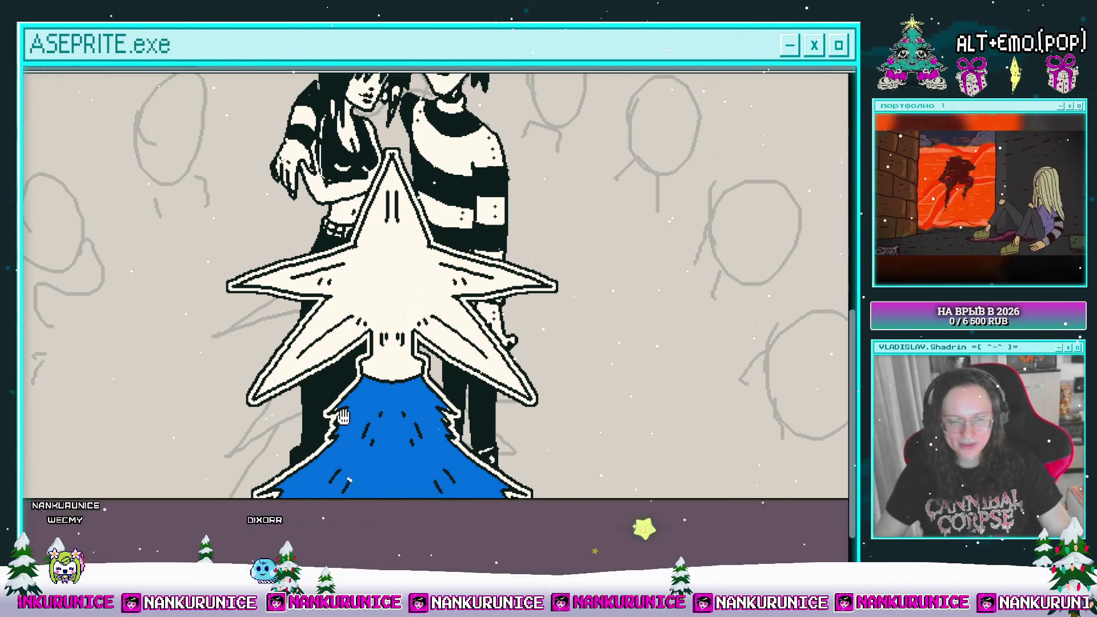
{"action": "scroll", "coordinate": [380, 384], "scroll_direction": "up", "scroll_amount": 1}
{"action": "scroll", "coordinate": [351, 411], "scroll_direction": "down", "scroll_amount": 1}
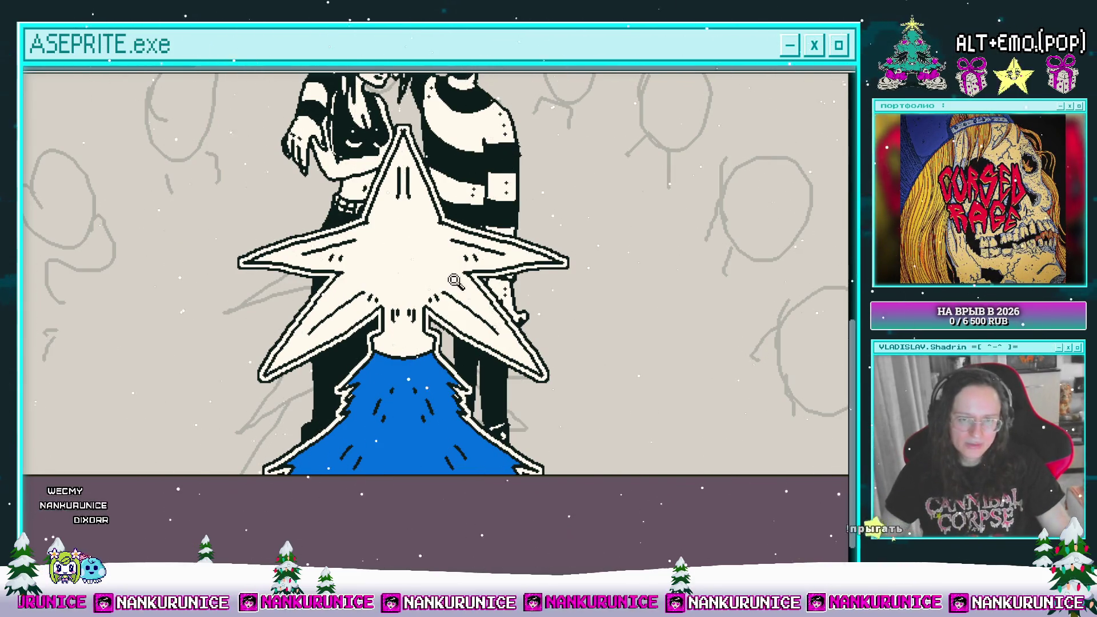
{"action": "scroll", "coordinate": [410, 350], "scroll_direction": "up", "scroll_amount": 3}
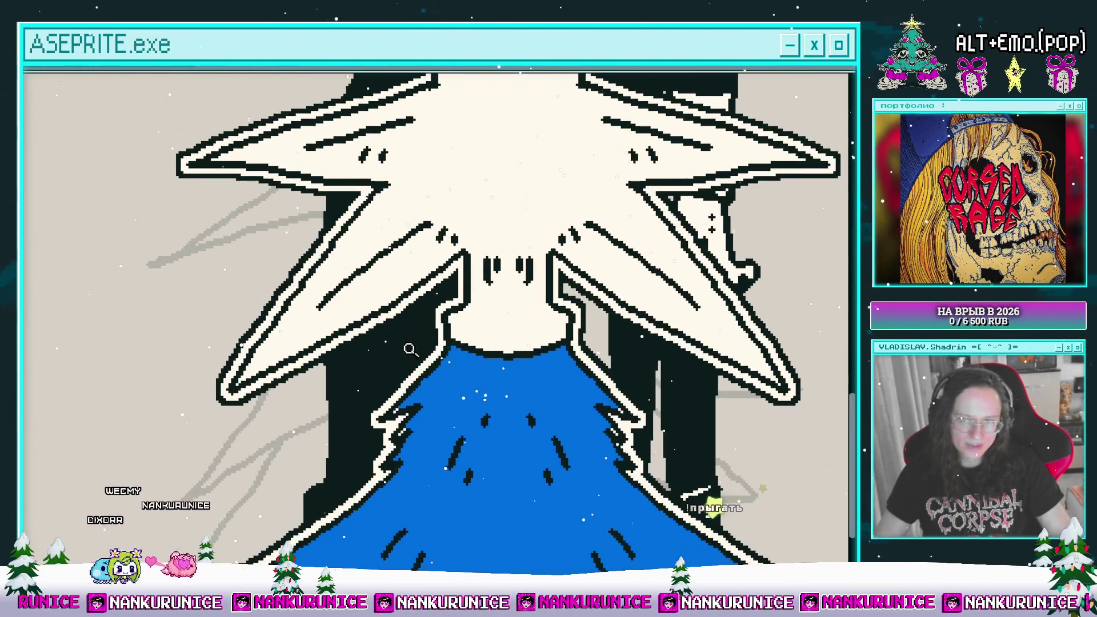
{"action": "scroll", "coordinate": [410, 349], "scroll_direction": "down", "scroll_amount": 1}
{"action": "scroll", "coordinate": [440, 334], "scroll_direction": "down", "scroll_amount": 3}
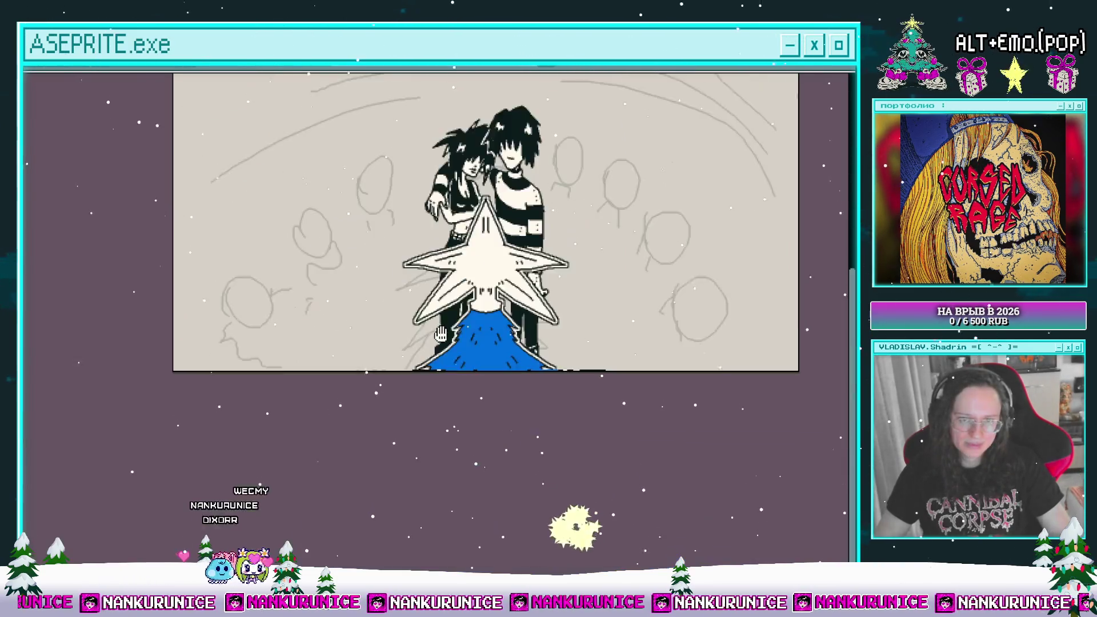
{"action": "scroll", "coordinate": [443, 333], "scroll_direction": "up", "scroll_amount": 1}
{"action": "scroll", "coordinate": [449, 330], "scroll_direction": "down", "scroll_amount": 1}
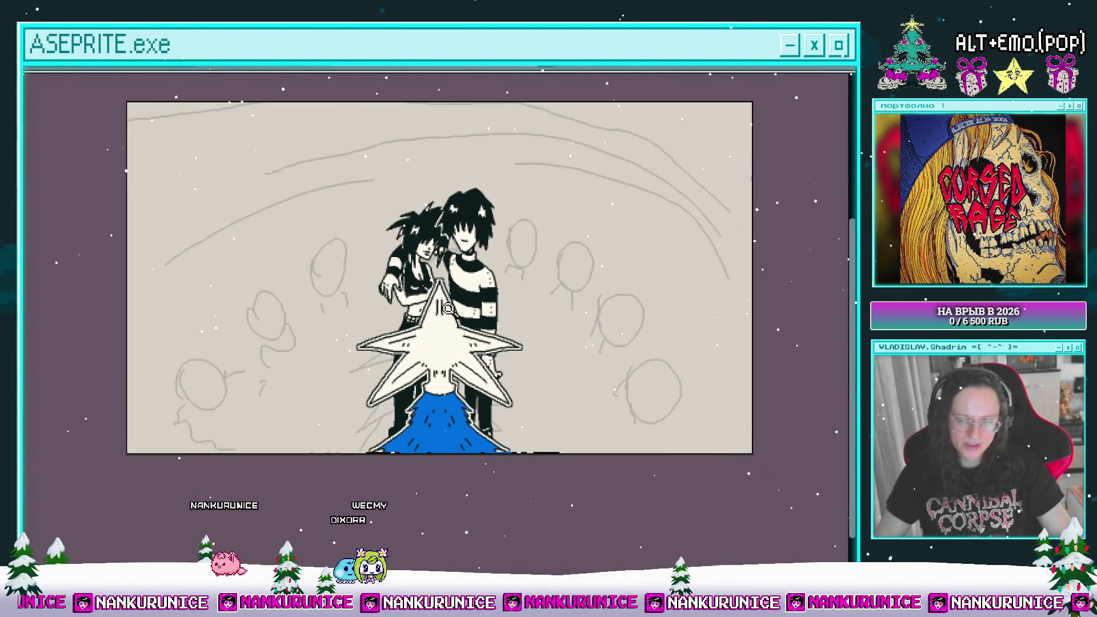
{"action": "left_click_drag", "start_coordinate": [435, 317], "coordinate": [424, 284]}
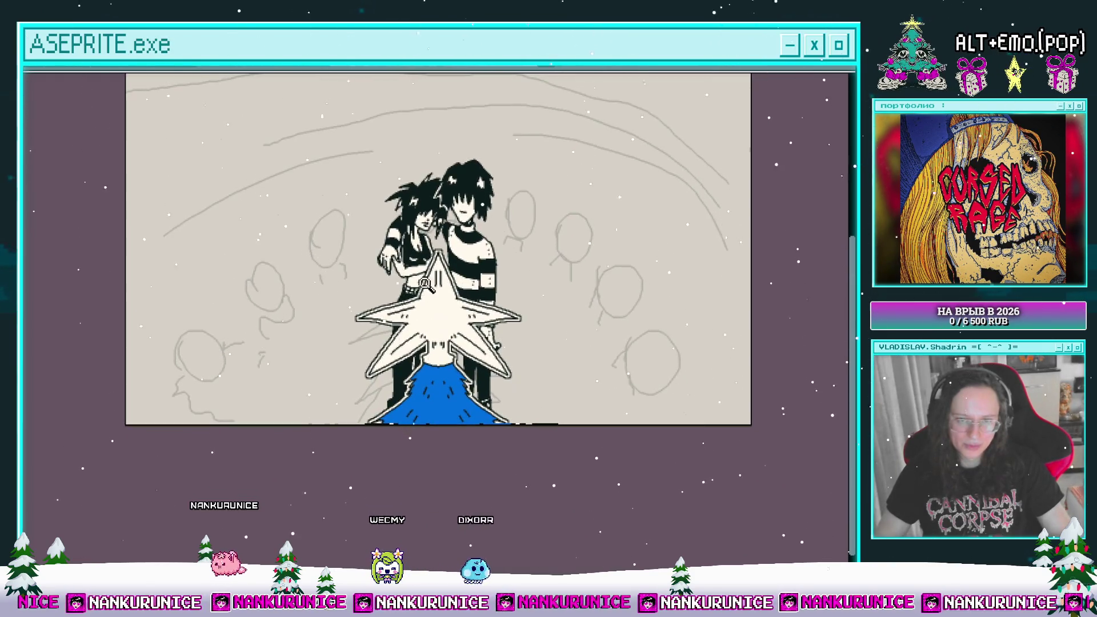
{"action": "scroll", "coordinate": [430, 245], "scroll_direction": "up", "scroll_amount": 1}
{"action": "scroll", "coordinate": [431, 238], "scroll_direction": "down", "scroll_amount": 1}
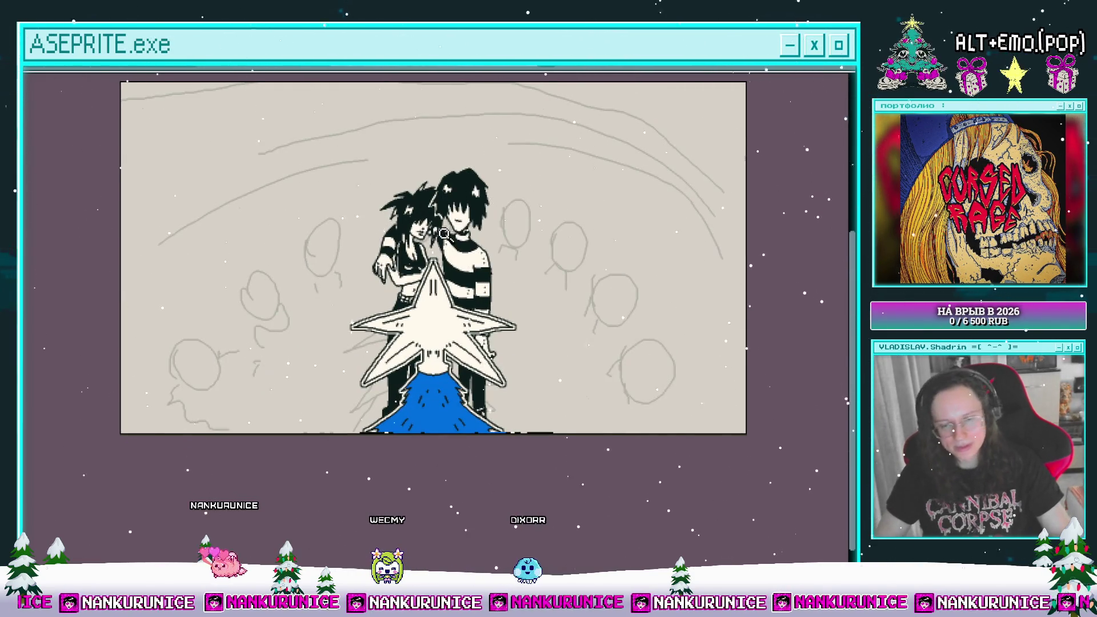
{"action": "key", "text": "Tab"}
{"action": "key", "text": "Tab"}
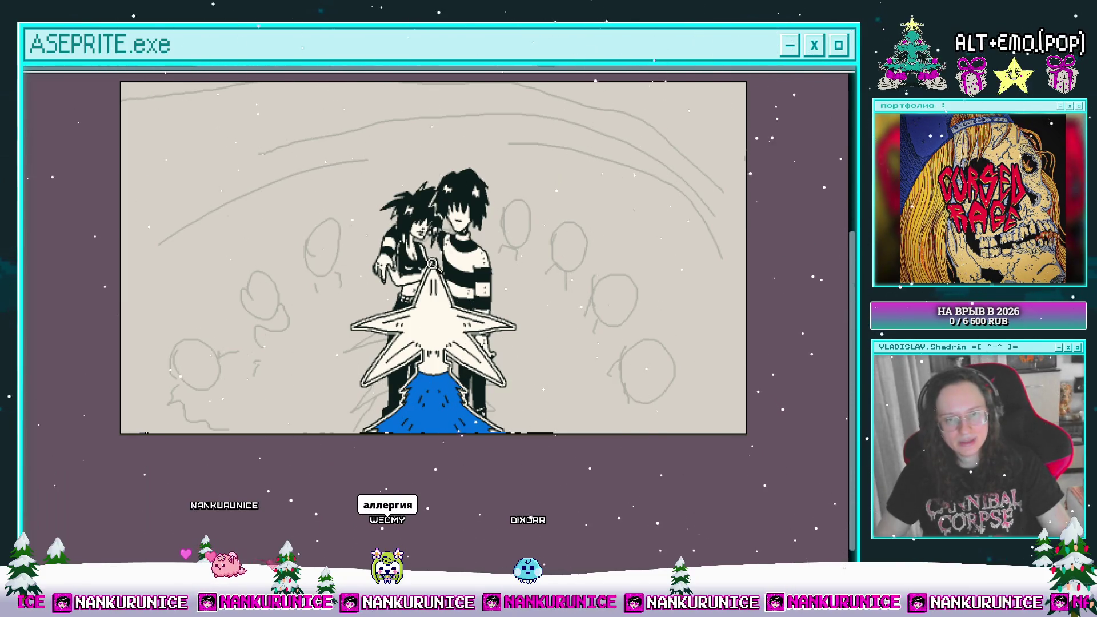
{"action": "scroll", "coordinate": [359, 271], "scroll_direction": "up", "scroll_amount": 4}
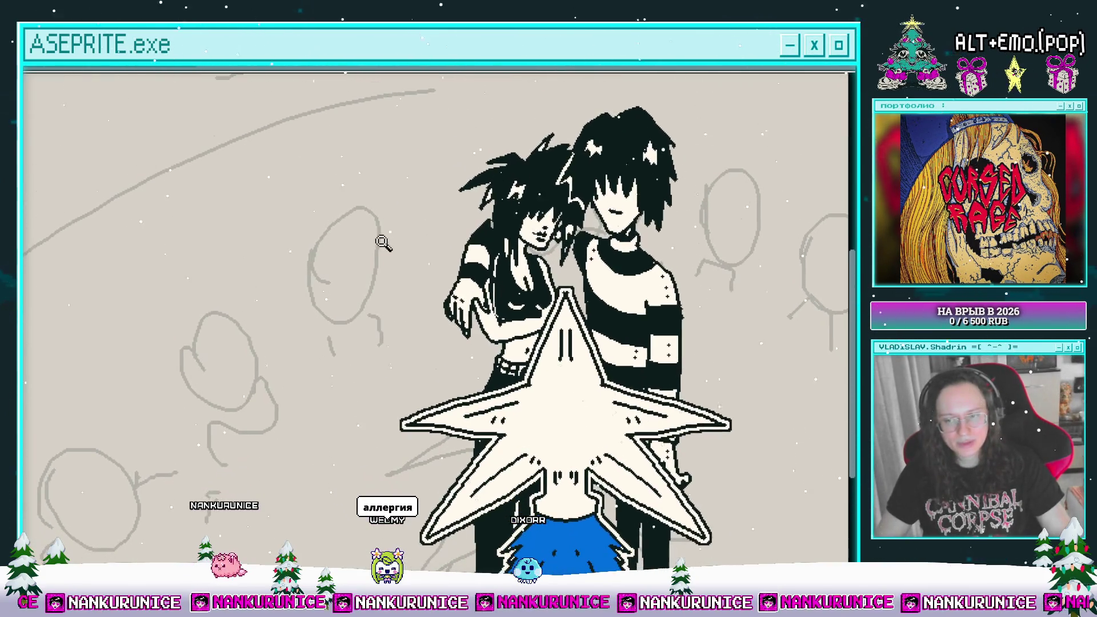
{"action": "left_click_drag", "start_coordinate": [408, 292], "coordinate": [385, 238]}
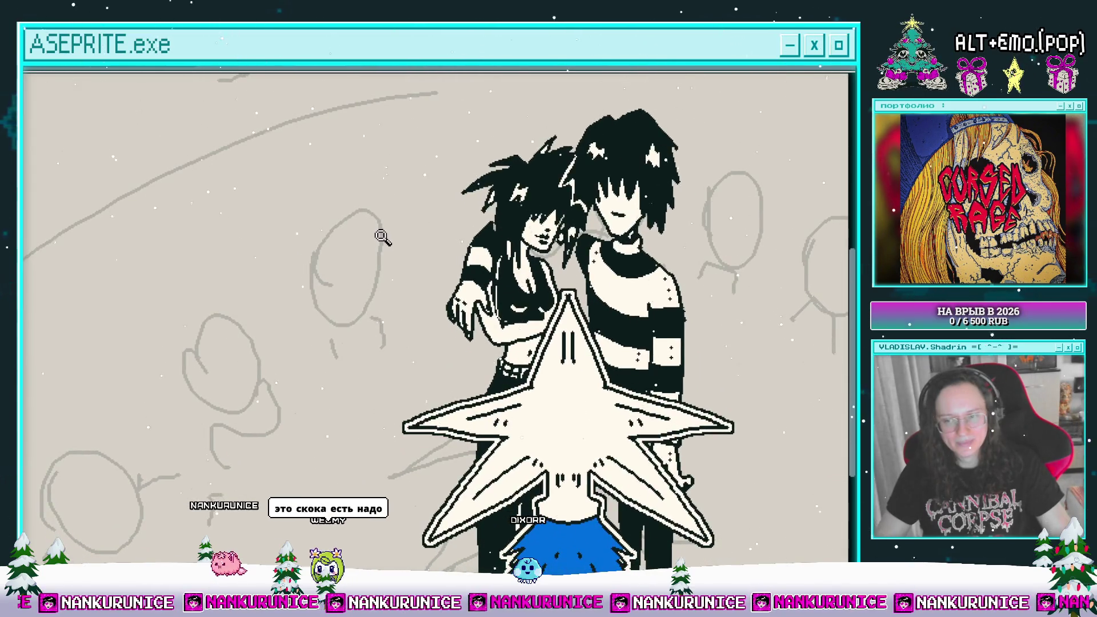
{"action": "scroll", "coordinate": [392, 236], "scroll_direction": "down", "scroll_amount": 3}
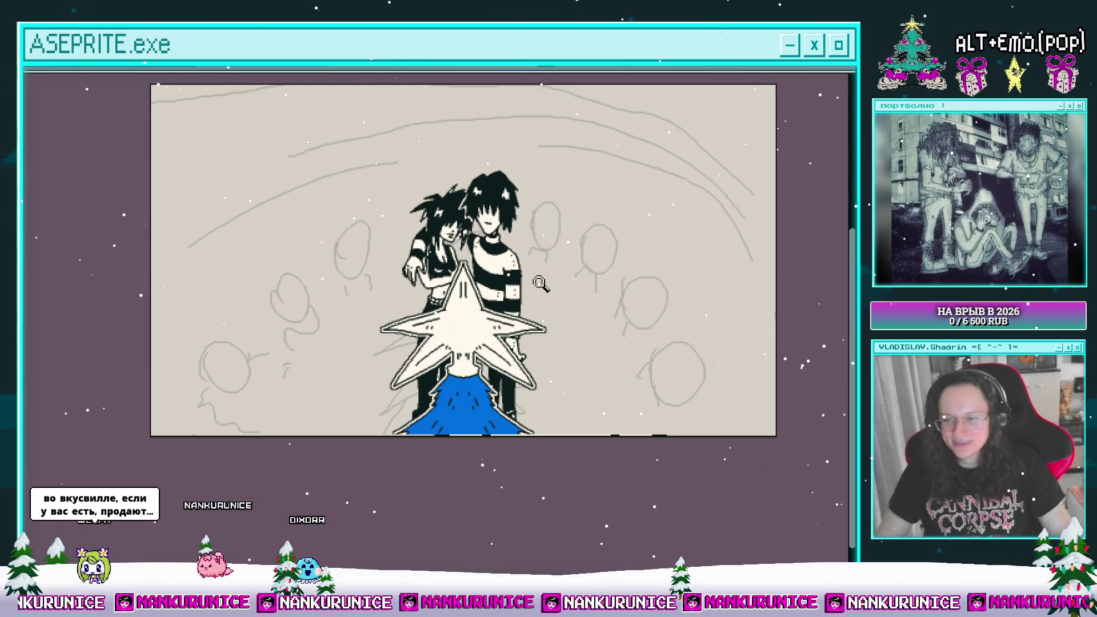
{"action": "left_click_drag", "start_coordinate": [504, 311], "coordinate": [464, 313]}
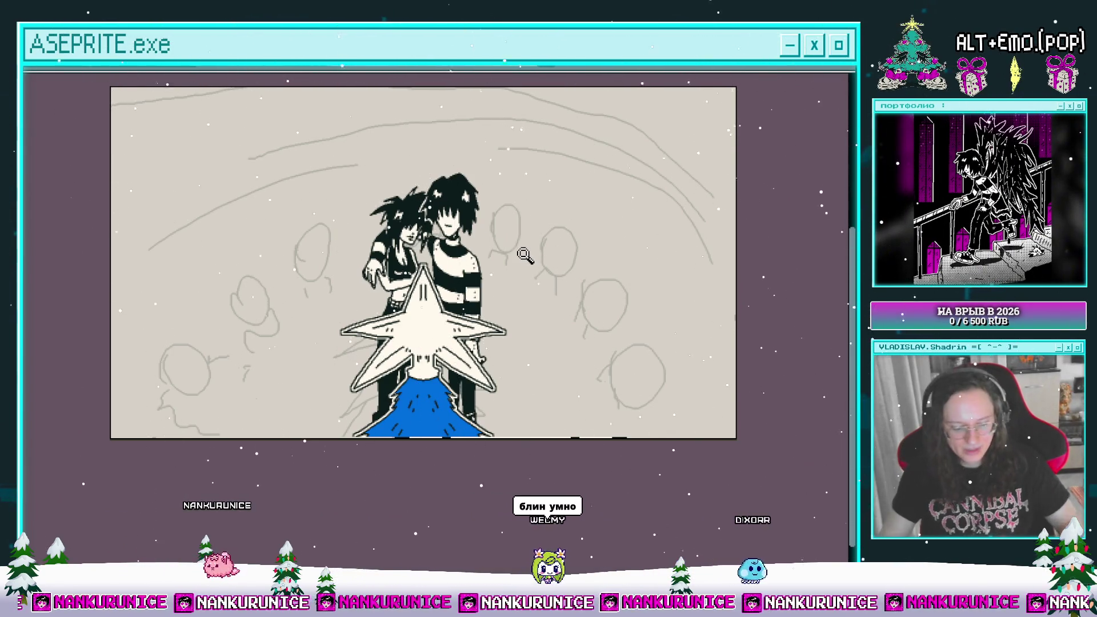
{"action": "left_click_drag", "start_coordinate": [496, 281], "coordinate": [548, 257]}
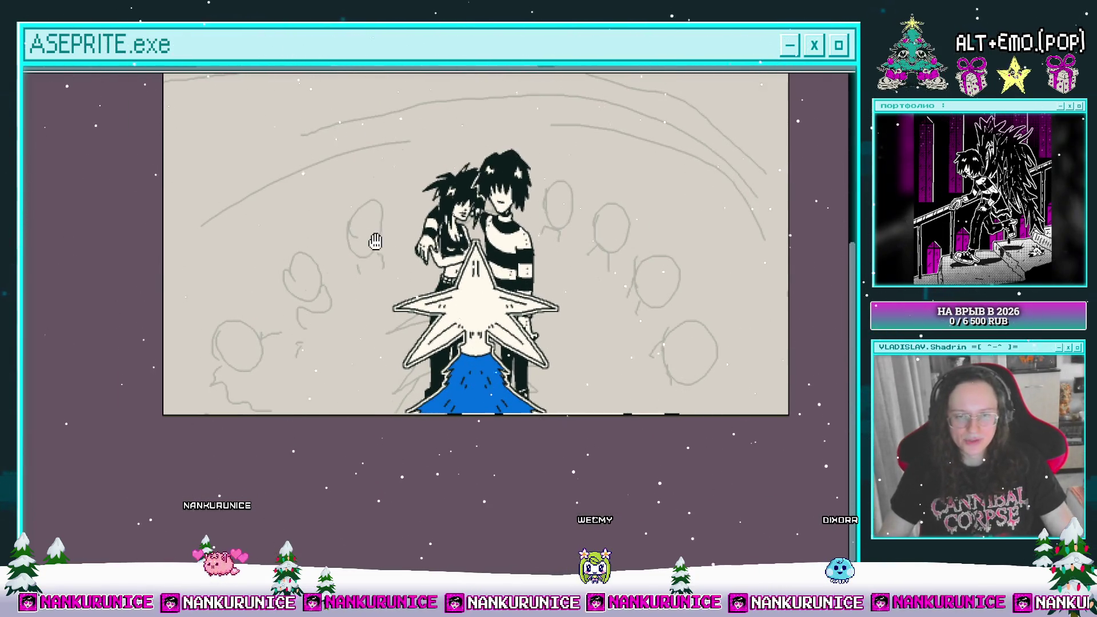
{"action": "scroll", "coordinate": [382, 272], "scroll_direction": "up", "scroll_amount": 2}
{"action": "scroll", "coordinate": [365, 264], "scroll_direction": "down", "scroll_amount": 2}
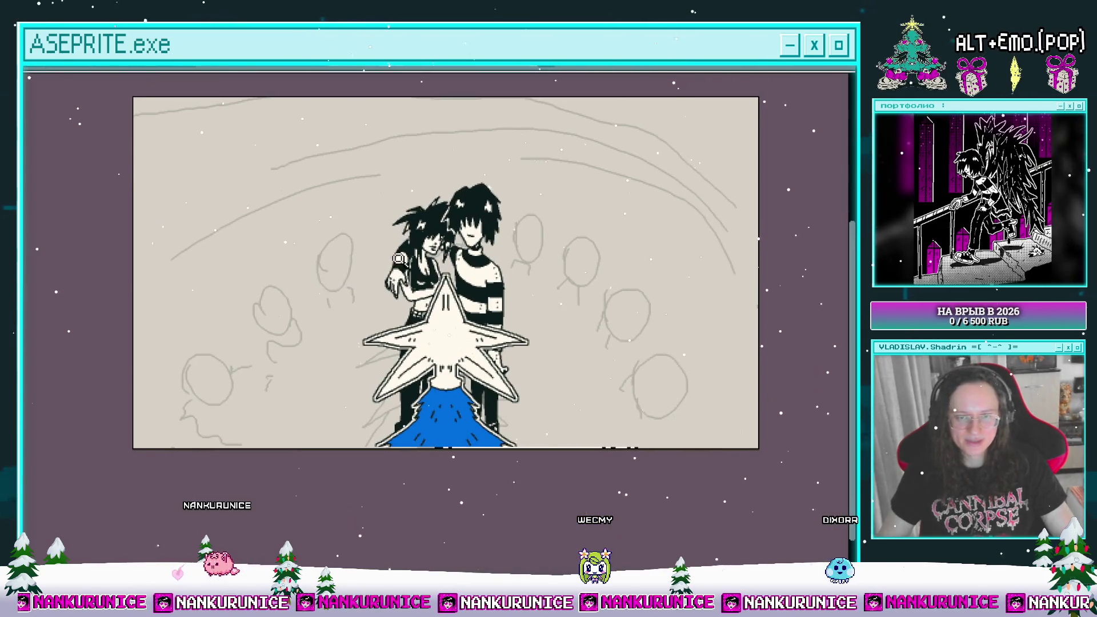
{"action": "key", "text": "Tab"}
{"action": "key", "text": "Tab"}
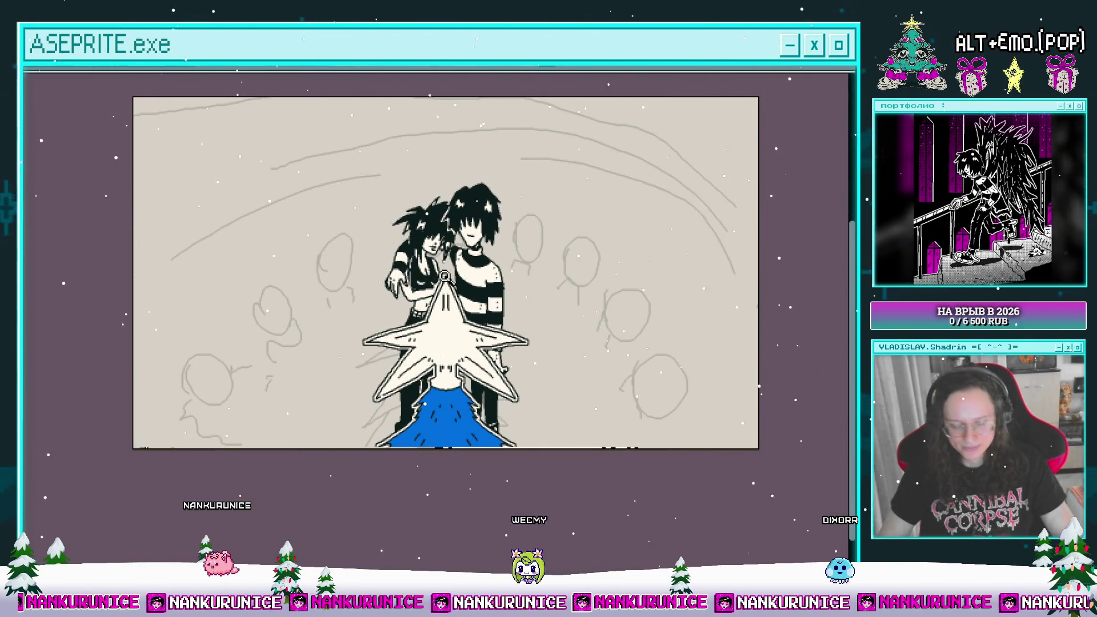
{"action": "scroll", "coordinate": [465, 308], "scroll_direction": "up", "scroll_amount": 1}
{"action": "scroll", "coordinate": [469, 314], "scroll_direction": "down", "scroll_amount": 1}
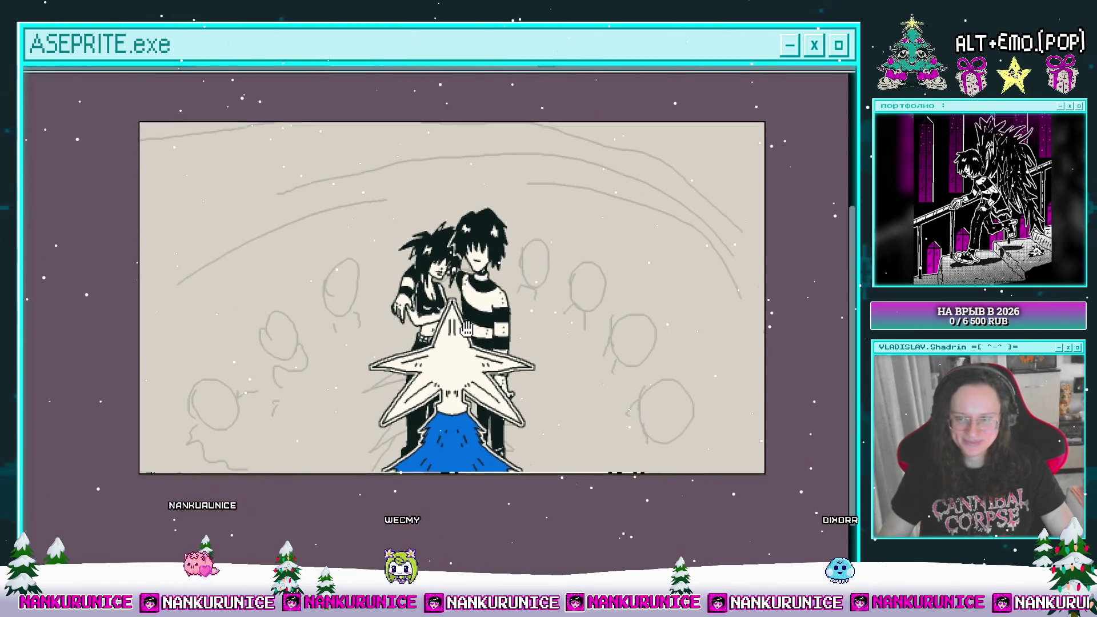
{"action": "left_click_drag", "start_coordinate": [502, 278], "coordinate": [467, 275]}
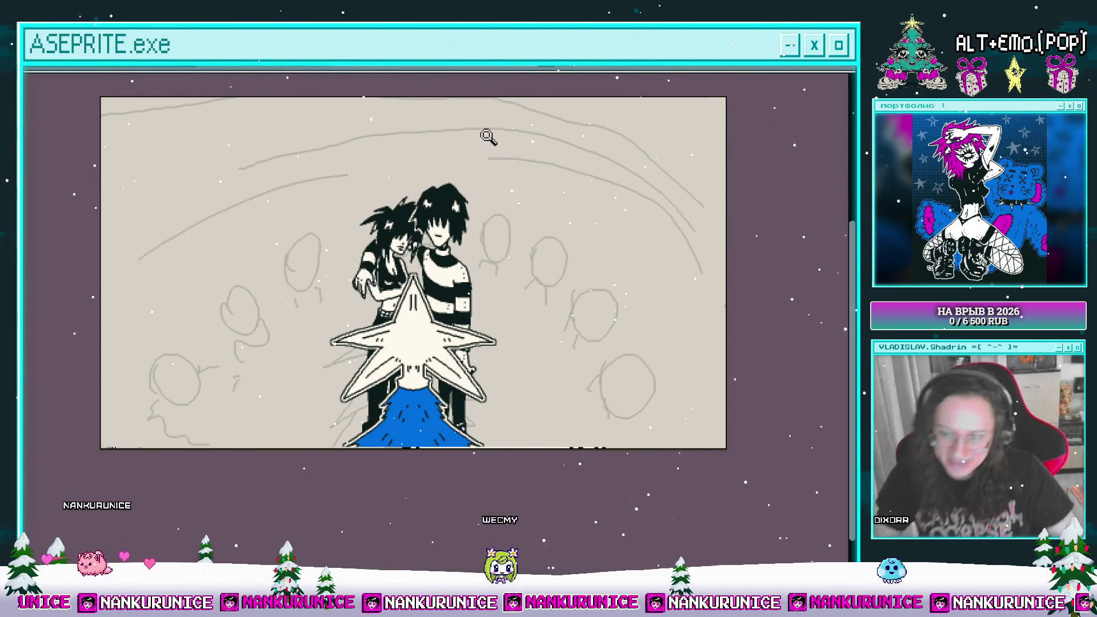
{"action": "mouse_move", "coordinate": [512, 261]}
{"action": "left_mouse_down"}
{"action": "mouse_move", "coordinate": [533, 277]}
{"action": "mouse_move", "coordinate": [558, 273]}
{"action": "left_mouse_up"}
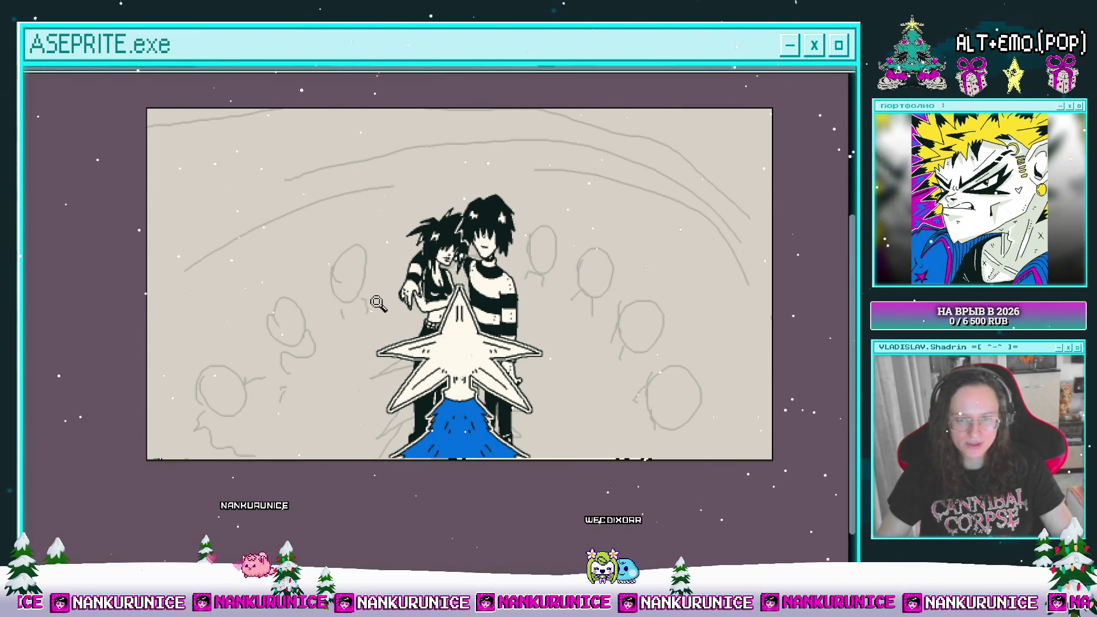
- Zoom in closely on the sketched head beside the dark-haired girl
{"action": "left_click", "coordinate": [347, 299]}
{"action": "left_click", "coordinate": [354, 283]}
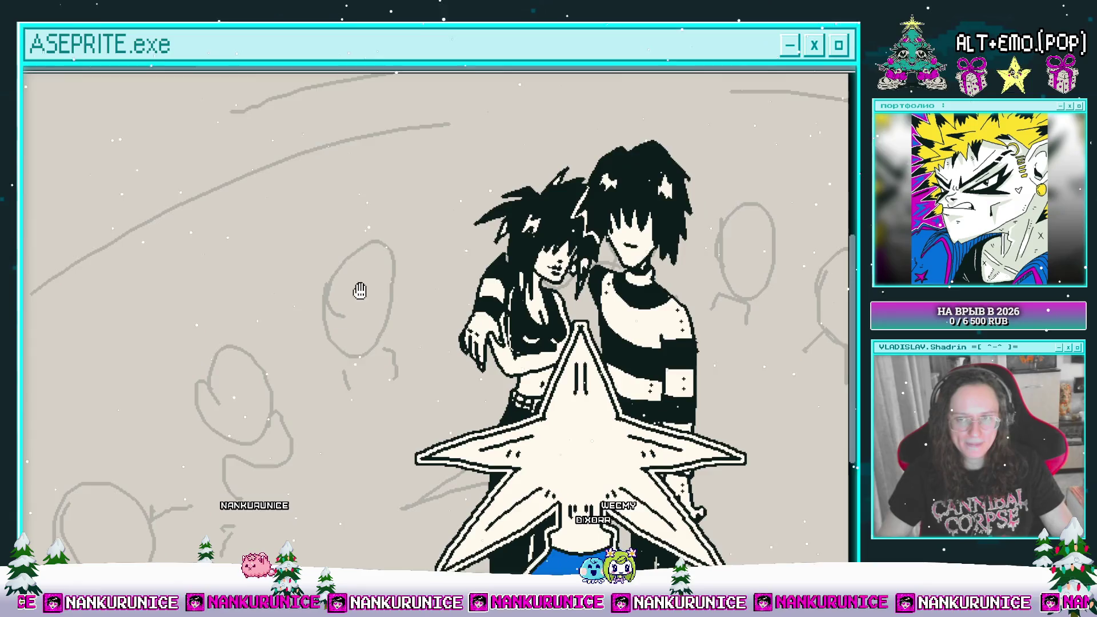
{"action": "left_click", "coordinate": [358, 285]}
{"action": "left_click", "coordinate": [360, 309]}
{"action": "left_click", "coordinate": [380, 320]}
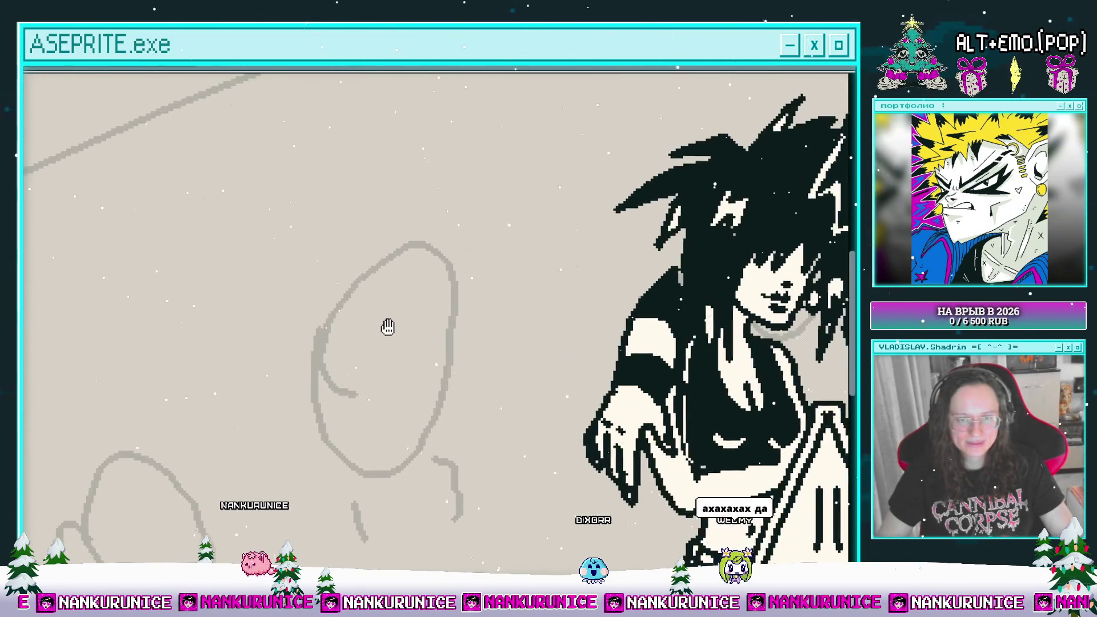
{"action": "left_click", "coordinate": [394, 334]}
{"action": "mouse_move", "coordinate": [409, 323]}
{"action": "left_mouse_down"}
{"action": "mouse_move", "coordinate": [382, 274]}
{"action": "mouse_move", "coordinate": [398, 272]}
{"action": "mouse_move", "coordinate": [438, 318]}
{"action": "left_mouse_up"}
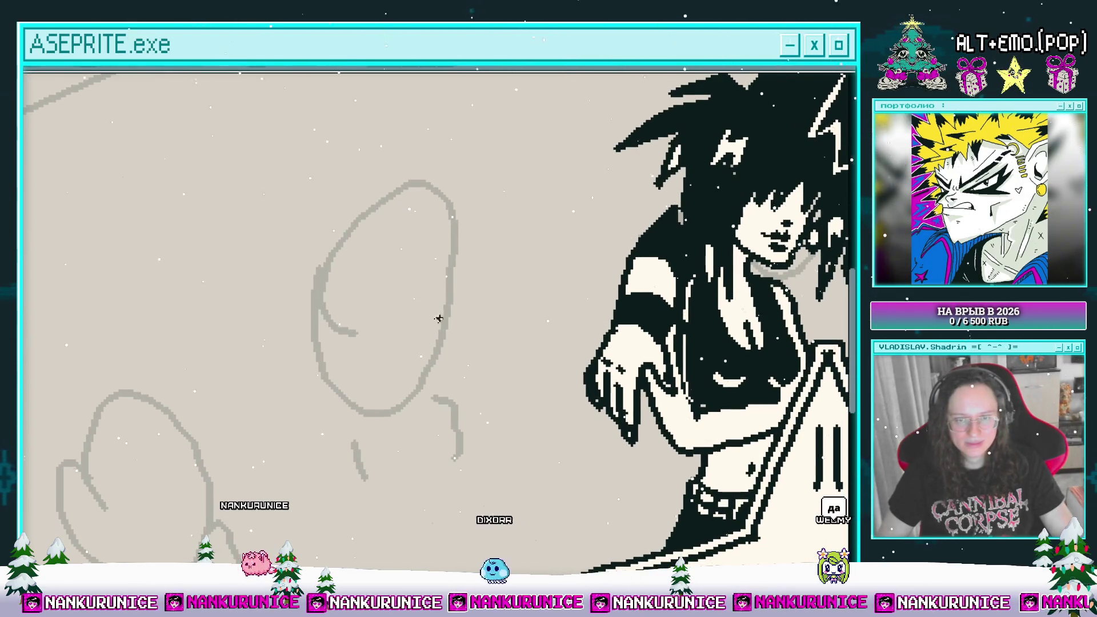
- Ink the face outline and spiky black hair on the sketched head, then pan back to the couple
{"action": "left_click_drag", "start_coordinate": [352, 358], "coordinate": [380, 368]}
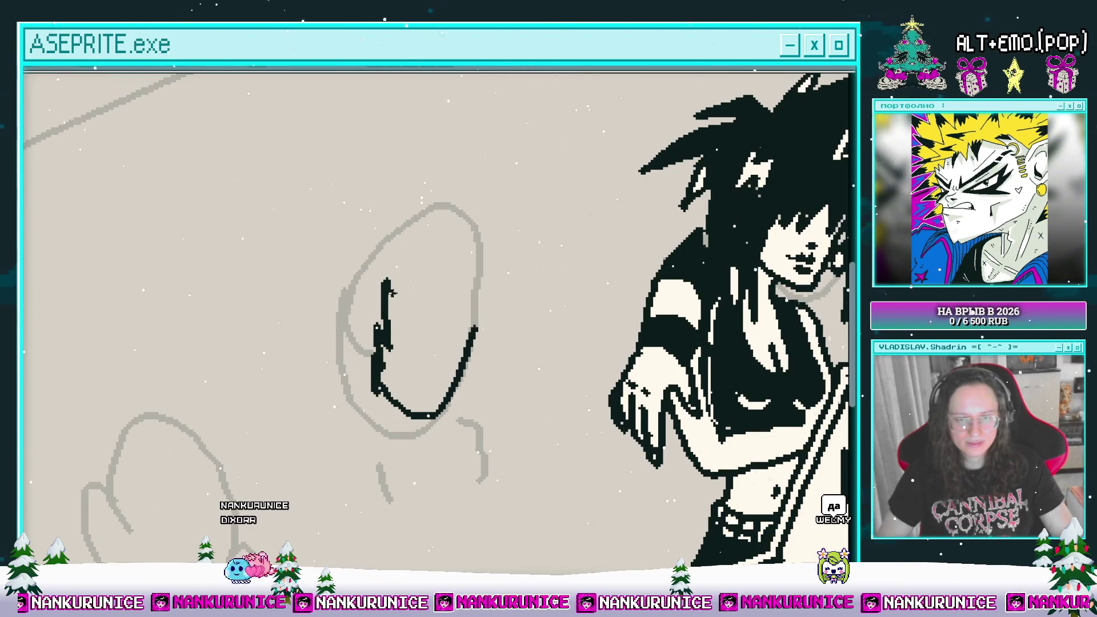
{"action": "left_click_drag", "start_coordinate": [456, 354], "coordinate": [455, 377]}
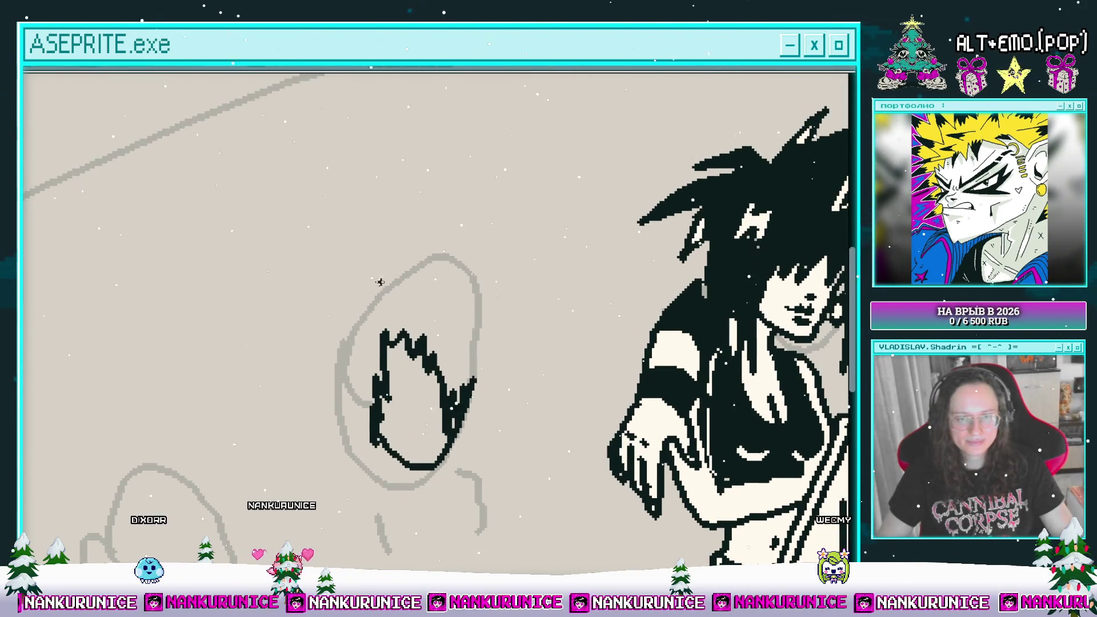
{"action": "left_click_drag", "start_coordinate": [361, 269], "coordinate": [375, 286]}
{"action": "left_click_drag", "start_coordinate": [313, 437], "coordinate": [336, 398]}
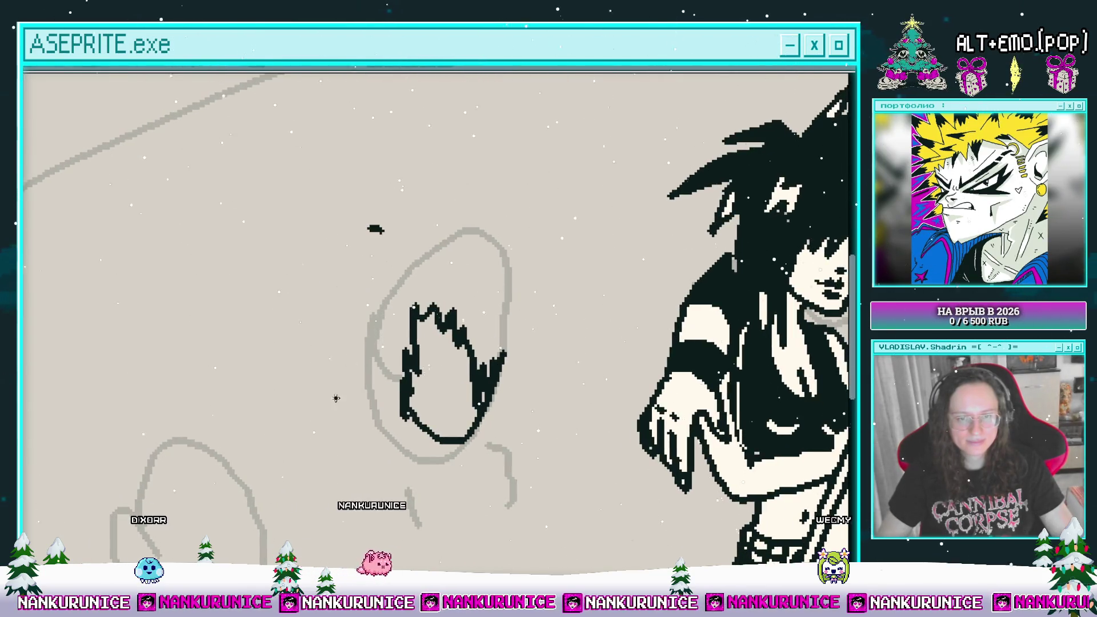
{"action": "scroll", "coordinate": [321, 384], "scroll_direction": "down", "scroll_amount": 5}
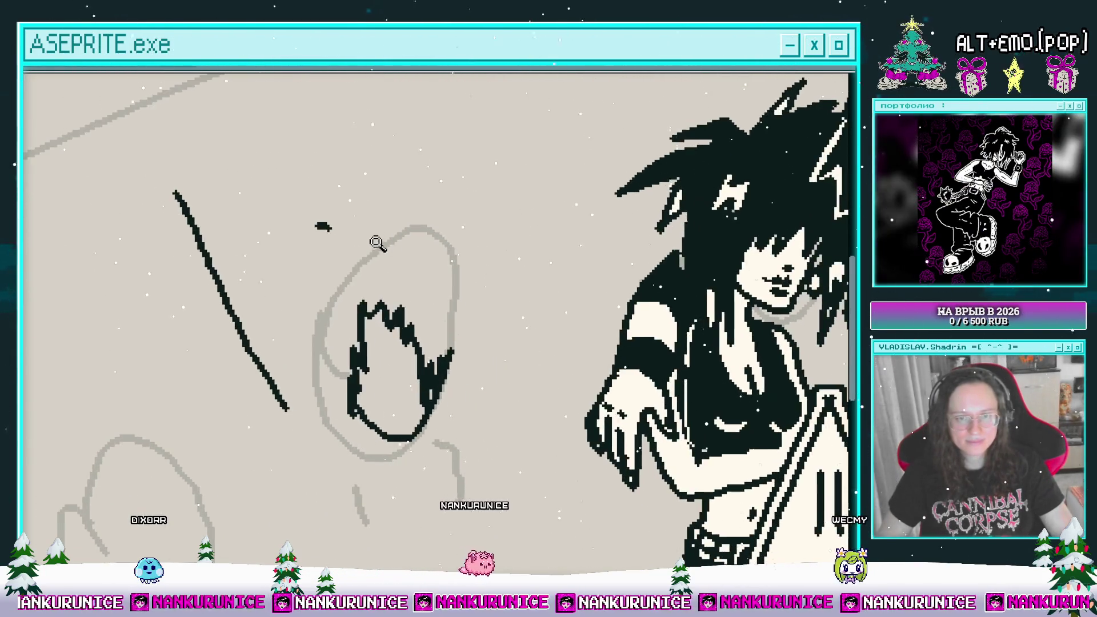
{"action": "mouse_move", "coordinate": [655, 205]}
{"action": "left_mouse_down"}
{"action": "mouse_move", "coordinate": [663, 231]}
{"action": "mouse_move", "coordinate": [626, 213]}
{"action": "mouse_move", "coordinate": [538, 248]}
{"action": "left_mouse_up"}
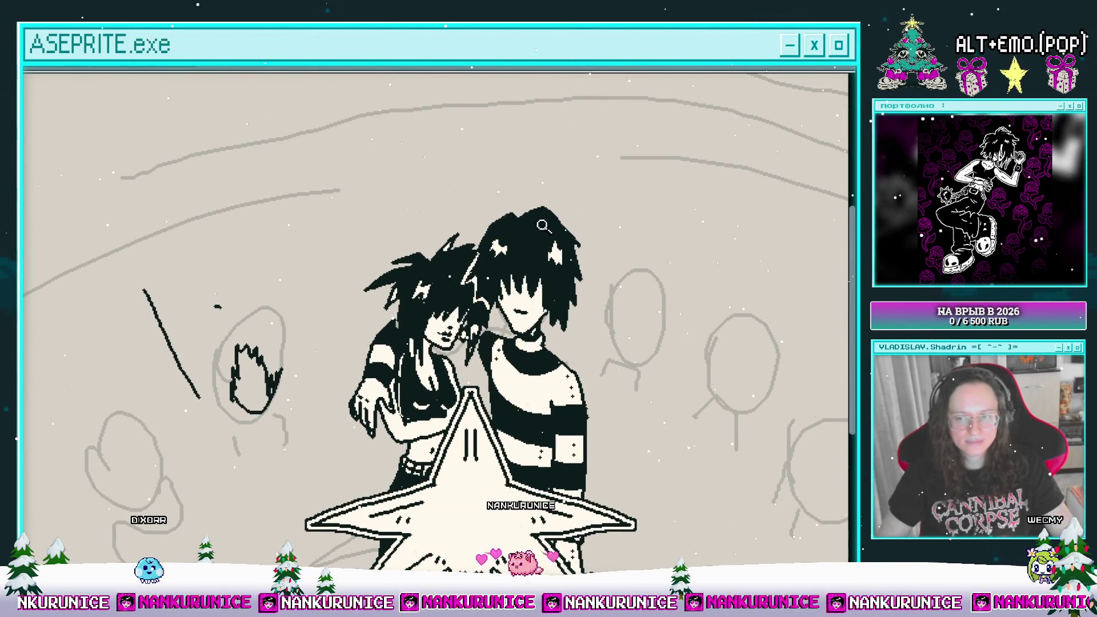
- Toggle the star and character layers' visibility to check them, leaving the characters shown
{"action": "key", "text": "Tab"}
{"action": "left_click", "coordinate": [26, 118]}
{"action": "left_click", "coordinate": [26, 117]}
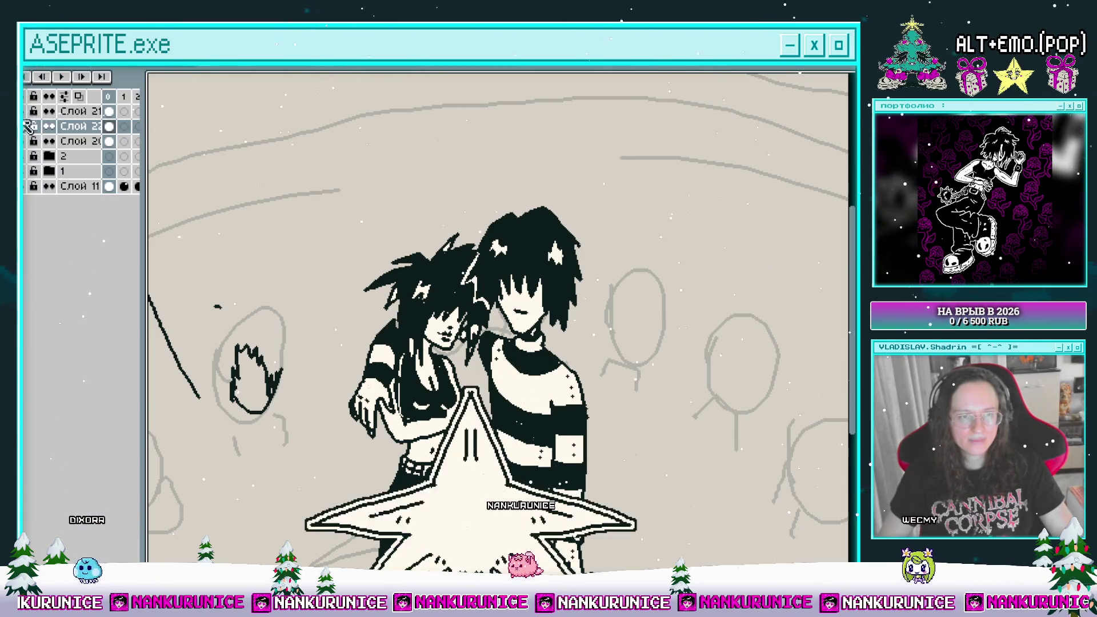
{"action": "left_click", "coordinate": [27, 131]}
{"action": "left_click", "coordinate": [27, 127]}
{"action": "key", "text": "Tab"}
{"action": "scroll", "coordinate": [384, 258], "scroll_direction": "up", "scroll_amount": 3}
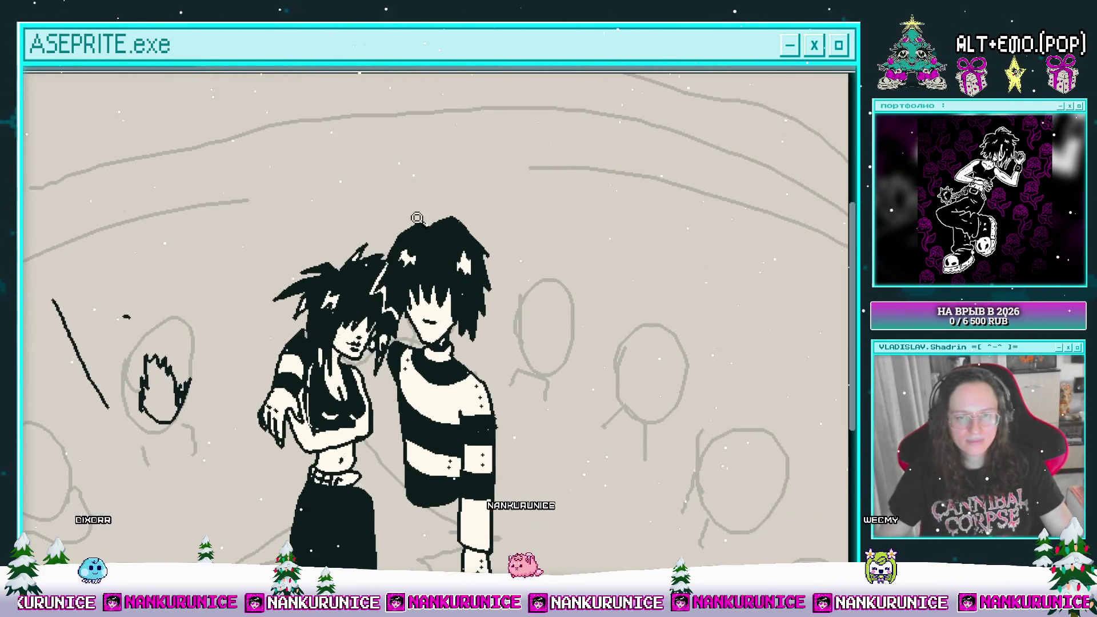
{"action": "scroll", "coordinate": [384, 258], "scroll_direction": "up", "scroll_amount": 1}
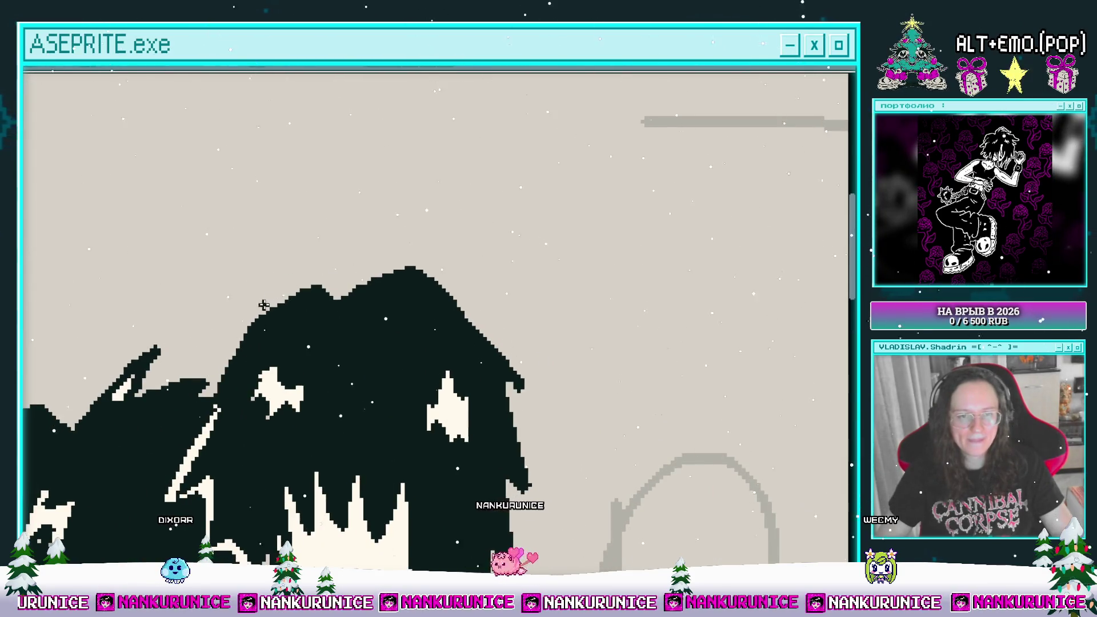
- Draw a curly looped band over the boy's head and fill it with cream
{"action": "mouse_move", "coordinate": [249, 309]}
{"action": "left_mouse_down"}
{"action": "mouse_move", "coordinate": [236, 267]}
{"action": "mouse_move", "coordinate": [255, 303]}
{"action": "mouse_move", "coordinate": [240, 297]}
{"action": "mouse_move", "coordinate": [246, 251]}
{"action": "mouse_move", "coordinate": [346, 235]}
{"action": "mouse_move", "coordinate": [445, 246]}
{"action": "mouse_move", "coordinate": [508, 306]}
{"action": "mouse_move", "coordinate": [517, 343]}
{"action": "left_mouse_up"}
{"action": "key", "text": "e"}
{"action": "key", "text": "b"}
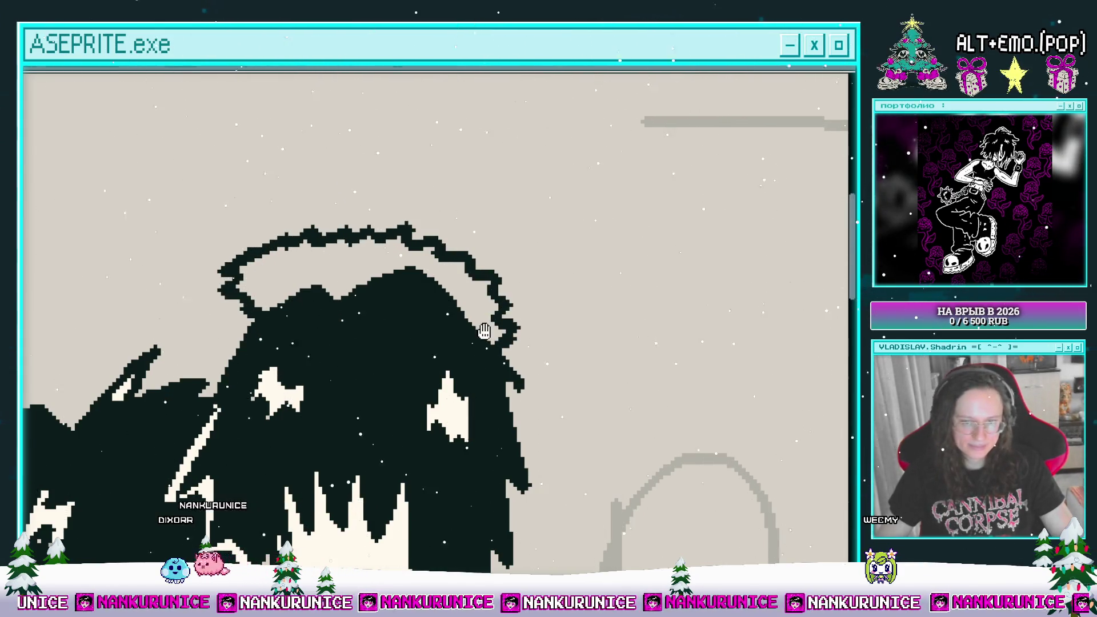
{"action": "left_click_drag", "start_coordinate": [338, 261], "coordinate": [352, 284]}
{"action": "right_click", "coordinate": [351, 284]}
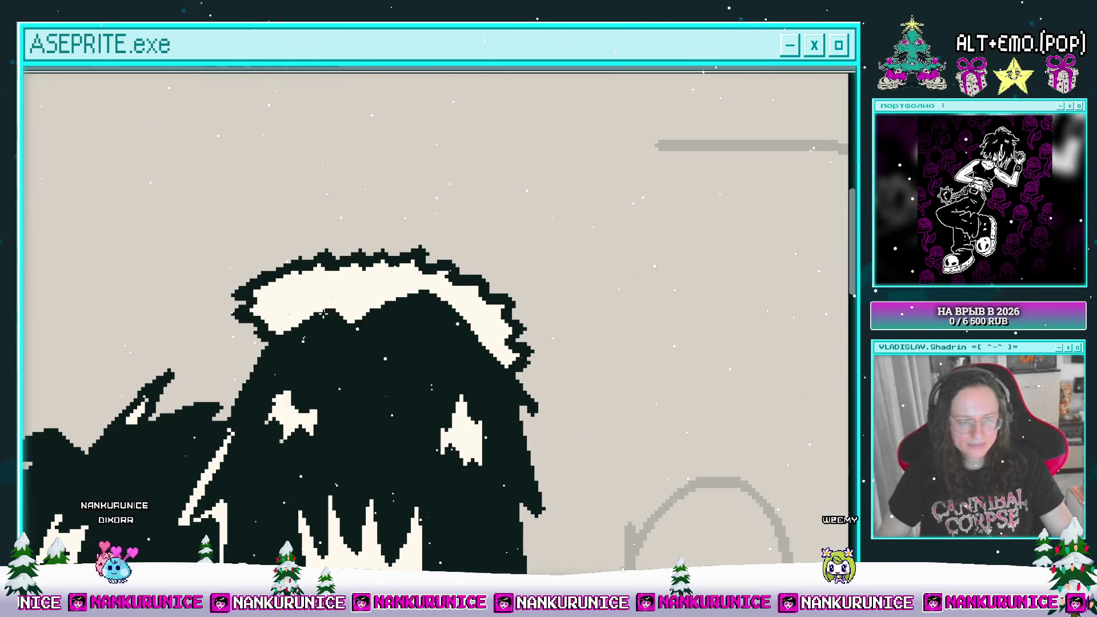
- Dab small dark spots into the cream band to give the trim a furry look
{"action": "left_click_drag", "start_coordinate": [396, 298], "coordinate": [451, 300]}
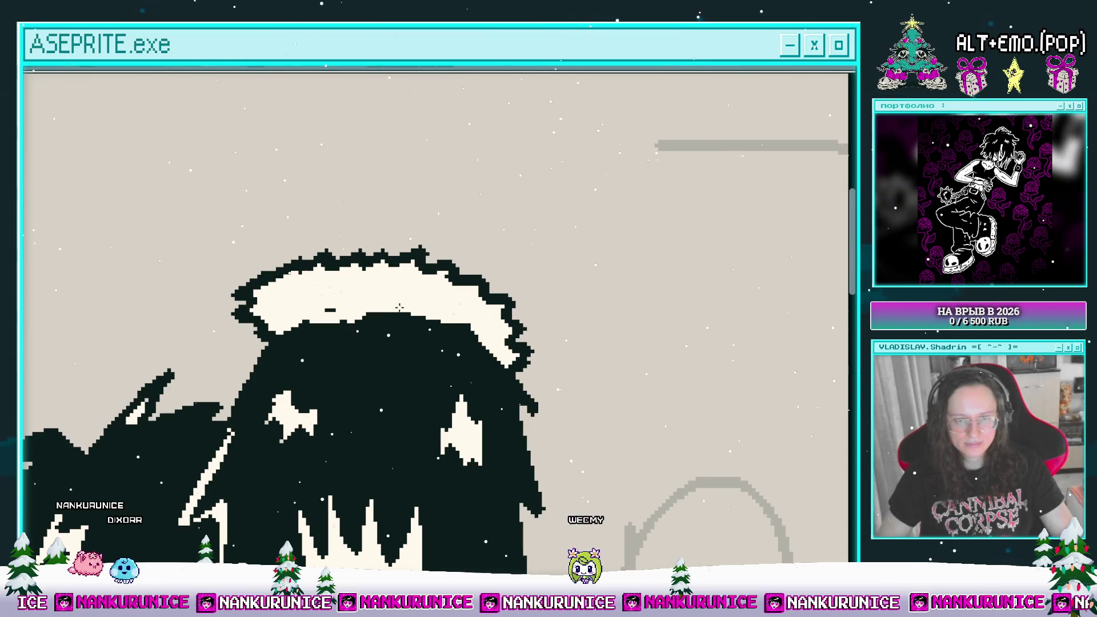
{"action": "left_click", "coordinate": [281, 303]}
{"action": "scroll", "coordinate": [327, 311], "scroll_direction": "left", "scroll_amount": 2}
{"action": "left_click", "coordinate": [298, 300]}
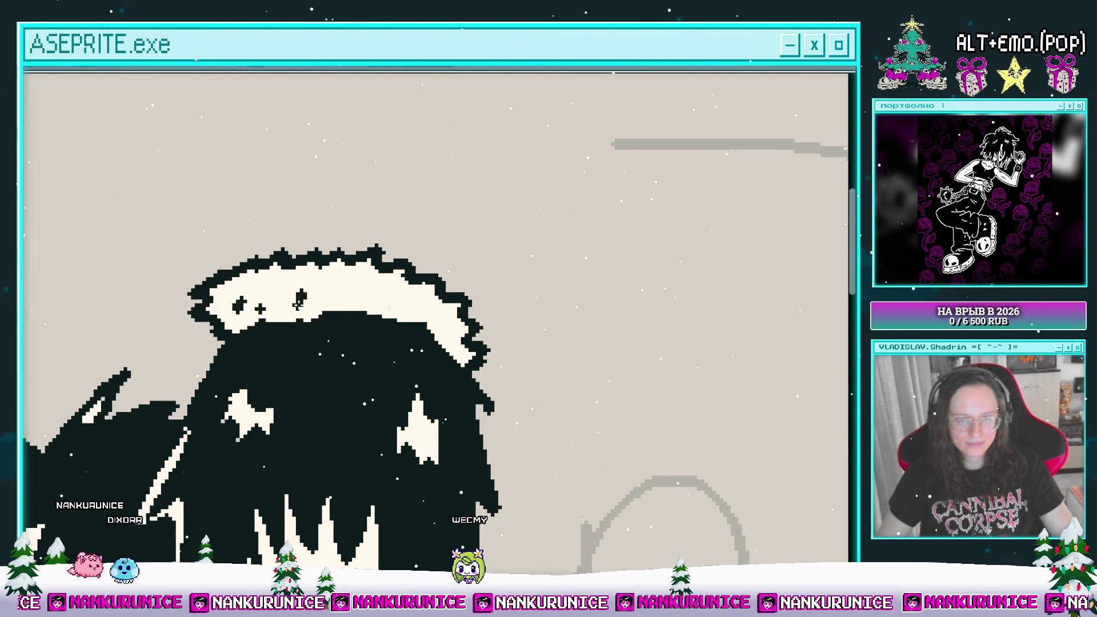
{"action": "scroll", "coordinate": [318, 359], "scroll_direction": "up", "scroll_amount": 4}
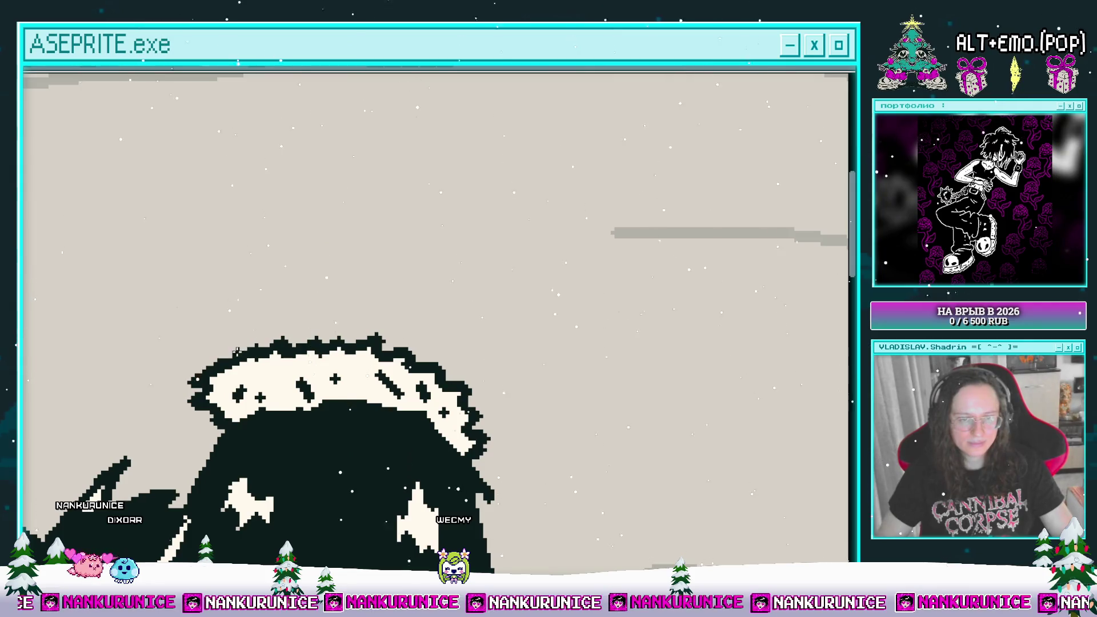
- Draw a long diagonal hat outline up from the band, undoing a stray stroke inside
{"action": "mouse_move", "coordinate": [236, 351]}
{"action": "left_mouse_down"}
{"action": "mouse_move", "coordinate": [361, 190]}
{"action": "mouse_move", "coordinate": [397, 169]}
{"action": "left_mouse_up"}
{"action": "left_click_drag", "start_coordinate": [510, 267], "coordinate": [512, 281]}
{"action": "scroll", "coordinate": [474, 246], "scroll_direction": "down", "scroll_amount": 3}
{"action": "scroll", "coordinate": [474, 246], "scroll_direction": "right", "scroll_amount": 4}
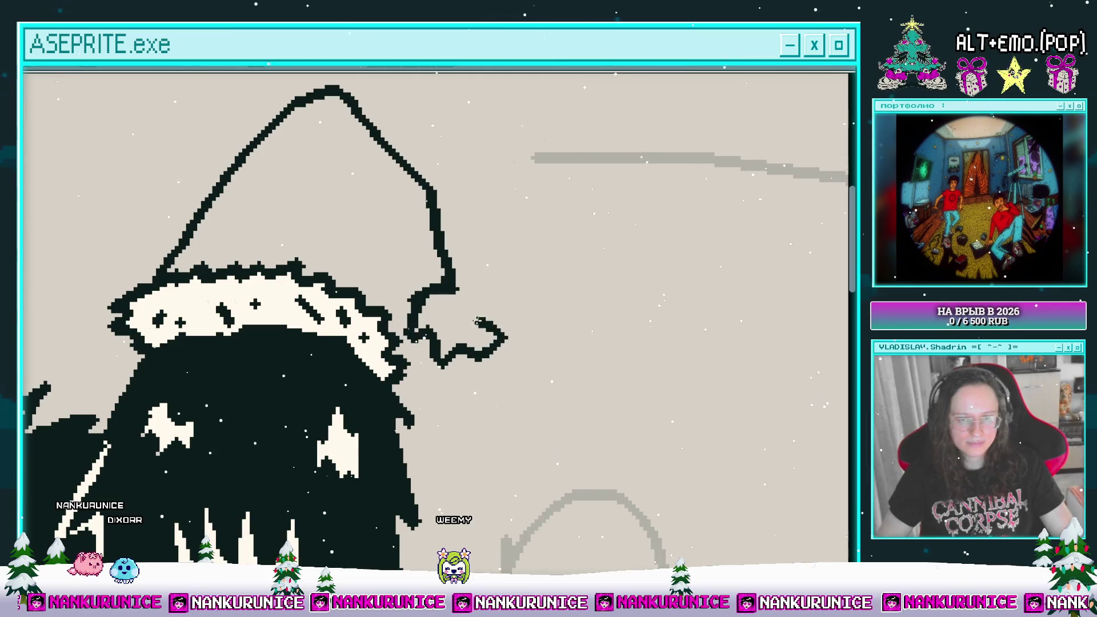
{"action": "scroll", "coordinate": [416, 276], "scroll_direction": "up", "scroll_amount": 1}
{"action": "scroll", "coordinate": [422, 285], "scroll_direction": "left", "scroll_amount": 3}
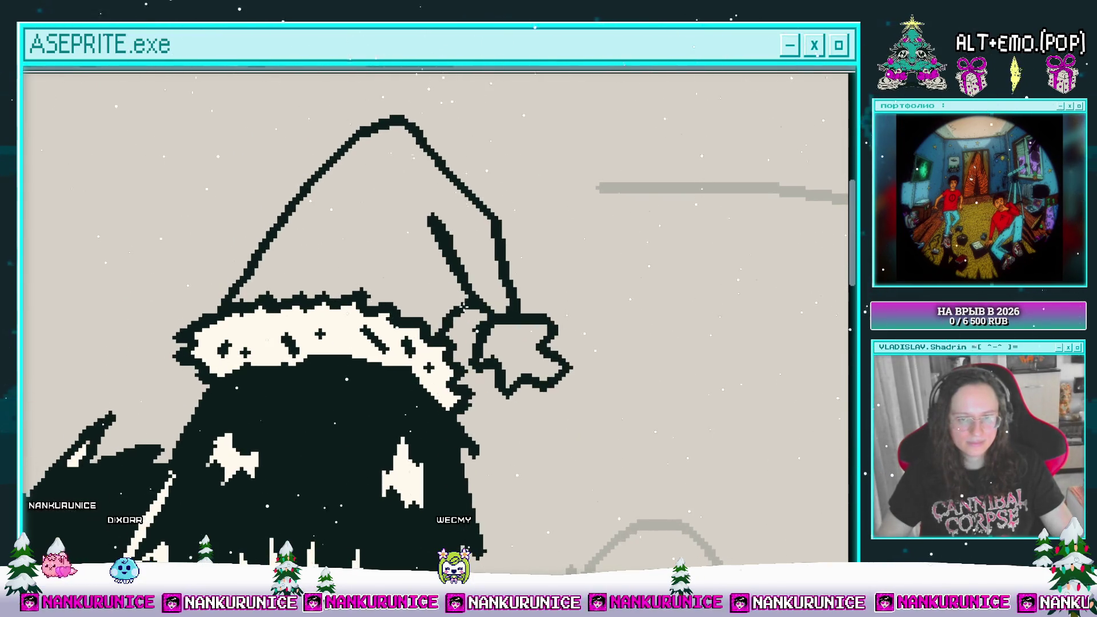
{"action": "key", "text": "ctrl+z"}
- Add the hat's fold line and a line down to the star pom-pom, filling the pom-pom cream
{"action": "left_click_drag", "start_coordinate": [442, 222], "coordinate": [442, 335]}
{"action": "left_click_drag", "start_coordinate": [449, 287], "coordinate": [484, 321]}
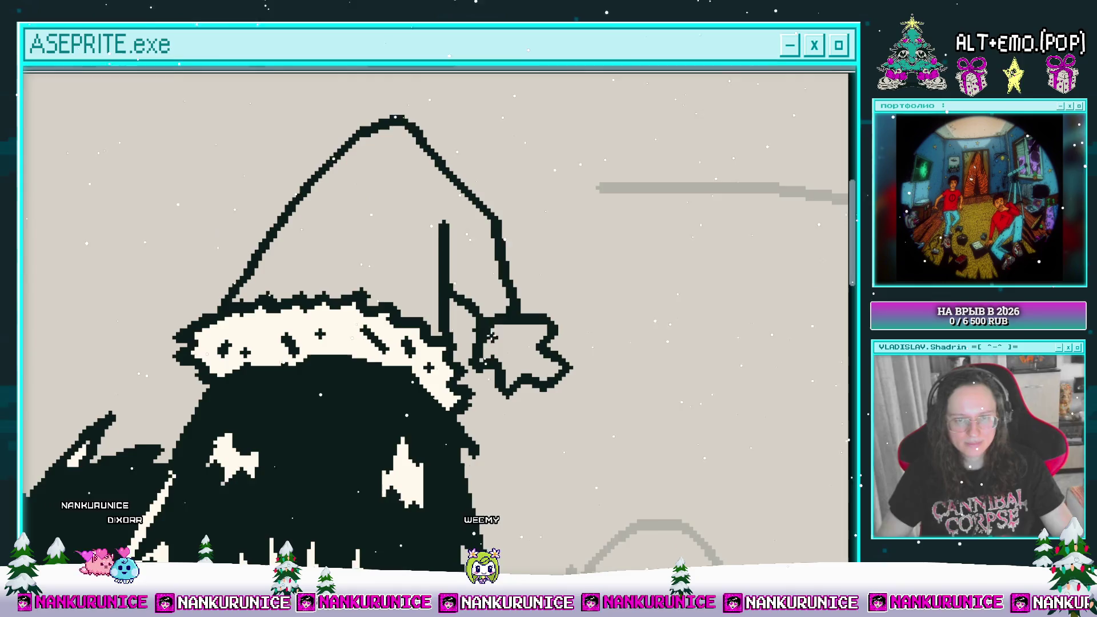
{"action": "left_click", "coordinate": [502, 345]}
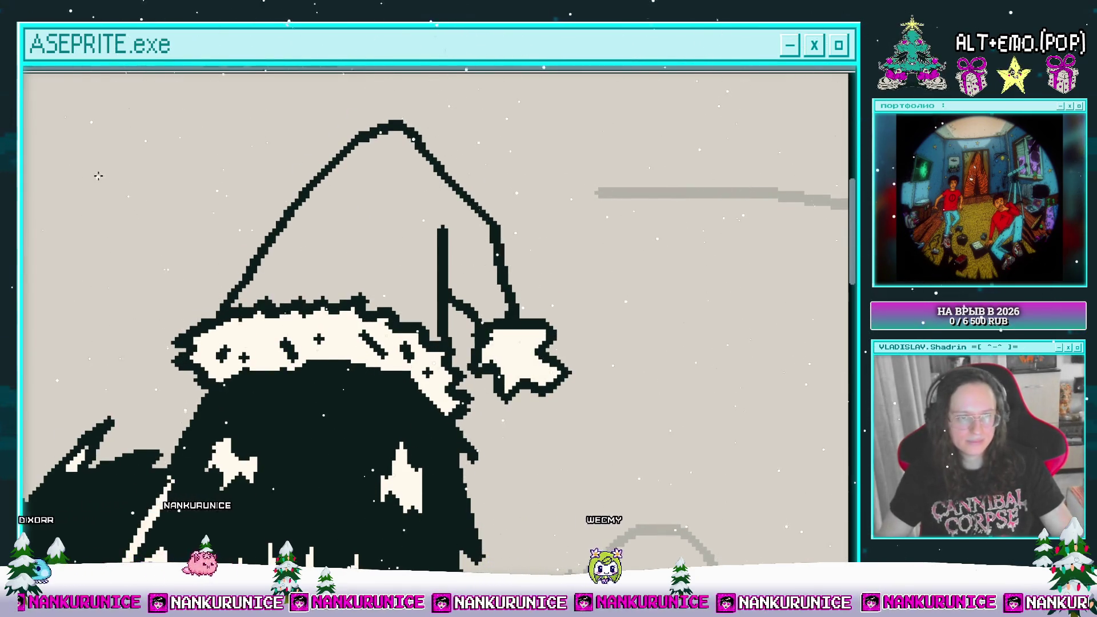
- Fill the Santa hat magenta and zoom out to see both figures
{"action": "scroll", "coordinate": [349, 343], "scroll_direction": "left", "scroll_amount": 2}
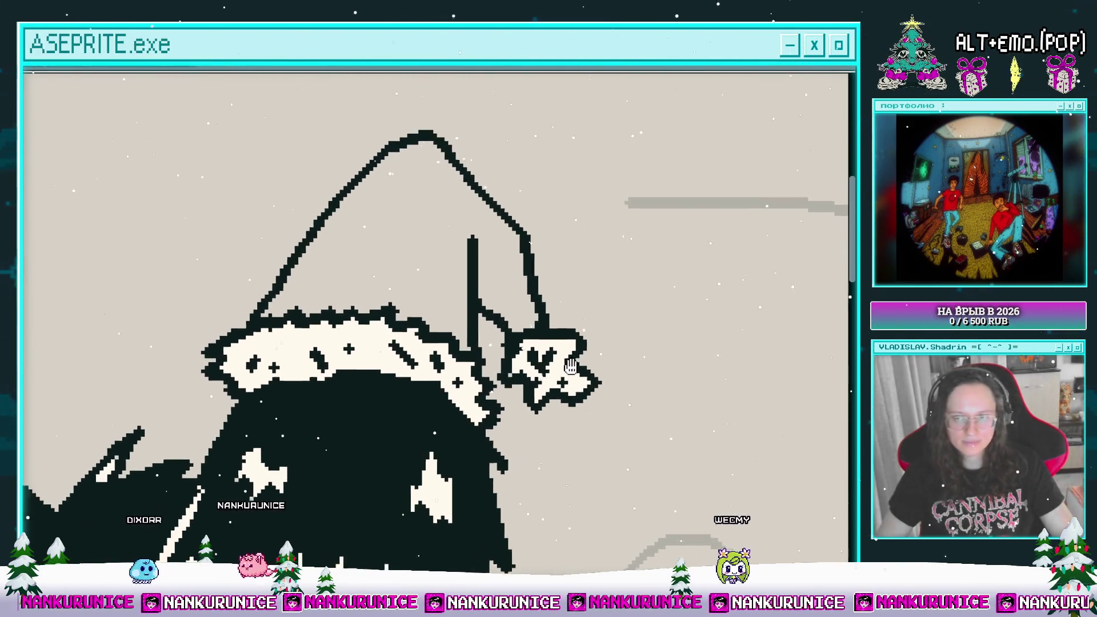
{"action": "left_click", "coordinate": [407, 295]}
{"action": "scroll", "coordinate": [285, 232], "scroll_direction": "left", "scroll_amount": 2}
{"action": "scroll", "coordinate": [285, 232], "scroll_direction": "up", "scroll_amount": 1}
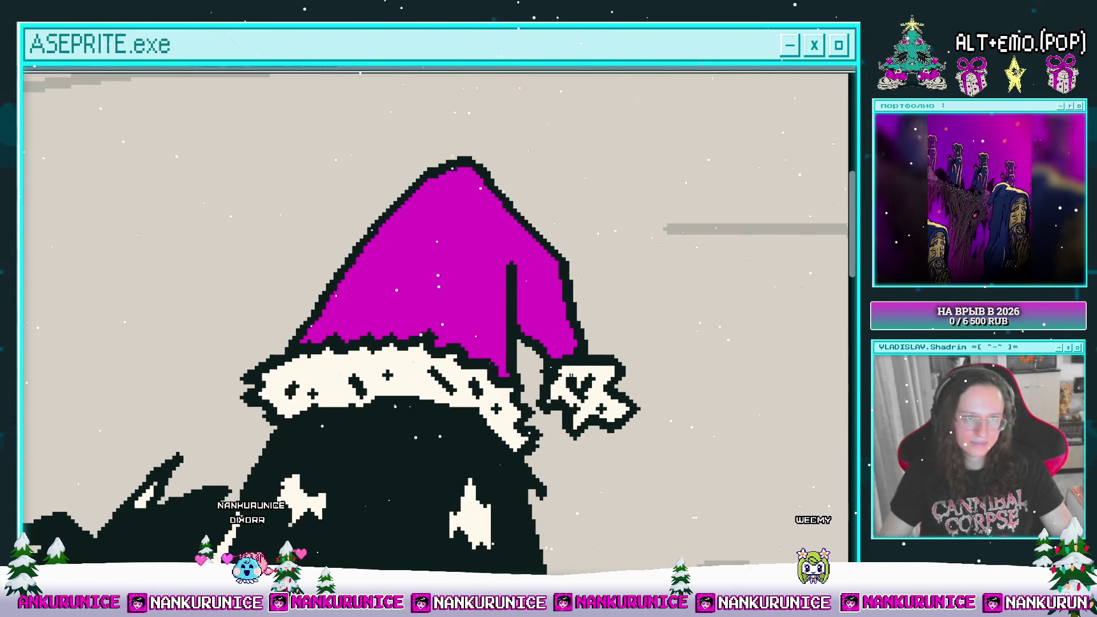
{"action": "left_click_drag", "start_coordinate": [483, 282], "coordinate": [438, 285]}
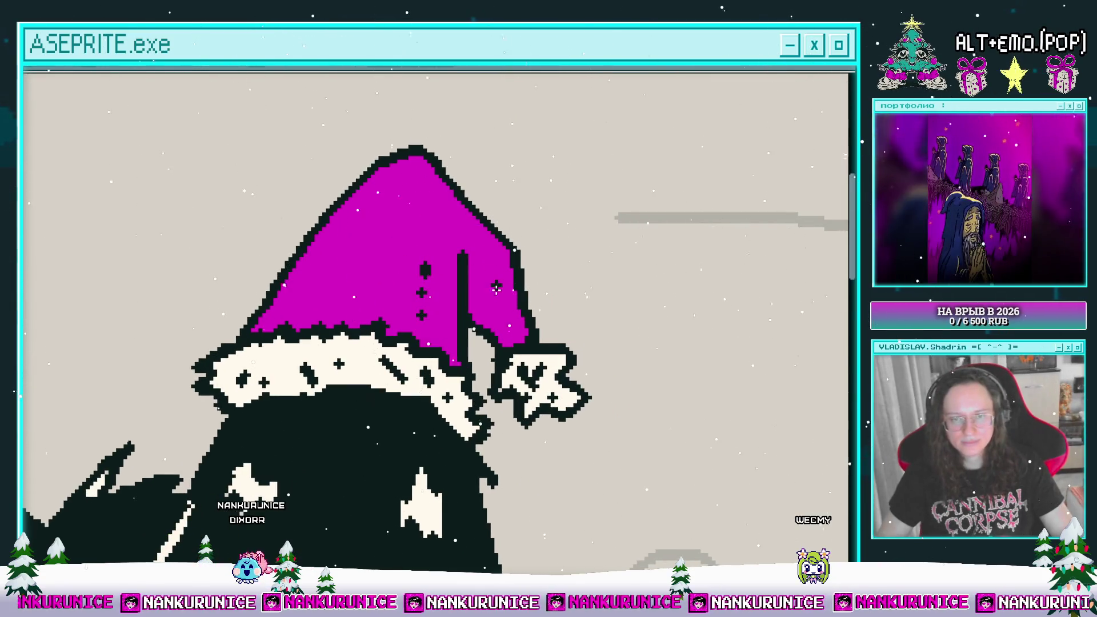
{"action": "scroll", "coordinate": [383, 195], "scroll_direction": "down", "scroll_amount": 3}
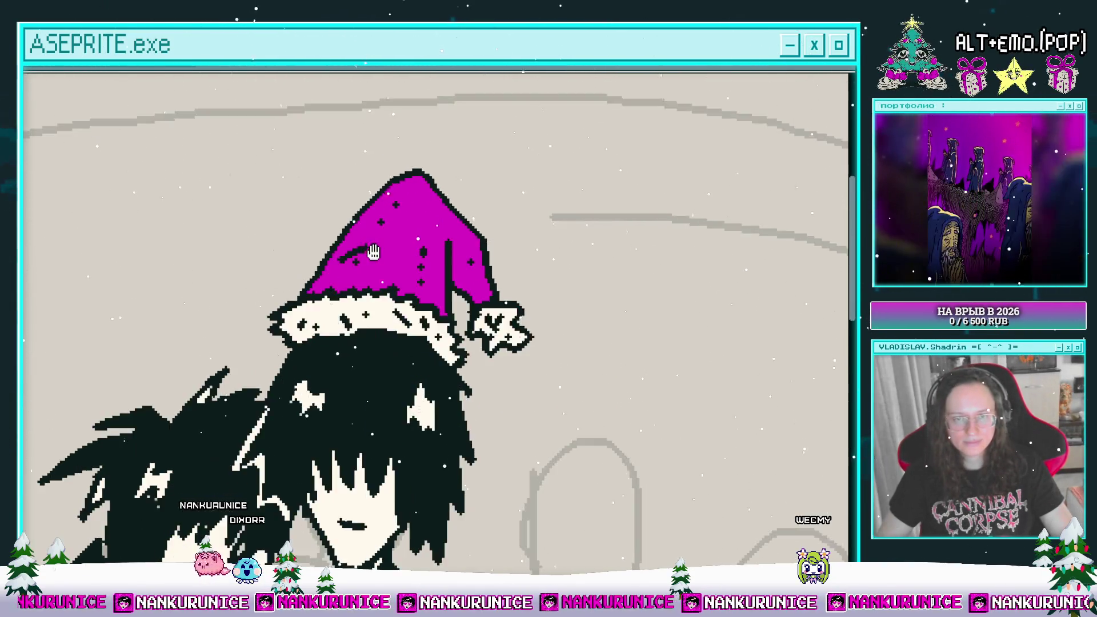
{"action": "scroll", "coordinate": [316, 227], "scroll_direction": "left", "scroll_amount": 5}
{"action": "scroll", "coordinate": [315, 227], "scroll_direction": "down", "scroll_amount": 3}
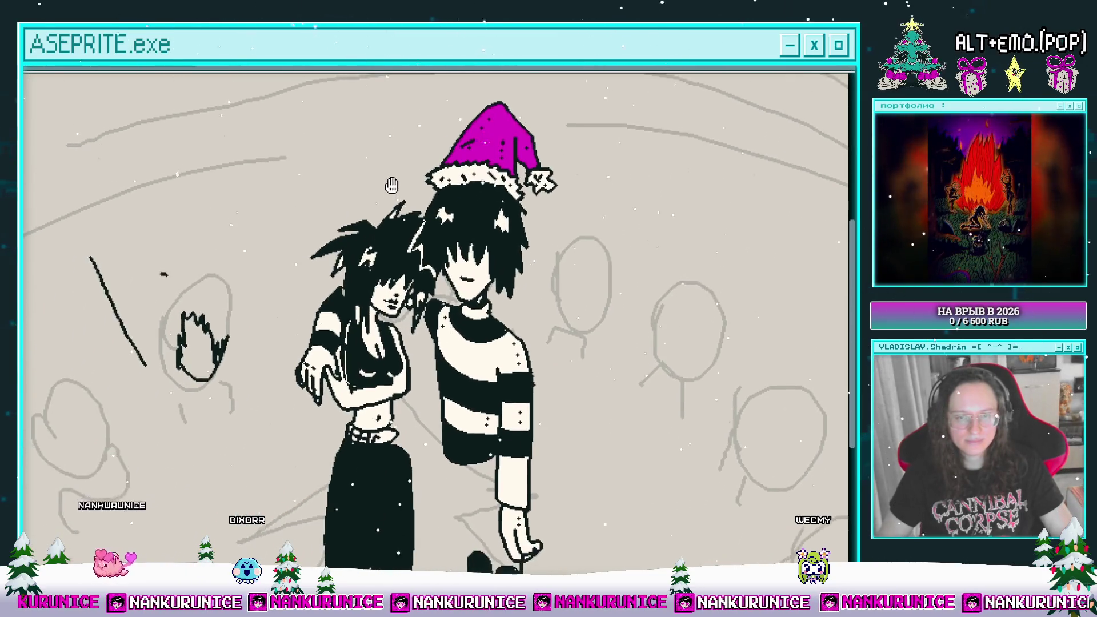
- Dot three black pixels down the blue streak on the girl's chest
{"action": "scroll", "coordinate": [411, 224], "scroll_direction": "up", "scroll_amount": 3}
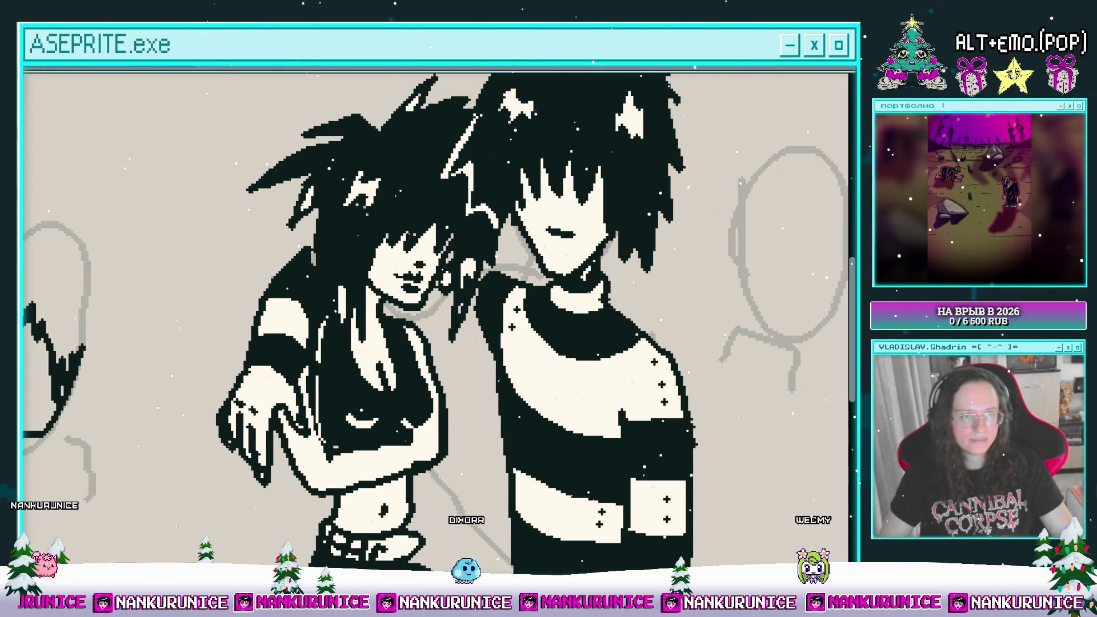
{"action": "left_click_drag", "start_coordinate": [343, 316], "coordinate": [358, 257]}
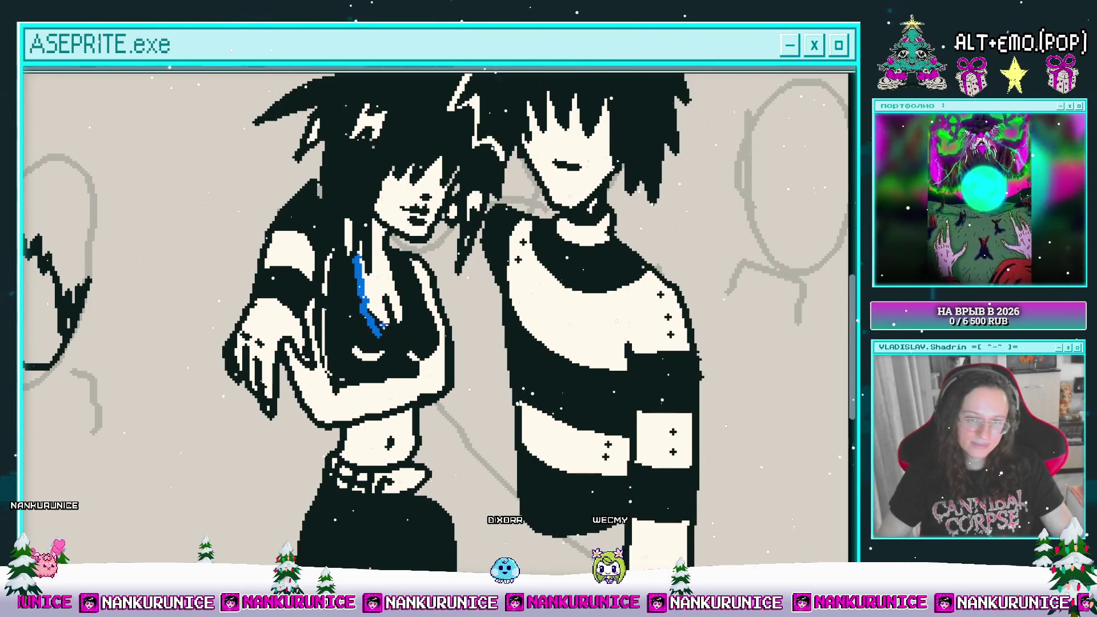
{"action": "scroll", "coordinate": [374, 251], "scroll_direction": "down", "scroll_amount": 1}
{"action": "scroll", "coordinate": [374, 250], "scroll_direction": "left", "scroll_amount": 1}
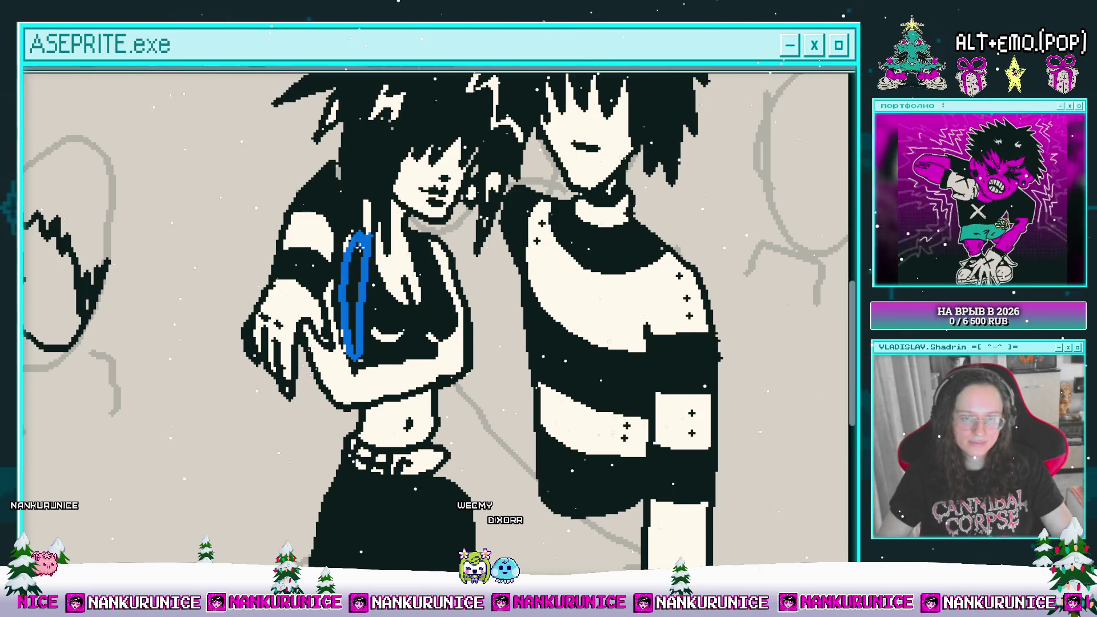
{"action": "left_click", "coordinate": [352, 269]}
{"action": "left_click", "coordinate": [350, 298]}
{"action": "left_click", "coordinate": [356, 326]}
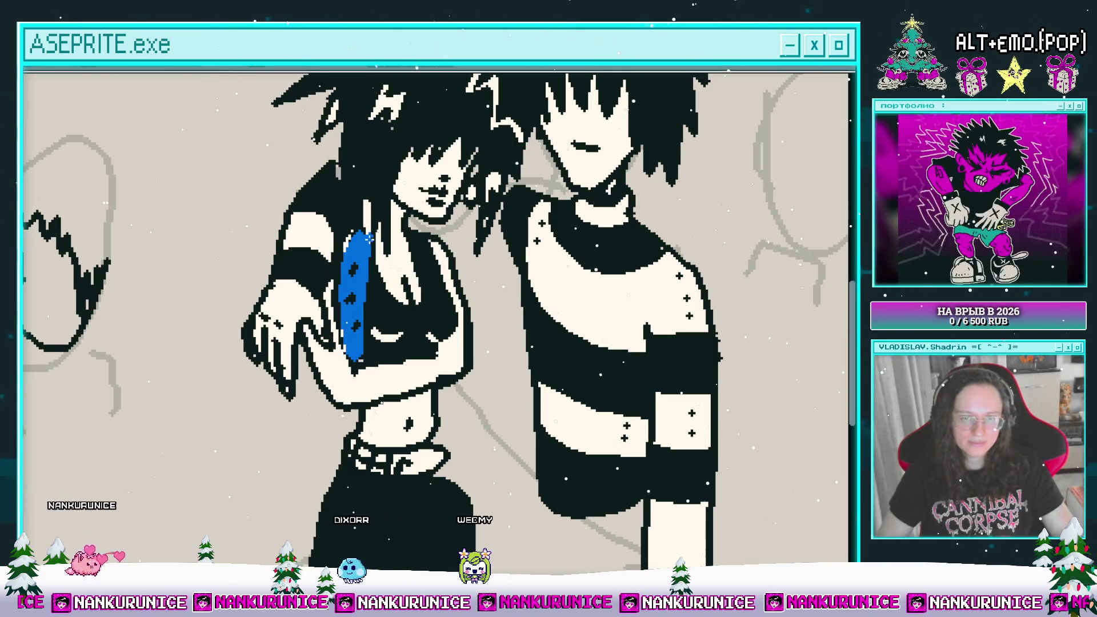
{"action": "scroll", "coordinate": [360, 269], "scroll_direction": "down", "scroll_amount": 2}
{"action": "scroll", "coordinate": [359, 269], "scroll_direction": "left", "scroll_amount": 1}
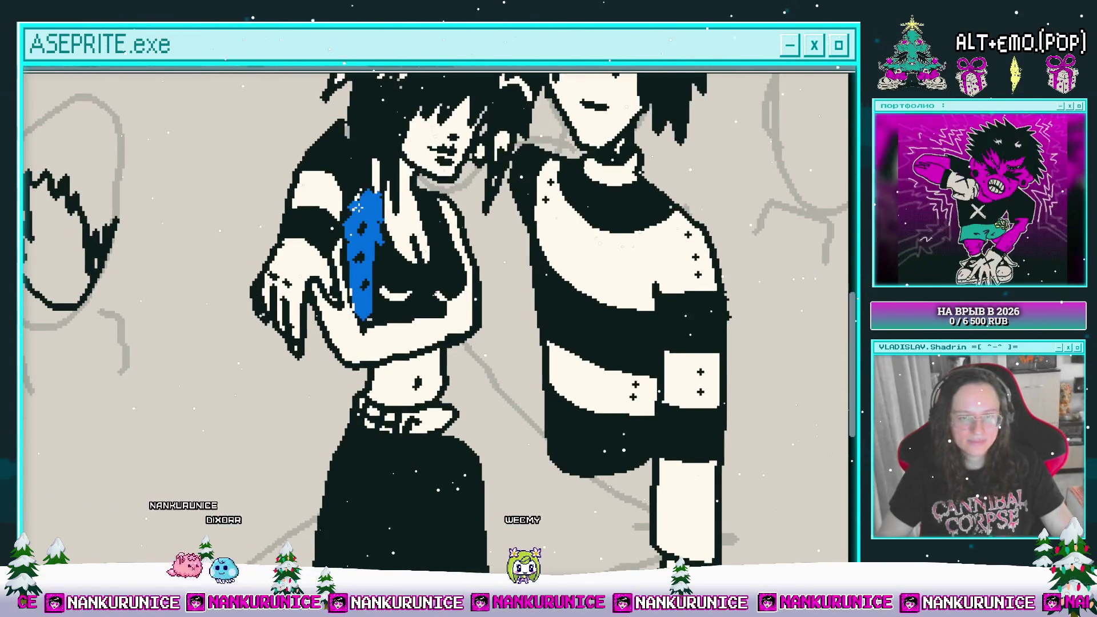
{"action": "scroll", "coordinate": [350, 245], "scroll_direction": "down", "scroll_amount": 4}
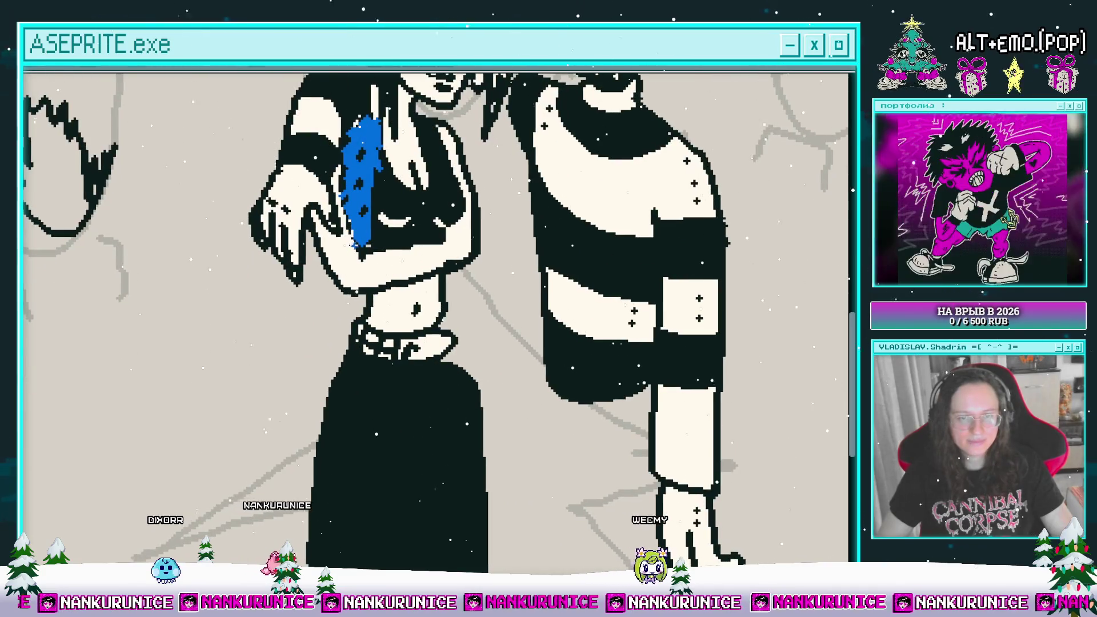
- Extend the blue streak down past her waist and edge it with dark pixels
{"action": "left_click_drag", "start_coordinate": [372, 225], "coordinate": [353, 349]}
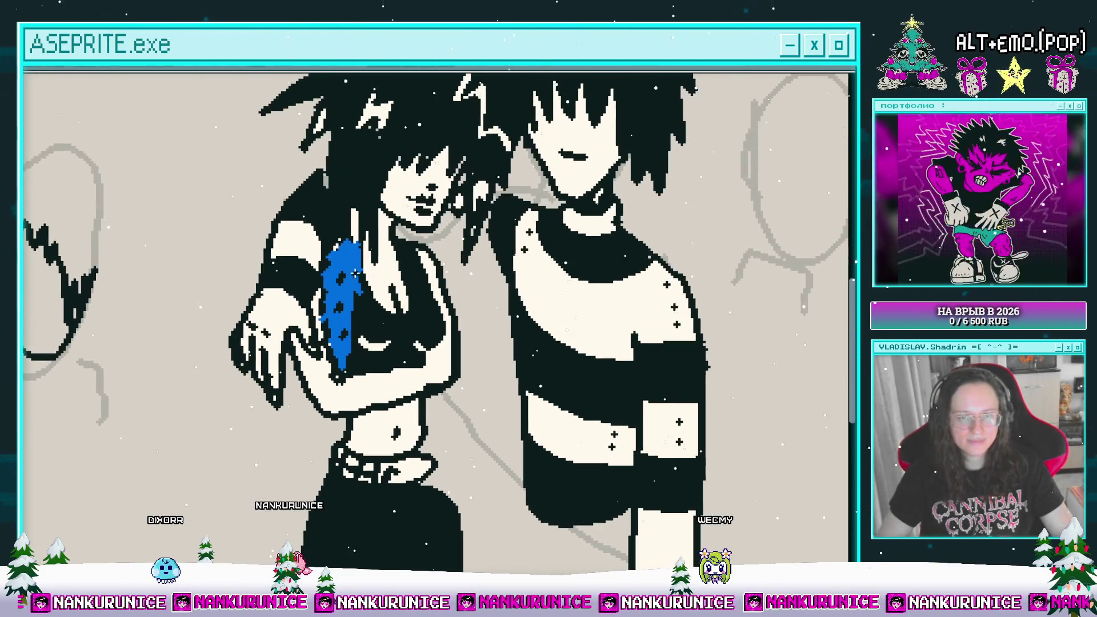
{"action": "left_click_drag", "start_coordinate": [362, 277], "coordinate": [362, 309]}
{"action": "left_click_drag", "start_coordinate": [354, 263], "coordinate": [309, 297]}
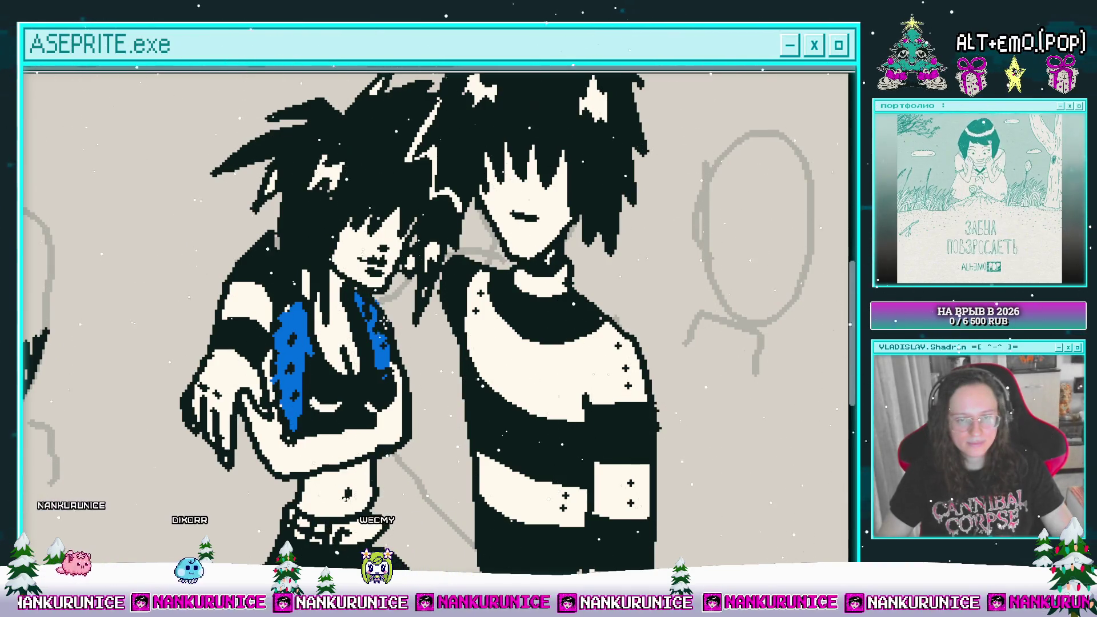
{"action": "scroll", "coordinate": [380, 299], "scroll_direction": "down", "scroll_amount": 4}
{"action": "scroll", "coordinate": [354, 339], "scroll_direction": "up", "scroll_amount": 2}
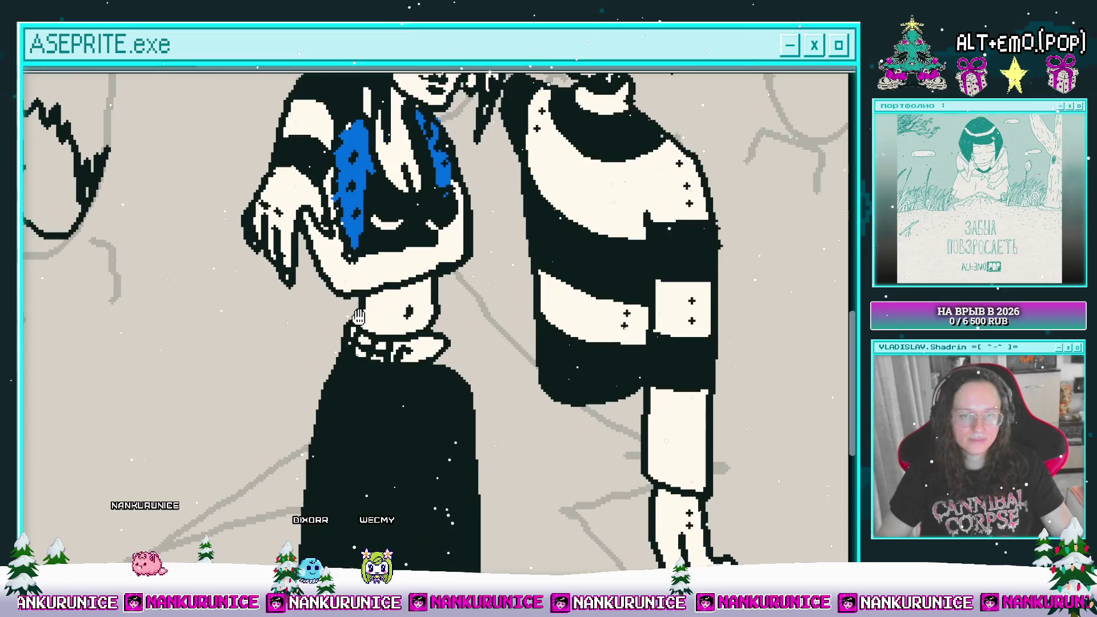
{"action": "left_click_drag", "start_coordinate": [354, 294], "coordinate": [345, 370]}
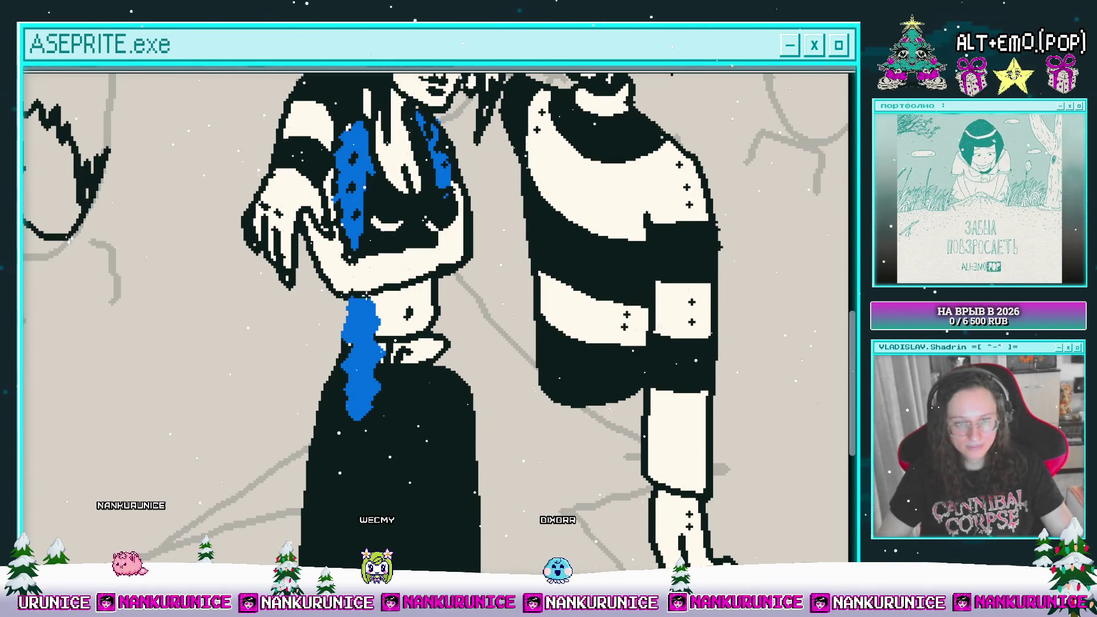
{"action": "mouse_move", "coordinate": [350, 295]}
{"action": "left_mouse_down"}
{"action": "mouse_move", "coordinate": [342, 325]}
{"action": "mouse_move", "coordinate": [360, 388]}
{"action": "mouse_move", "coordinate": [364, 314]}
{"action": "left_mouse_up"}
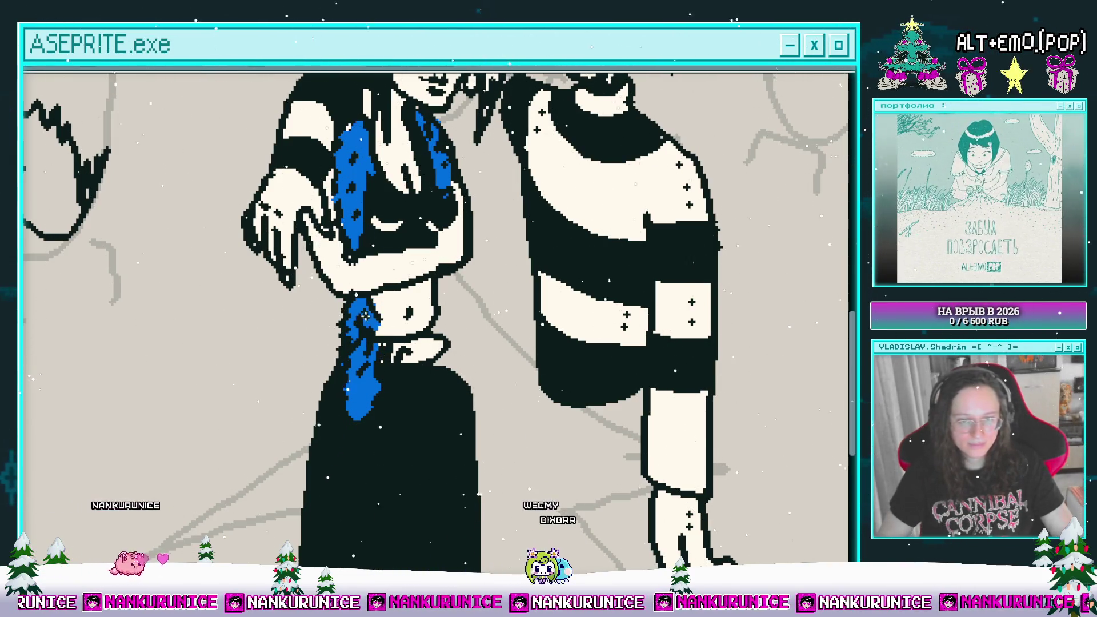
{"action": "scroll", "coordinate": [393, 326], "scroll_direction": "down", "scroll_amount": 4}
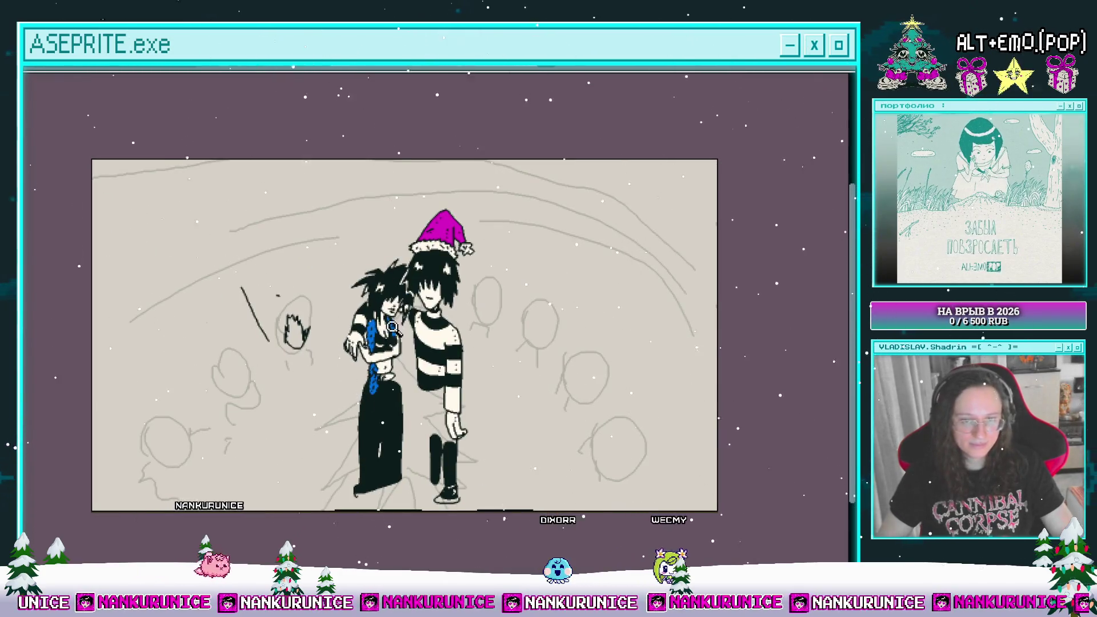
- Toggle the inked couple's layer off and on, then zoom in on the sketch left of the couple
{"action": "scroll", "coordinate": [388, 317], "scroll_direction": "up", "scroll_amount": 1}
{"action": "key", "text": "Tab"}
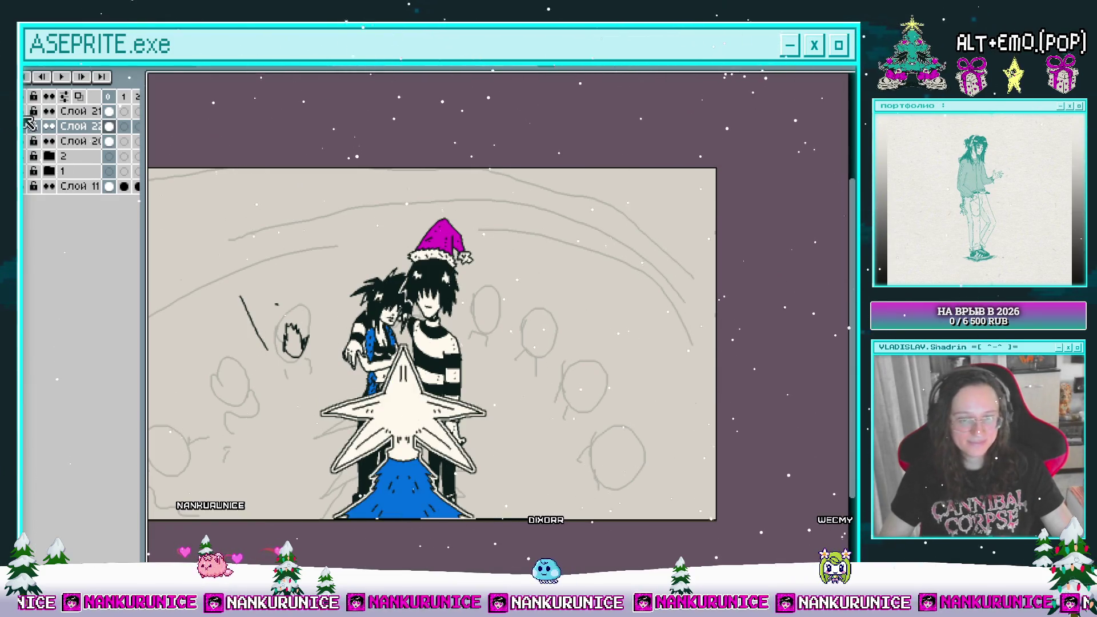
{"action": "left_click", "coordinate": [27, 126]}
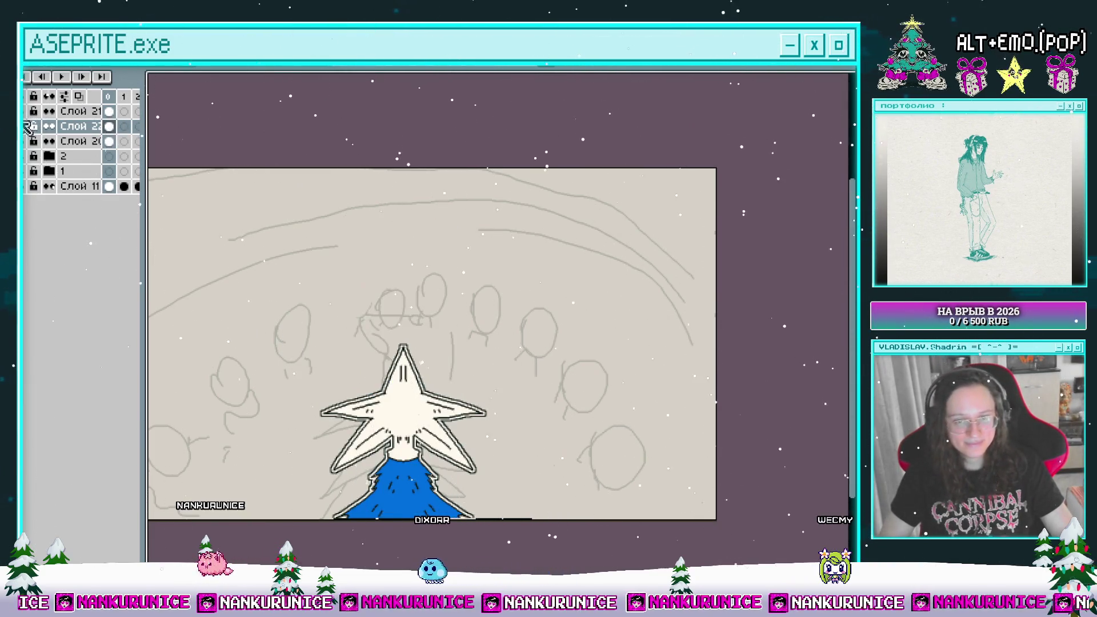
{"action": "left_click", "coordinate": [26, 126]}
{"action": "key", "text": "Tab"}
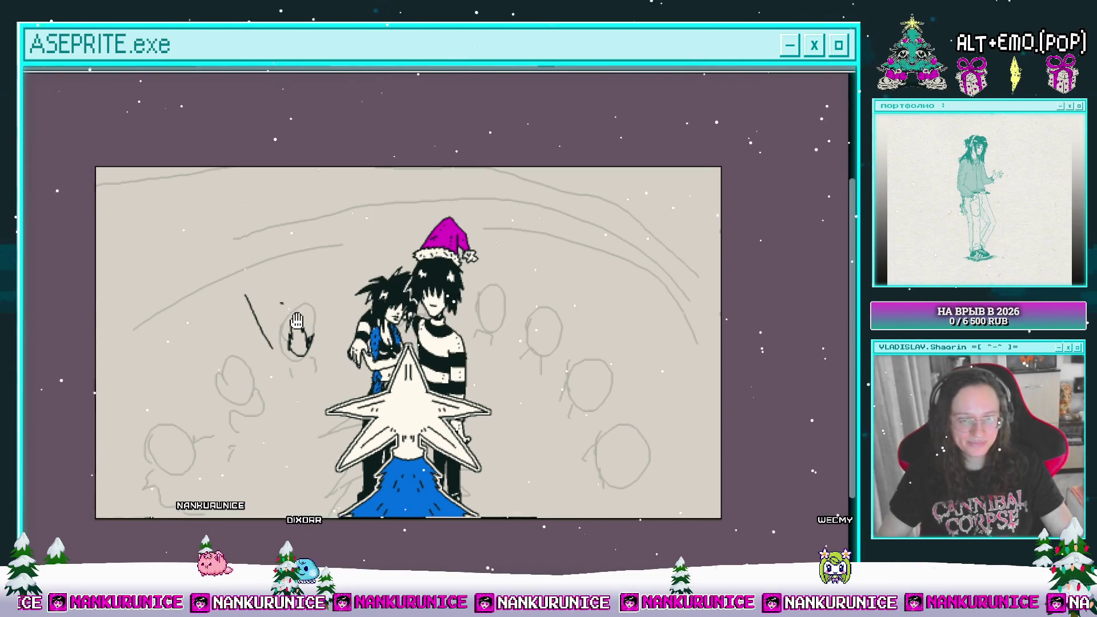
{"action": "left_click_drag", "start_coordinate": [297, 320], "coordinate": [357, 314]}
{"action": "left_click", "coordinate": [326, 334]}
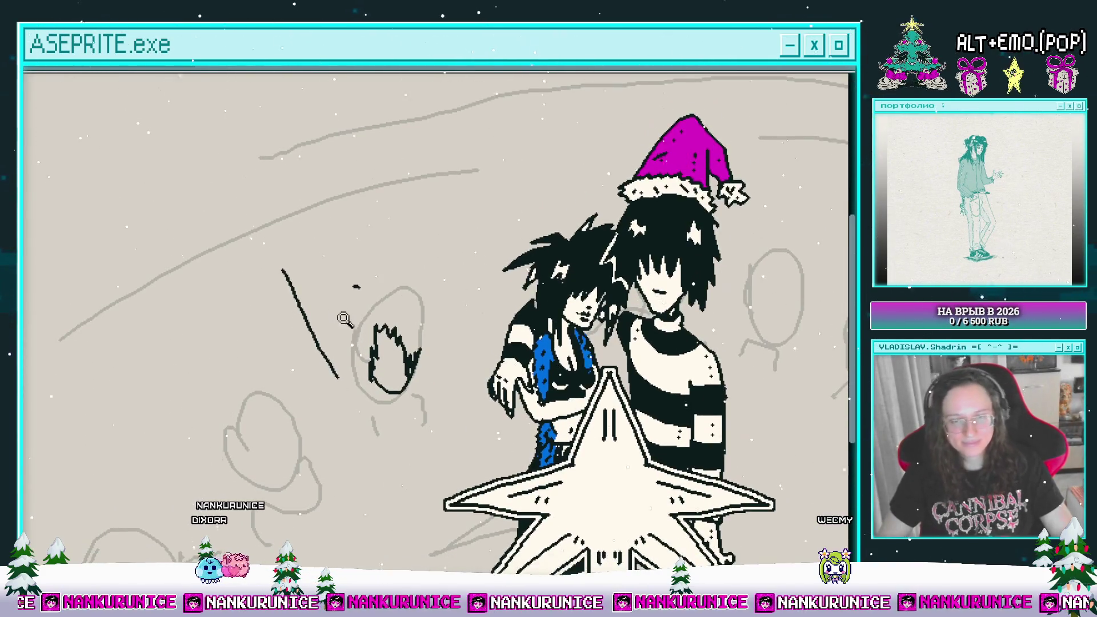
{"action": "left_click", "coordinate": [353, 313]}
{"action": "left_click_drag", "start_coordinate": [326, 237], "coordinate": [357, 281]}
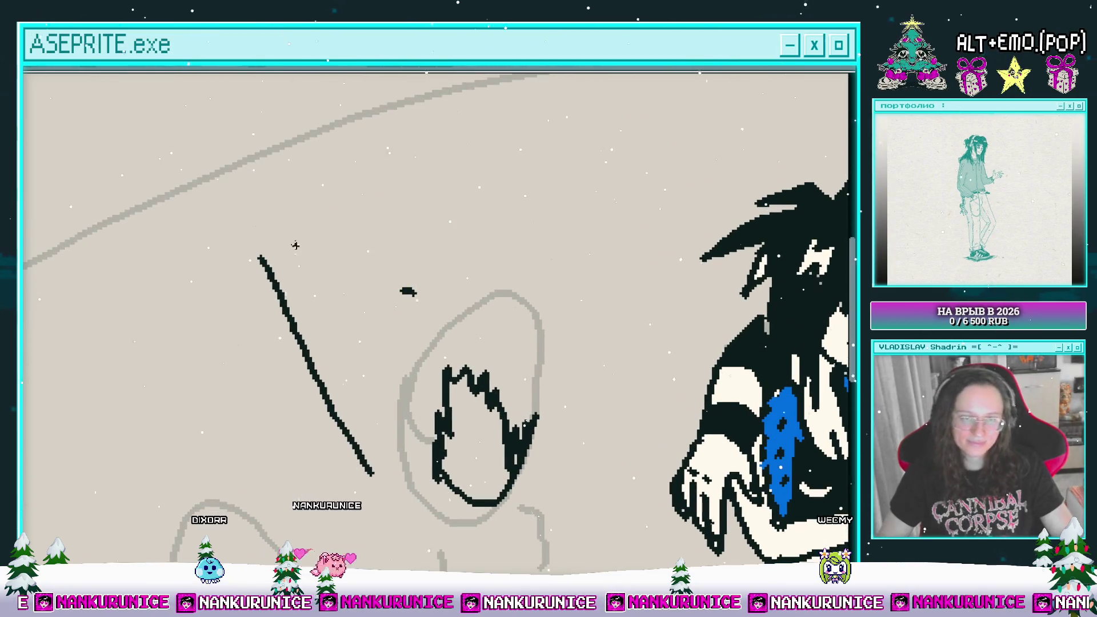
- Draw a long black line left of the first, undoing the misplaced attempts
{"action": "left_click_drag", "start_coordinate": [287, 234], "coordinate": [354, 380]}
{"action": "key", "text": "ctrl+z"}
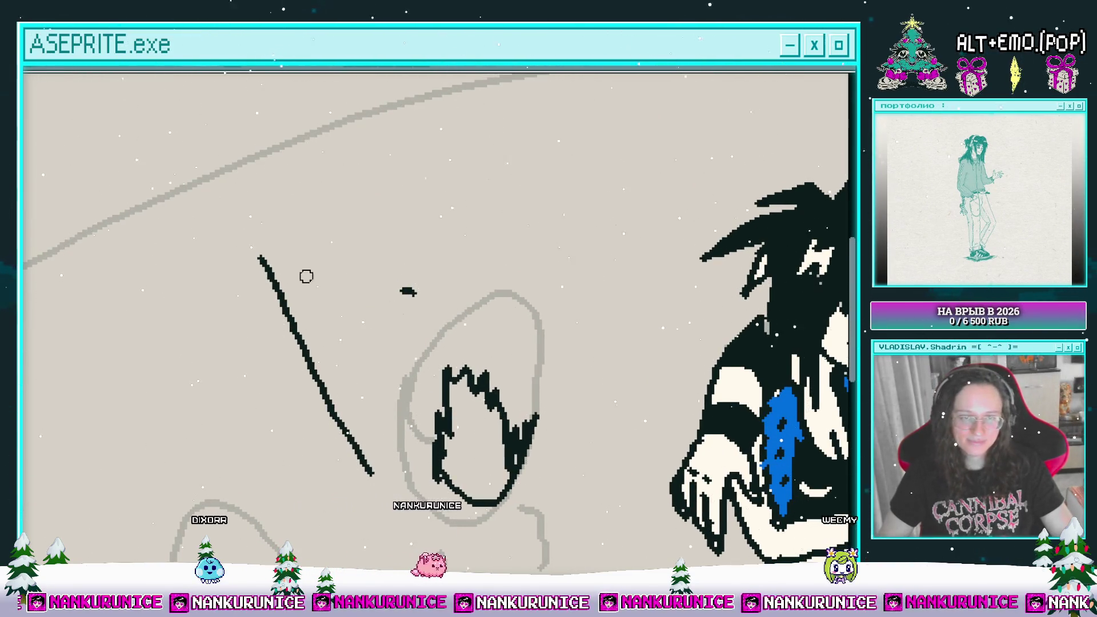
{"action": "left_click", "coordinate": [53, 66]}
{"action": "left_click", "coordinate": [284, 249]}
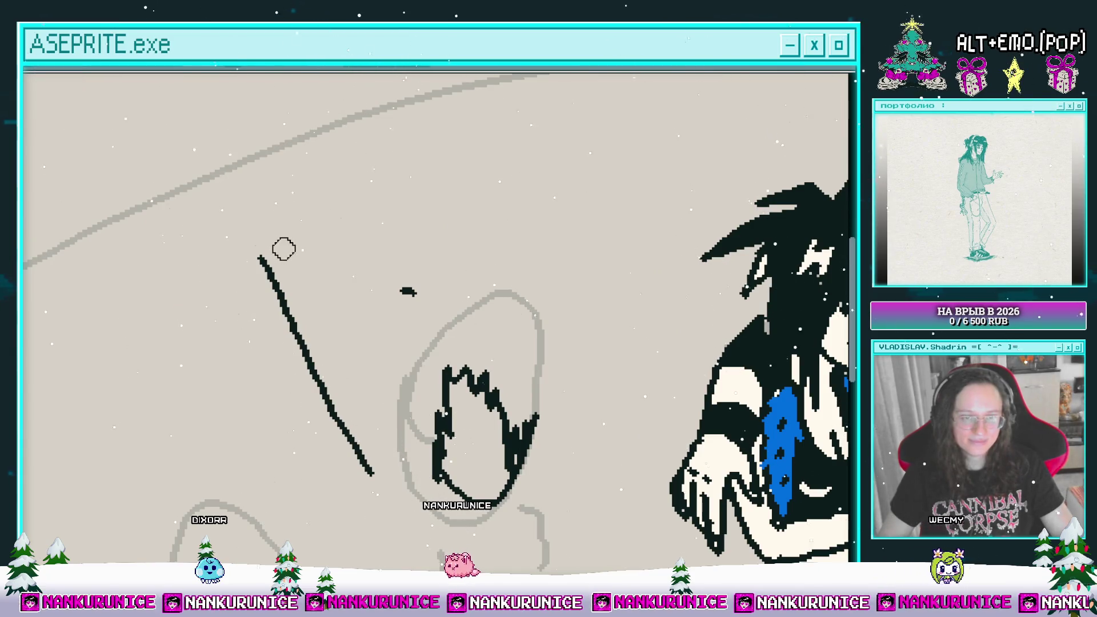
{"action": "key", "text": "ctrl+z"}
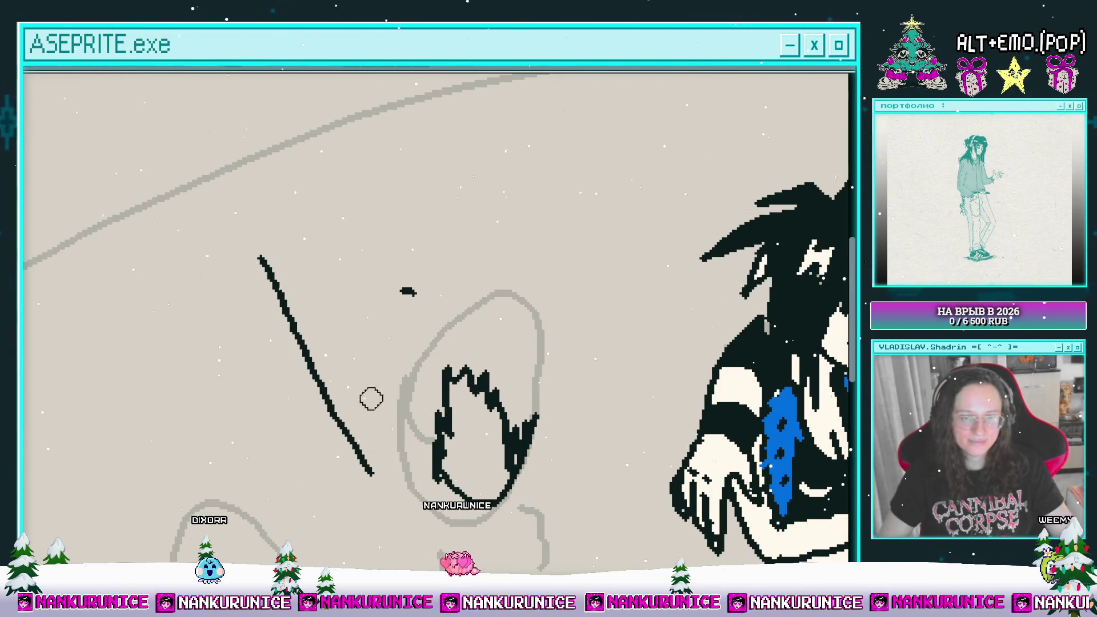
{"action": "mouse_move", "coordinate": [291, 255]}
{"action": "left_mouse_down"}
{"action": "mouse_move", "coordinate": [361, 396]}
{"action": "mouse_move", "coordinate": [322, 288]}
{"action": "left_mouse_up"}
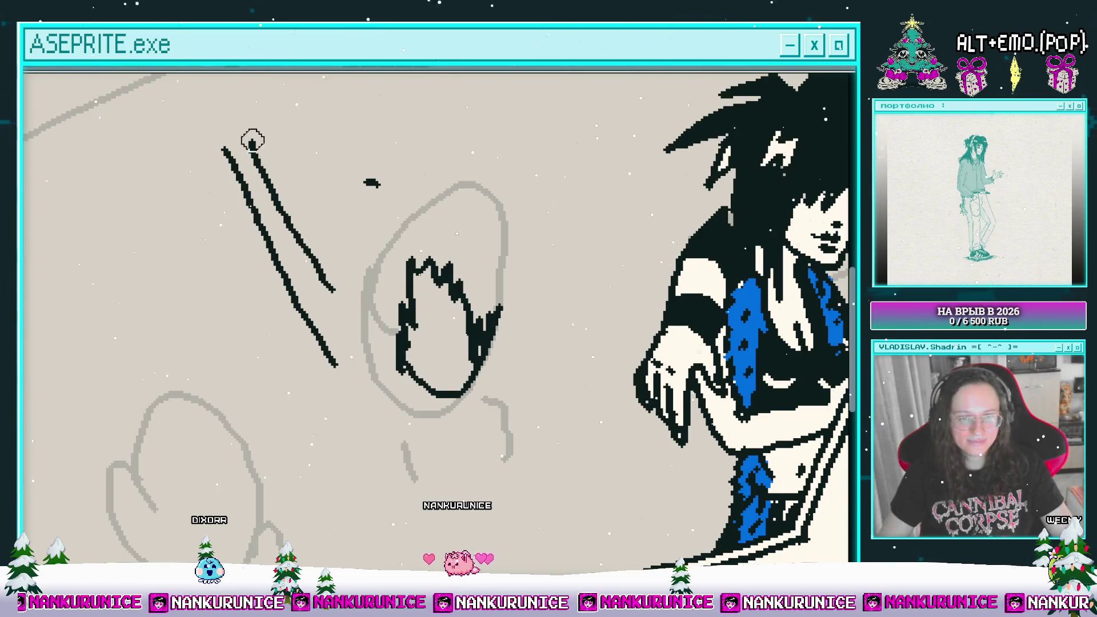
{"action": "key", "text": "ctrl+z"}
{"action": "mouse_move", "coordinate": [213, 164]}
{"action": "left_mouse_down"}
{"action": "mouse_move", "coordinate": [303, 427]}
{"action": "mouse_move", "coordinate": [291, 365]}
{"action": "left_mouse_up"}
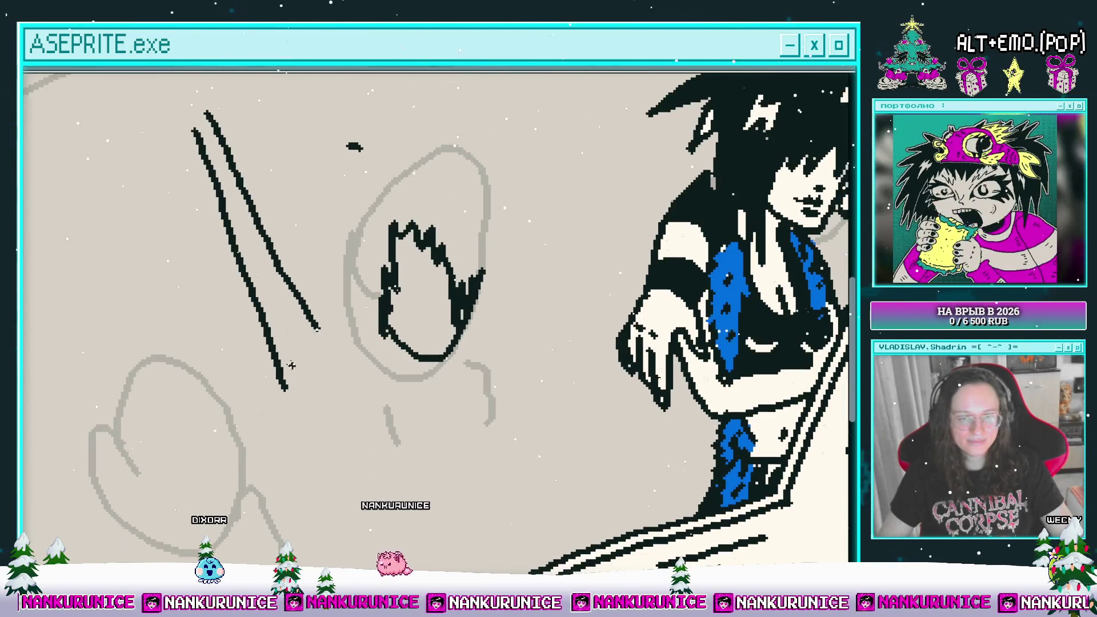
- Draw a jagged line joining the long line to the face and fill the face cream
{"action": "left_click_drag", "start_coordinate": [321, 331], "coordinate": [282, 345]}
{"action": "mouse_move", "coordinate": [351, 338]}
{"action": "left_mouse_down"}
{"action": "mouse_move", "coordinate": [337, 384]}
{"action": "mouse_move", "coordinate": [288, 328]}
{"action": "mouse_move", "coordinate": [263, 340]}
{"action": "left_mouse_up"}
{"action": "scroll", "coordinate": [338, 324], "scroll_direction": "up", "scroll_amount": 1}
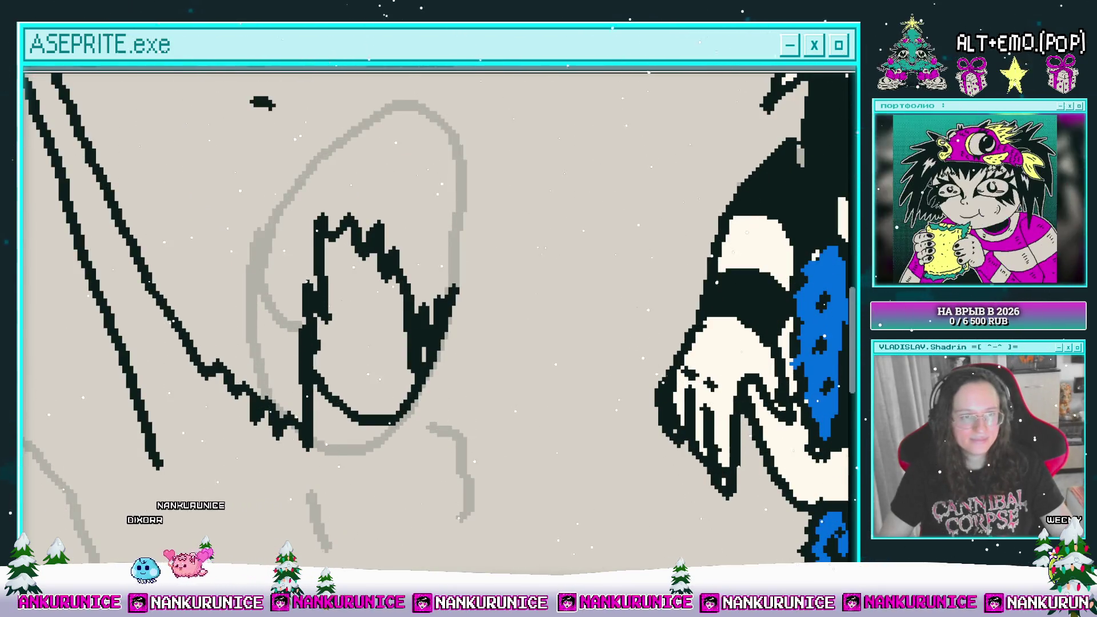
{"action": "left_click", "coordinate": [346, 311]}
- Replace a curved eye stroke with a rising black stroke on the face
{"action": "scroll", "coordinate": [349, 312], "scroll_direction": "up", "scroll_amount": 1}
{"action": "mouse_move", "coordinate": [354, 304]}
{"action": "left_mouse_down"}
{"action": "mouse_move", "coordinate": [338, 308]}
{"action": "mouse_move", "coordinate": [398, 321]}
{"action": "left_mouse_up"}
{"action": "key", "text": "ctrl+z"}
{"action": "left_click_drag", "start_coordinate": [314, 325], "coordinate": [383, 290]}
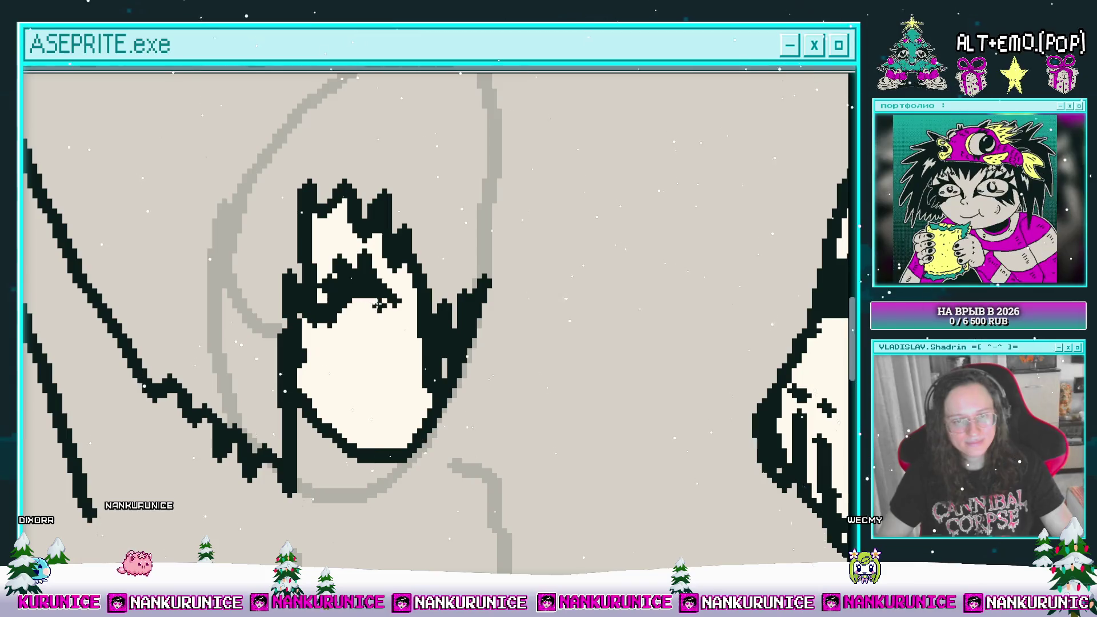
{"action": "left_click_drag", "start_coordinate": [371, 260], "coordinate": [348, 217]}
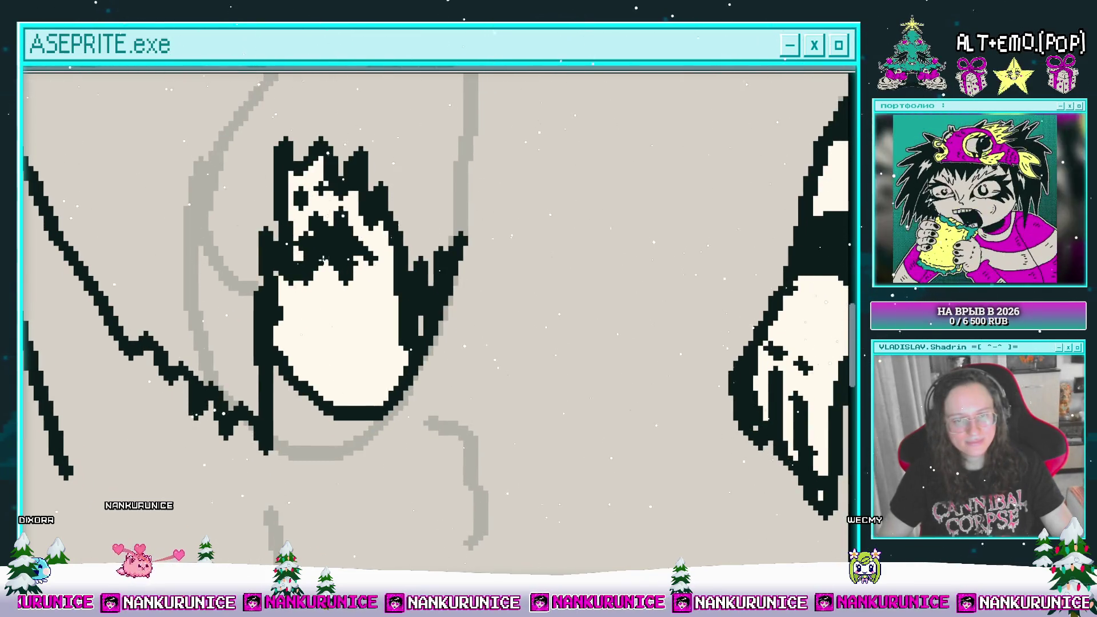
{"action": "left_click_drag", "start_coordinate": [345, 293], "coordinate": [338, 281]}
{"action": "left_click_drag", "start_coordinate": [353, 321], "coordinate": [357, 283]}
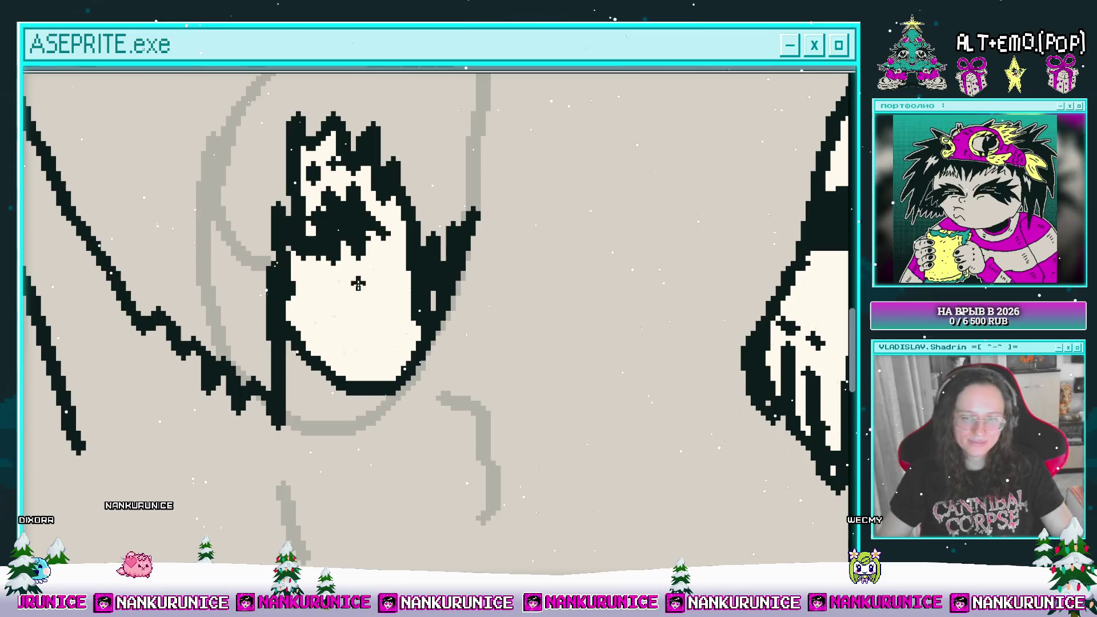
{"action": "left_click", "coordinate": [330, 303]}
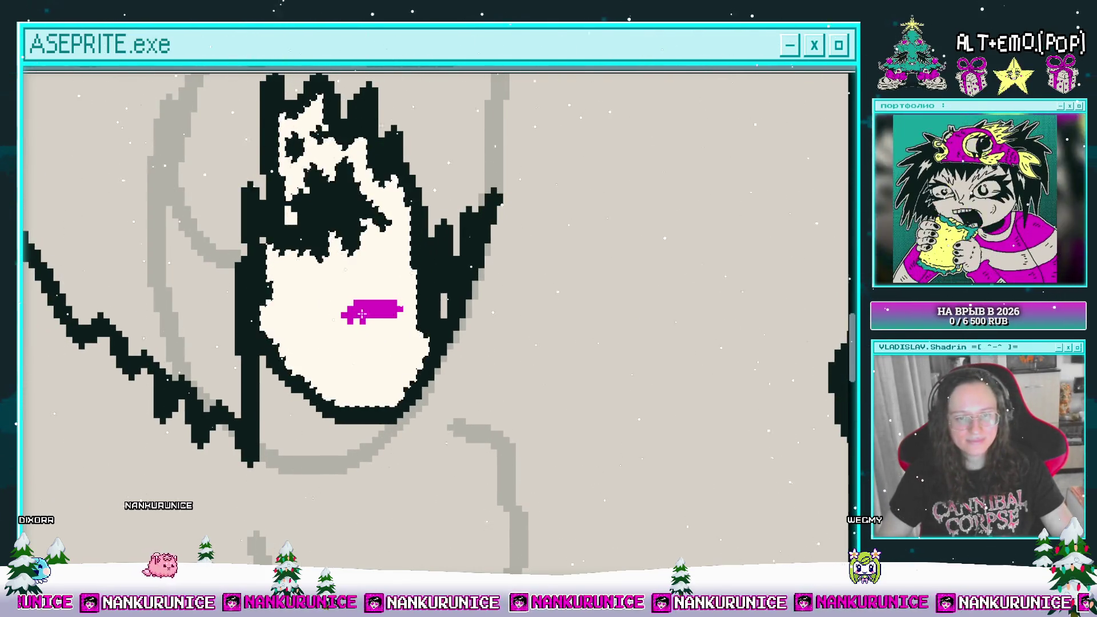
- Enlarge the girl's magenta mouth with a raised top edge, zooming in around her face
{"action": "mouse_move", "coordinate": [394, 309]}
{"action": "left_mouse_down"}
{"action": "mouse_move", "coordinate": [360, 281]}
{"action": "mouse_move", "coordinate": [382, 353]}
{"action": "left_mouse_up"}
{"action": "scroll", "coordinate": [370, 292], "scroll_direction": "down", "scroll_amount": 1}
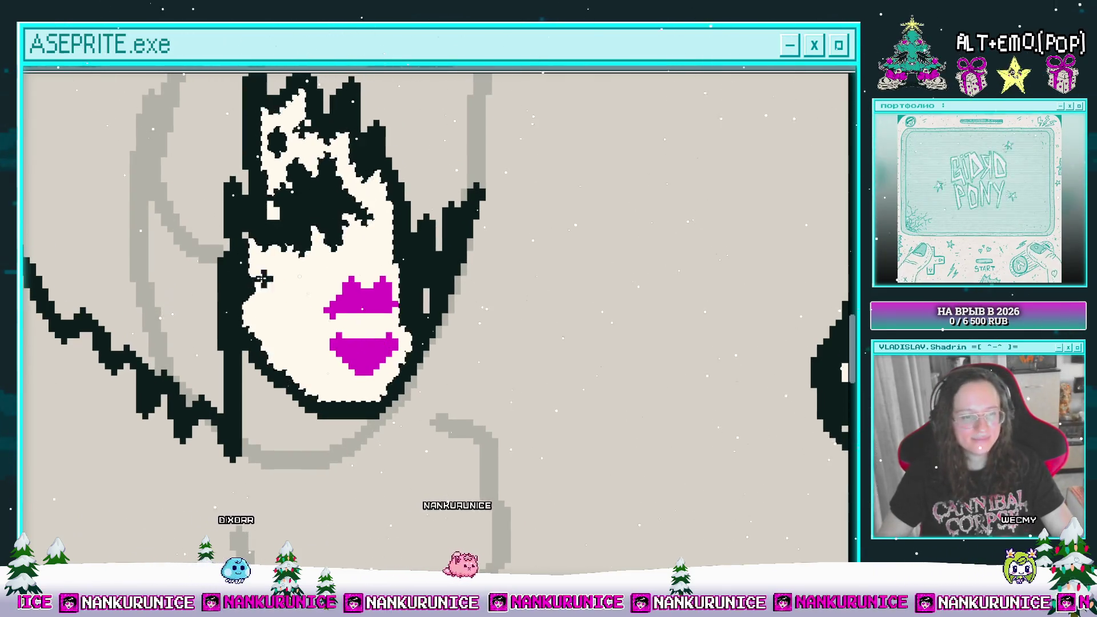
{"action": "scroll", "coordinate": [375, 323], "scroll_direction": "up", "scroll_amount": 1}
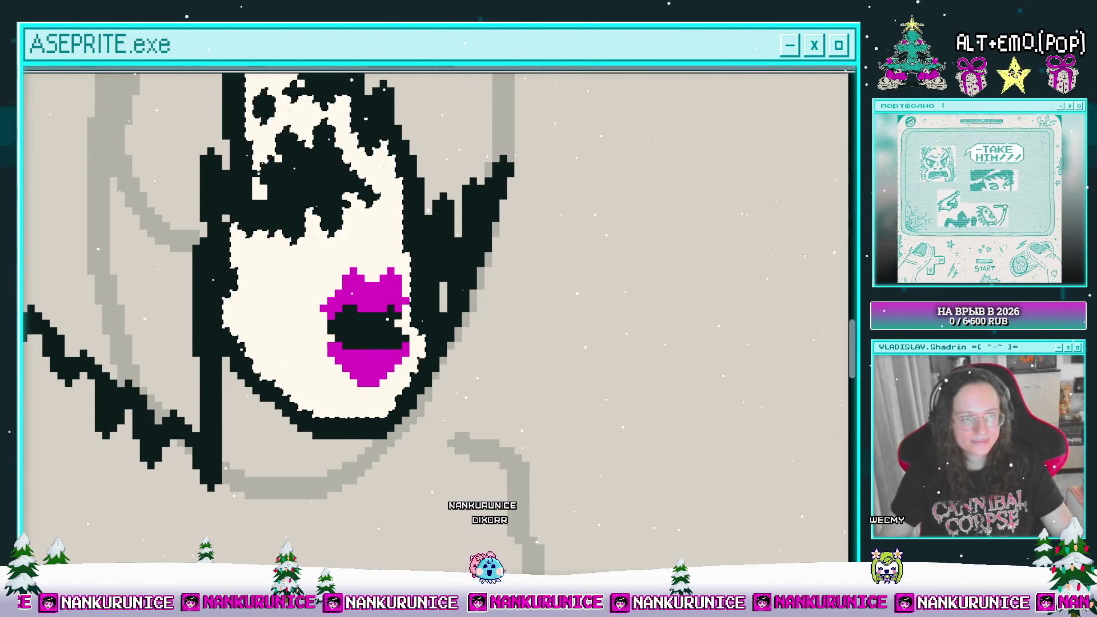
{"action": "scroll", "coordinate": [372, 315], "scroll_direction": "up", "scroll_amount": 1}
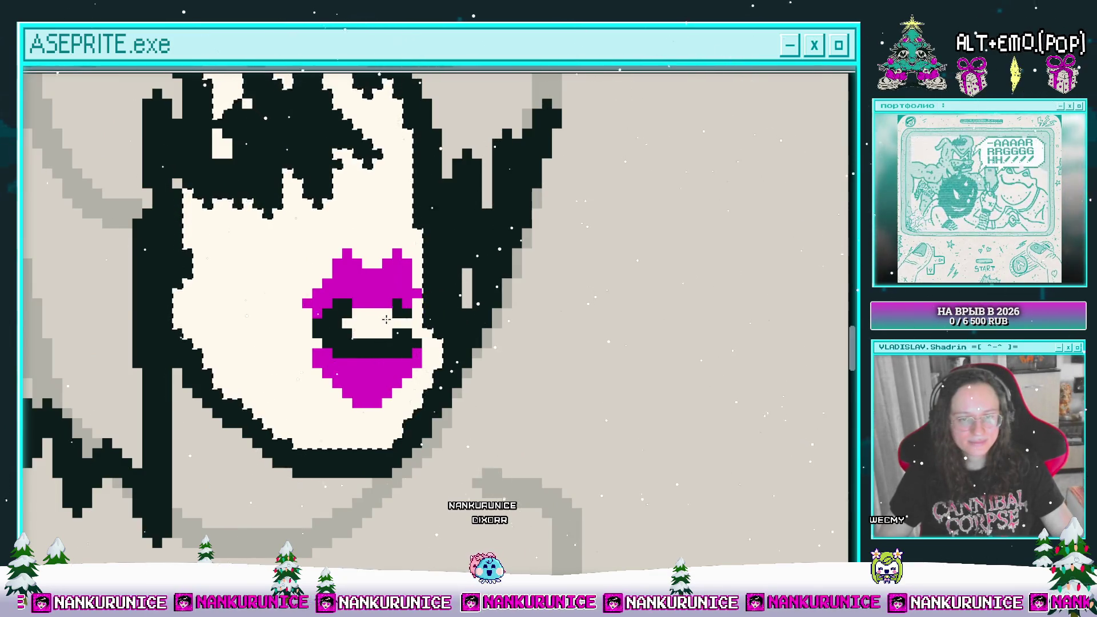
{"action": "scroll", "coordinate": [386, 318], "scroll_direction": "down", "scroll_amount": 4}
{"action": "scroll", "coordinate": [346, 309], "scroll_direction": "up", "scroll_amount": 3}
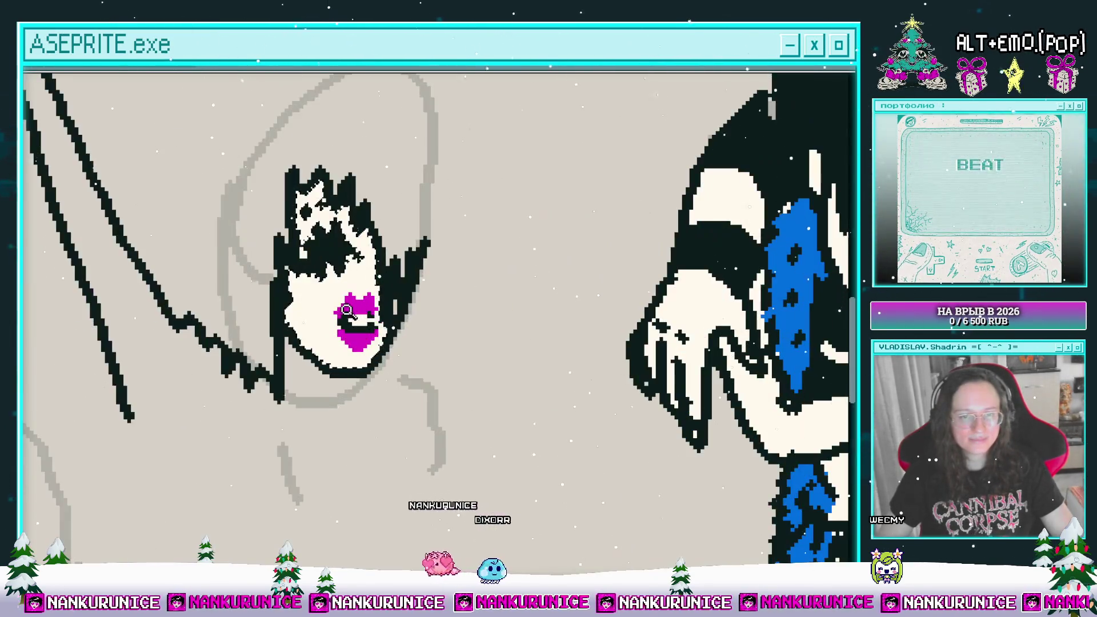
{"action": "scroll", "coordinate": [346, 309], "scroll_direction": "up", "scroll_amount": 1}
{"action": "scroll", "coordinate": [69, 233], "scroll_direction": "up", "scroll_amount": 1}
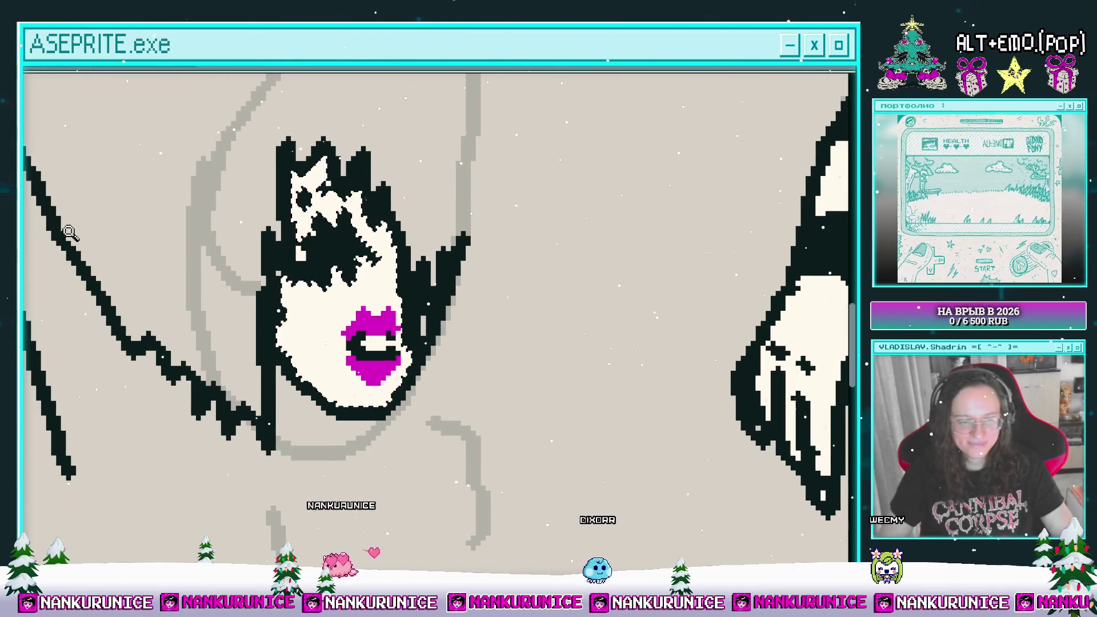
{"action": "scroll", "coordinate": [362, 299], "scroll_direction": "up", "scroll_amount": 1}
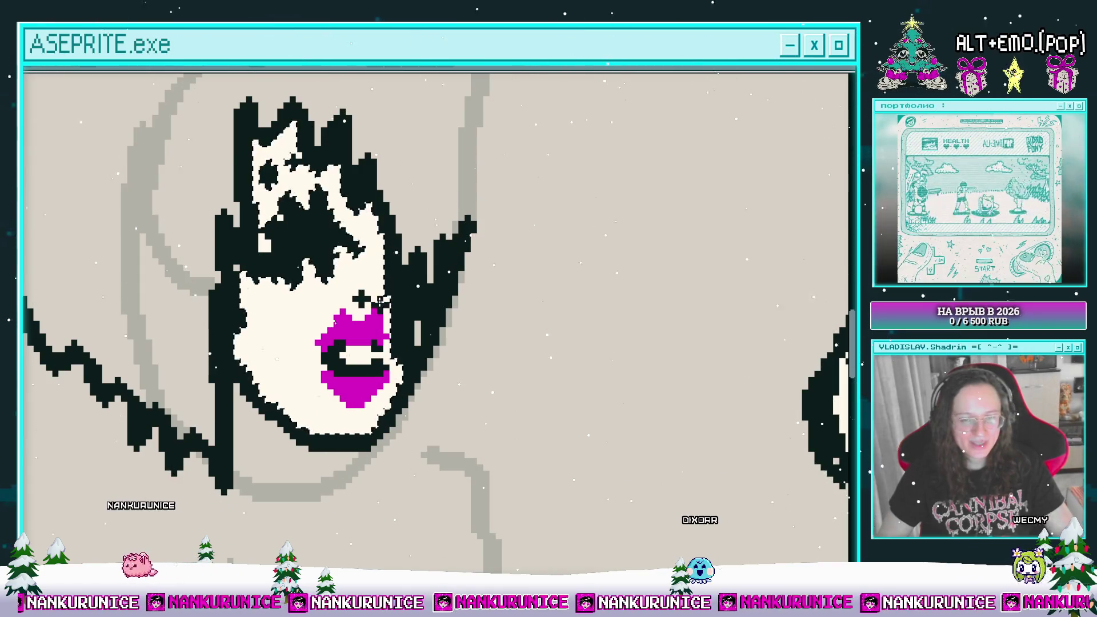
{"action": "left_click_drag", "start_coordinate": [422, 288], "coordinate": [443, 278]}
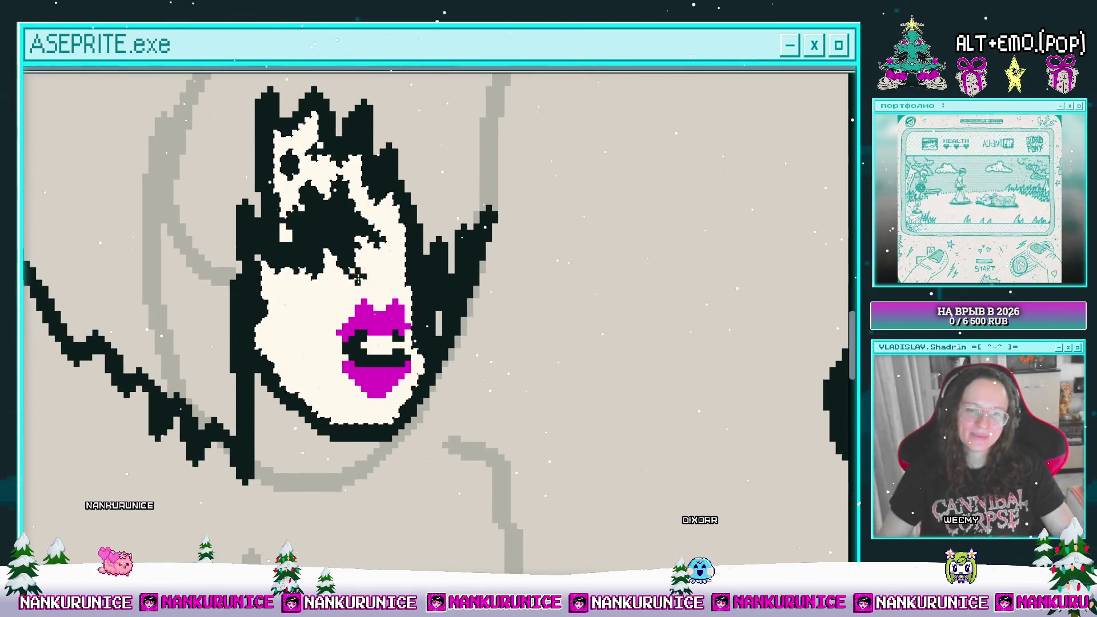
{"action": "scroll", "coordinate": [382, 289], "scroll_direction": "down", "scroll_amount": 3}
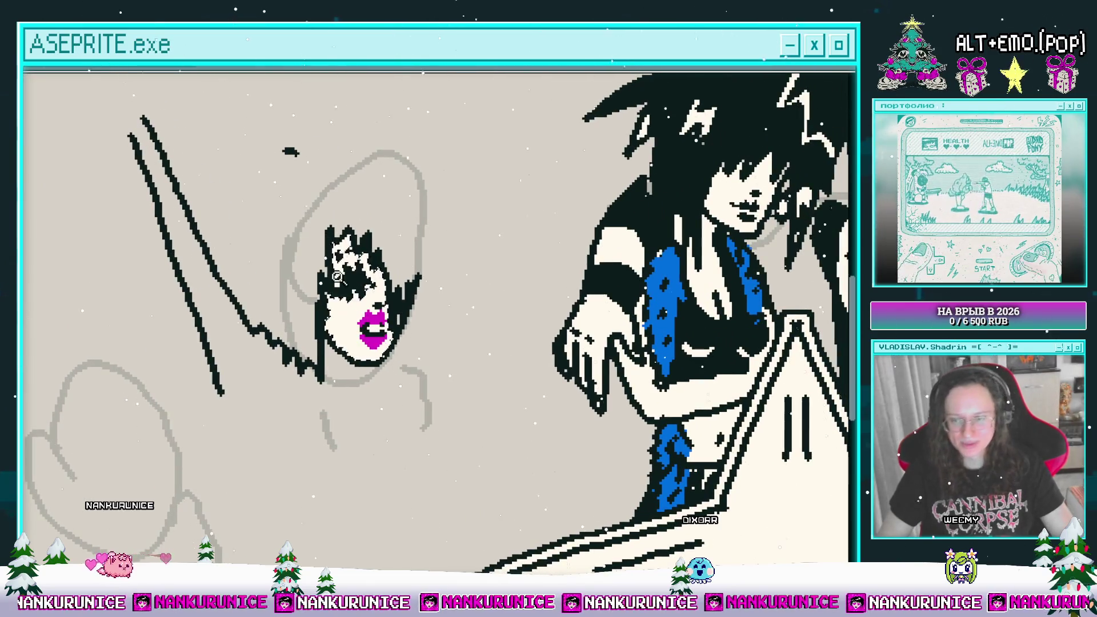
{"action": "scroll", "coordinate": [365, 331], "scroll_direction": "up", "scroll_amount": 3}
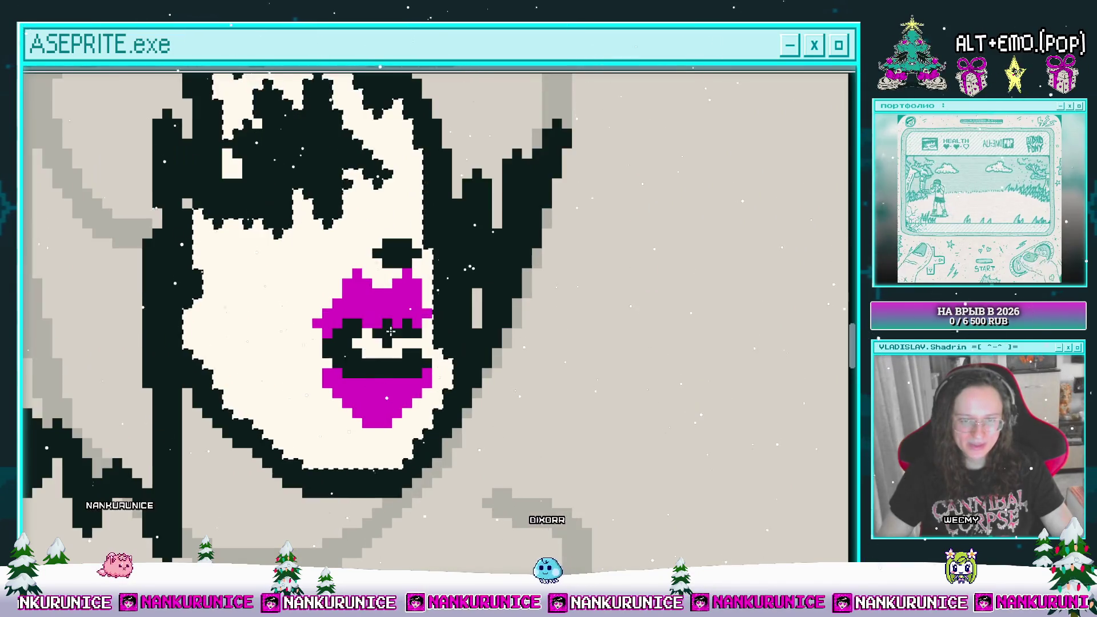
{"action": "scroll", "coordinate": [371, 333], "scroll_direction": "up", "scroll_amount": 1}
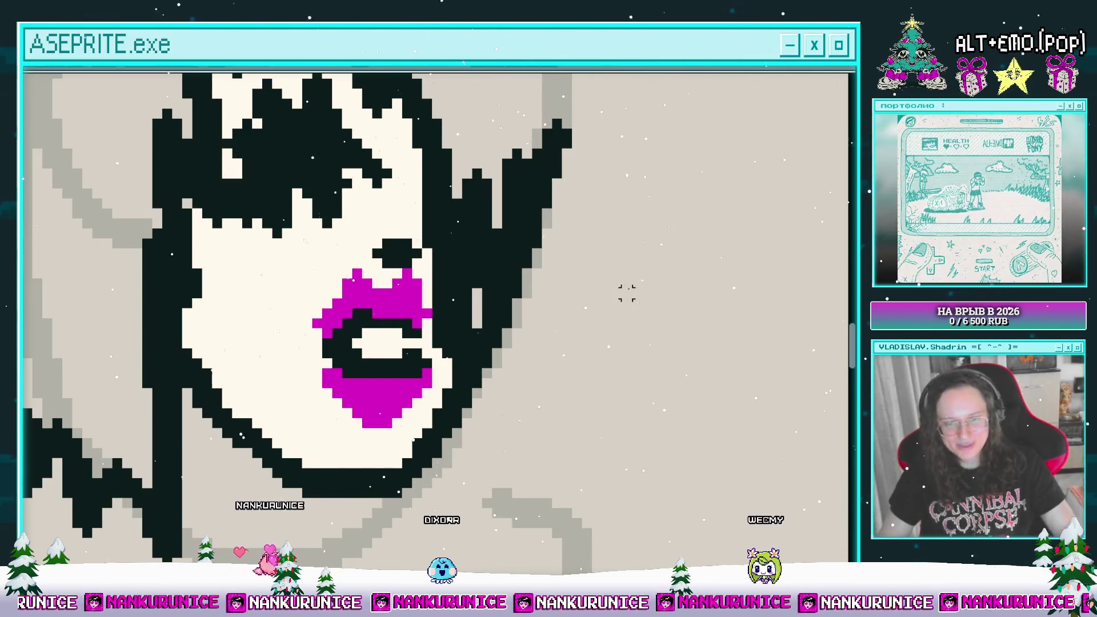
{"action": "scroll", "coordinate": [441, 204], "scroll_direction": "down", "scroll_amount": 3}
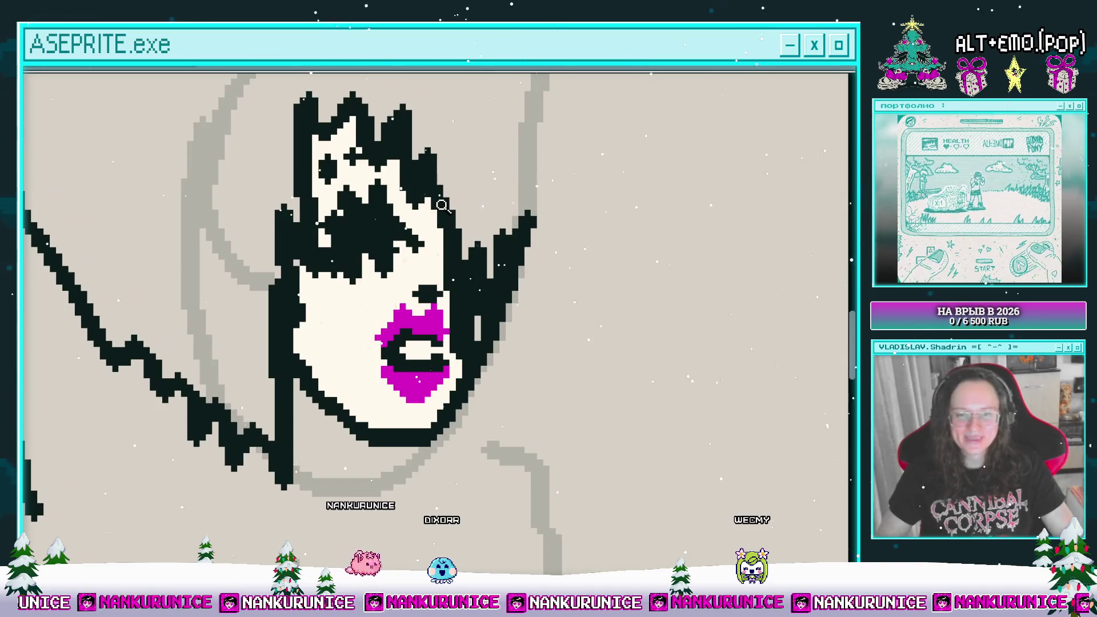
{"action": "scroll", "coordinate": [516, 290], "scroll_direction": "down", "scroll_amount": 2}
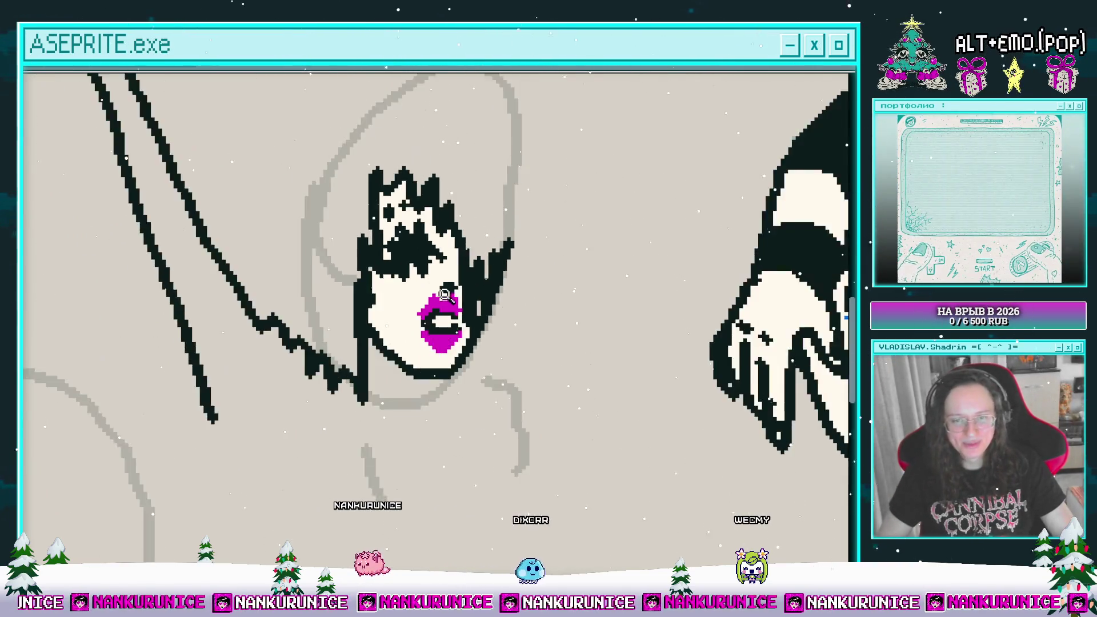
{"action": "scroll", "coordinate": [468, 356], "scroll_direction": "up", "scroll_amount": 1}
- Draw zigzag black hair down the left side of the head and up toward the top
{"action": "scroll", "coordinate": [335, 228], "scroll_direction": "down", "scroll_amount": 1}
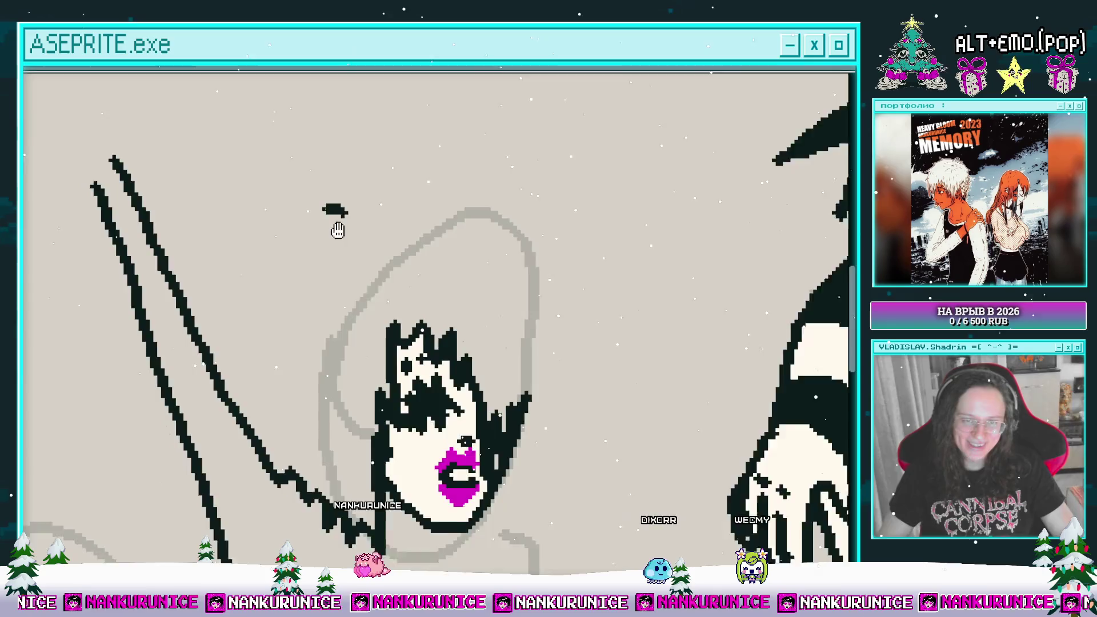
{"action": "scroll", "coordinate": [345, 215], "scroll_direction": "up", "scroll_amount": 1}
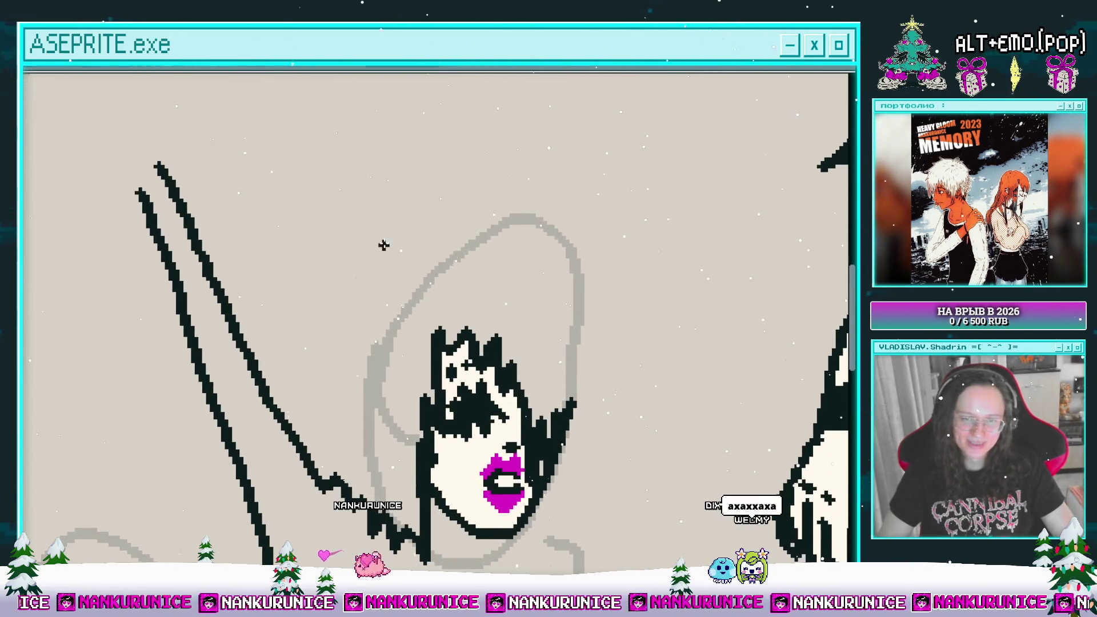
{"action": "mouse_move", "coordinate": [382, 242]}
{"action": "left_mouse_down"}
{"action": "mouse_move", "coordinate": [337, 233]}
{"action": "mouse_move", "coordinate": [317, 295]}
{"action": "mouse_move", "coordinate": [329, 338]}
{"action": "mouse_move", "coordinate": [309, 454]}
{"action": "left_mouse_up"}
{"action": "left_click_drag", "start_coordinate": [342, 389], "coordinate": [295, 407]}
{"action": "mouse_move", "coordinate": [362, 230]}
{"action": "left_mouse_down"}
{"action": "mouse_move", "coordinate": [318, 269]}
{"action": "mouse_move", "coordinate": [360, 232]}
{"action": "mouse_move", "coordinate": [317, 254]}
{"action": "mouse_move", "coordinate": [291, 296]}
{"action": "mouse_move", "coordinate": [298, 456]}
{"action": "left_mouse_up"}
{"action": "key", "text": "ctrl+z"}
{"action": "mouse_move", "coordinate": [350, 395]}
{"action": "left_mouse_down"}
{"action": "mouse_move", "coordinate": [320, 409]}
{"action": "mouse_move", "coordinate": [299, 453]}
{"action": "left_mouse_up"}
{"action": "mouse_move", "coordinate": [313, 280]}
{"action": "left_mouse_down"}
{"action": "mouse_move", "coordinate": [337, 228]}
{"action": "mouse_move", "coordinate": [287, 206]}
{"action": "left_mouse_up"}
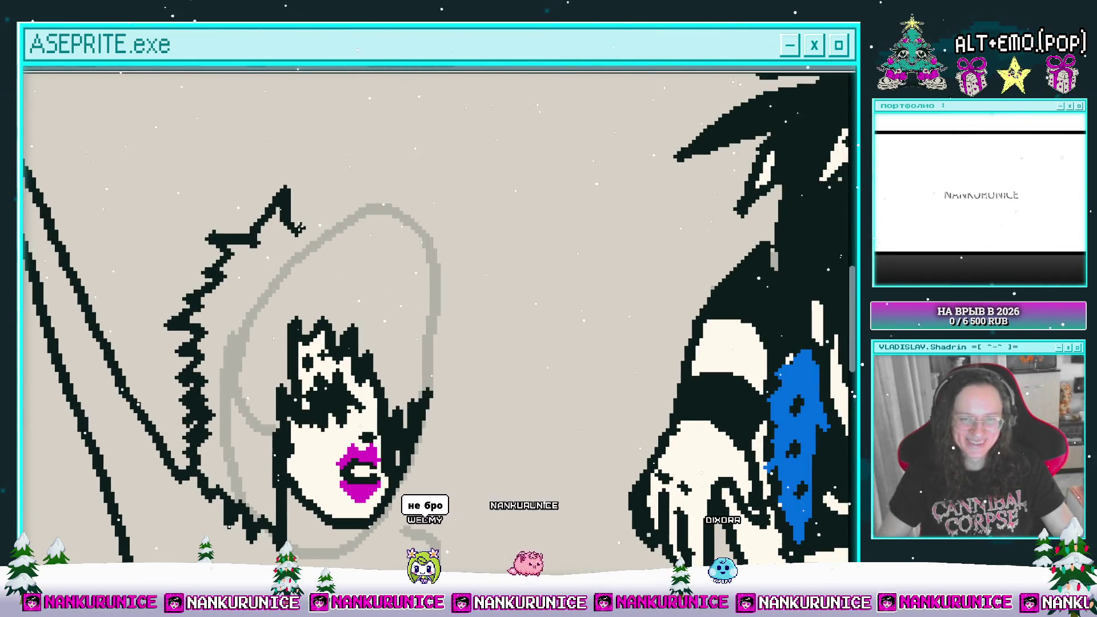
{"action": "mouse_move", "coordinate": [414, 212]}
{"action": "left_mouse_down"}
{"action": "mouse_move", "coordinate": [323, 183]}
{"action": "mouse_move", "coordinate": [257, 208]}
{"action": "mouse_move", "coordinate": [264, 234]}
{"action": "mouse_move", "coordinate": [340, 219]}
{"action": "mouse_move", "coordinate": [364, 189]}
{"action": "left_mouse_up"}
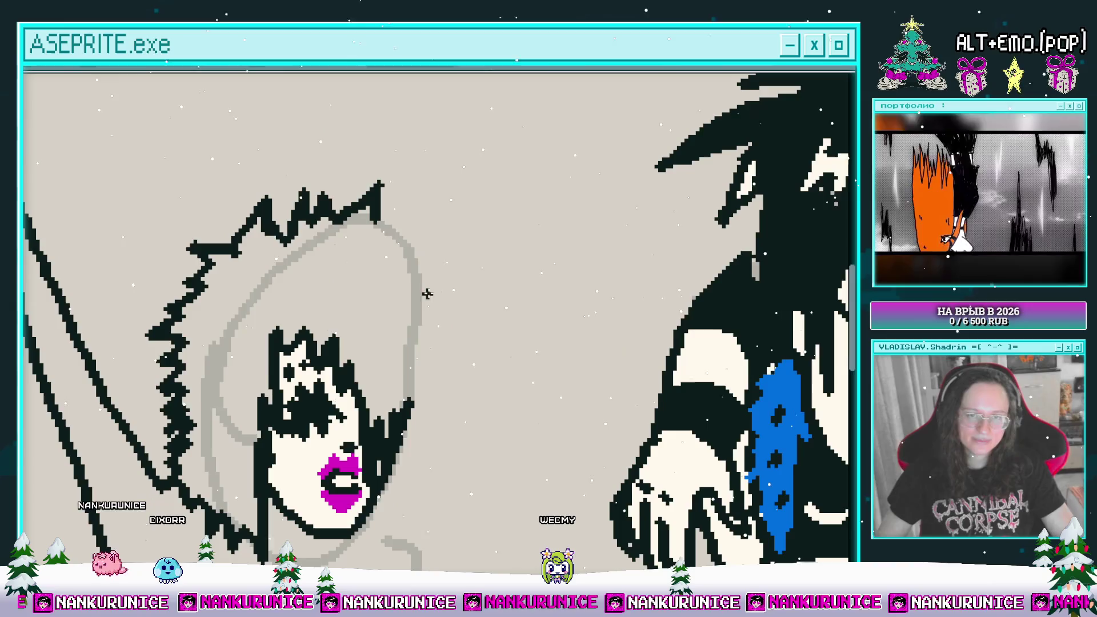
- Draw hair spikes right of the top spike, extending down the head's right side
{"action": "left_click_drag", "start_coordinate": [426, 294], "coordinate": [443, 213]}
{"action": "mouse_move", "coordinate": [412, 180]}
{"action": "left_mouse_down"}
{"action": "mouse_move", "coordinate": [457, 192]}
{"action": "mouse_move", "coordinate": [472, 209]}
{"action": "left_mouse_up"}
{"action": "mouse_move", "coordinate": [473, 210]}
{"action": "left_mouse_down"}
{"action": "mouse_move", "coordinate": [448, 196]}
{"action": "mouse_move", "coordinate": [466, 222]}
{"action": "mouse_move", "coordinate": [469, 308]}
{"action": "left_mouse_up"}
{"action": "left_click_drag", "start_coordinate": [388, 335], "coordinate": [439, 298]}
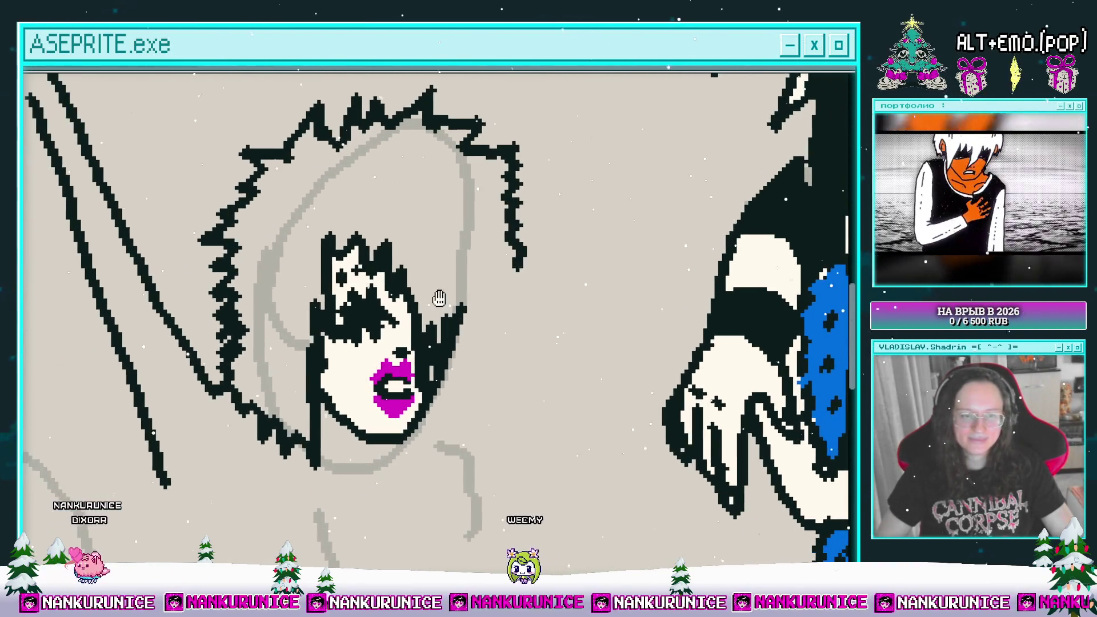
- Select a rectangle around the face and extend the magenta upper lip further left
{"action": "left_click", "coordinate": [350, 340]}
{"action": "left_click_drag", "start_coordinate": [304, 193], "coordinate": [446, 448]}
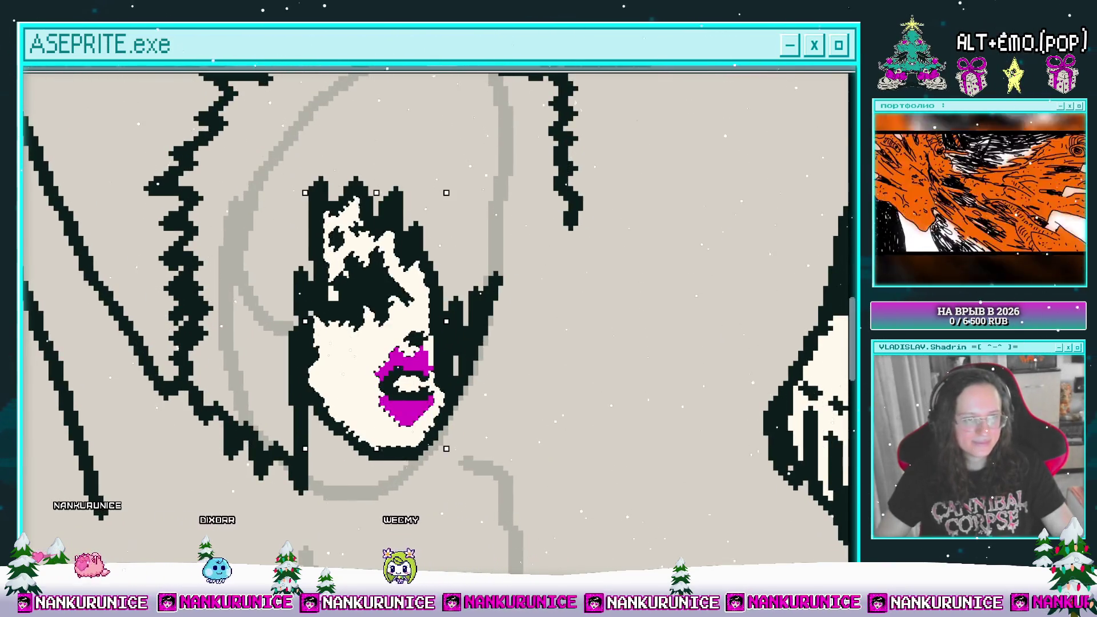
{"action": "scroll", "coordinate": [301, 331], "scroll_direction": "up", "scroll_amount": 2}
{"action": "mouse_move", "coordinate": [365, 368]}
{"action": "left_mouse_down"}
{"action": "mouse_move", "coordinate": [386, 366]}
{"action": "mouse_move", "coordinate": [398, 400]}
{"action": "left_mouse_up"}
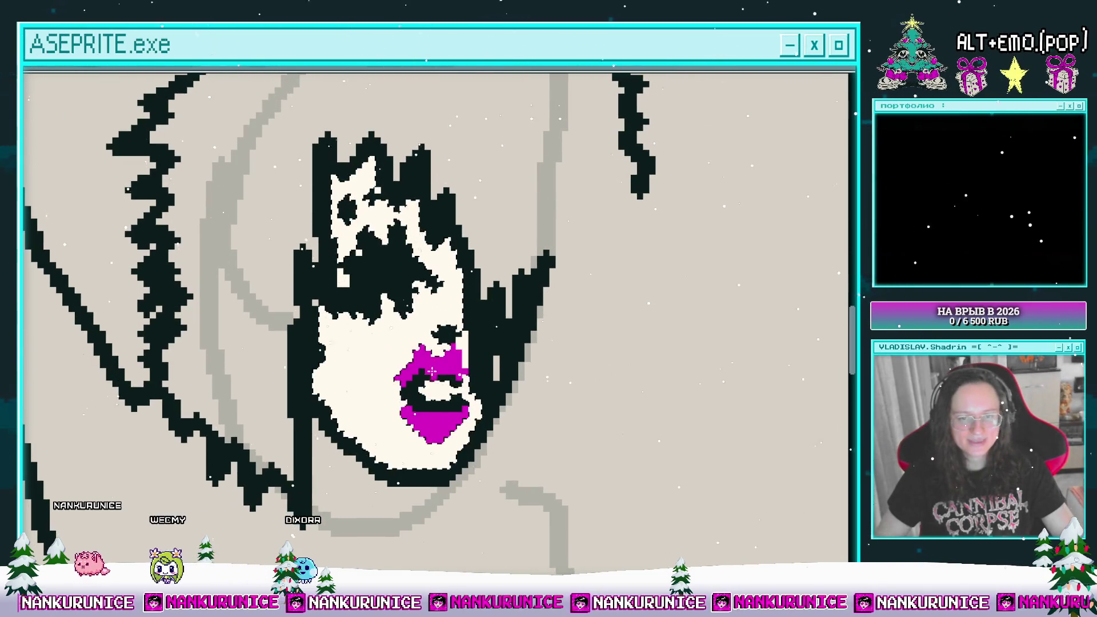
- Repaint the teeth with a dark line through them, then zoom back out to the scene
{"action": "scroll", "coordinate": [428, 386], "scroll_direction": "up", "scroll_amount": 1}
{"action": "scroll", "coordinate": [429, 386], "scroll_direction": "up", "scroll_amount": 1}
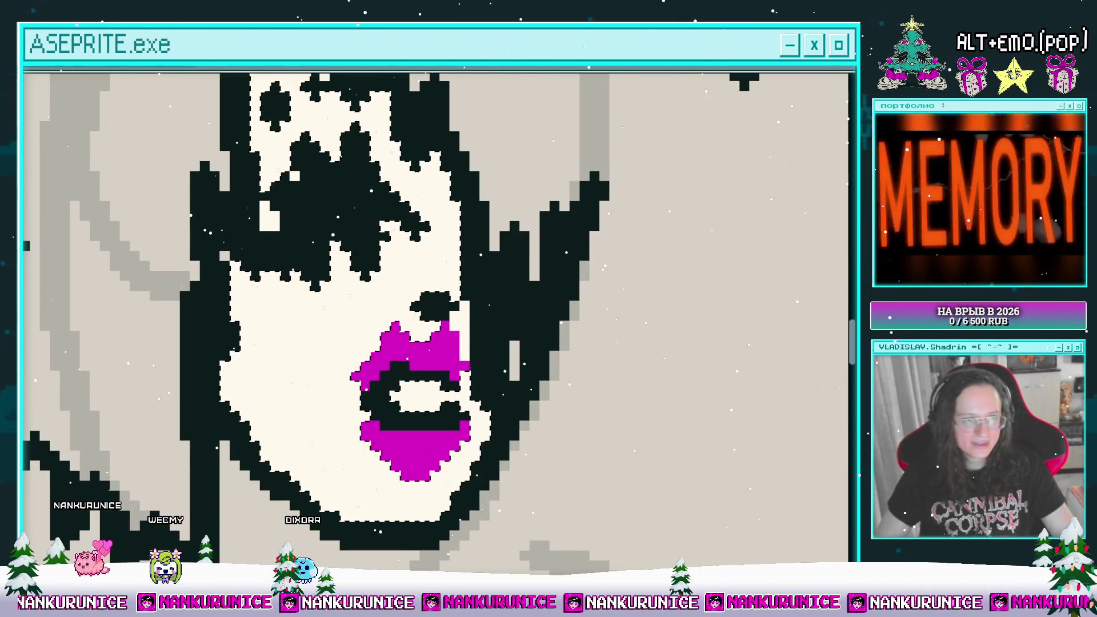
{"action": "scroll", "coordinate": [580, 379], "scroll_direction": "up", "scroll_amount": 1}
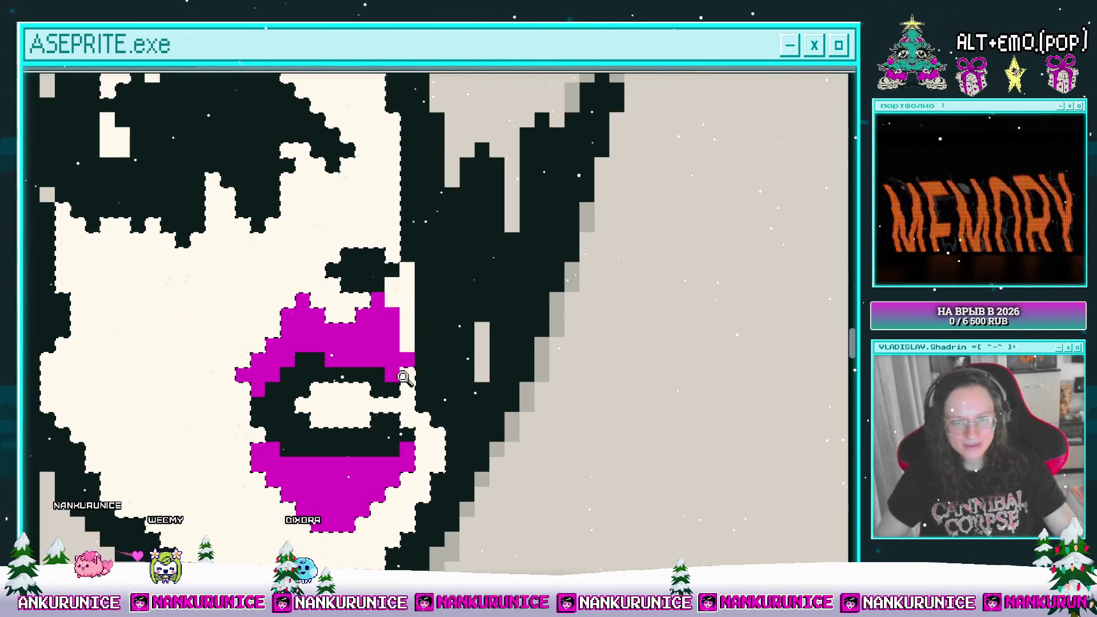
{"action": "left_click_drag", "start_coordinate": [381, 343], "coordinate": [403, 375]}
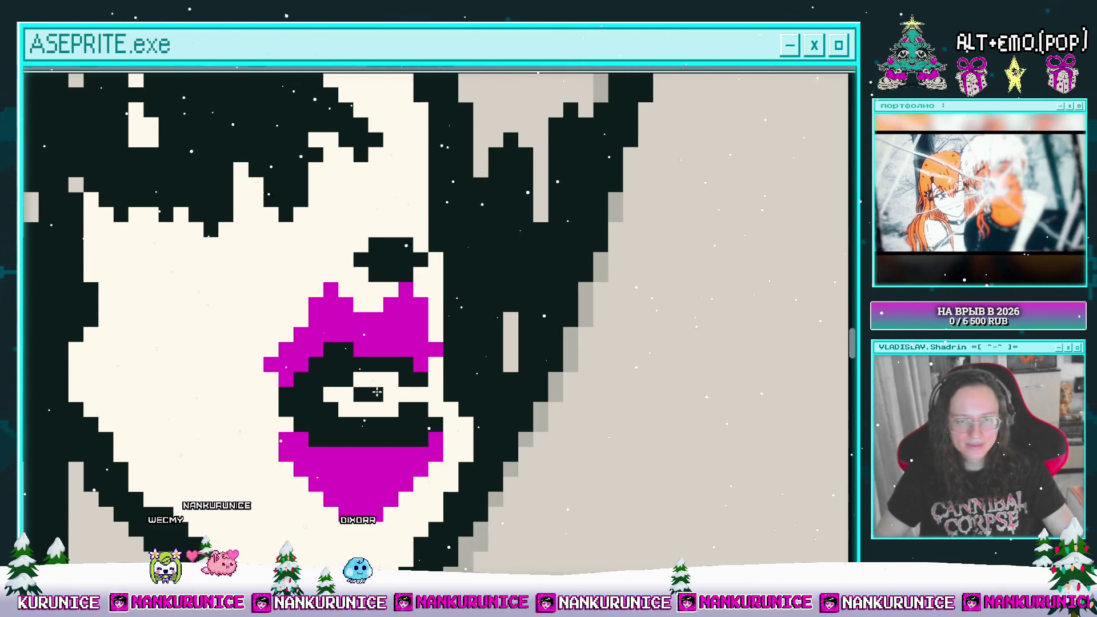
{"action": "mouse_move", "coordinate": [394, 394]}
{"action": "left_mouse_down"}
{"action": "mouse_move", "coordinate": [354, 391]}
{"action": "mouse_move", "coordinate": [359, 407]}
{"action": "left_mouse_up"}
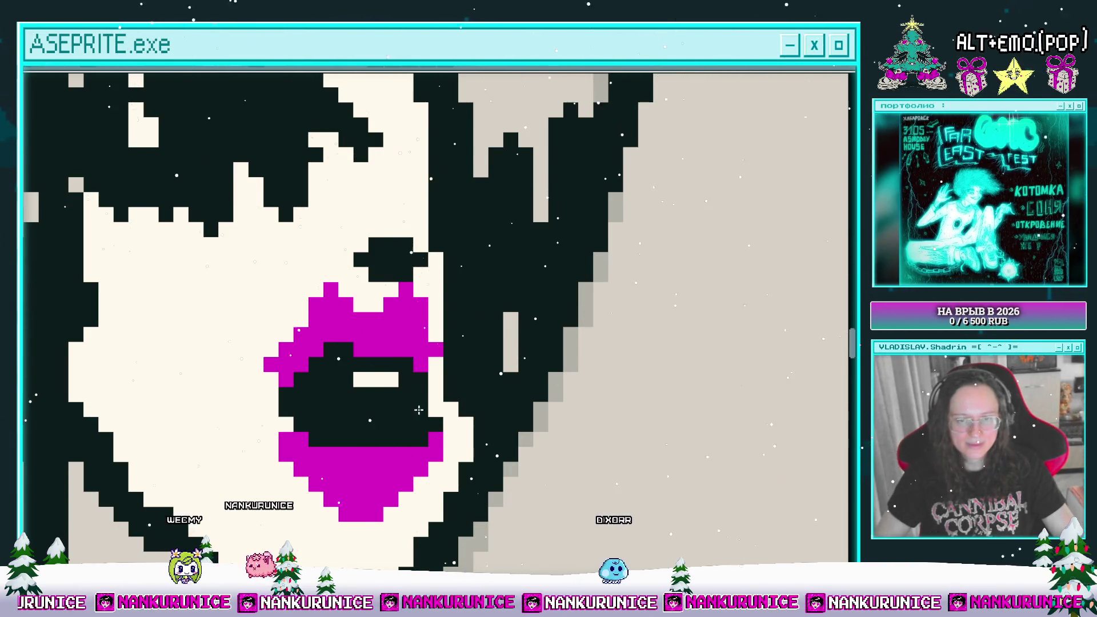
{"action": "scroll", "coordinate": [418, 409], "scroll_direction": "down", "scroll_amount": 4}
{"action": "scroll", "coordinate": [366, 445], "scroll_direction": "up", "scroll_amount": 3}
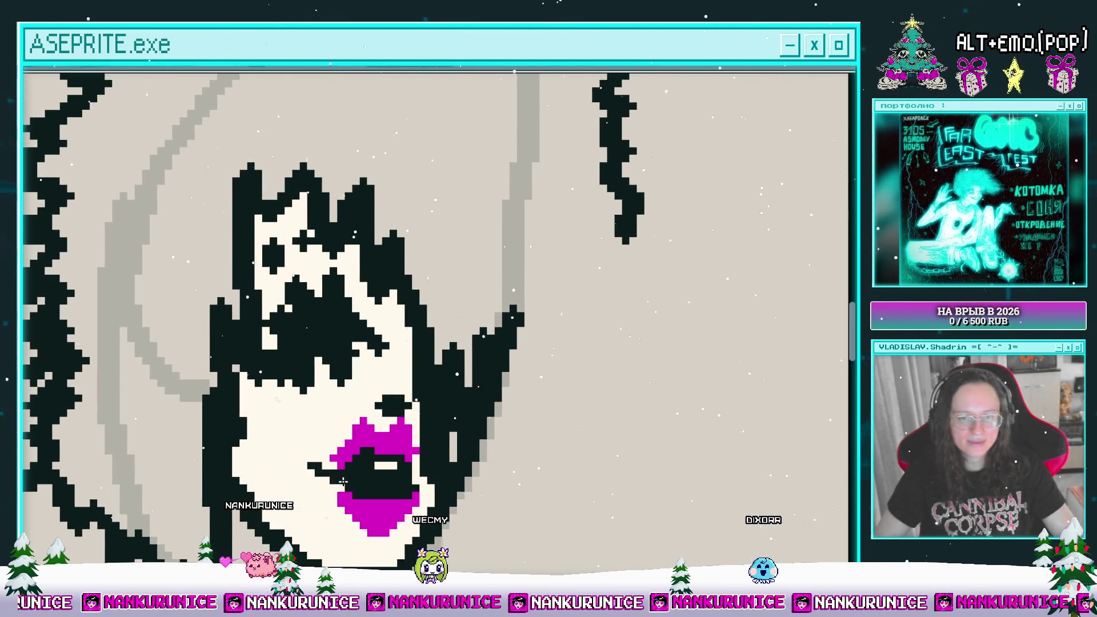
{"action": "scroll", "coordinate": [360, 351], "scroll_direction": "up", "scroll_amount": 3}
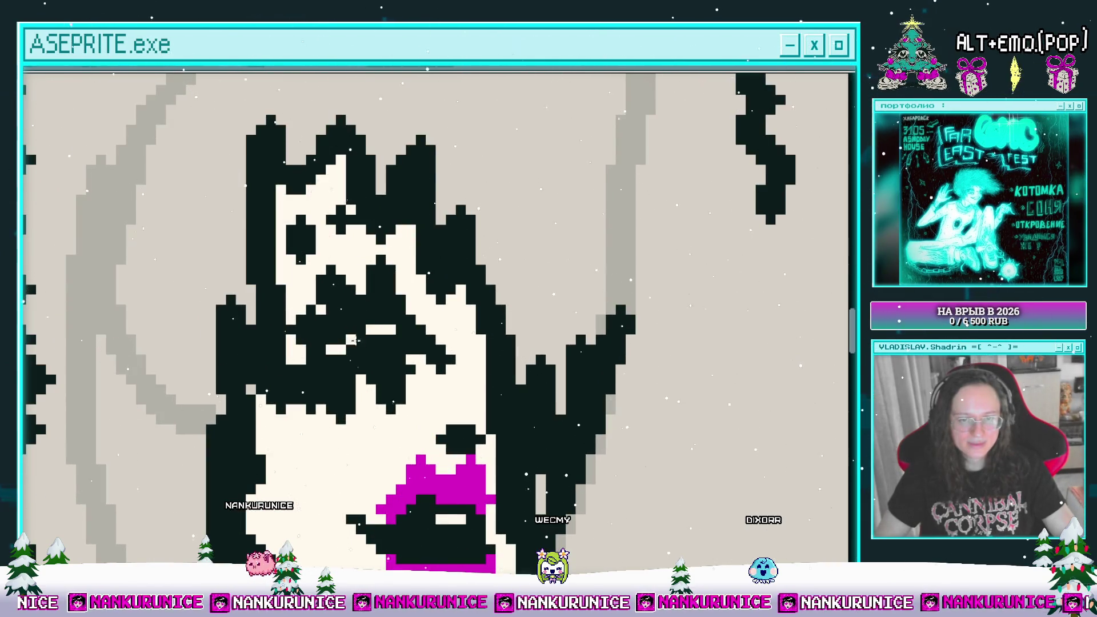
{"action": "scroll", "coordinate": [363, 328], "scroll_direction": "down", "scroll_amount": 3}
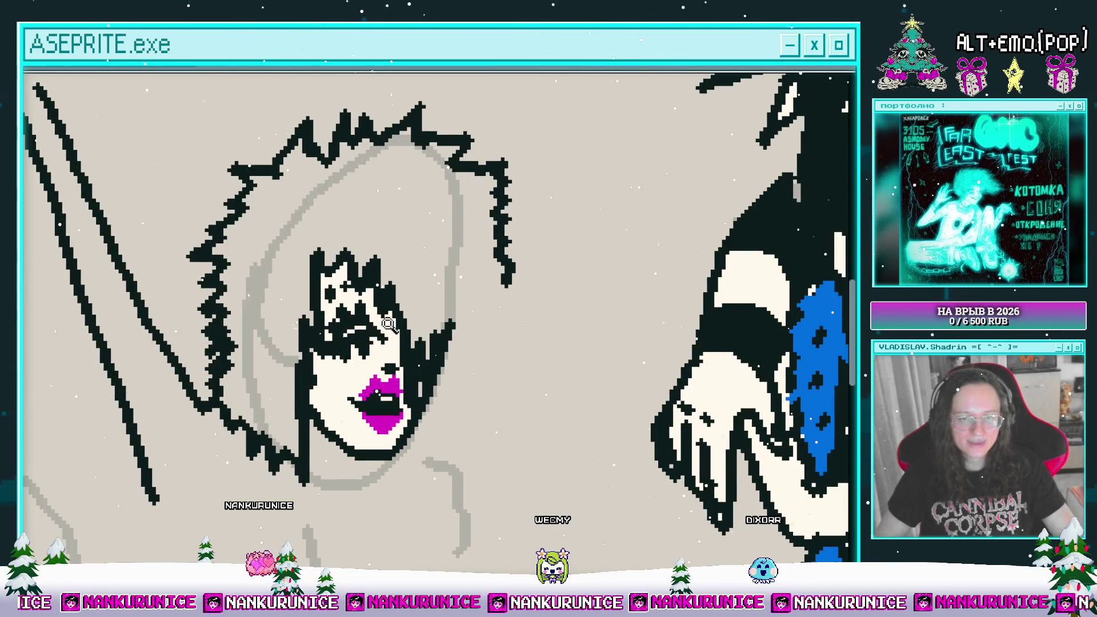
{"action": "scroll", "coordinate": [374, 331], "scroll_direction": "down", "scroll_amount": 3}
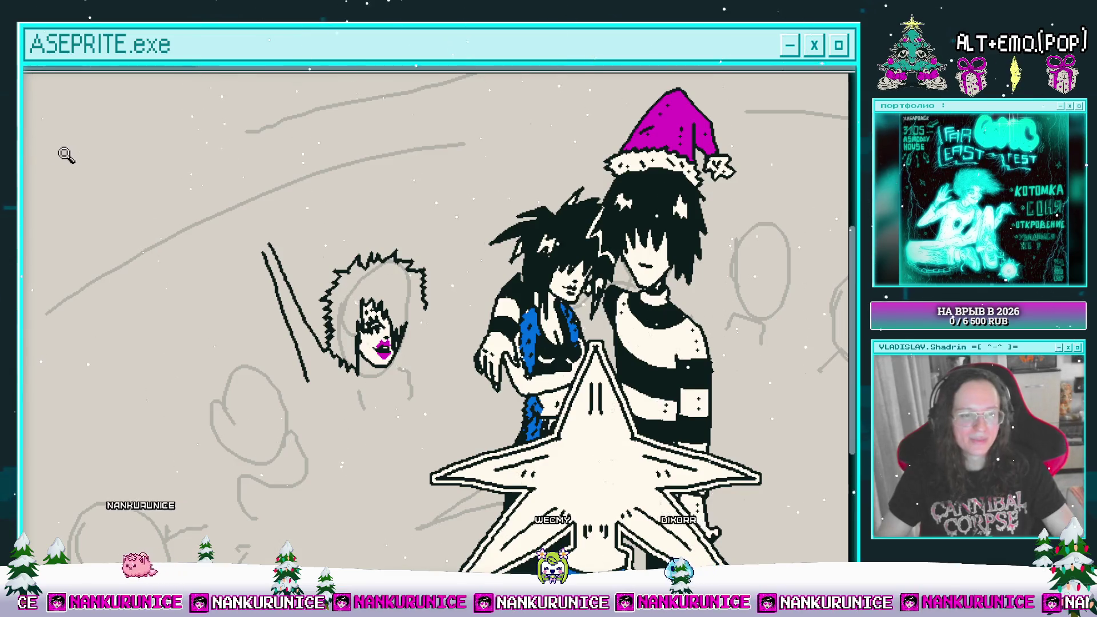
- Remove the tip of the raised arm line and extend the right hair outline downward
{"action": "mouse_move", "coordinate": [69, 77]}
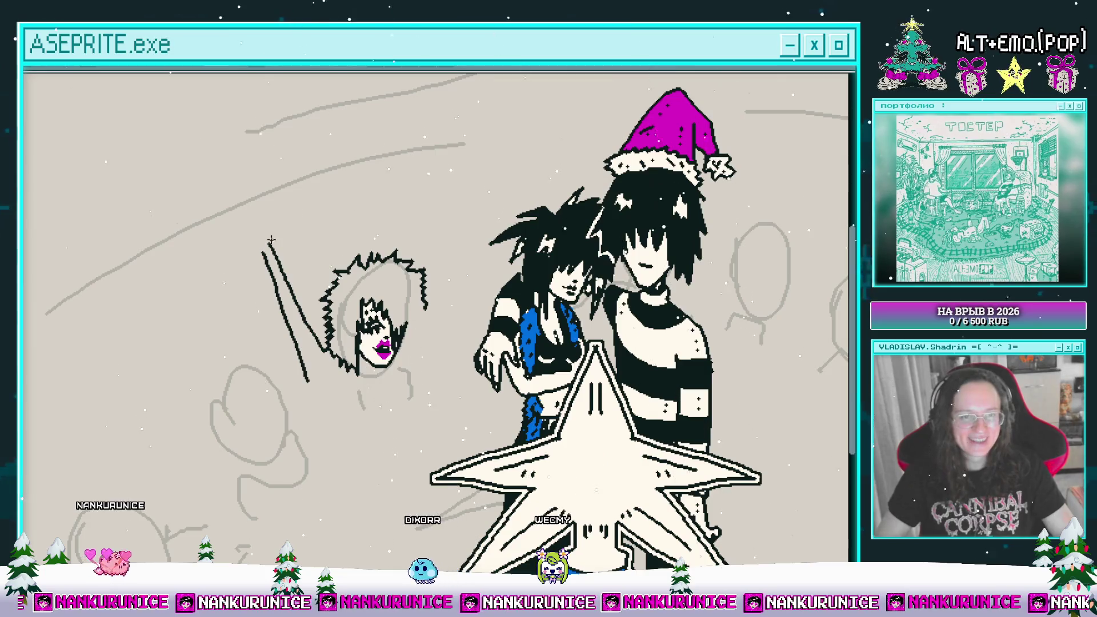
{"action": "left_click_drag", "start_coordinate": [342, 205], "coordinate": [371, 207]}
{"action": "key", "text": "ctrl+z"}
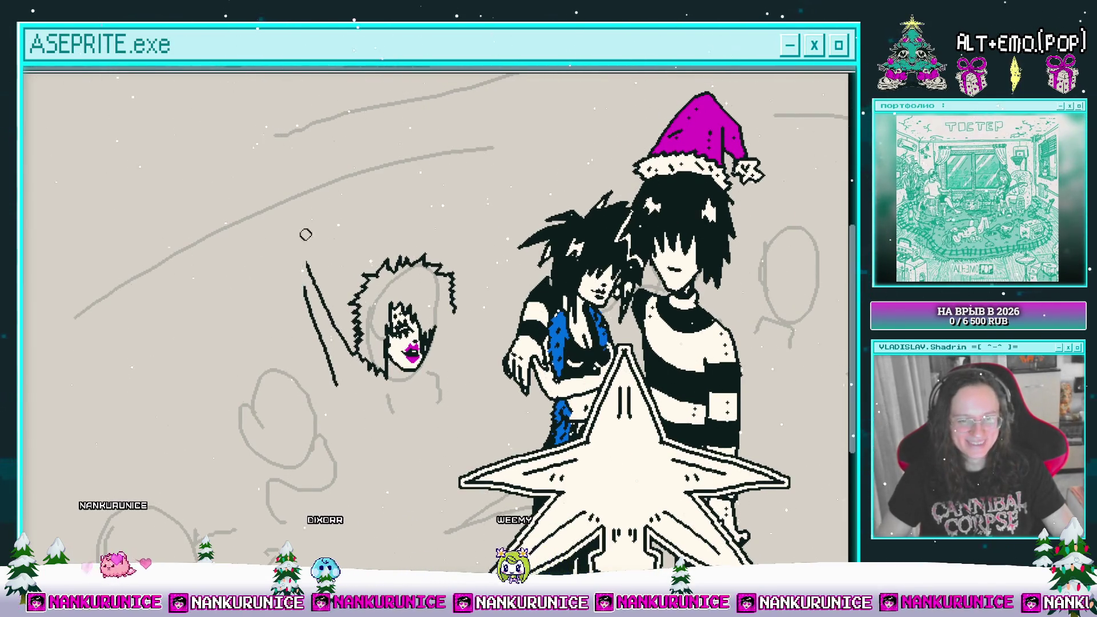
{"action": "scroll", "coordinate": [360, 346], "scroll_direction": "up", "scroll_amount": 3}
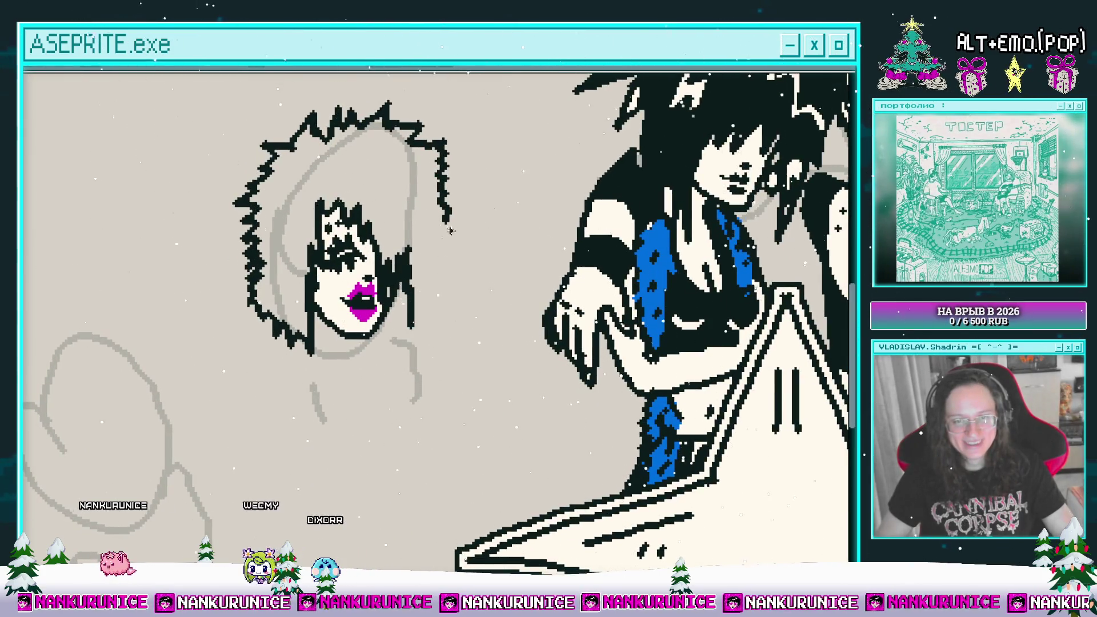
{"action": "left_click_drag", "start_coordinate": [448, 214], "coordinate": [437, 274]}
- Draw black strands and two loops on the hair, filling the loops cream and the hair magenta
{"action": "scroll", "coordinate": [428, 294], "scroll_direction": "up", "scroll_amount": 2}
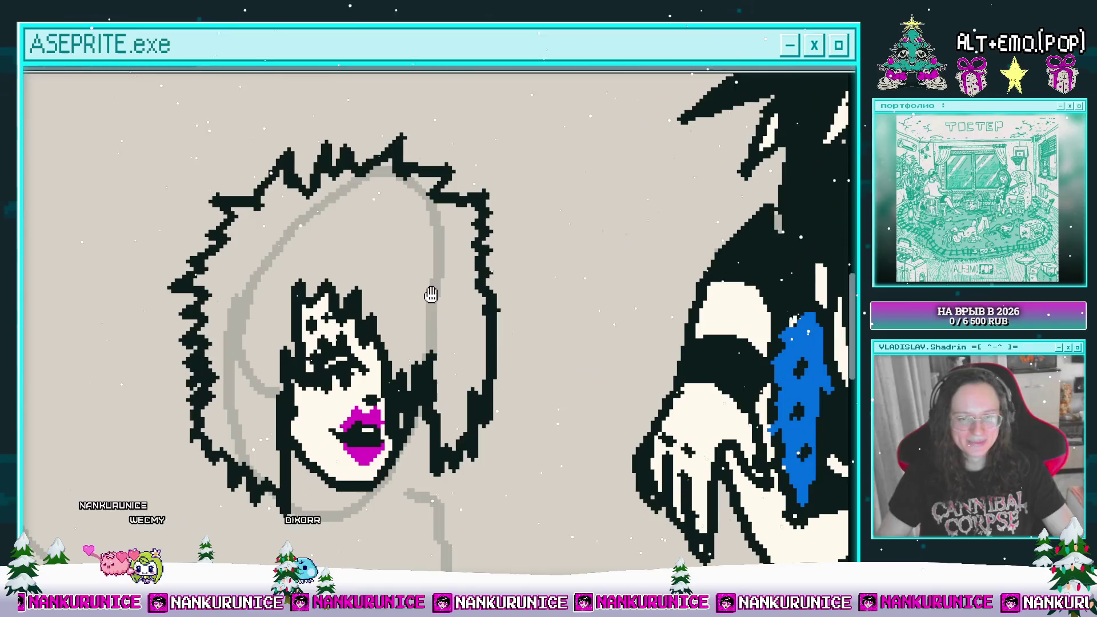
{"action": "mouse_move", "coordinate": [379, 240]}
{"action": "left_mouse_down"}
{"action": "mouse_move", "coordinate": [423, 301]}
{"action": "mouse_move", "coordinate": [466, 246]}
{"action": "mouse_move", "coordinate": [414, 208]}
{"action": "mouse_move", "coordinate": [389, 237]}
{"action": "left_mouse_up"}
{"action": "left_click_drag", "start_coordinate": [280, 269], "coordinate": [315, 250]}
{"action": "left_click_drag", "start_coordinate": [283, 313], "coordinate": [310, 245]}
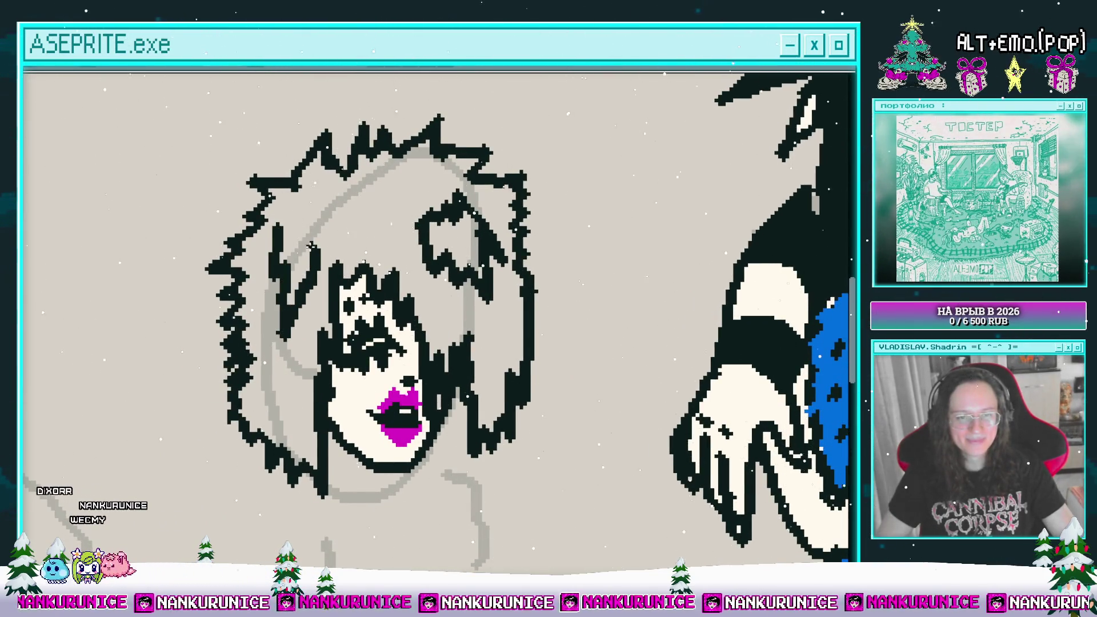
{"action": "left_click", "coordinate": [285, 239]}
{"action": "left_click", "coordinate": [453, 242]}
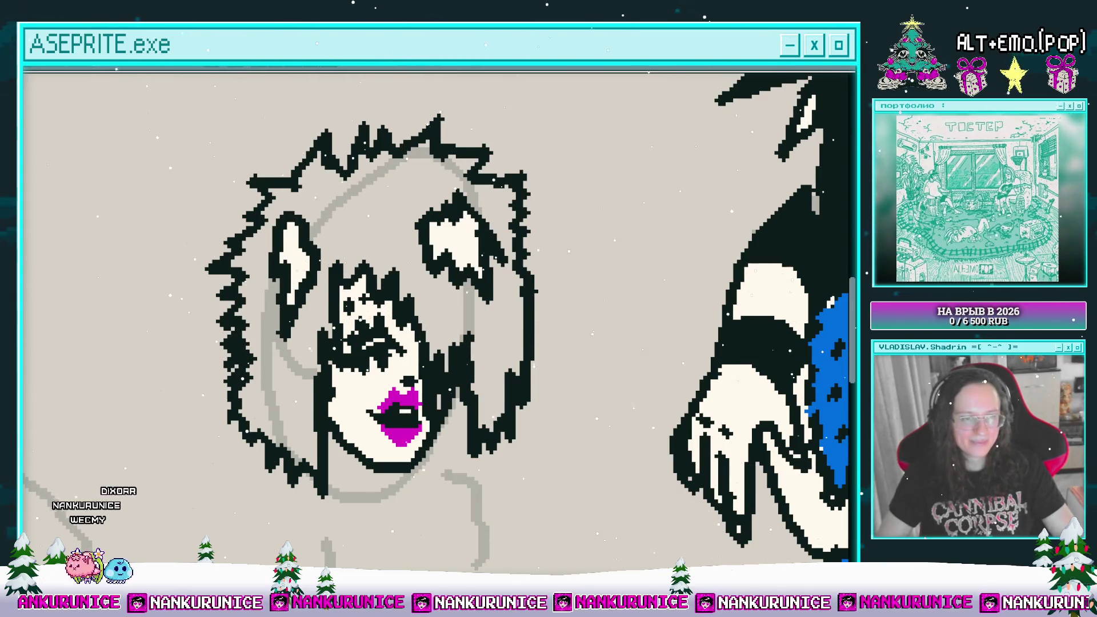
{"action": "left_click", "coordinate": [345, 218]}
{"action": "left_click_drag", "start_coordinate": [291, 369], "coordinate": [331, 318]}
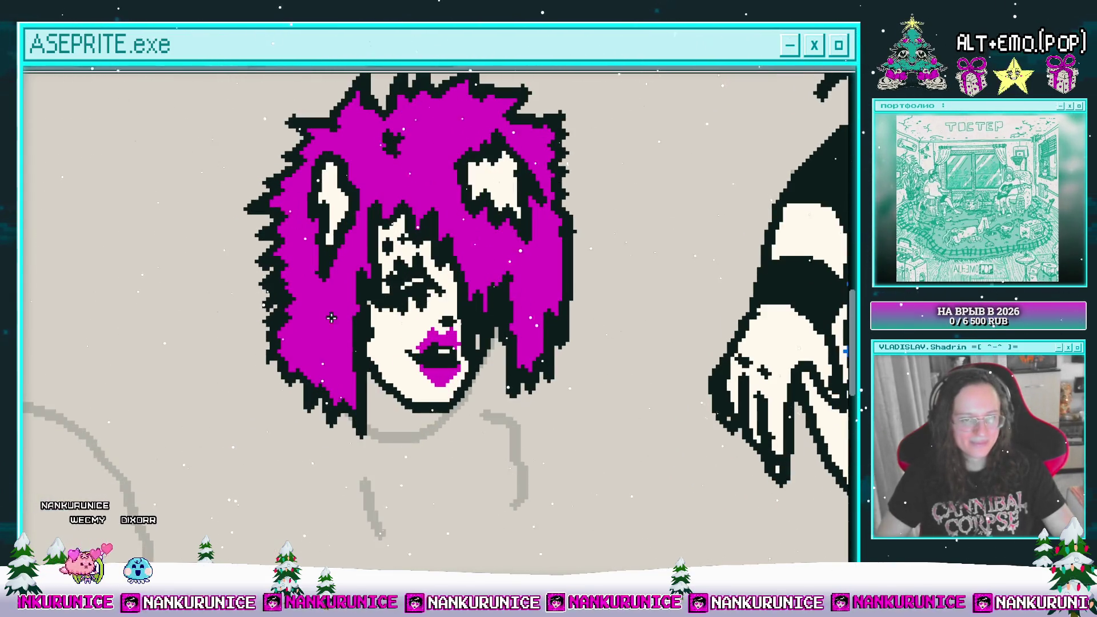
{"action": "left_click_drag", "start_coordinate": [421, 161], "coordinate": [435, 219]}
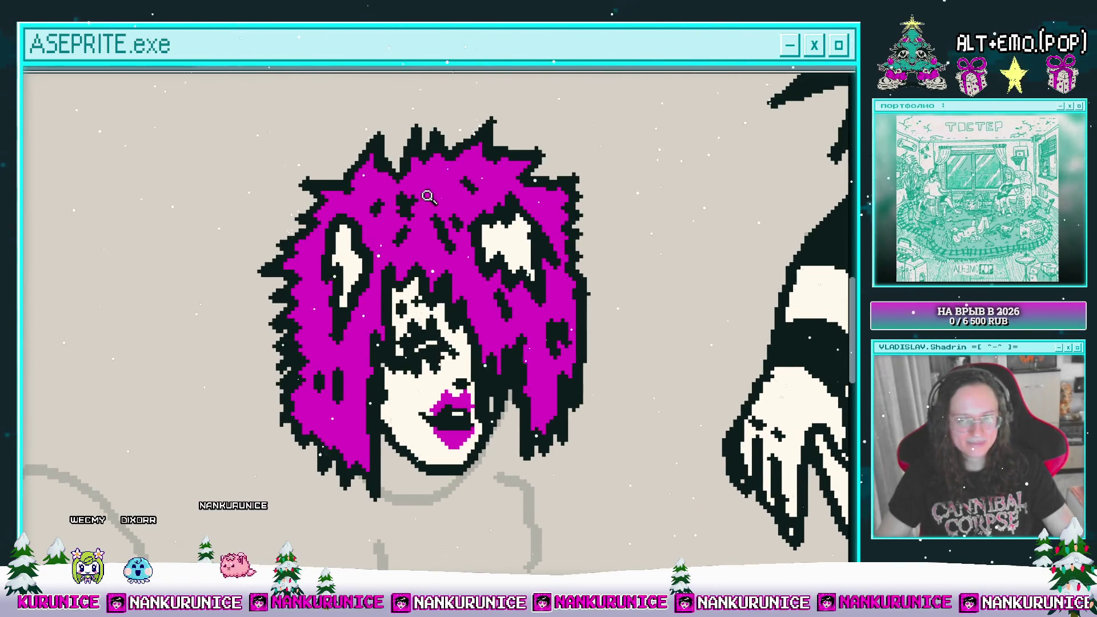
{"action": "scroll", "coordinate": [429, 197], "scroll_direction": "down", "scroll_amount": 1}
{"action": "left_click_drag", "start_coordinate": [419, 271], "coordinate": [361, 243]}
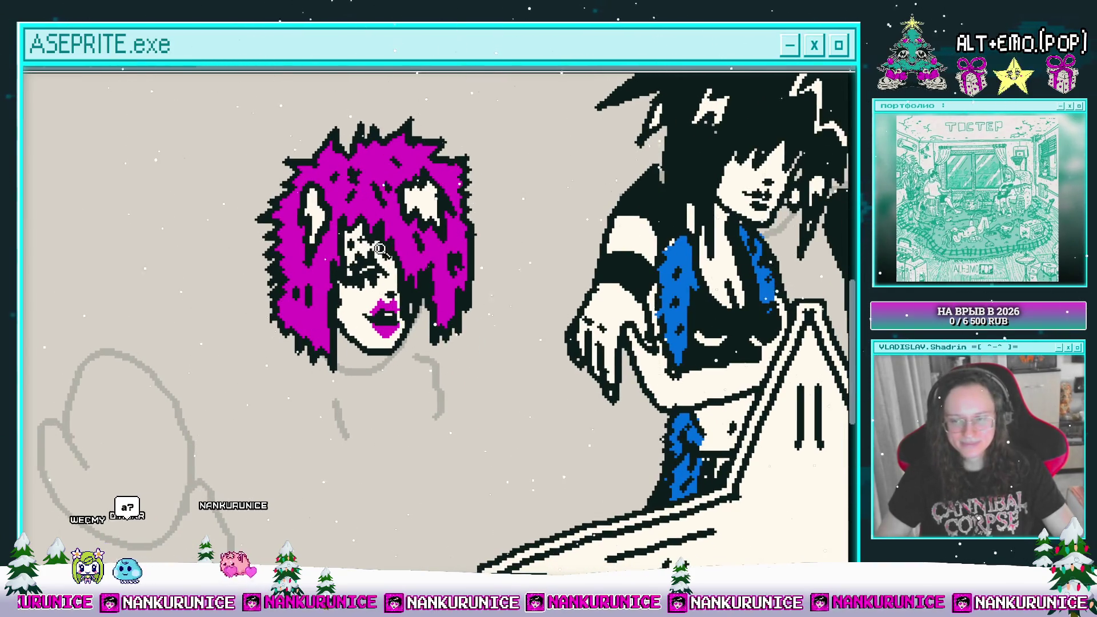
{"action": "scroll", "coordinate": [379, 250], "scroll_direction": "down", "scroll_amount": 2}
{"action": "scroll", "coordinate": [317, 299], "scroll_direction": "up", "scroll_amount": 2}
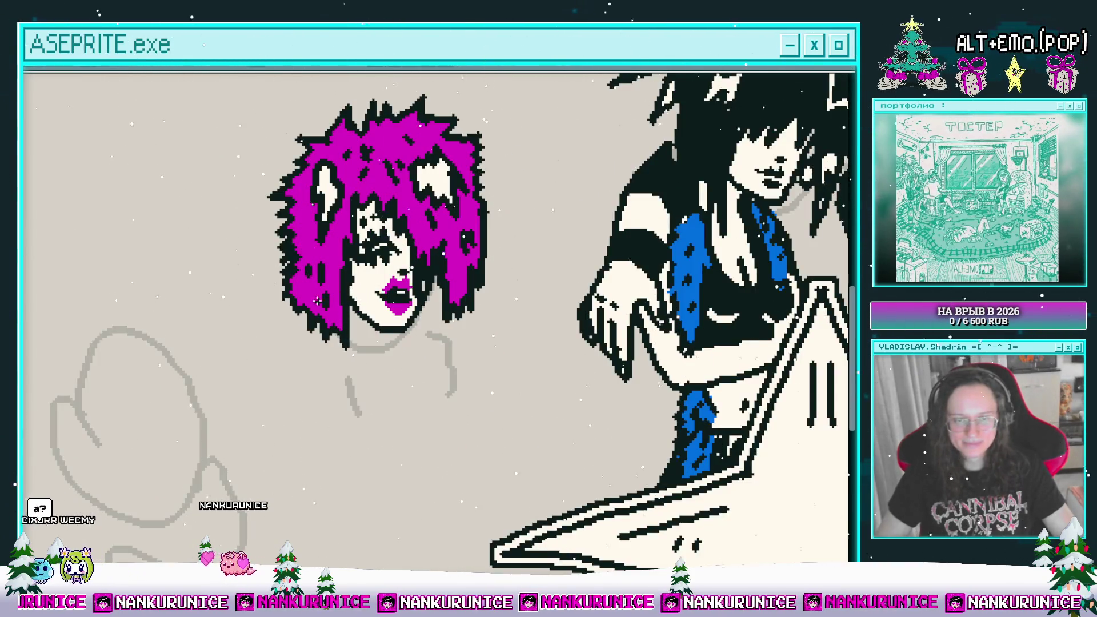
{"action": "scroll", "coordinate": [317, 299], "scroll_direction": "down", "scroll_amount": 1}
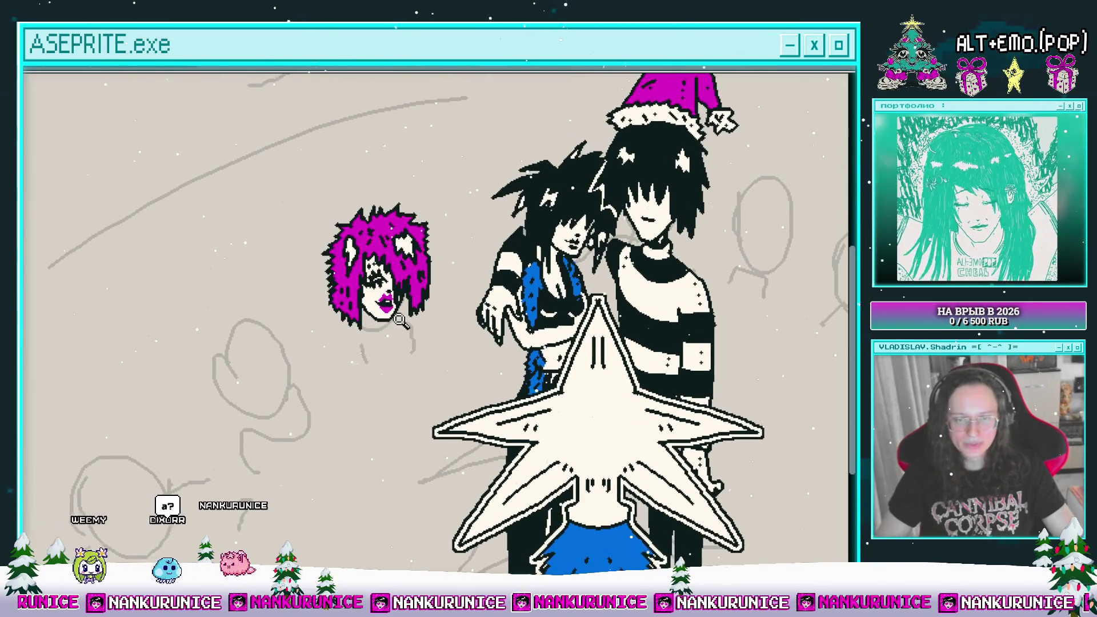
{"action": "scroll", "coordinate": [388, 318], "scroll_direction": "down", "scroll_amount": 1}
{"action": "scroll", "coordinate": [371, 315], "scroll_direction": "up", "scroll_amount": 1}
{"action": "scroll", "coordinate": [385, 334], "scroll_direction": "up", "scroll_amount": 3}
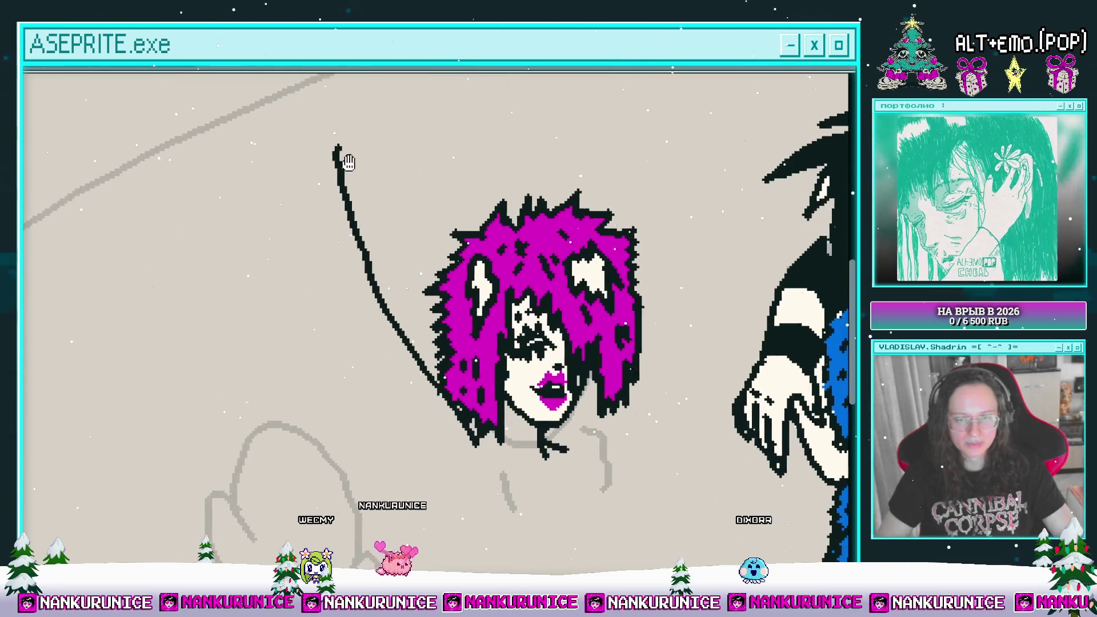
- Draw a long curved arm line left of the head and erase the leftover stroke
{"action": "mouse_move", "coordinate": [313, 153]}
{"action": "left_mouse_down"}
{"action": "mouse_move", "coordinate": [345, 318]}
{"action": "mouse_move", "coordinate": [311, 250]}
{"action": "mouse_move", "coordinate": [390, 346]}
{"action": "left_mouse_up"}
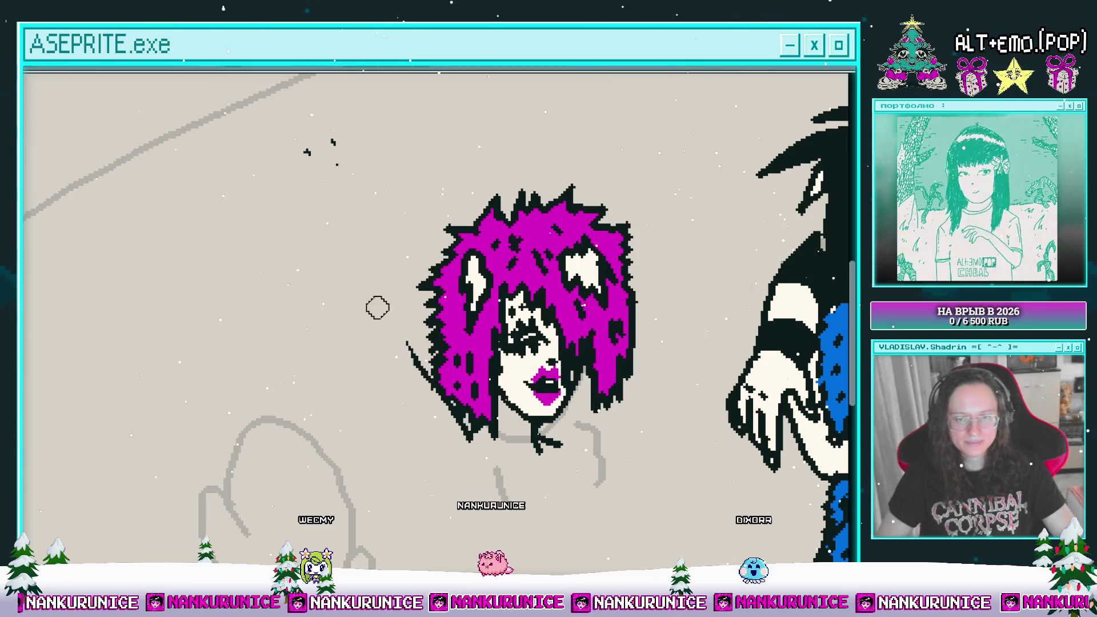
{"action": "left_click_drag", "start_coordinate": [377, 307], "coordinate": [449, 411]}
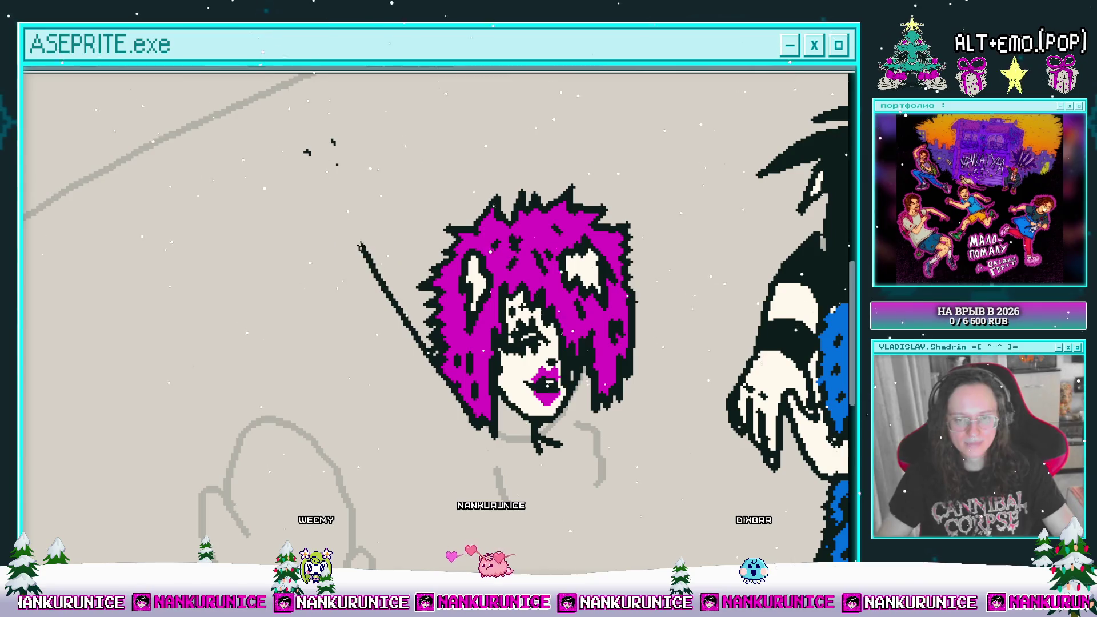
{"action": "scroll", "coordinate": [338, 147], "scroll_direction": "down", "scroll_amount": 2}
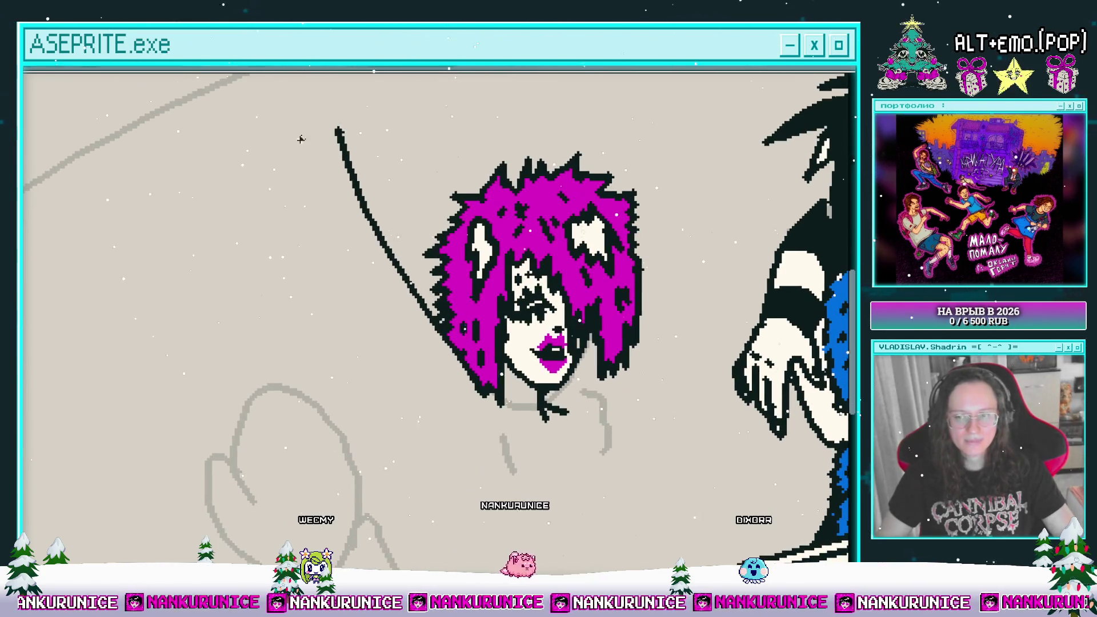
{"action": "scroll", "coordinate": [319, 188], "scroll_direction": "down", "scroll_amount": 3}
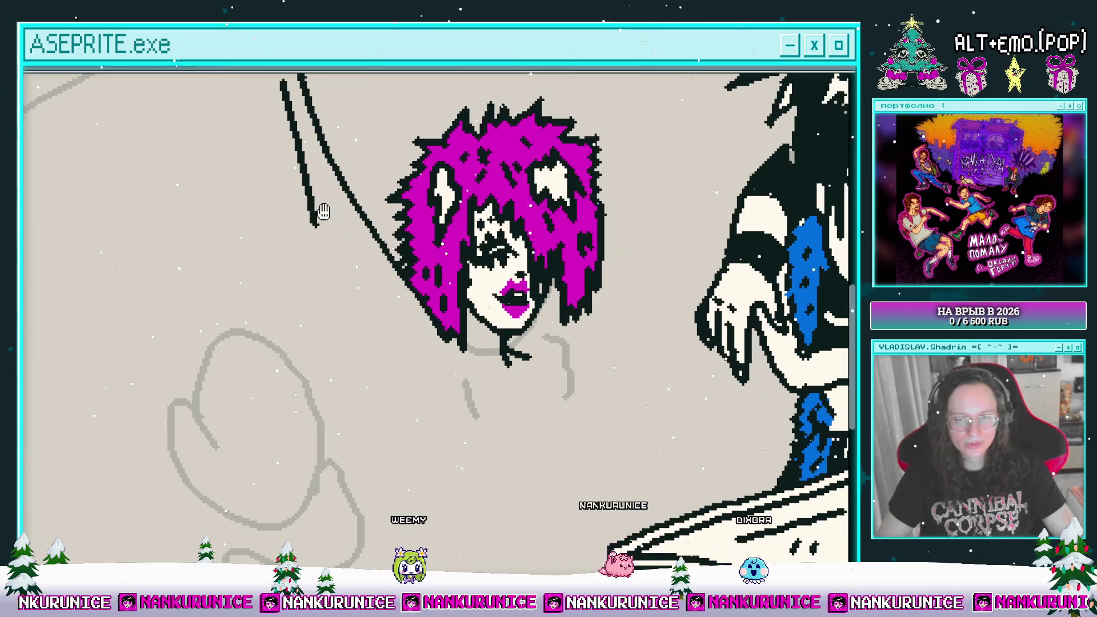
{"action": "scroll", "coordinate": [314, 215], "scroll_direction": "up", "scroll_amount": 3}
- Draw a second long arm line beside the first and recenter on the girl's face
{"action": "left_click_drag", "start_coordinate": [293, 157], "coordinate": [360, 334]}
{"action": "scroll", "coordinate": [320, 245], "scroll_direction": "down", "scroll_amount": 4}
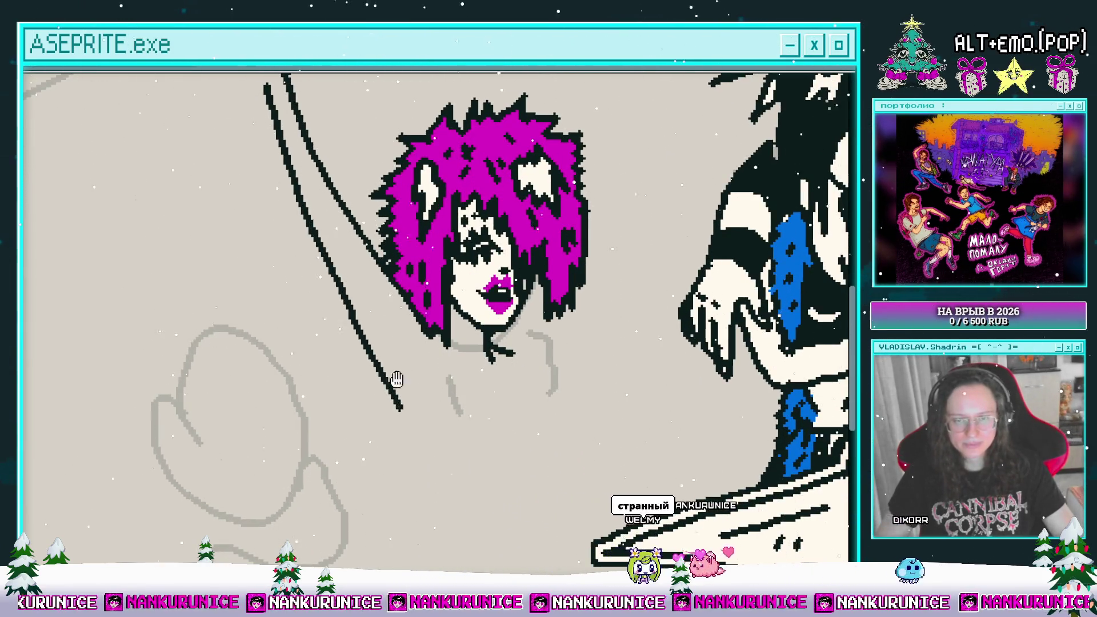
{"action": "mouse_move", "coordinate": [392, 379]}
{"action": "left_mouse_down"}
{"action": "mouse_move", "coordinate": [331, 355]}
{"action": "mouse_move", "coordinate": [343, 321]}
{"action": "mouse_move", "coordinate": [332, 313]}
{"action": "left_mouse_up"}
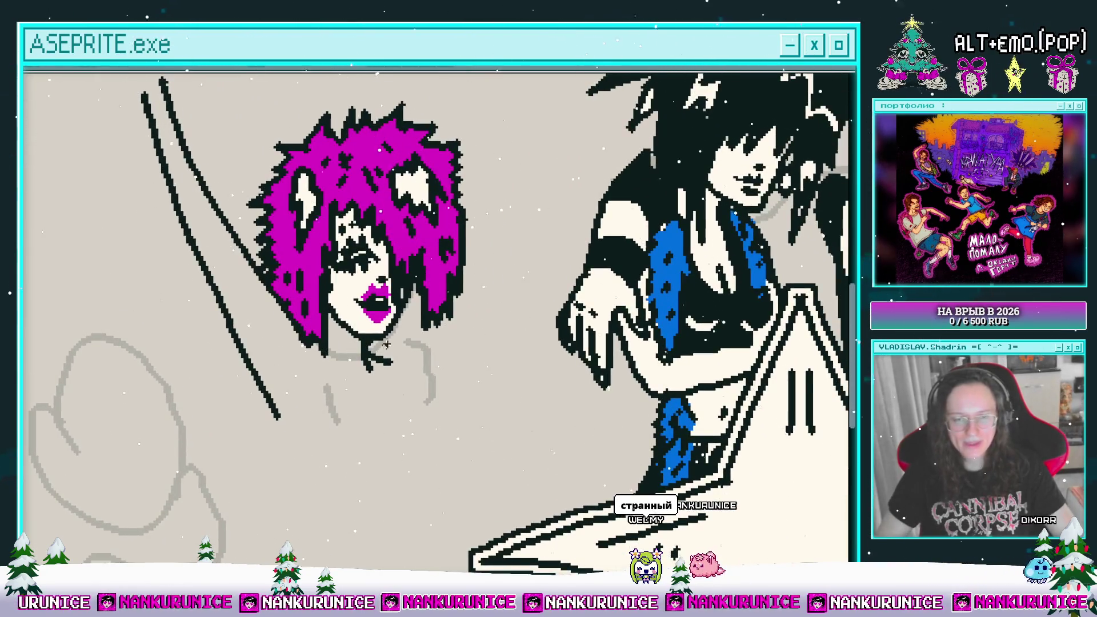
{"action": "mouse_move", "coordinate": [386, 344]}
{"action": "left_mouse_down"}
{"action": "mouse_move", "coordinate": [402, 386]}
{"action": "mouse_move", "coordinate": [405, 375]}
{"action": "left_mouse_up"}
{"action": "scroll", "coordinate": [428, 325], "scroll_direction": "down", "scroll_amount": 4}
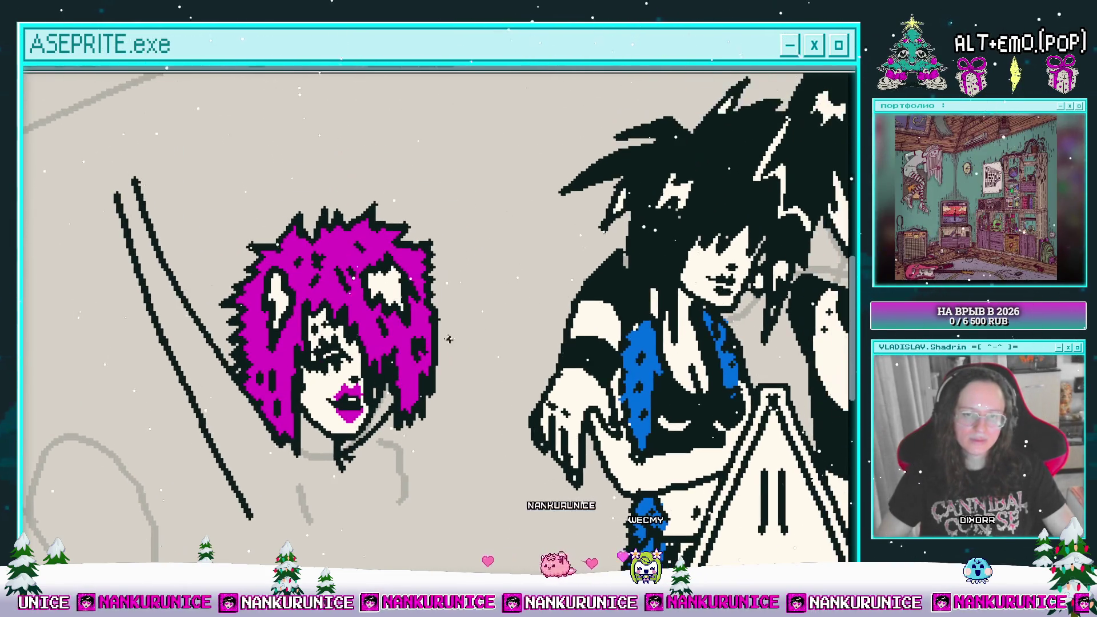
{"action": "scroll", "coordinate": [411, 324], "scroll_direction": "up", "scroll_amount": 2}
{"action": "scroll", "coordinate": [410, 323], "scroll_direction": "up", "scroll_amount": 5}
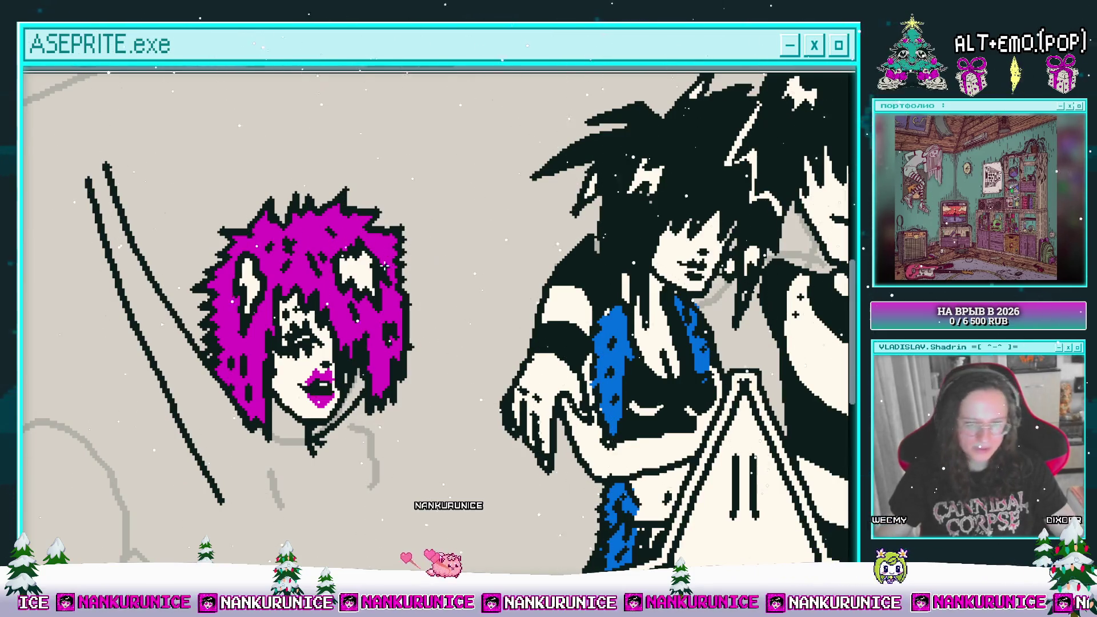
{"action": "left_click_drag", "start_coordinate": [344, 340], "coordinate": [404, 282]}
{"action": "left_click_drag", "start_coordinate": [417, 328], "coordinate": [426, 313]}
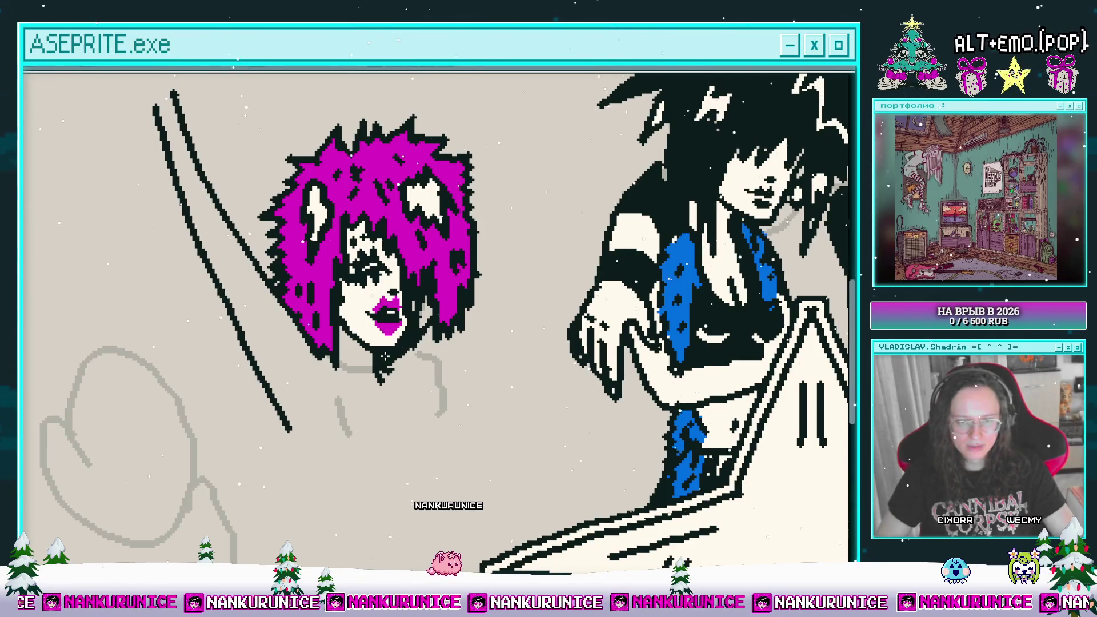
{"action": "scroll", "coordinate": [420, 325], "scroll_direction": "down", "scroll_amount": 5}
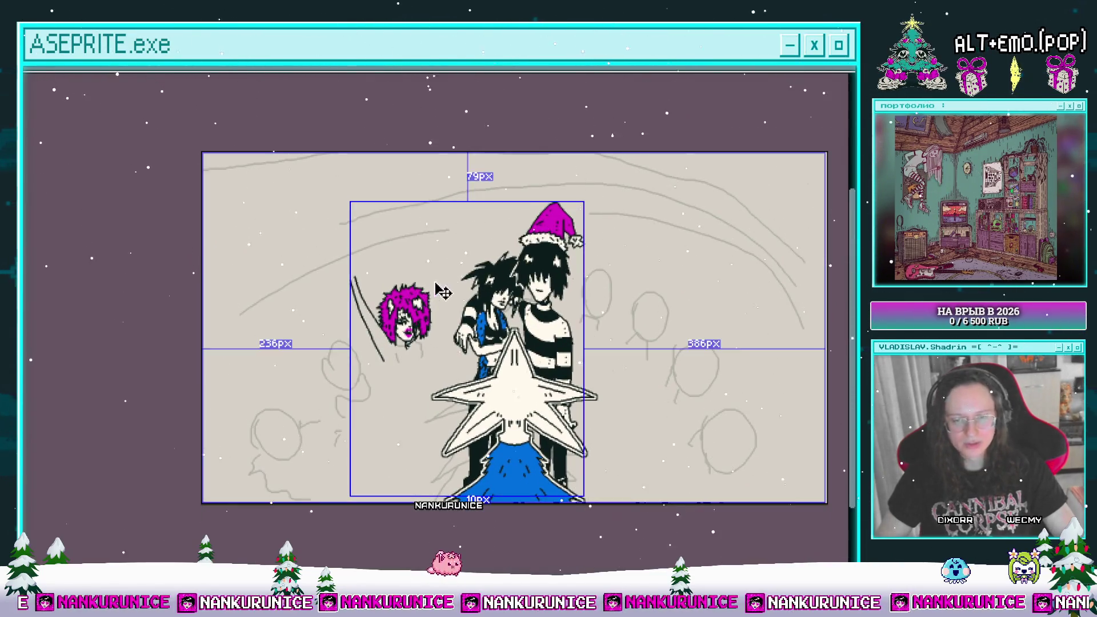
- Extend the left arm line further down and erase the outer black arm line
{"action": "scroll", "coordinate": [427, 311], "scroll_direction": "up", "scroll_amount": 5}
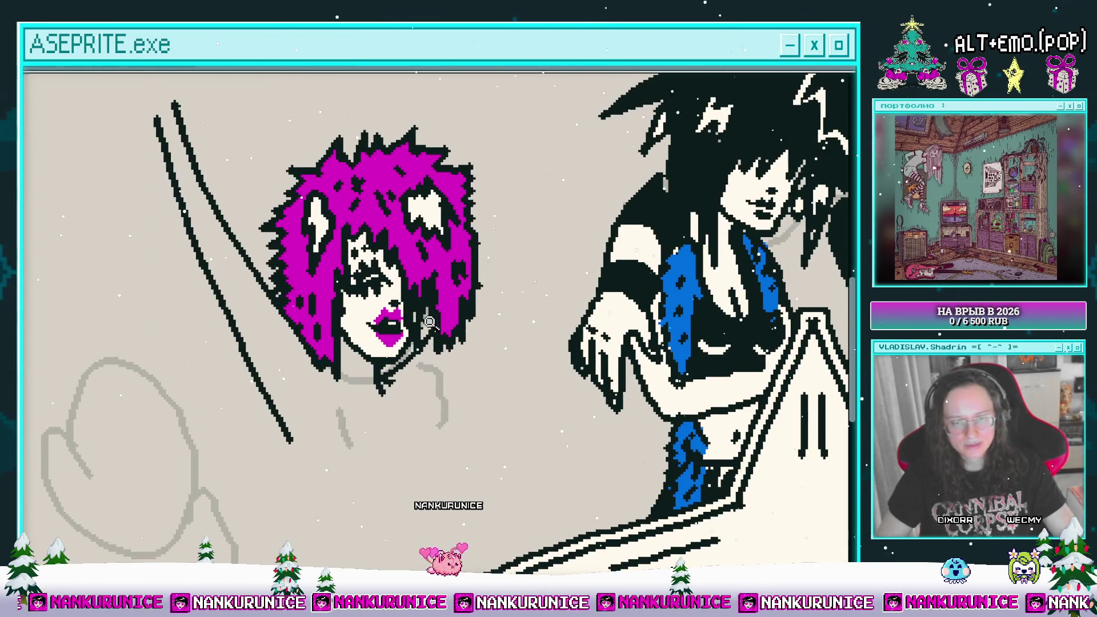
{"action": "scroll", "coordinate": [414, 342], "scroll_direction": "up", "scroll_amount": 2}
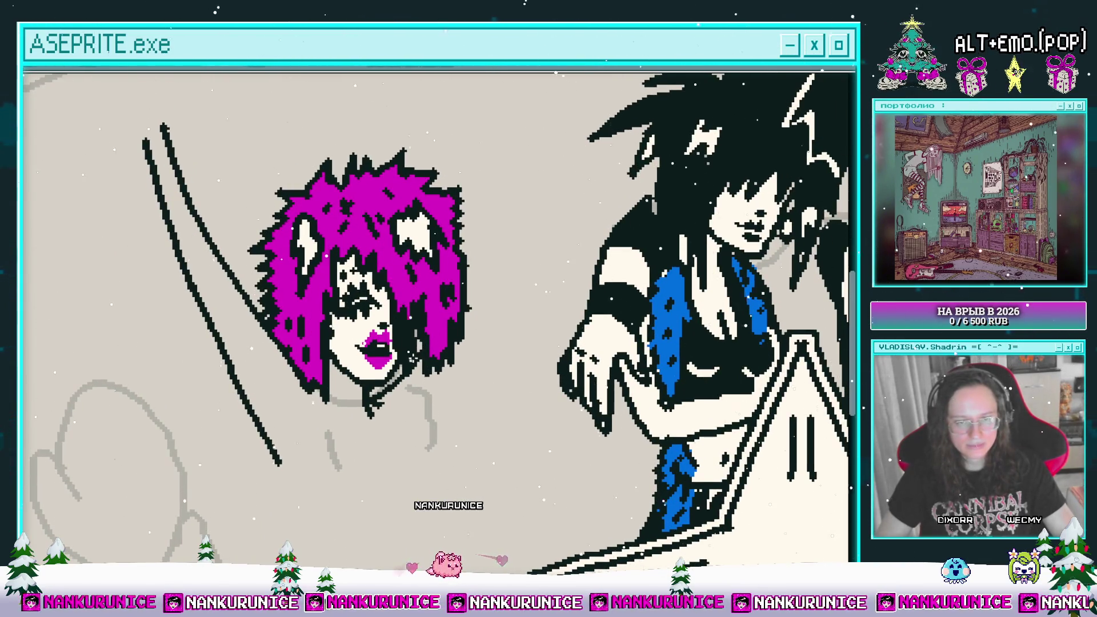
{"action": "scroll", "coordinate": [402, 376], "scroll_direction": "down", "scroll_amount": 5}
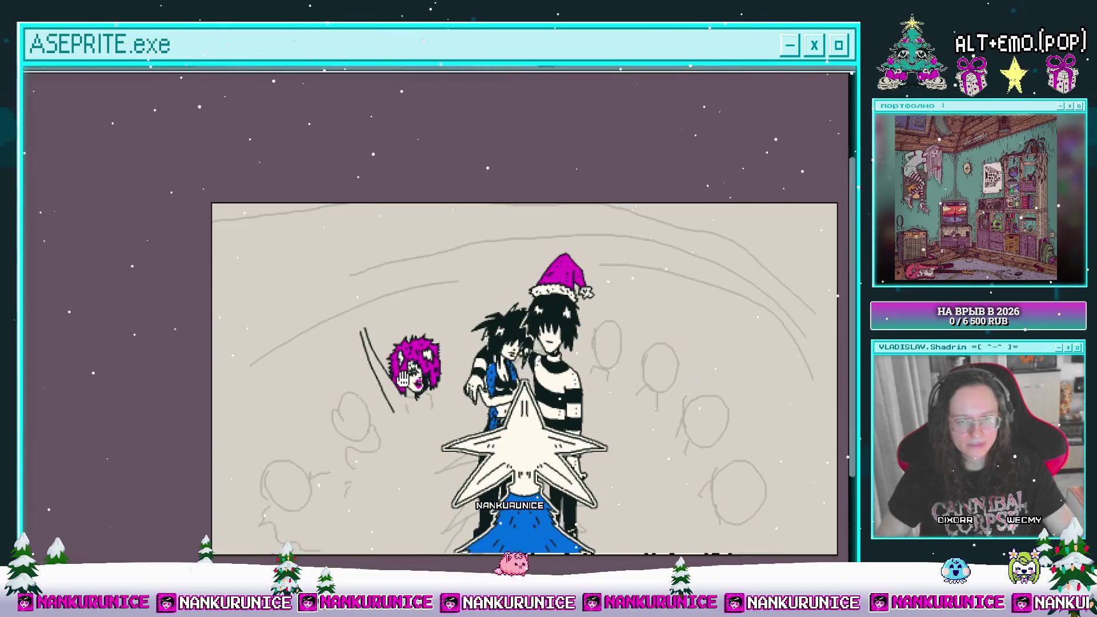
{"action": "scroll", "coordinate": [377, 337], "scroll_direction": "up", "scroll_amount": 5}
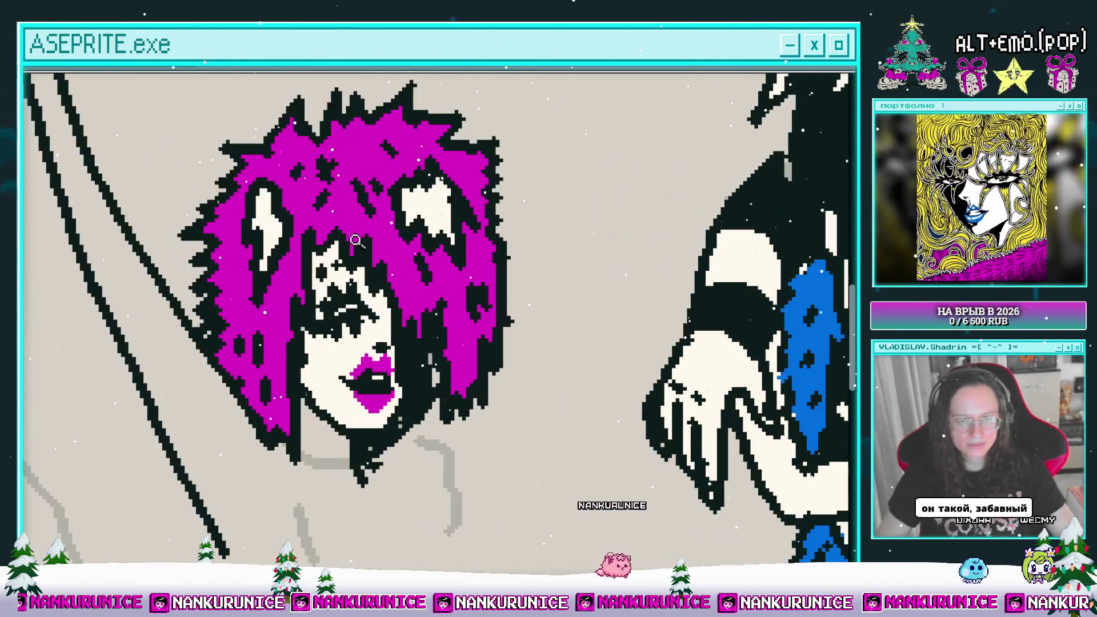
{"action": "scroll", "coordinate": [429, 348], "scroll_direction": "up", "scroll_amount": 1}
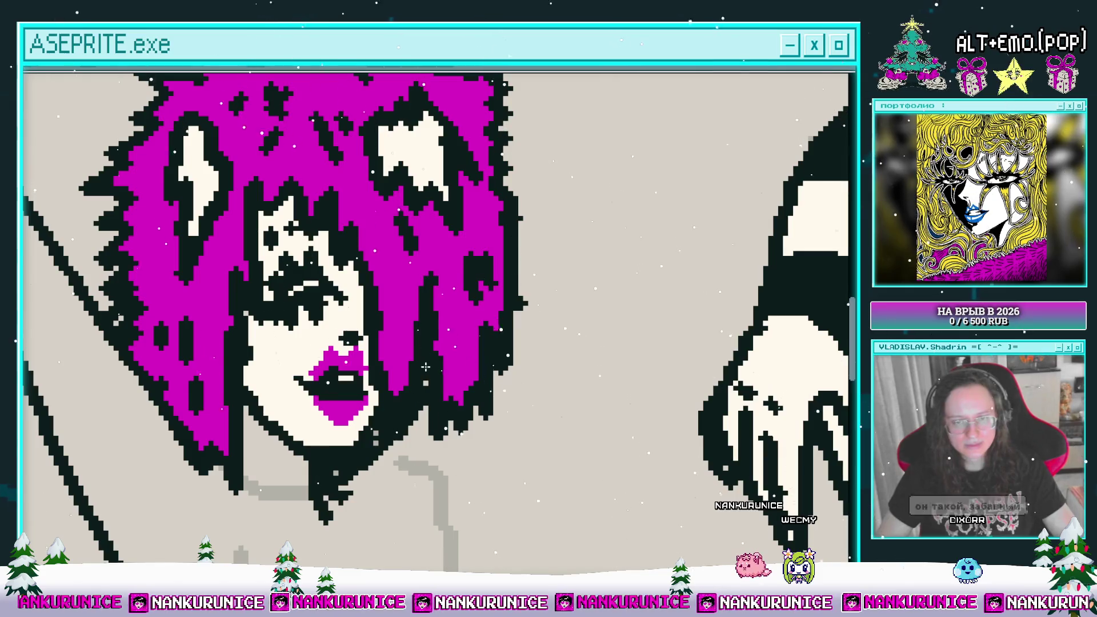
{"action": "scroll", "coordinate": [426, 367], "scroll_direction": "down", "scroll_amount": 3}
{"action": "scroll", "coordinate": [397, 350], "scroll_direction": "up", "scroll_amount": 2}
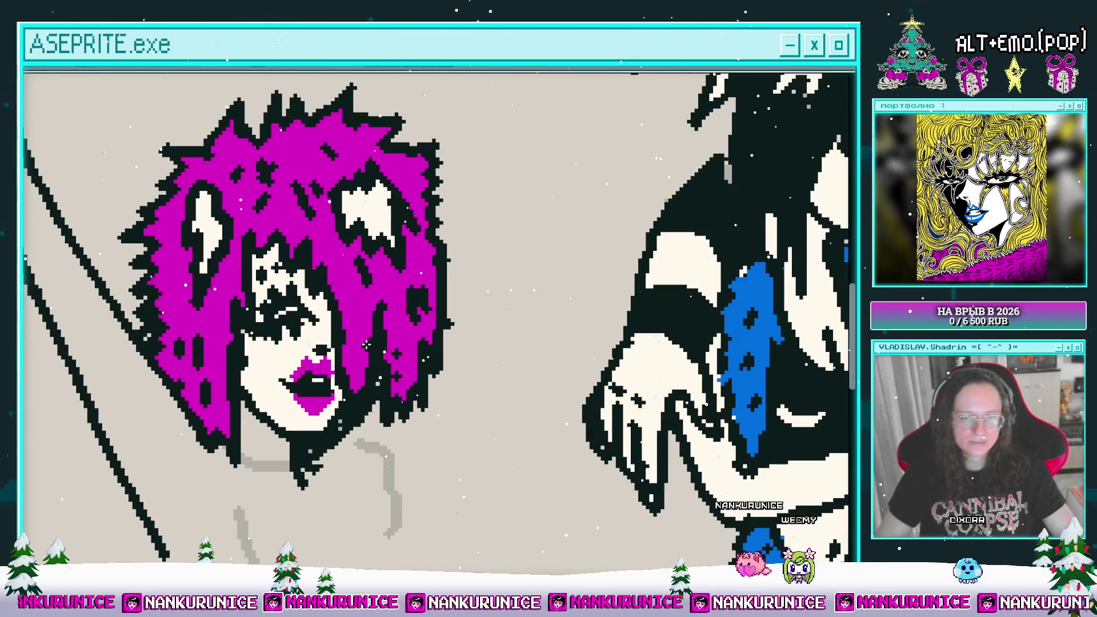
{"action": "scroll", "coordinate": [375, 346], "scroll_direction": "down", "scroll_amount": 3}
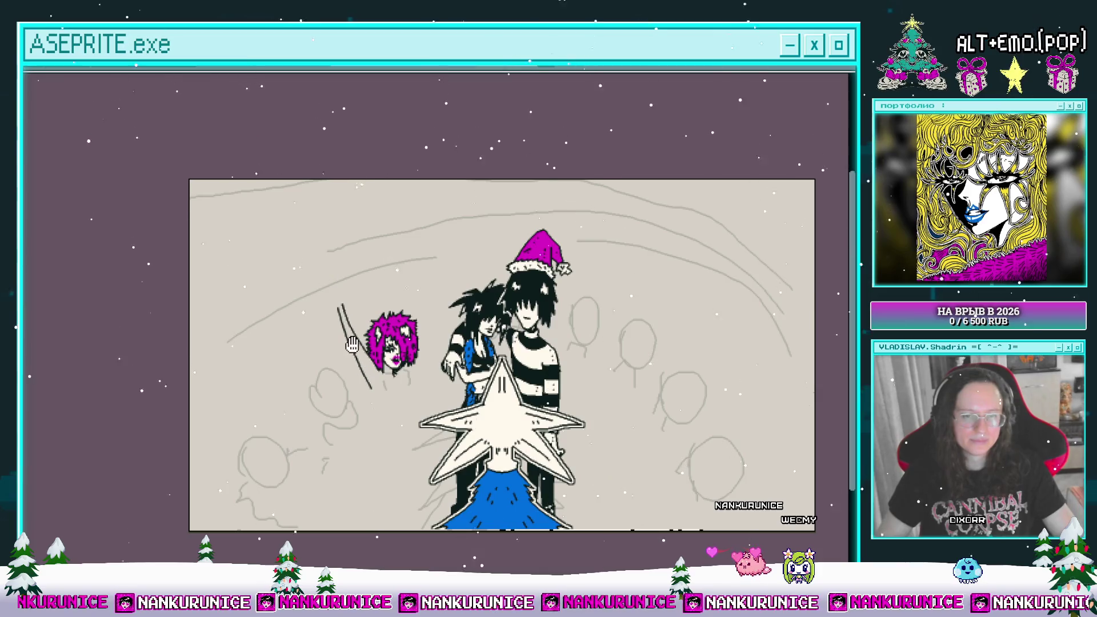
{"action": "left_click_drag", "start_coordinate": [353, 344], "coordinate": [344, 273]}
{"action": "scroll", "coordinate": [340, 331], "scroll_direction": "up", "scroll_amount": 1}
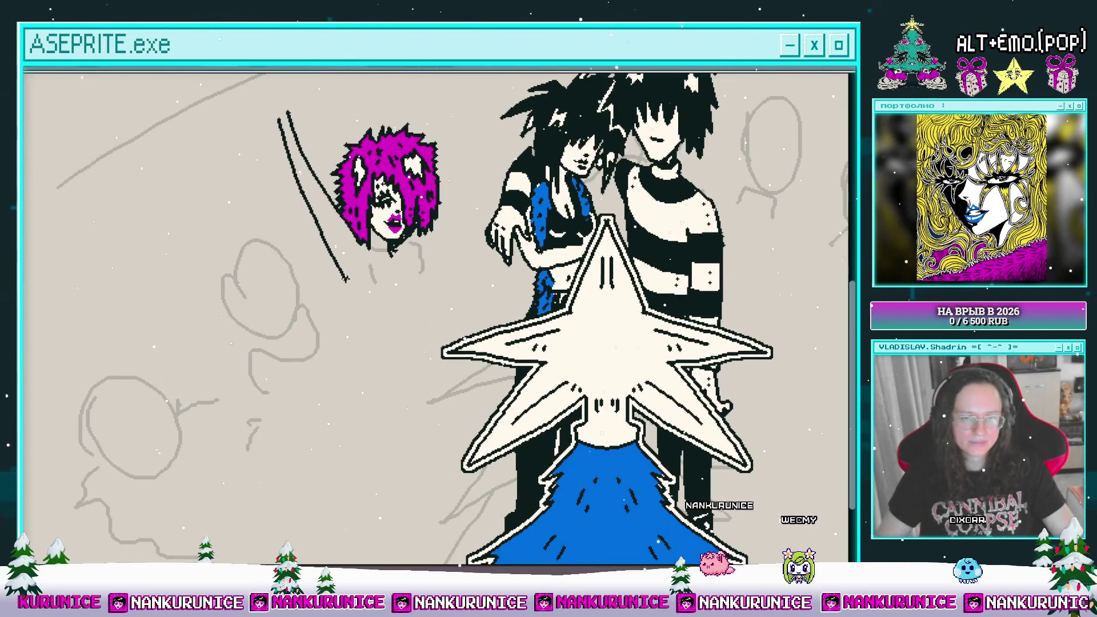
{"action": "mouse_move", "coordinate": [343, 268]}
{"action": "left_mouse_down"}
{"action": "mouse_move", "coordinate": [341, 358]}
{"action": "mouse_move", "coordinate": [285, 154]}
{"action": "left_mouse_up"}
{"action": "key", "text": "e"}
{"action": "left_click_drag", "start_coordinate": [303, 229], "coordinate": [328, 245]}
- Select the second layer's cel in the timeline and play the animation frames
{"action": "key", "text": "Tab"}
{"action": "left_click", "coordinate": [109, 142]}
{"action": "key", "text": "Tab"}
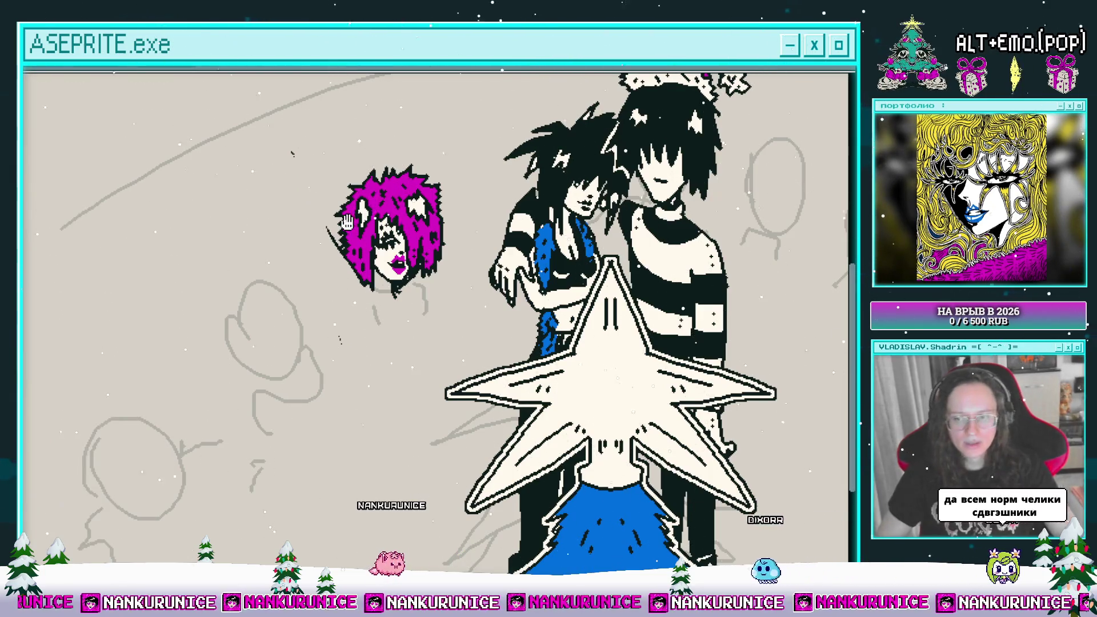
{"action": "key", "text": "Return"}
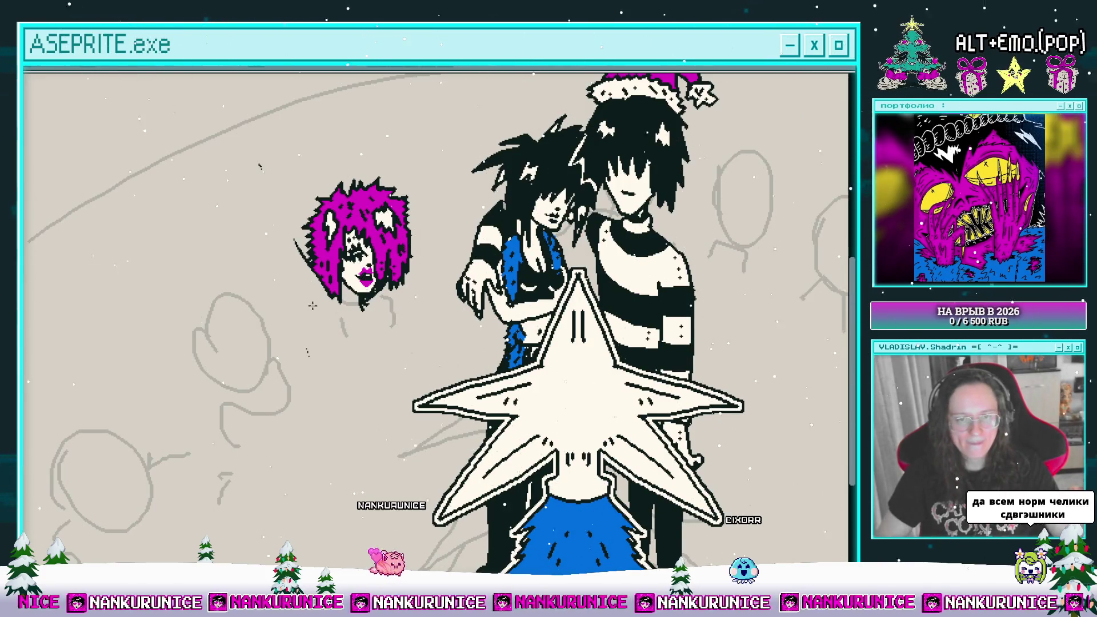
- Sketch a small grey loop beside the figures, then look over the lower drawing and Santa hat
{"action": "mouse_move", "coordinate": [374, 302]}
{"action": "left_mouse_down"}
{"action": "mouse_move", "coordinate": [355, 320]}
{"action": "mouse_move", "coordinate": [337, 440]}
{"action": "left_mouse_up"}
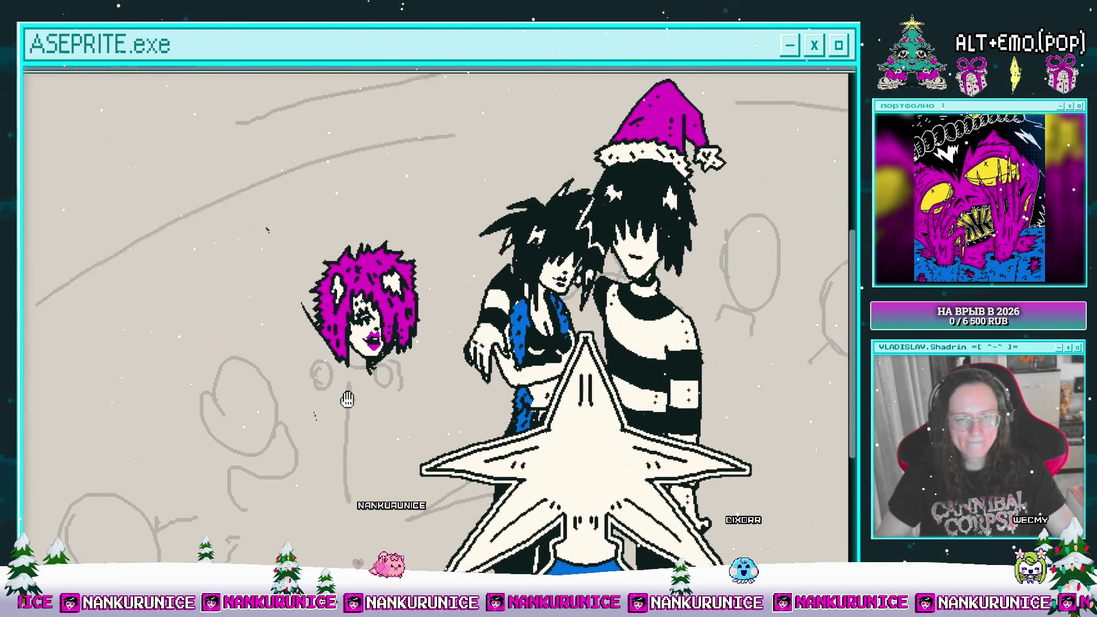
{"action": "scroll", "coordinate": [364, 283], "scroll_direction": "up", "scroll_amount": 3}
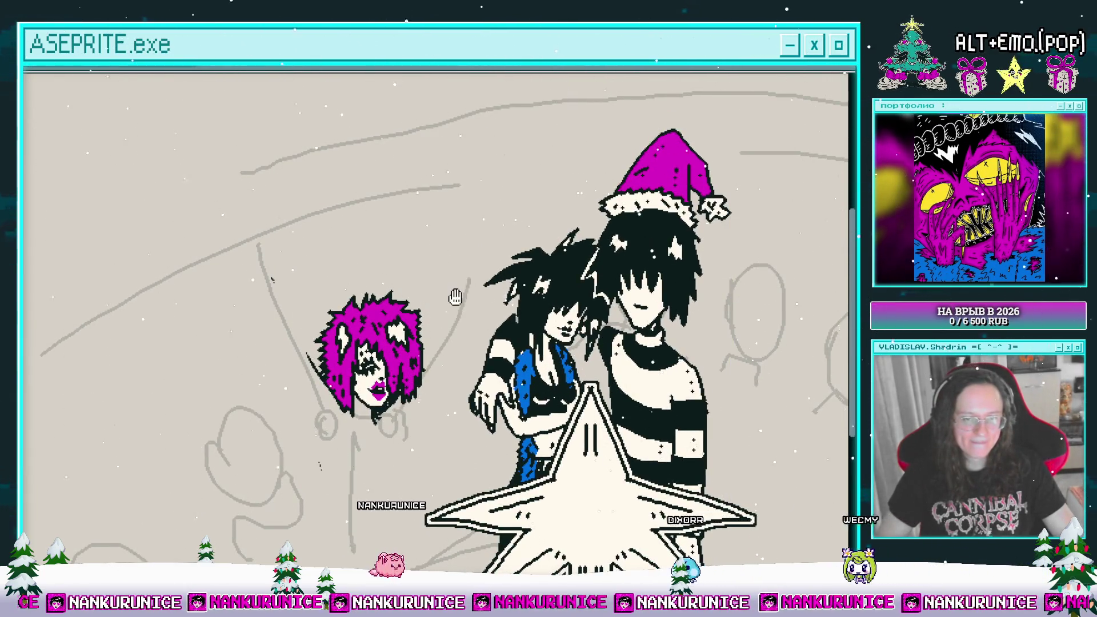
{"action": "left_click_drag", "start_coordinate": [455, 296], "coordinate": [455, 239]}
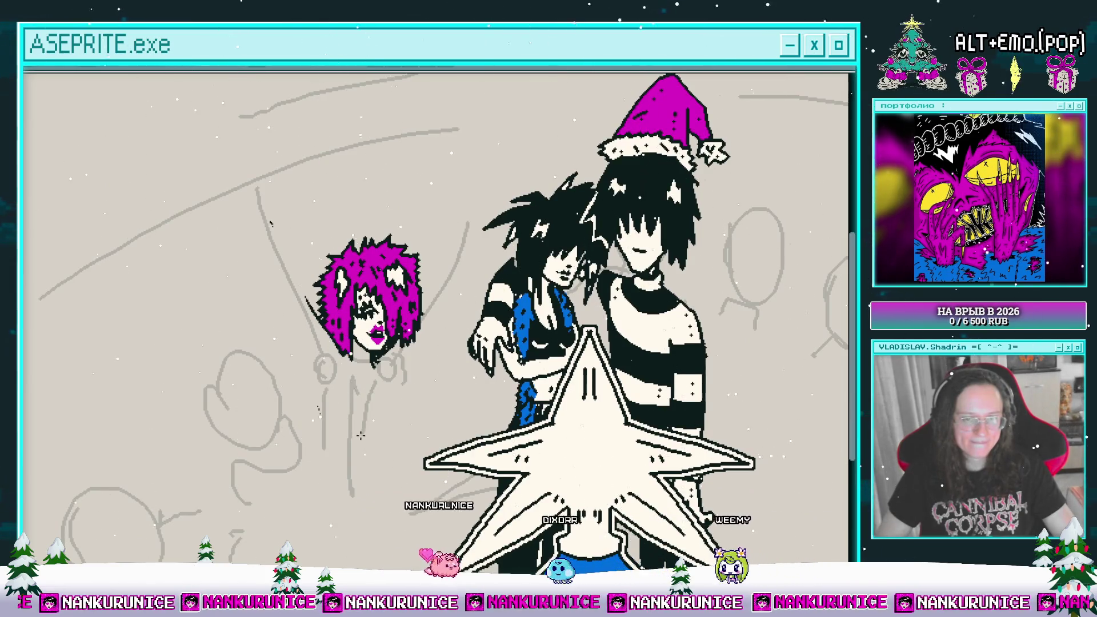
{"action": "left_click_drag", "start_coordinate": [360, 435], "coordinate": [358, 359]}
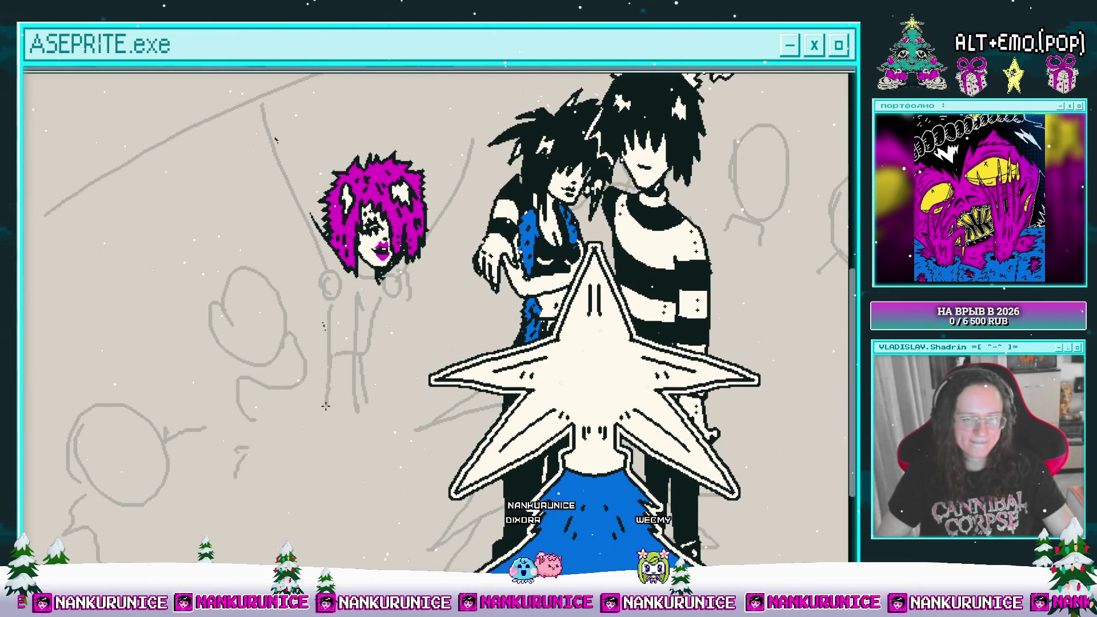
{"action": "scroll", "coordinate": [337, 403], "scroll_direction": "down", "scroll_amount": 3}
{"action": "left_click_drag", "start_coordinate": [367, 349], "coordinate": [391, 408]}
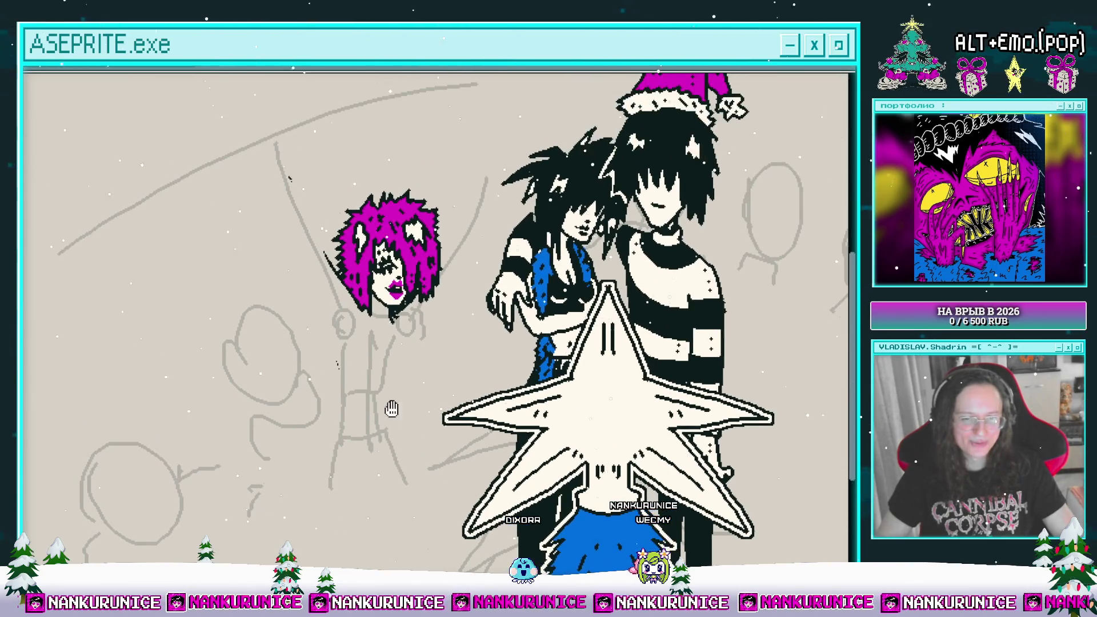
{"action": "key", "text": "Tab"}
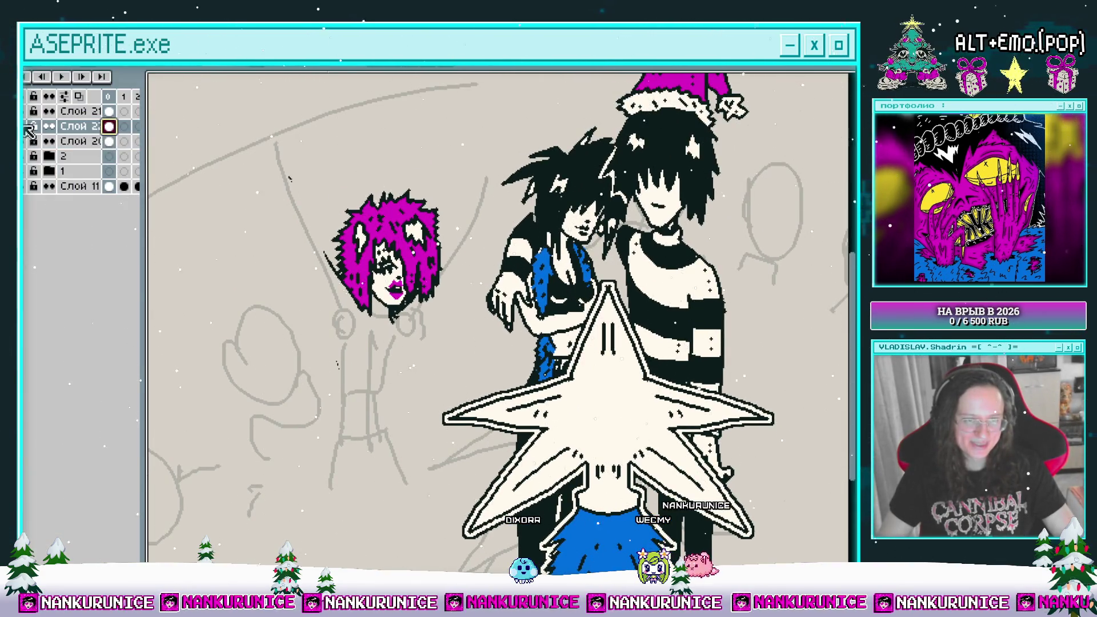
- On the drawing layer, ink the girl's raised left arm line, erasing and undoing mistakes
{"action": "left_click", "coordinate": [48, 156]}
{"action": "key", "text": "Tab"}
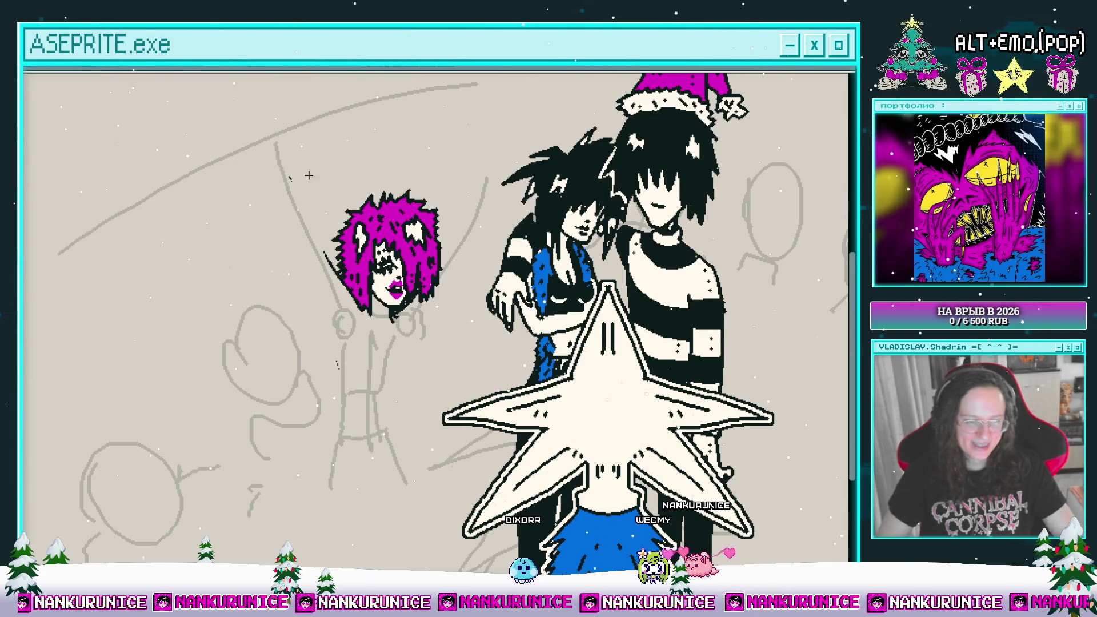
{"action": "mouse_move", "coordinate": [313, 158]}
{"action": "left_mouse_down"}
{"action": "mouse_move", "coordinate": [338, 221]}
{"action": "mouse_move", "coordinate": [338, 286]}
{"action": "mouse_move", "coordinate": [338, 225]}
{"action": "mouse_move", "coordinate": [368, 311]}
{"action": "mouse_move", "coordinate": [380, 269]}
{"action": "left_mouse_up"}
{"action": "left_click_drag", "start_coordinate": [360, 321], "coordinate": [367, 349]}
{"action": "scroll", "coordinate": [368, 349], "scroll_direction": "up", "scroll_amount": 2}
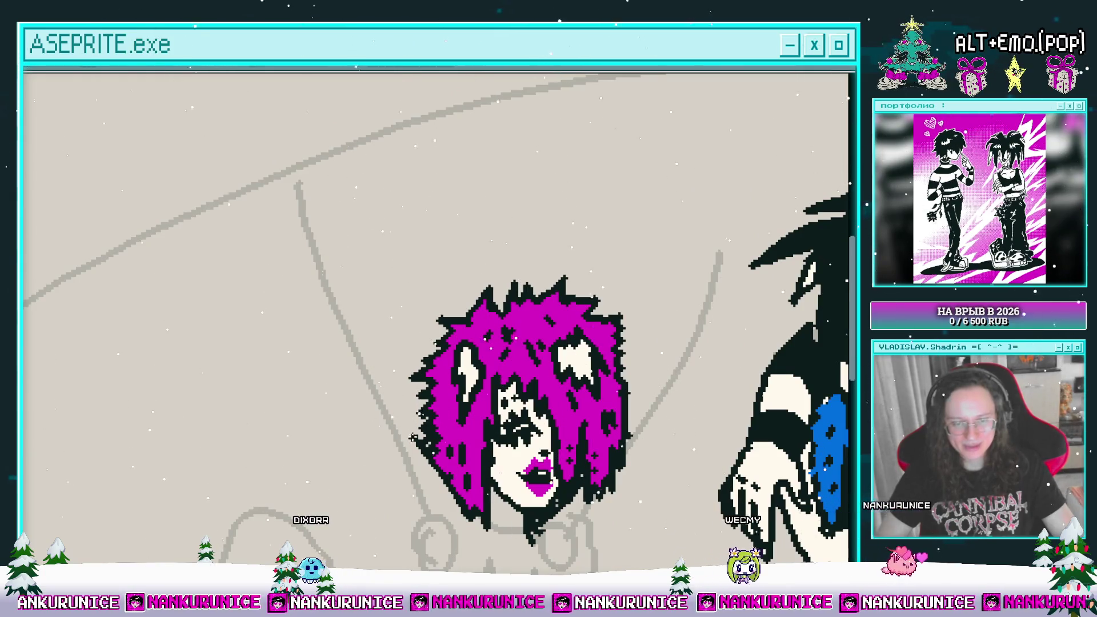
{"action": "mouse_move", "coordinate": [344, 275]}
{"action": "left_mouse_down"}
{"action": "mouse_move", "coordinate": [373, 338]}
{"action": "mouse_move", "coordinate": [318, 227]}
{"action": "left_mouse_up"}
{"action": "scroll", "coordinate": [320, 171], "scroll_direction": "down", "scroll_amount": 3}
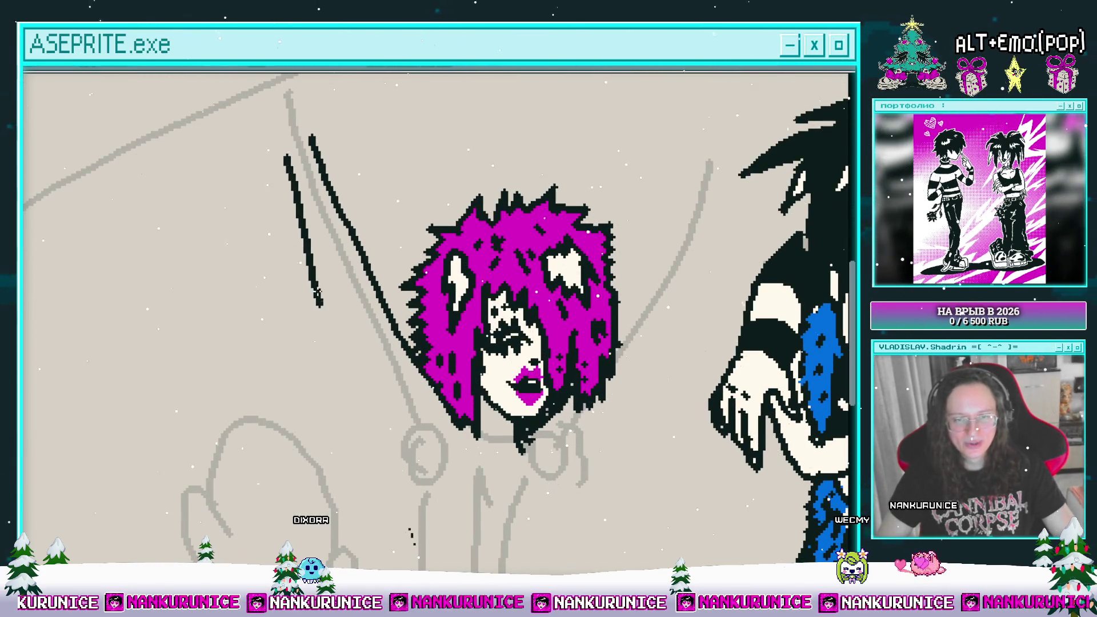
{"action": "key", "text": "ctrl+z"}
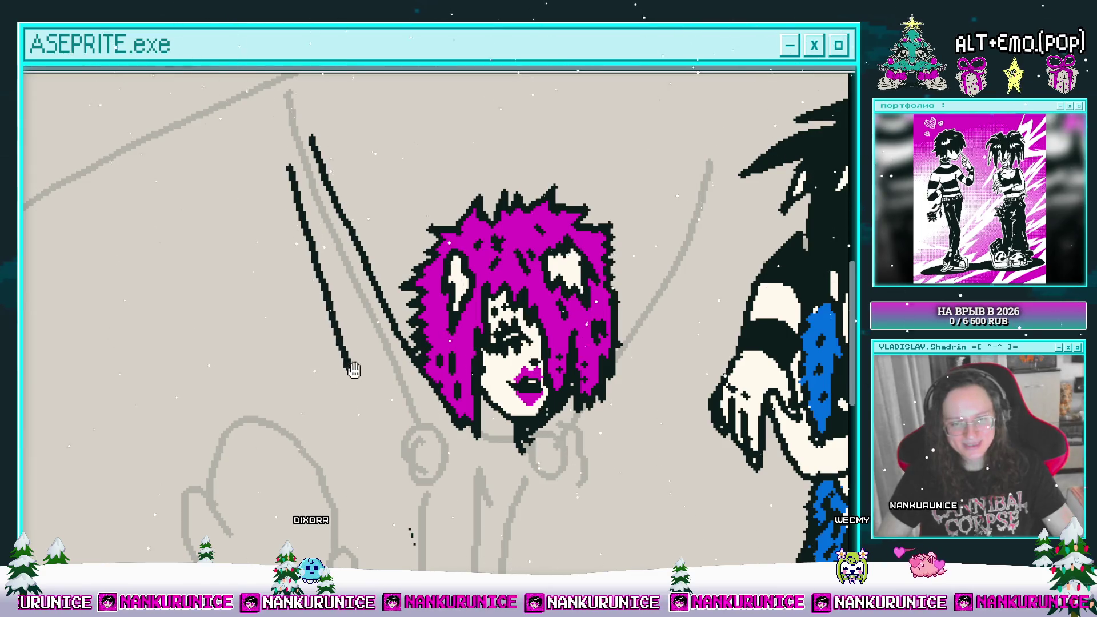
{"action": "left_click_drag", "start_coordinate": [354, 370], "coordinate": [318, 230]}
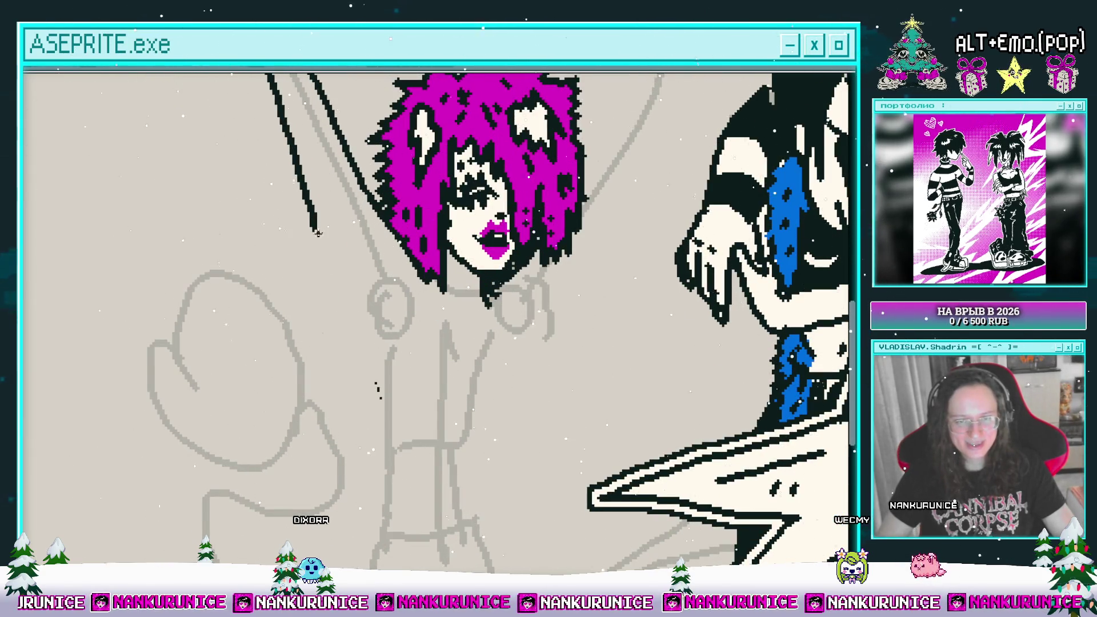
{"action": "left_click_drag", "start_coordinate": [362, 394], "coordinate": [373, 422]}
{"action": "key", "text": "ctrl+z"}
{"action": "mouse_move", "coordinate": [348, 341]}
{"action": "left_mouse_down"}
{"action": "mouse_move", "coordinate": [379, 418]}
{"action": "mouse_move", "coordinate": [303, 257]}
{"action": "left_mouse_up"}
- Draw the chin and neck lines beneath the girl's head
{"action": "left_click_drag", "start_coordinate": [364, 217], "coordinate": [337, 212]}
{"action": "mouse_move", "coordinate": [337, 208]}
{"action": "left_mouse_down"}
{"action": "mouse_move", "coordinate": [388, 239]}
{"action": "mouse_move", "coordinate": [388, 304]}
{"action": "left_mouse_up"}
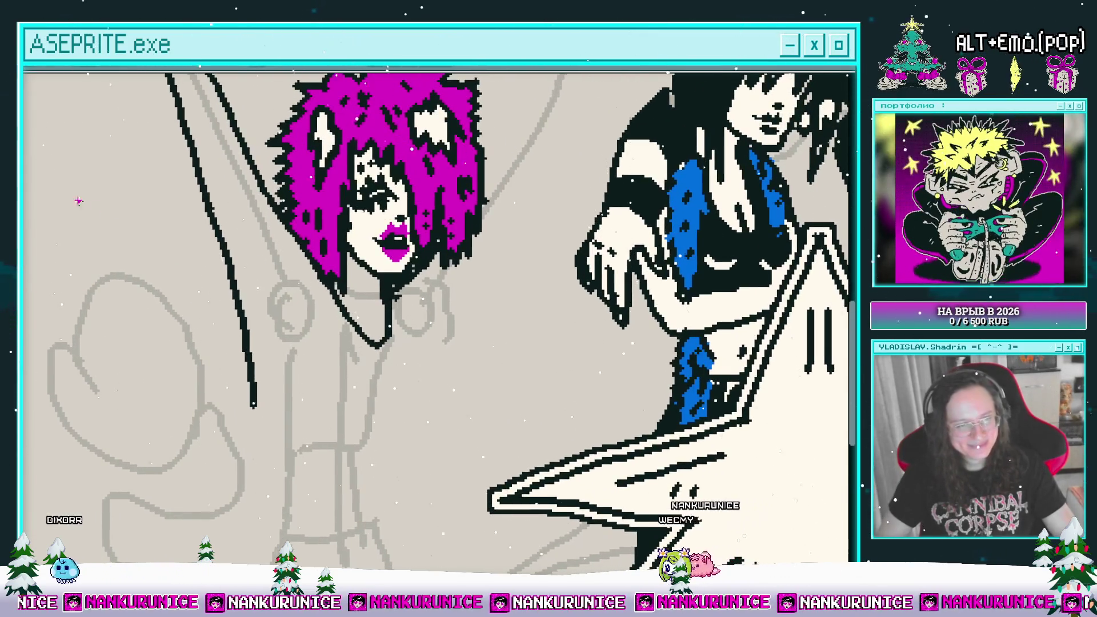
{"action": "scroll", "coordinate": [377, 307], "scroll_direction": "down", "scroll_amount": 3}
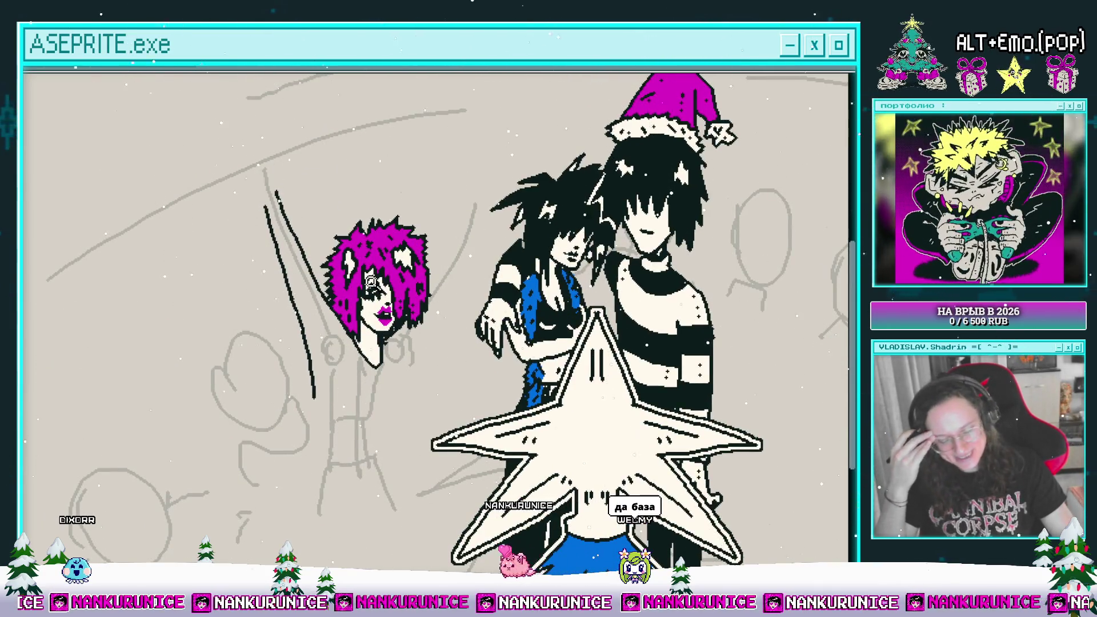
{"action": "scroll", "coordinate": [366, 274], "scroll_direction": "down", "scroll_amount": 1}
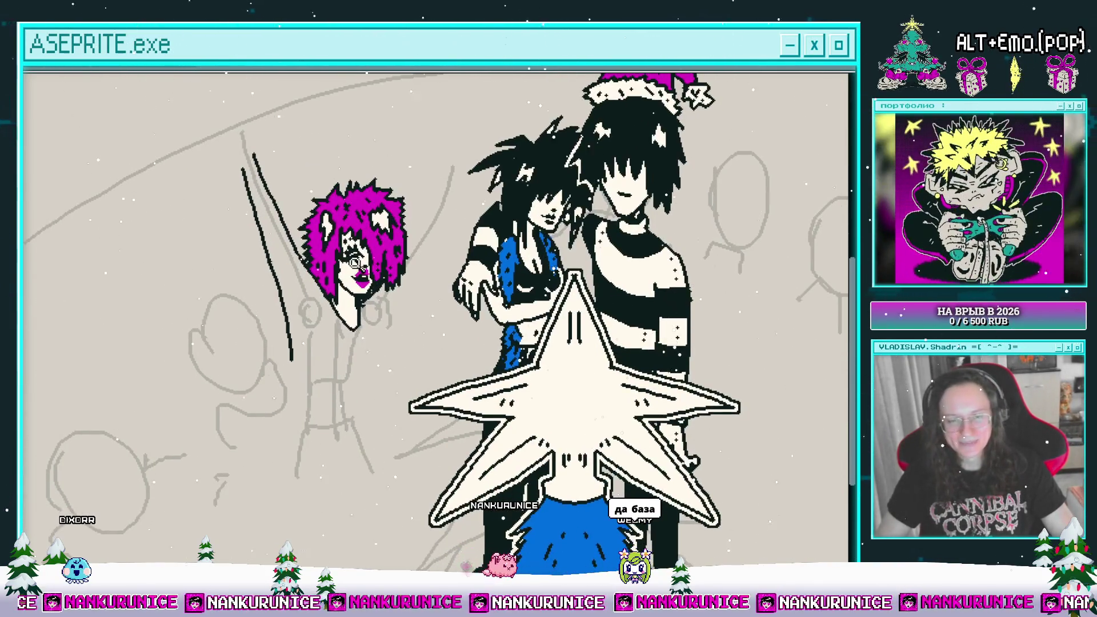
{"action": "scroll", "coordinate": [320, 285], "scroll_direction": "down", "scroll_amount": 1}
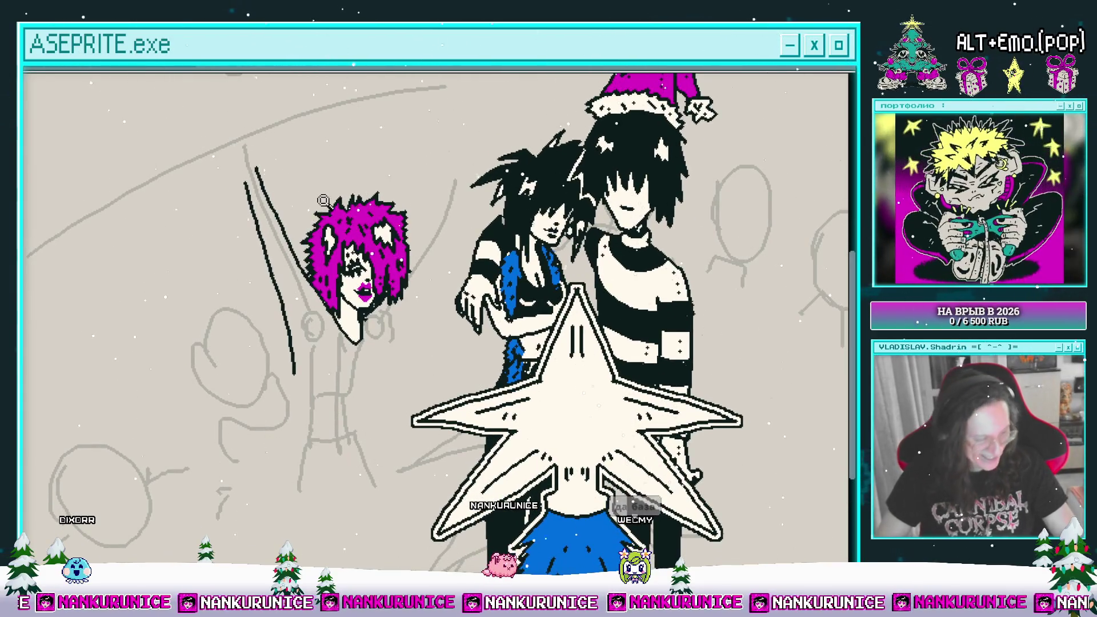
{"action": "scroll", "coordinate": [349, 239], "scroll_direction": "up", "scroll_amount": 2}
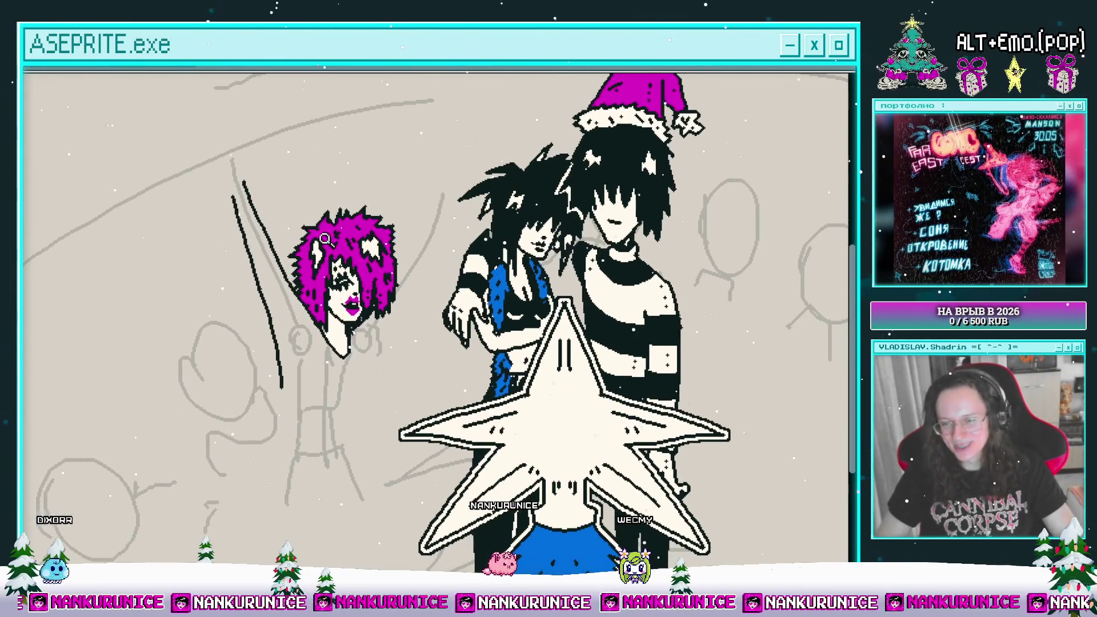
- Lasso a stroke, nudge it down and right, then deselect it
{"action": "mouse_move", "coordinate": [240, 399]}
{"action": "left_mouse_down"}
{"action": "mouse_move", "coordinate": [325, 417]}
{"action": "mouse_move", "coordinate": [301, 313]}
{"action": "left_mouse_up"}
{"action": "left_click_drag", "start_coordinate": [272, 236], "coordinate": [266, 207]}
{"action": "left_click_drag", "start_coordinate": [276, 303], "coordinate": [289, 326]}
{"action": "key", "text": "ctrl+d"}
{"action": "scroll", "coordinate": [376, 188], "scroll_direction": "up", "scroll_amount": 1}
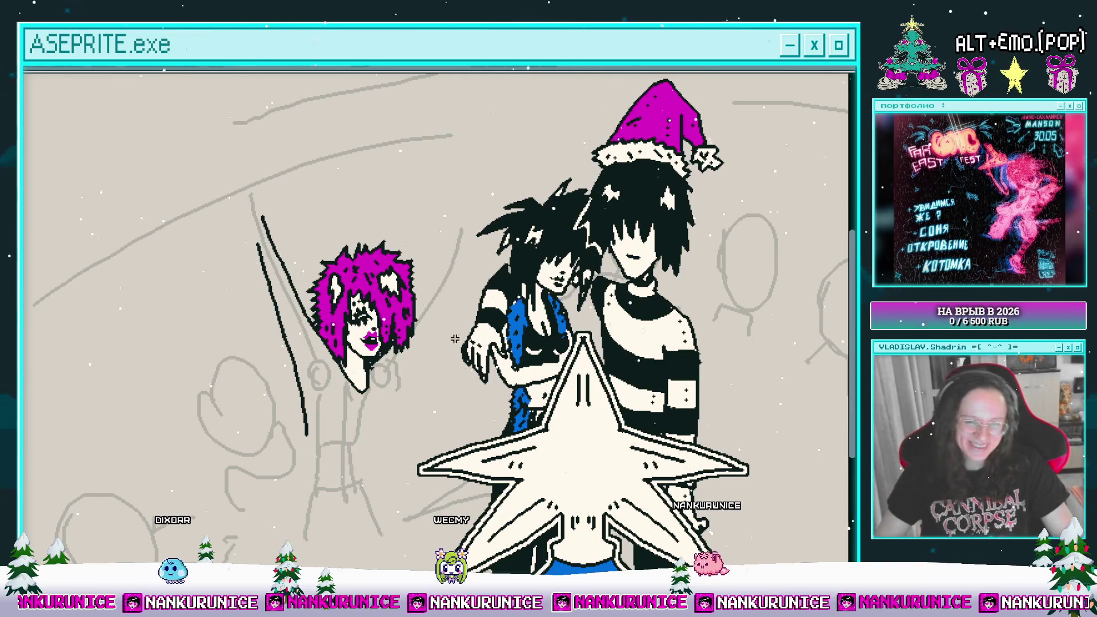
{"action": "mouse_move", "coordinate": [455, 339]}
{"action": "left_mouse_down"}
{"action": "mouse_move", "coordinate": [451, 299]}
{"action": "mouse_move", "coordinate": [409, 228]}
{"action": "mouse_move", "coordinate": [434, 218]}
{"action": "mouse_move", "coordinate": [423, 232]}
{"action": "left_mouse_up"}
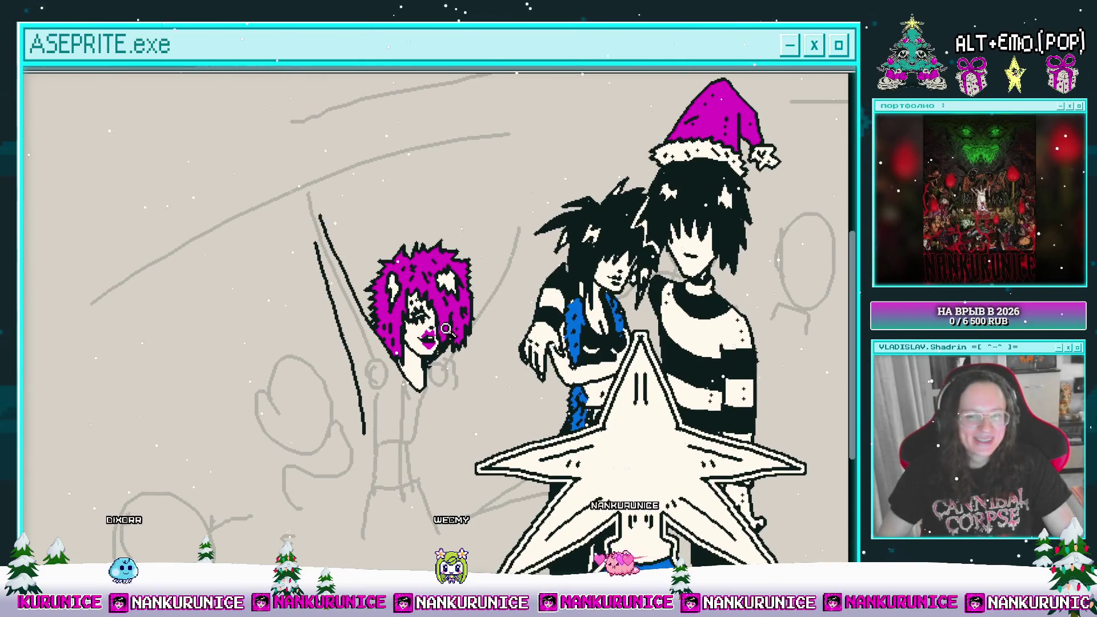
- Attempt the girl's other raised arm line, undoing the unsatisfactory strokes
{"action": "scroll", "coordinate": [446, 329], "scroll_direction": "up", "scroll_amount": 2}
{"action": "left_click_drag", "start_coordinate": [440, 324], "coordinate": [397, 330]}
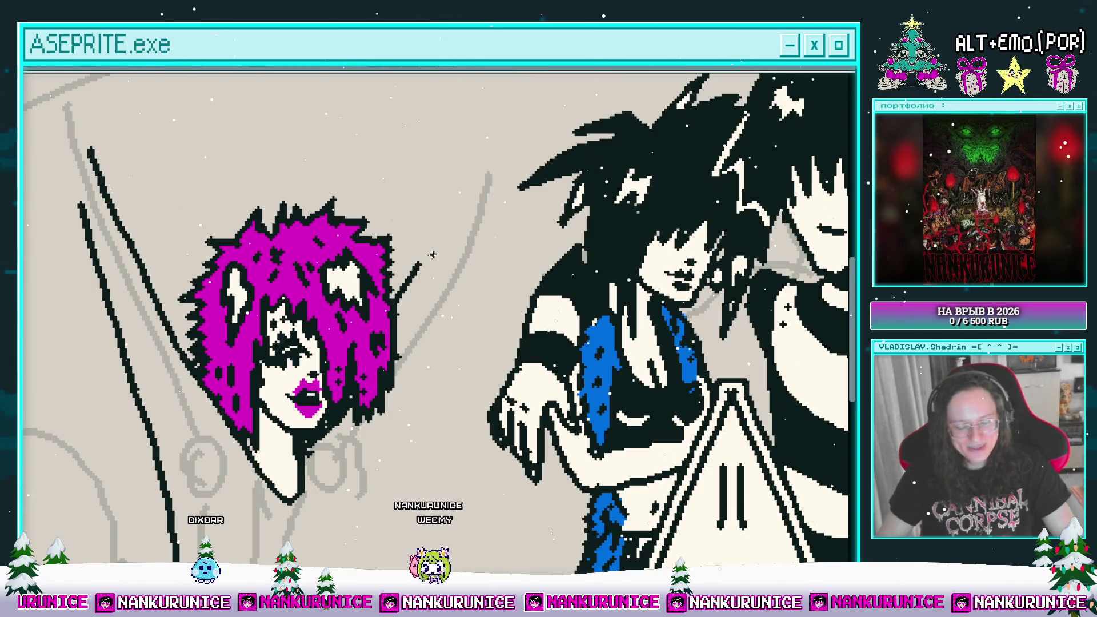
{"action": "scroll", "coordinate": [428, 245], "scroll_direction": "up", "scroll_amount": 2}
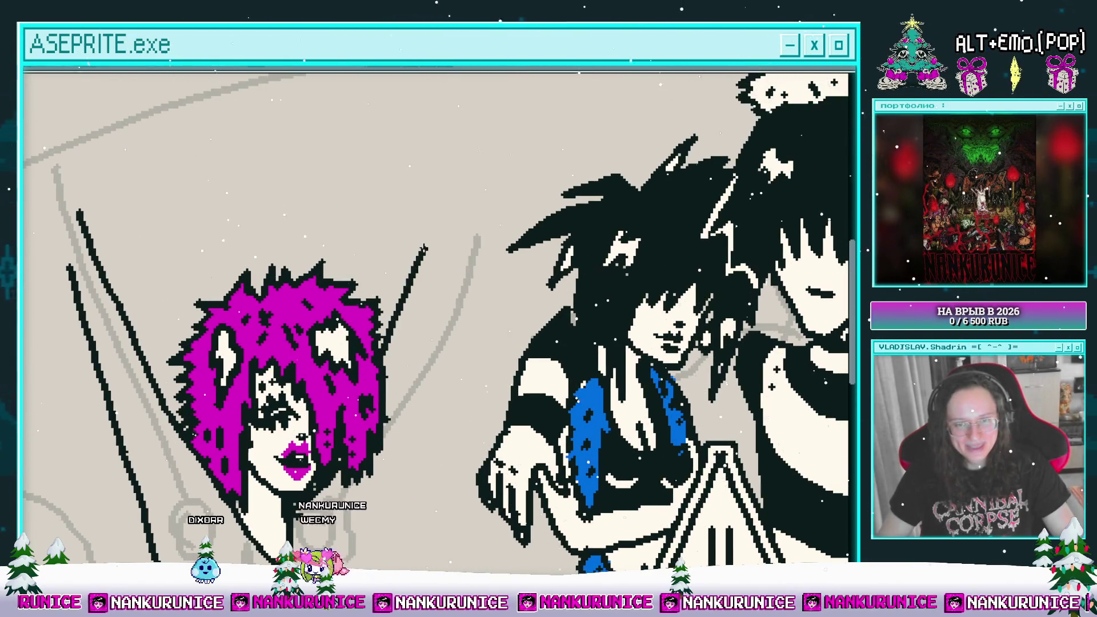
{"action": "scroll", "coordinate": [448, 215], "scroll_direction": "down", "scroll_amount": 1}
{"action": "left_click_drag", "start_coordinate": [438, 176], "coordinate": [411, 250]}
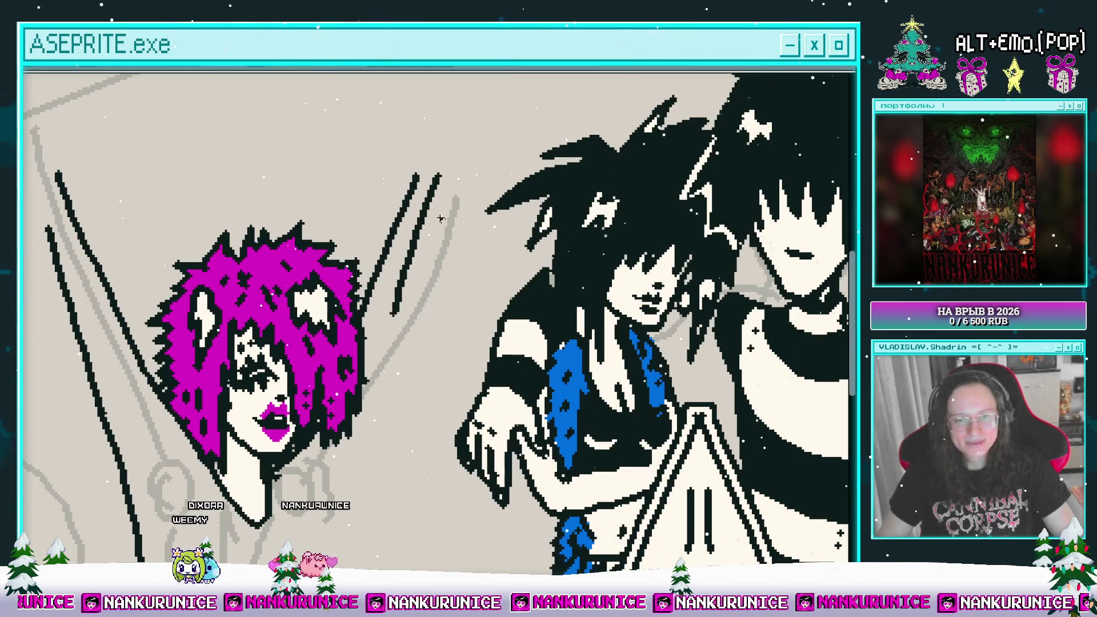
{"action": "key", "text": "ctrl+z"}
{"action": "left_click_drag", "start_coordinate": [445, 180], "coordinate": [403, 301]}
{"action": "left_click_drag", "start_coordinate": [426, 254], "coordinate": [474, 157]}
{"action": "key", "text": "ctrl+z"}
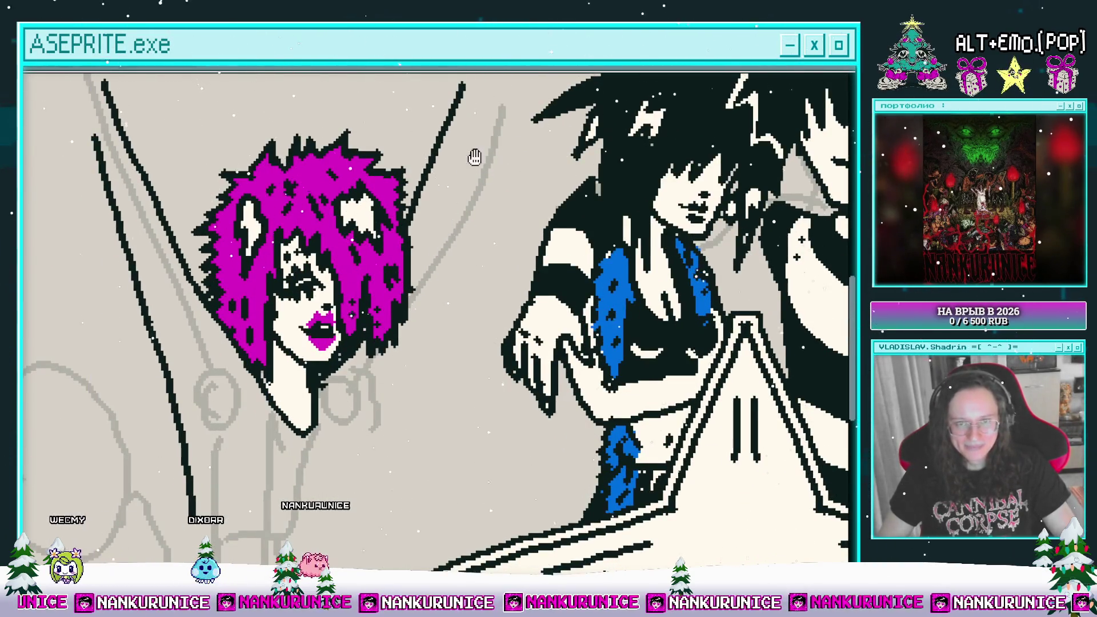
{"action": "scroll", "coordinate": [471, 160], "scroll_direction": "up", "scroll_amount": 2}
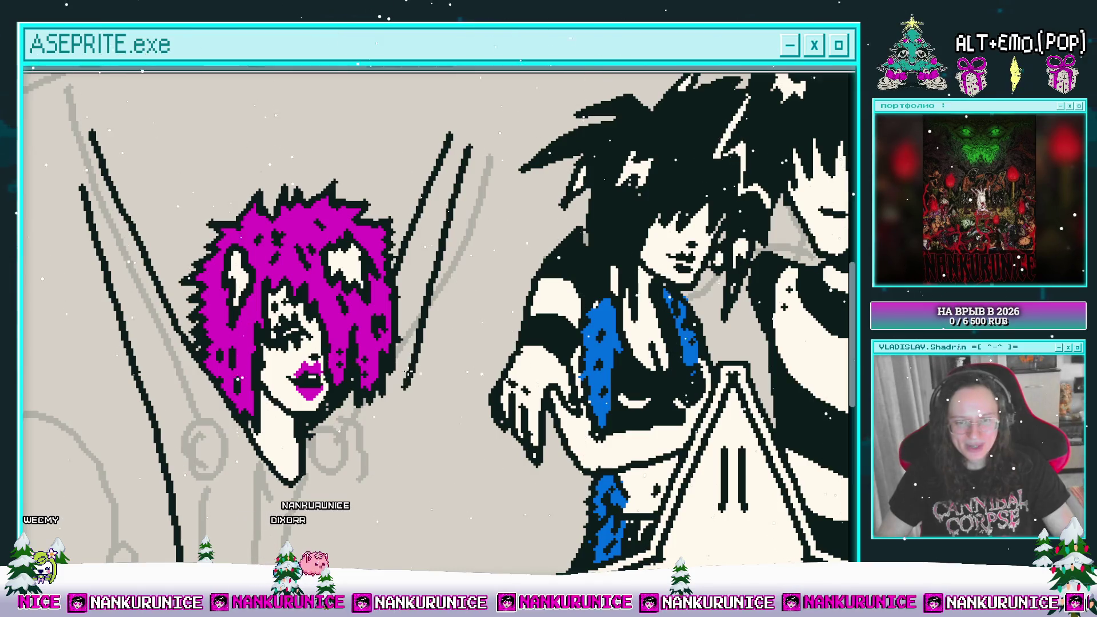
{"action": "key", "text": "ctrl+z"}
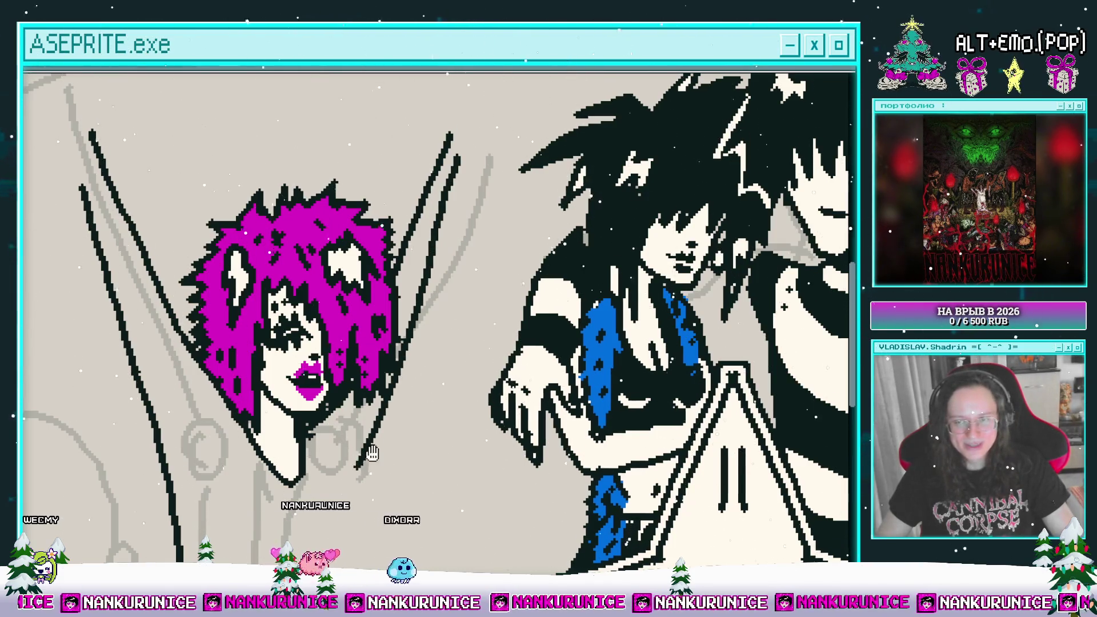
- Bring the girl's torso into view and save the file
{"action": "left_click_drag", "start_coordinate": [372, 453], "coordinate": [421, 312]}
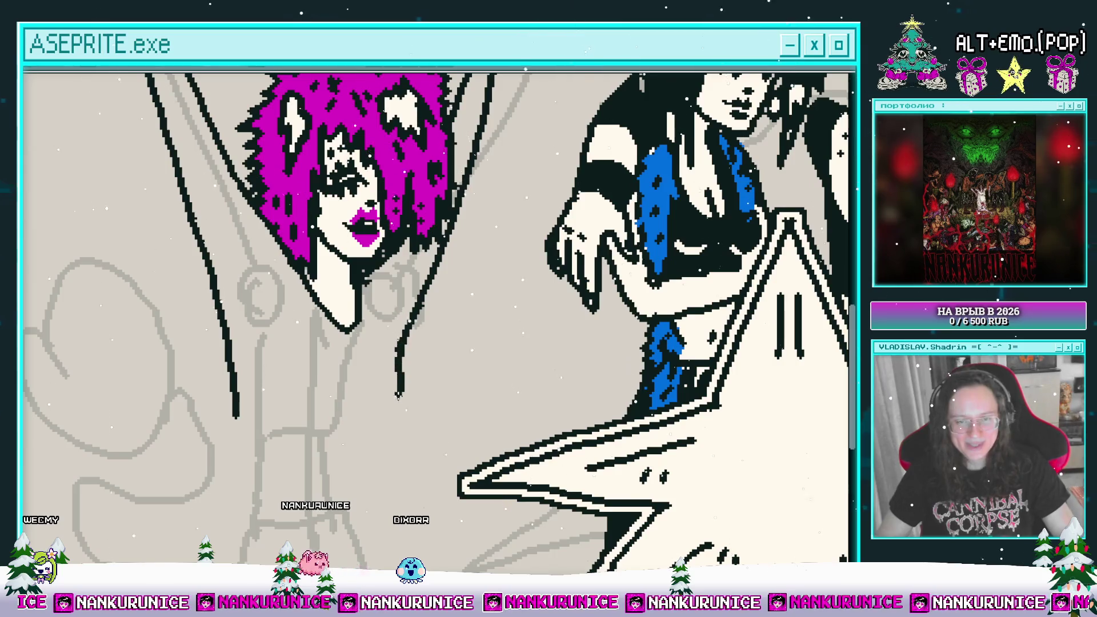
{"action": "left_click_drag", "start_coordinate": [398, 394], "coordinate": [423, 345]}
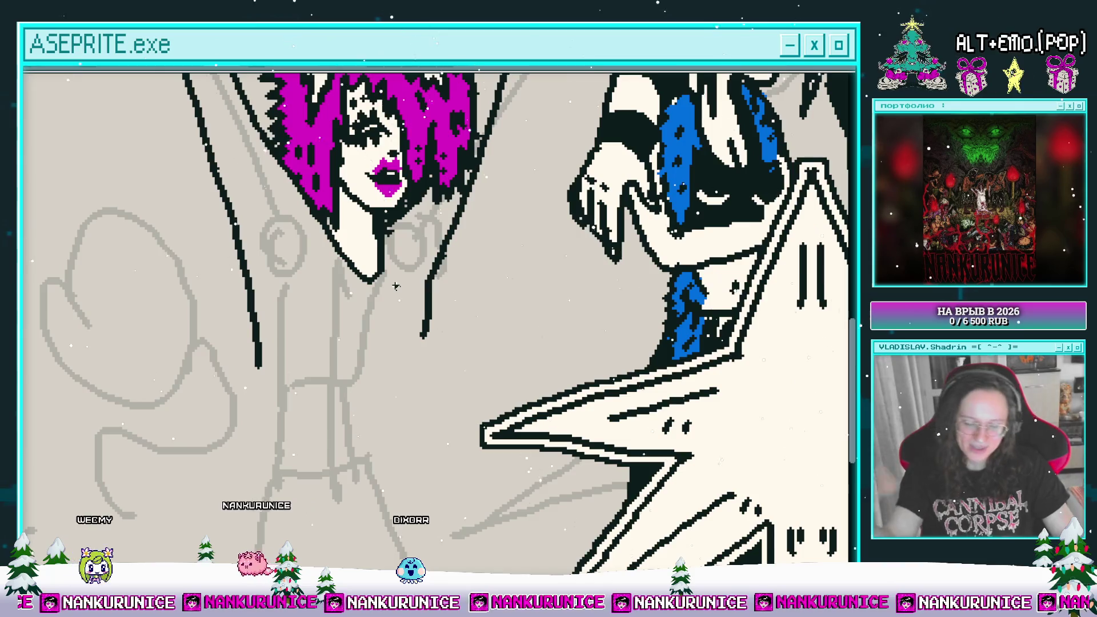
{"action": "scroll", "coordinate": [470, 313], "scroll_direction": "left", "scroll_amount": 2}
{"action": "scroll", "coordinate": [469, 313], "scroll_direction": "up", "scroll_amount": 1}
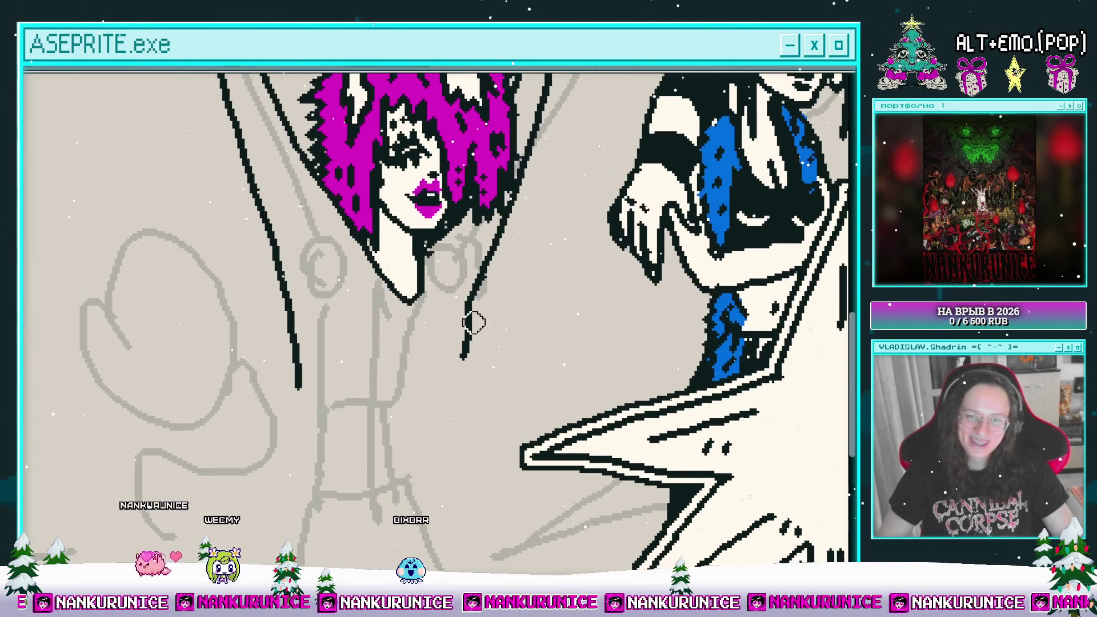
{"action": "scroll", "coordinate": [451, 366], "scroll_direction": "down", "scroll_amount": 1}
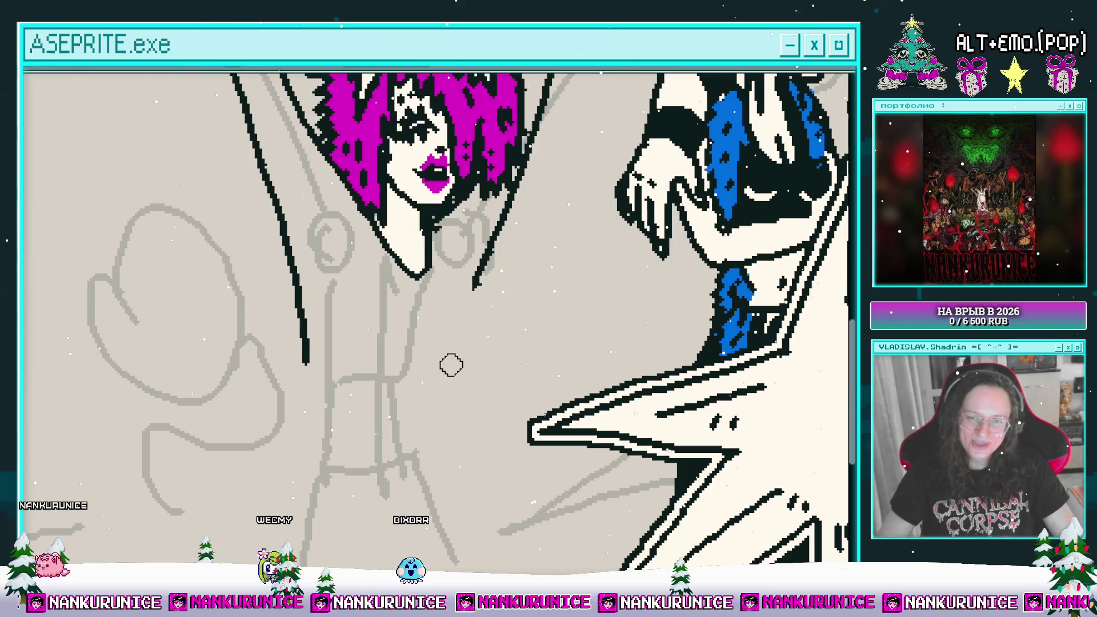
{"action": "scroll", "coordinate": [394, 328], "scroll_direction": "down", "scroll_amount": 1}
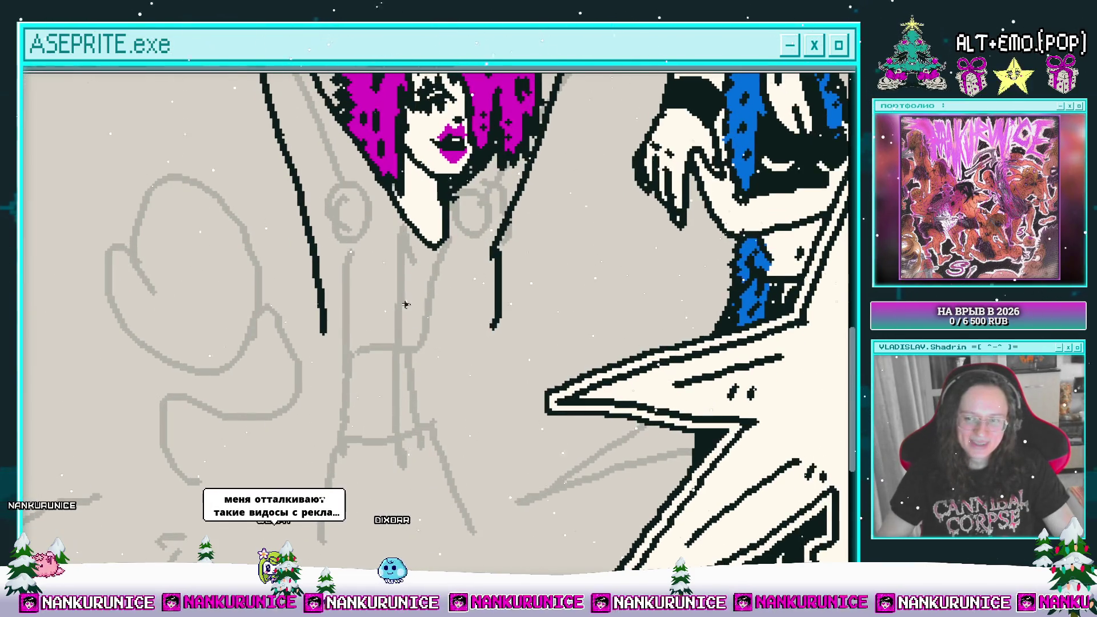
{"action": "scroll", "coordinate": [411, 326], "scroll_direction": "left", "scroll_amount": 1}
{"action": "key", "text": "ctrl+s"}
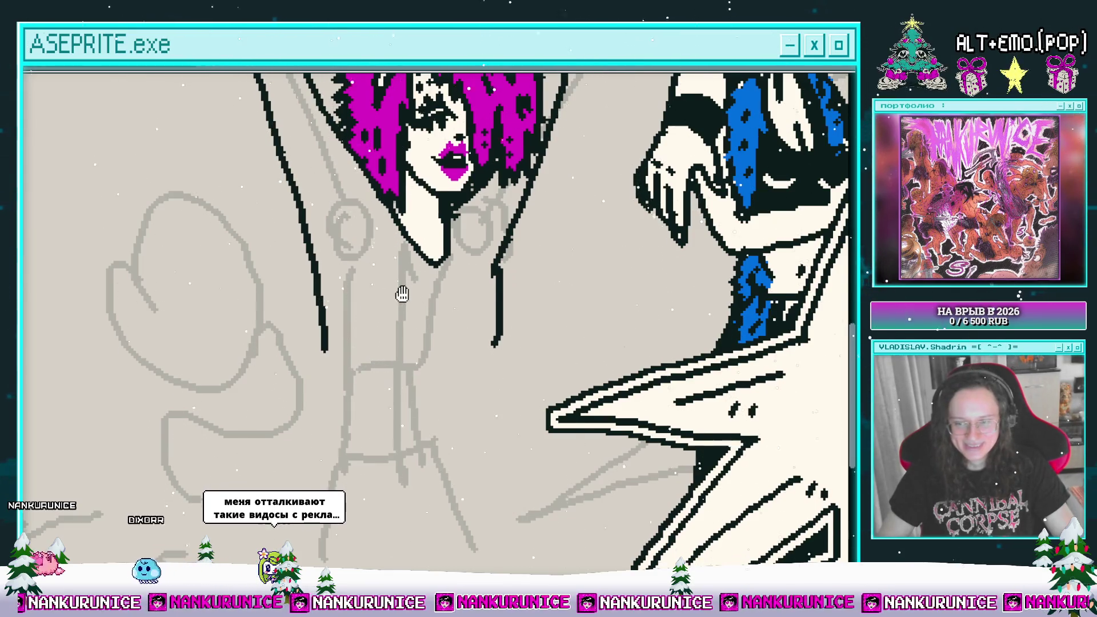
{"action": "scroll", "coordinate": [399, 294], "scroll_direction": "up", "scroll_amount": 1}
- Draw a curved chest line and a vertical torso line below it, erasing a stray end
{"action": "left_click_drag", "start_coordinate": [364, 346], "coordinate": [426, 355]}
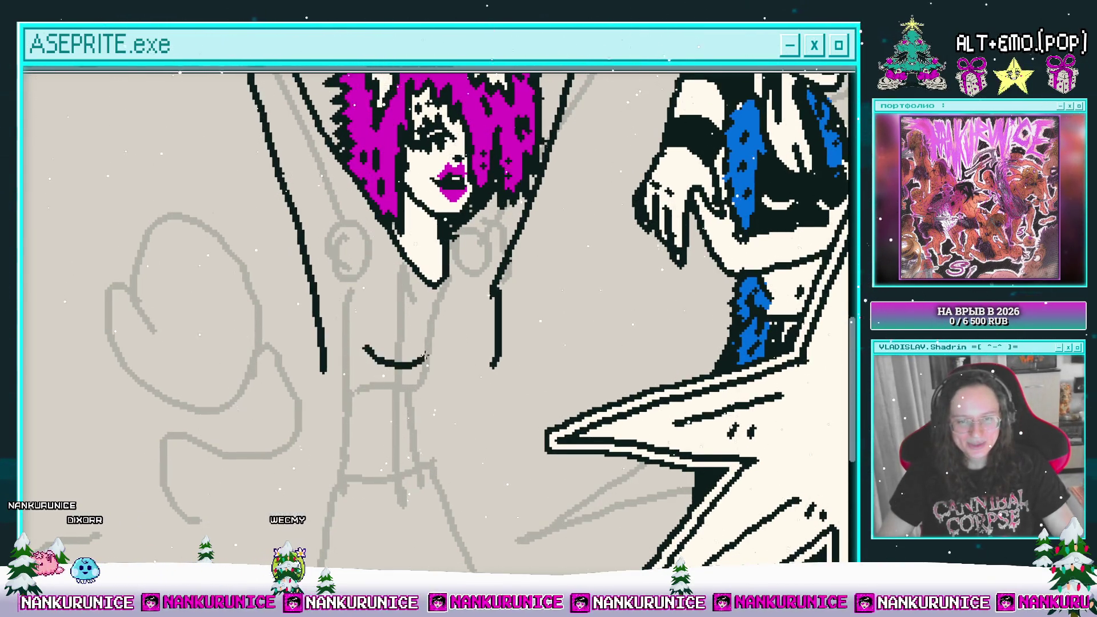
{"action": "key", "text": "e"}
{"action": "mouse_move", "coordinate": [498, 297]}
{"action": "left_mouse_down"}
{"action": "mouse_move", "coordinate": [501, 330]}
{"action": "mouse_move", "coordinate": [506, 292]}
{"action": "left_mouse_up"}
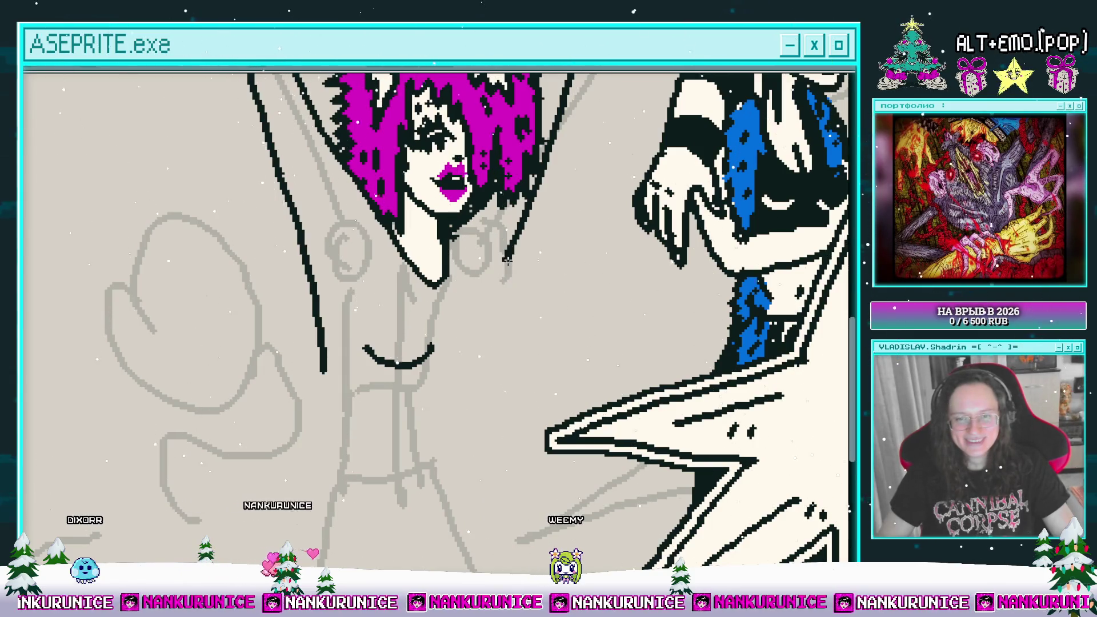
{"action": "left_click_drag", "start_coordinate": [459, 335], "coordinate": [466, 320]}
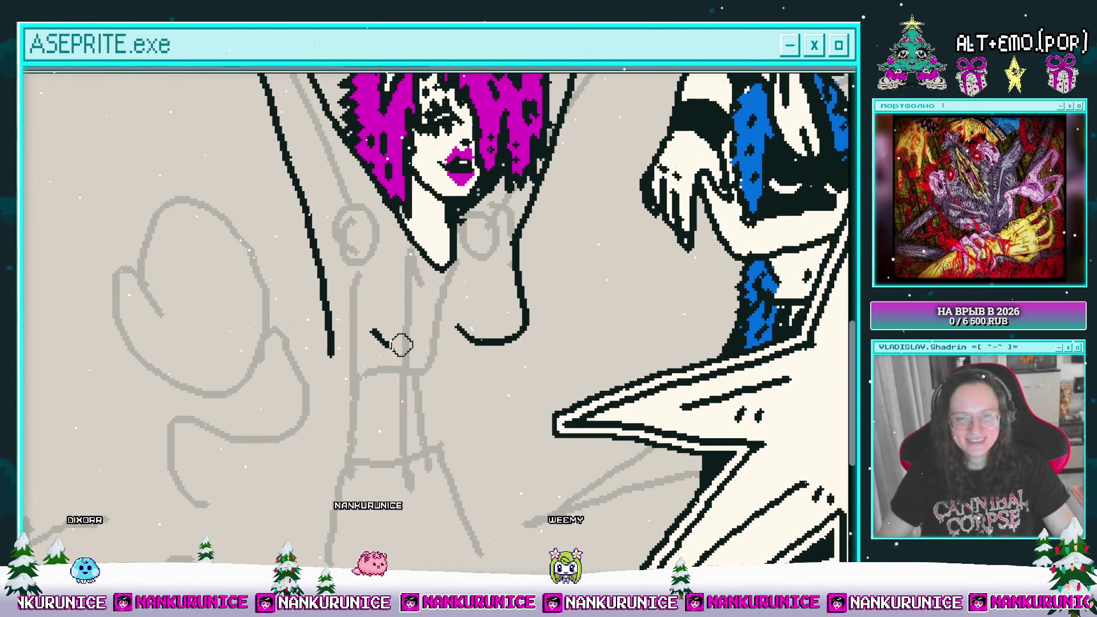
{"action": "left_click_drag", "start_coordinate": [420, 349], "coordinate": [382, 333]}
{"action": "left_click_drag", "start_coordinate": [390, 372], "coordinate": [395, 359]}
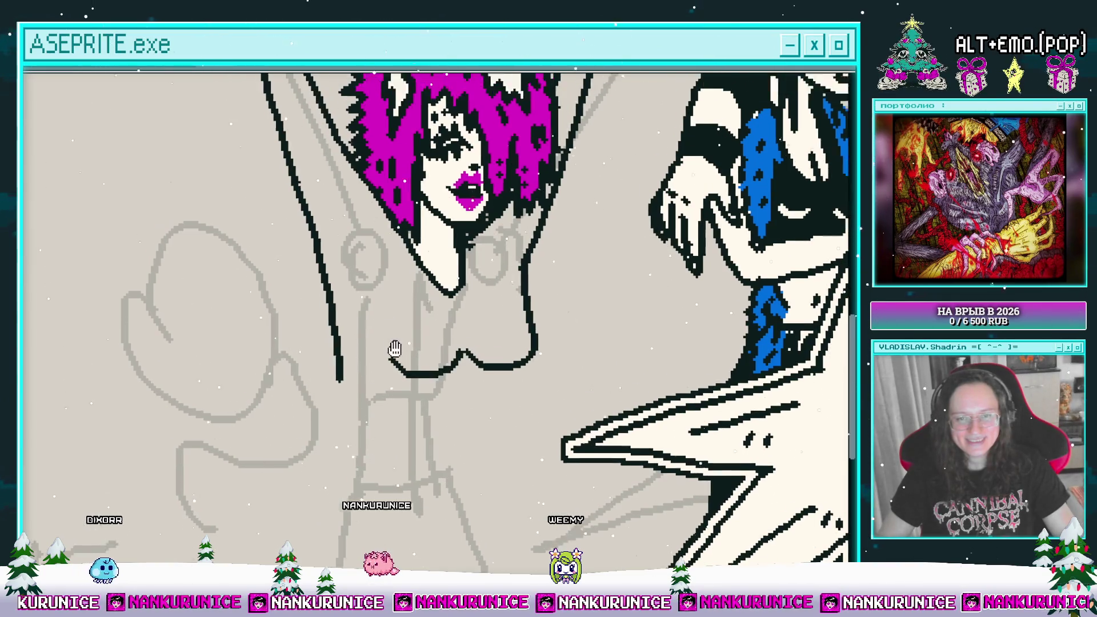
{"action": "left_click_drag", "start_coordinate": [459, 323], "coordinate": [457, 391]}
{"action": "mouse_move", "coordinate": [458, 351]}
{"action": "left_mouse_down"}
{"action": "mouse_move", "coordinate": [457, 313]}
{"action": "mouse_move", "coordinate": [453, 386]}
{"action": "mouse_move", "coordinate": [478, 569]}
{"action": "left_mouse_up"}
- Undo the faulty chest stroke and redraw the chest contour down and to the left
{"action": "mouse_move", "coordinate": [302, 198]}
{"action": "left_mouse_down"}
{"action": "mouse_move", "coordinate": [327, 257]}
{"action": "mouse_move", "coordinate": [243, 256]}
{"action": "left_mouse_up"}
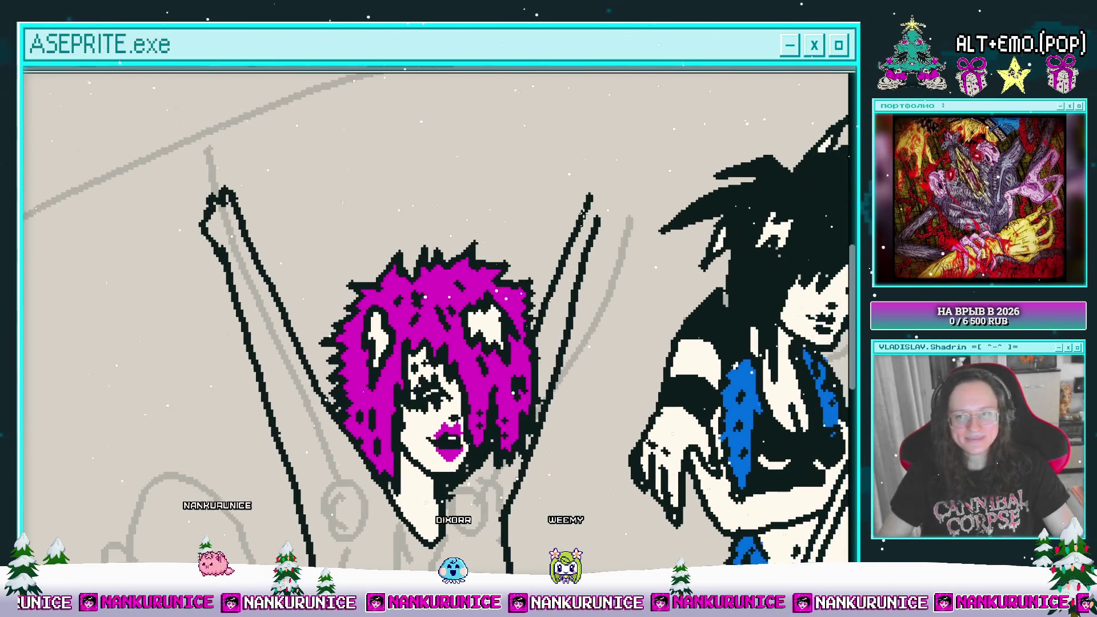
{"action": "key", "text": "ctrl+z"}
{"action": "key", "text": "ctrl+z"}
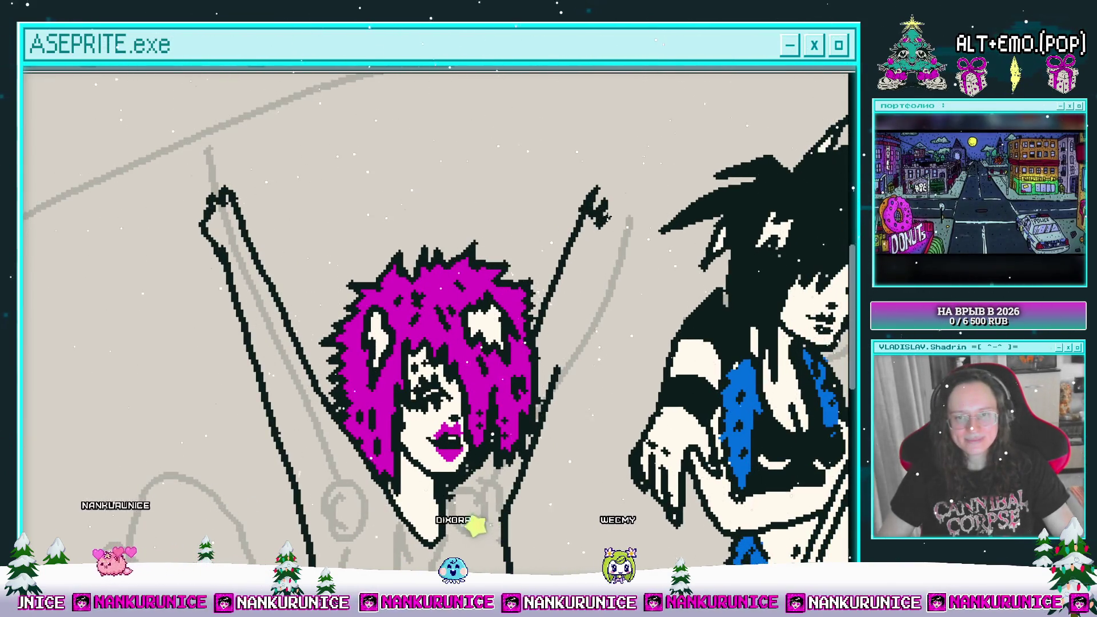
{"action": "key", "text": "ctrl+z"}
{"action": "scroll", "coordinate": [574, 331], "scroll_direction": "down", "scroll_amount": 5}
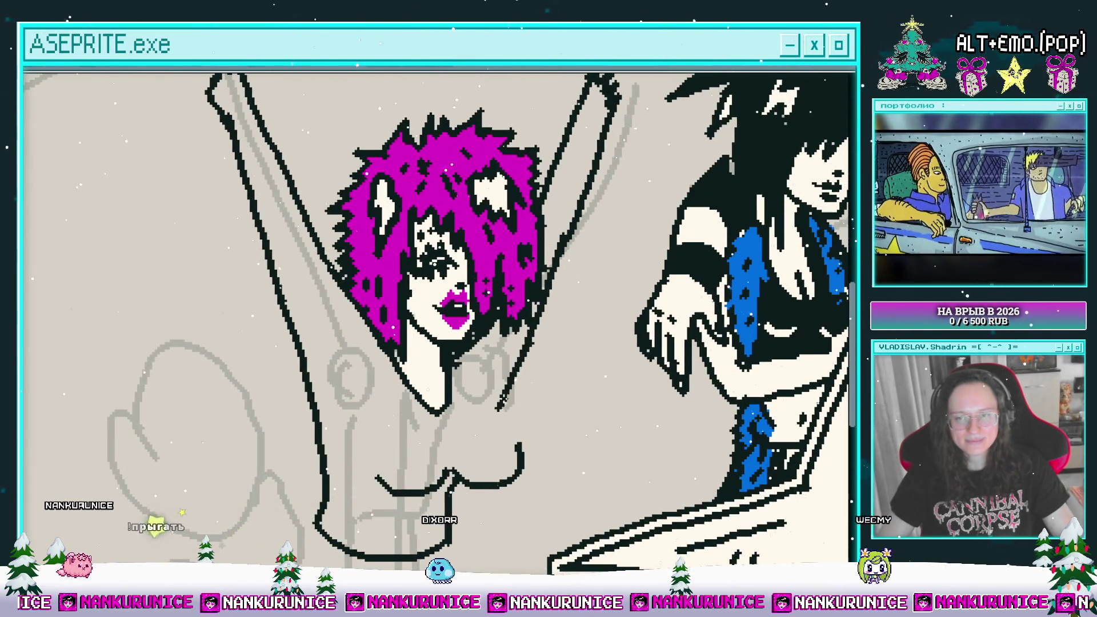
{"action": "scroll", "coordinate": [520, 400], "scroll_direction": "down", "scroll_amount": 2}
{"action": "key", "text": "ctrl+z"}
{"action": "left_click_drag", "start_coordinate": [501, 349], "coordinate": [473, 412]}
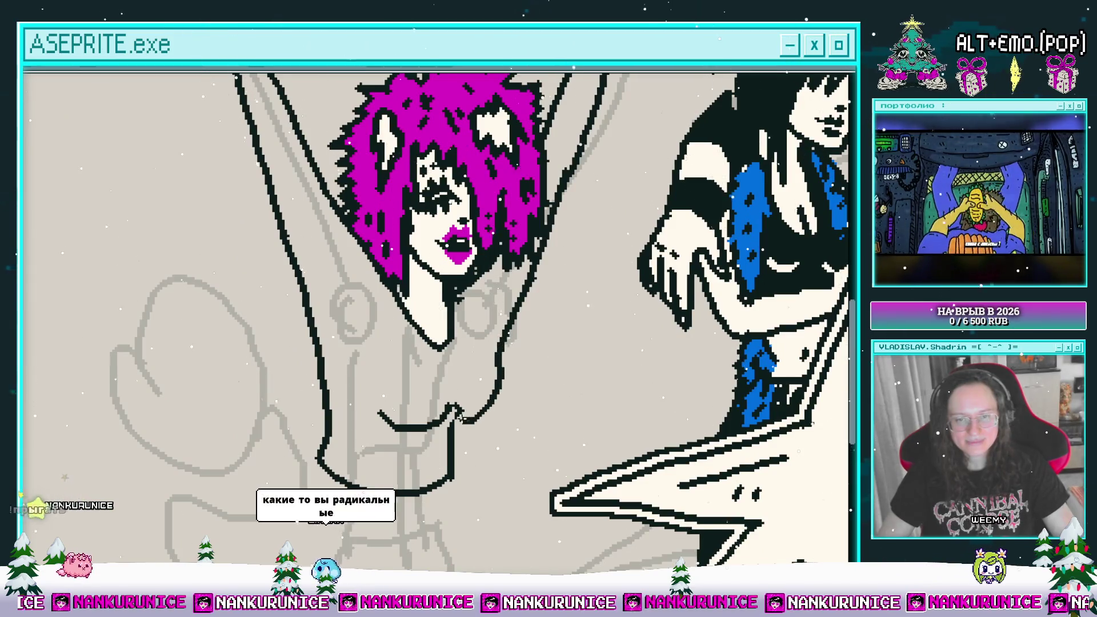
{"action": "scroll", "coordinate": [474, 408], "scroll_direction": "down", "scroll_amount": 1}
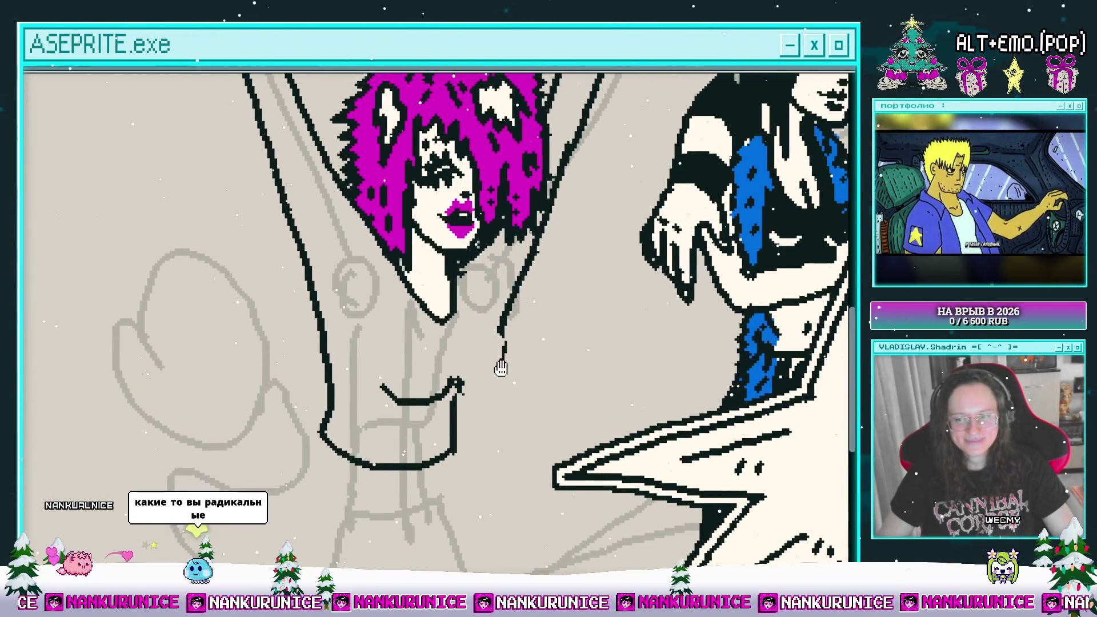
{"action": "left_click_drag", "start_coordinate": [506, 328], "coordinate": [465, 393]}
{"action": "scroll", "coordinate": [468, 366], "scroll_direction": "right", "scroll_amount": 2}
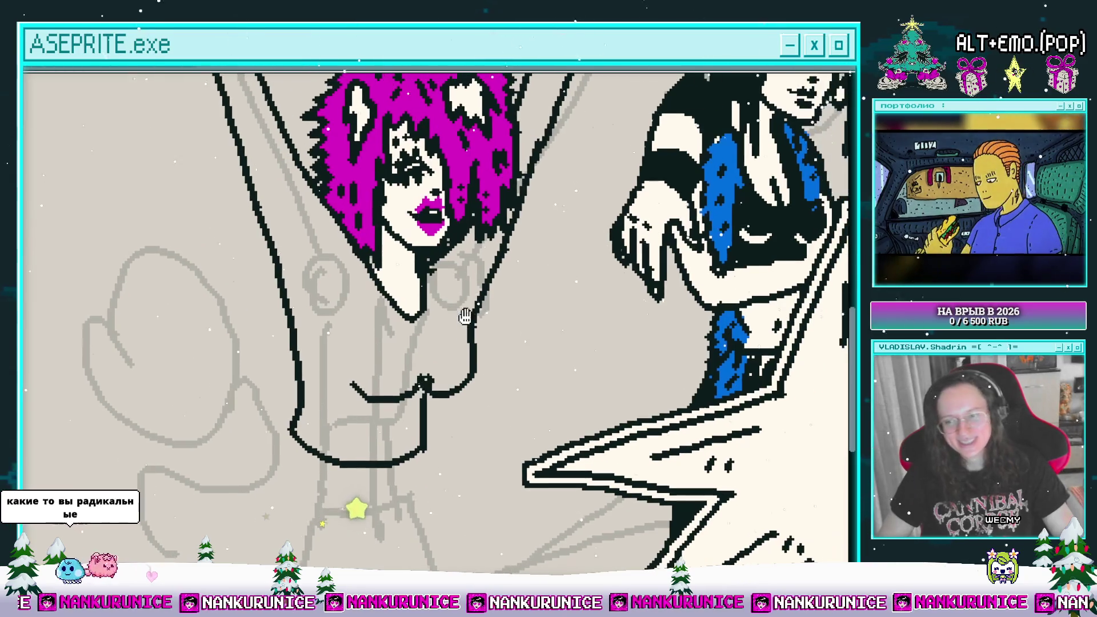
{"action": "scroll", "coordinate": [446, 377], "scroll_direction": "down", "scroll_amount": 2}
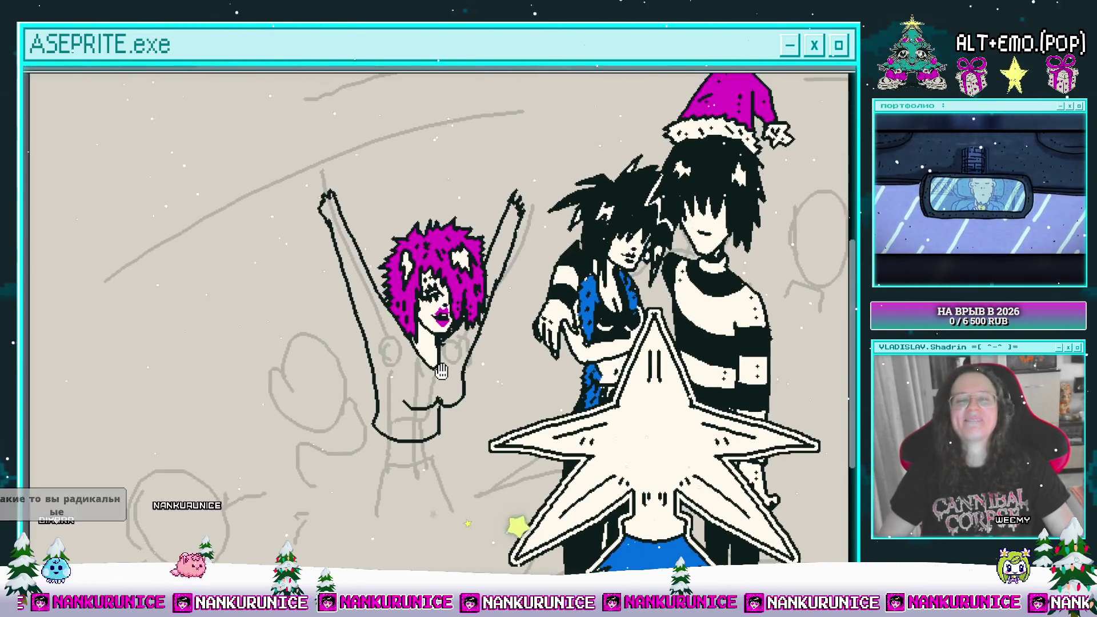
- Reposition and zoom the view onto the girl's raised arms
{"action": "left_click_drag", "start_coordinate": [418, 261], "coordinate": [420, 232]}
{"action": "left_click_drag", "start_coordinate": [429, 292], "coordinate": [448, 301]}
{"action": "mouse_move", "coordinate": [411, 208]}
{"action": "left_mouse_down"}
{"action": "mouse_move", "coordinate": [423, 257]}
{"action": "mouse_move", "coordinate": [391, 233]}
{"action": "left_mouse_up"}
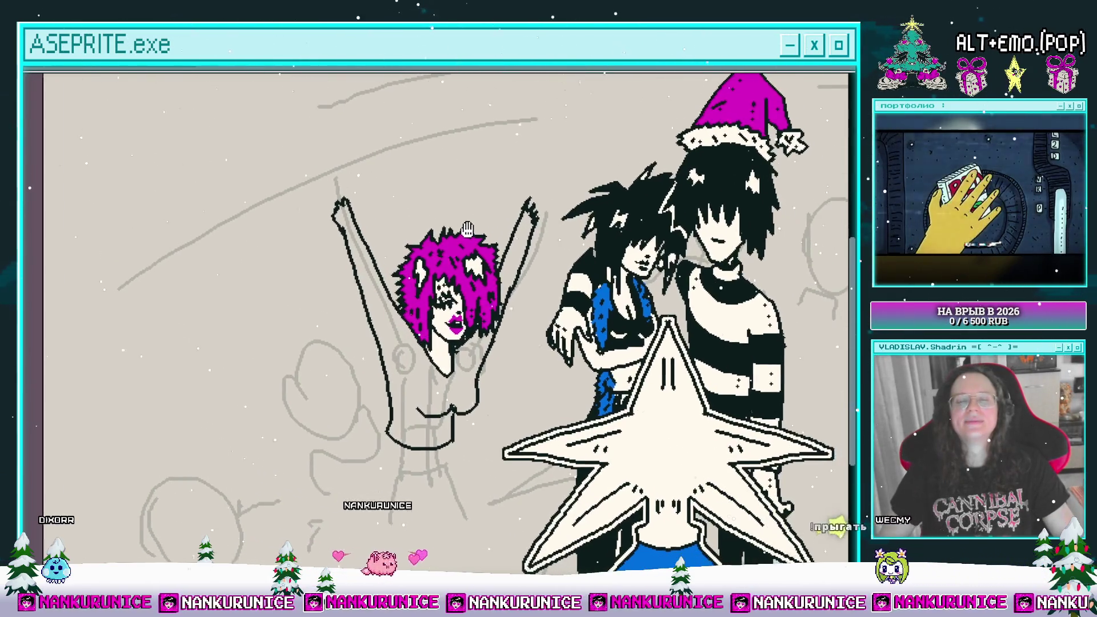
{"action": "left_click_drag", "start_coordinate": [486, 235], "coordinate": [452, 230]}
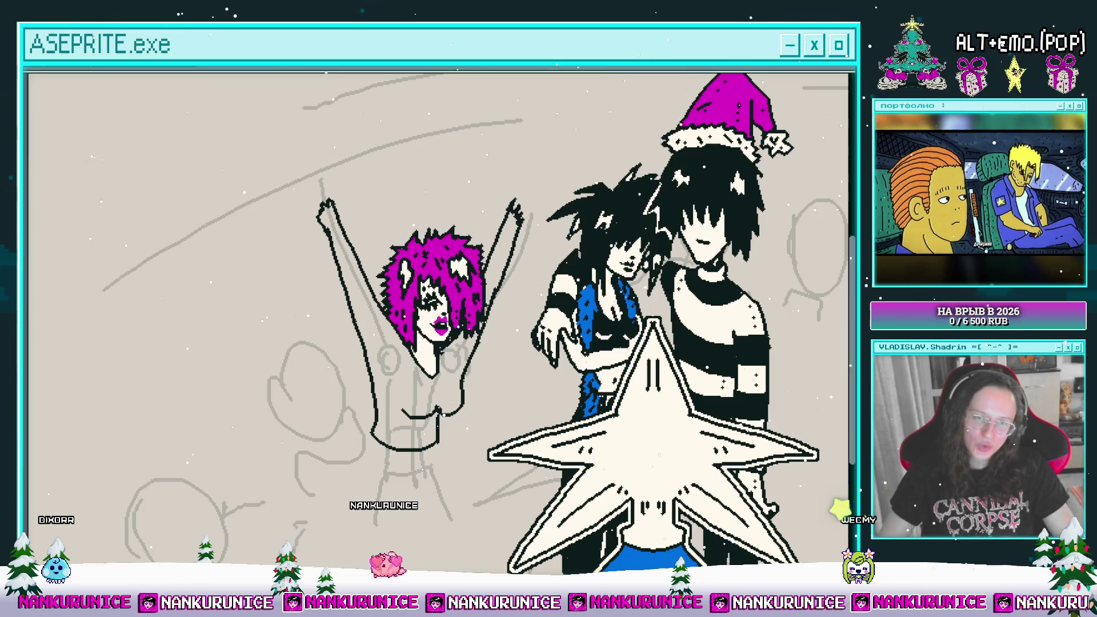
{"action": "mouse_move", "coordinate": [494, 174]}
{"action": "left_mouse_down"}
{"action": "mouse_move", "coordinate": [471, 222]}
{"action": "mouse_move", "coordinate": [450, 234]}
{"action": "left_mouse_up"}
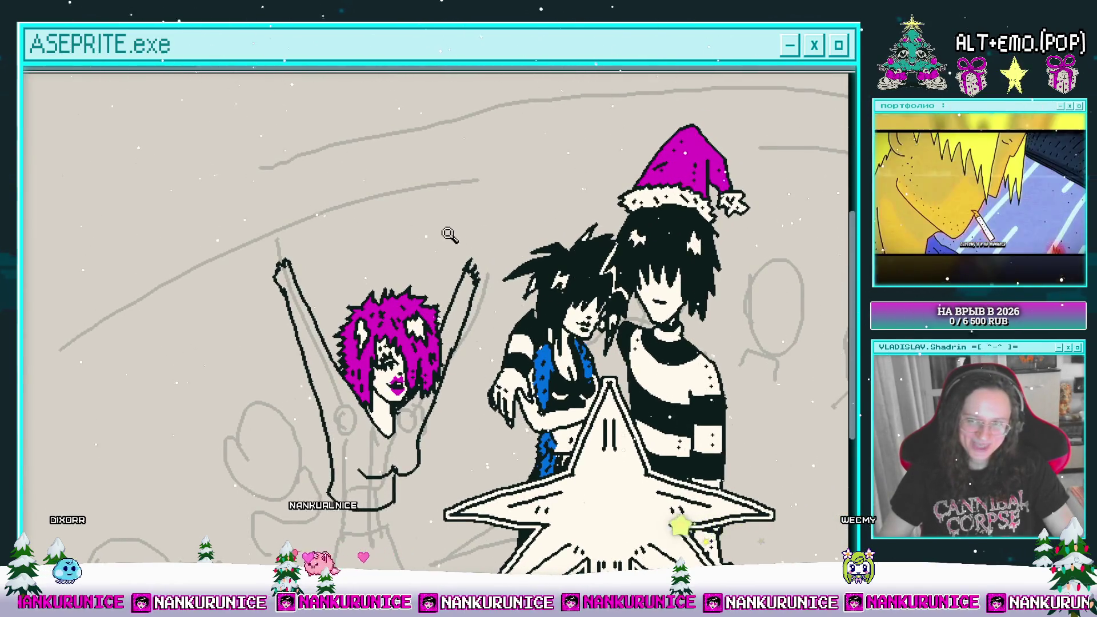
{"action": "left_click", "coordinate": [465, 243]}
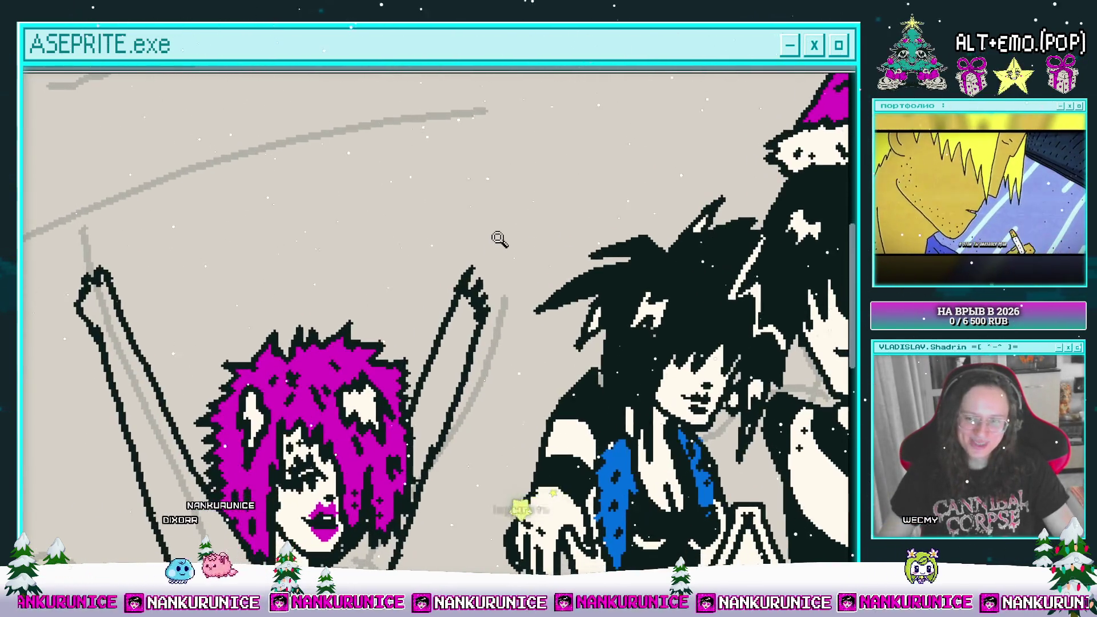
{"action": "right_click", "coordinate": [498, 239]}
{"action": "scroll", "coordinate": [429, 205], "scroll_direction": "up", "scroll_amount": 1}
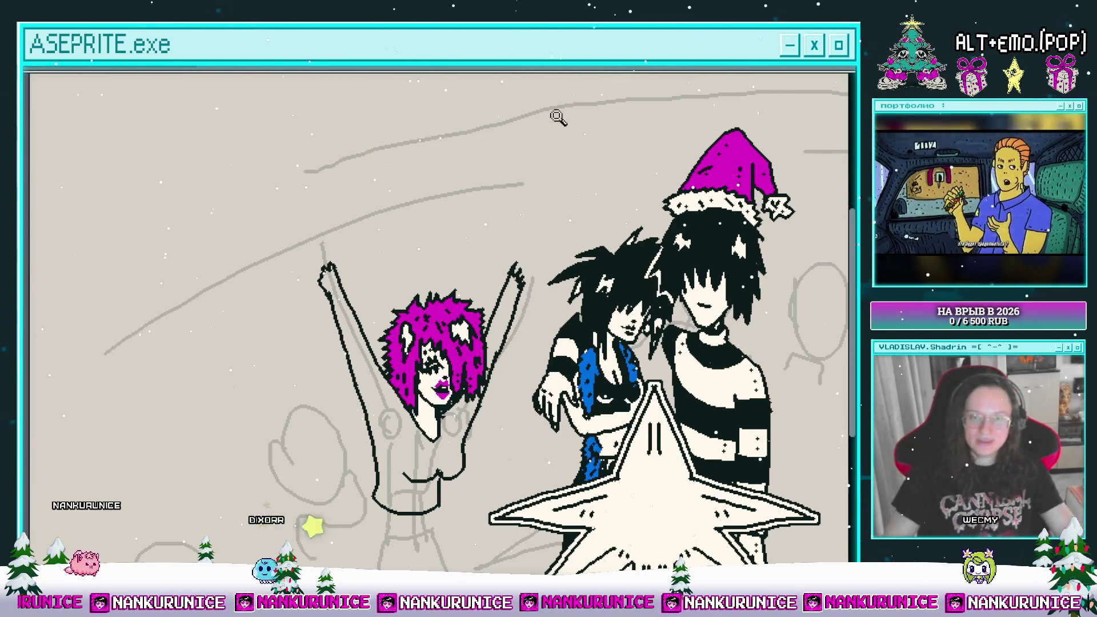
{"action": "mouse_move", "coordinate": [378, 248]}
{"action": "left_mouse_down"}
{"action": "mouse_move", "coordinate": [427, 265]}
{"action": "mouse_move", "coordinate": [422, 279]}
{"action": "left_mouse_up"}
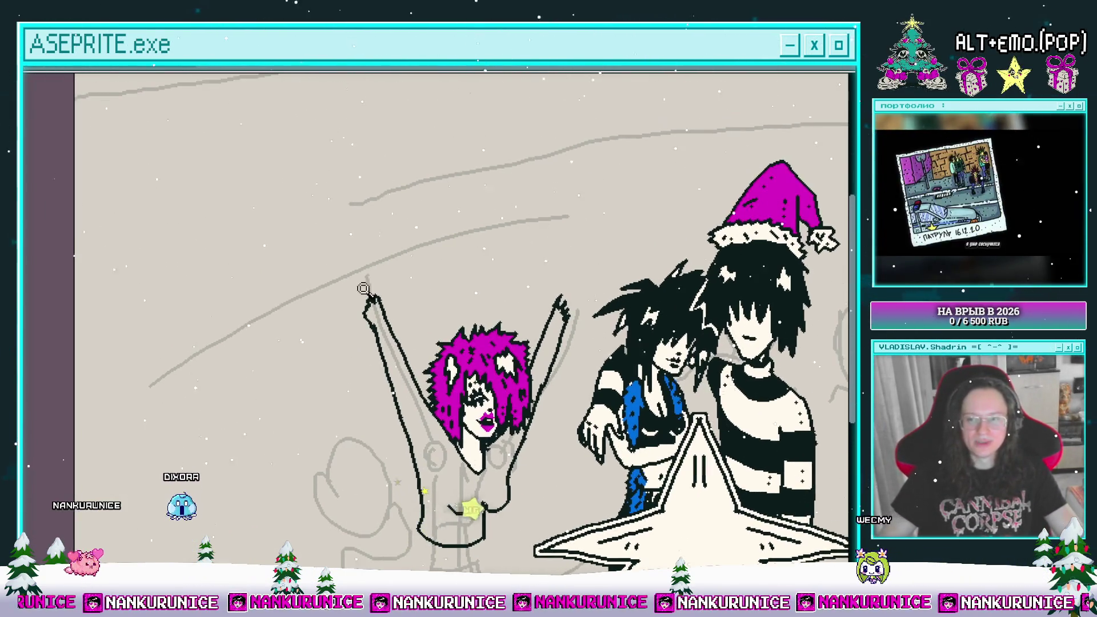
{"action": "scroll", "coordinate": [379, 337], "scroll_direction": "up", "scroll_amount": 1}
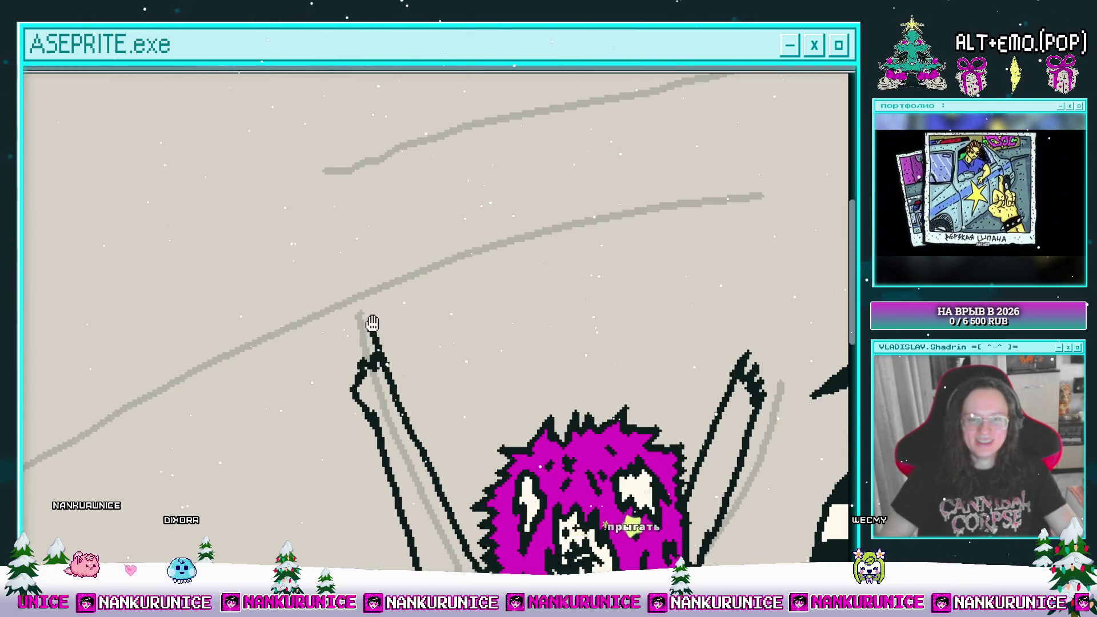
- Outline an open hand with long spread fingers at the tip of the left raised arm
{"action": "mouse_move", "coordinate": [372, 323]}
{"action": "left_mouse_down"}
{"action": "mouse_move", "coordinate": [372, 397]}
{"action": "mouse_move", "coordinate": [396, 342]}
{"action": "mouse_move", "coordinate": [378, 341]}
{"action": "left_mouse_up"}
{"action": "mouse_move", "coordinate": [380, 335]}
{"action": "left_mouse_down"}
{"action": "mouse_move", "coordinate": [394, 371]}
{"action": "mouse_move", "coordinate": [387, 406]}
{"action": "left_mouse_up"}
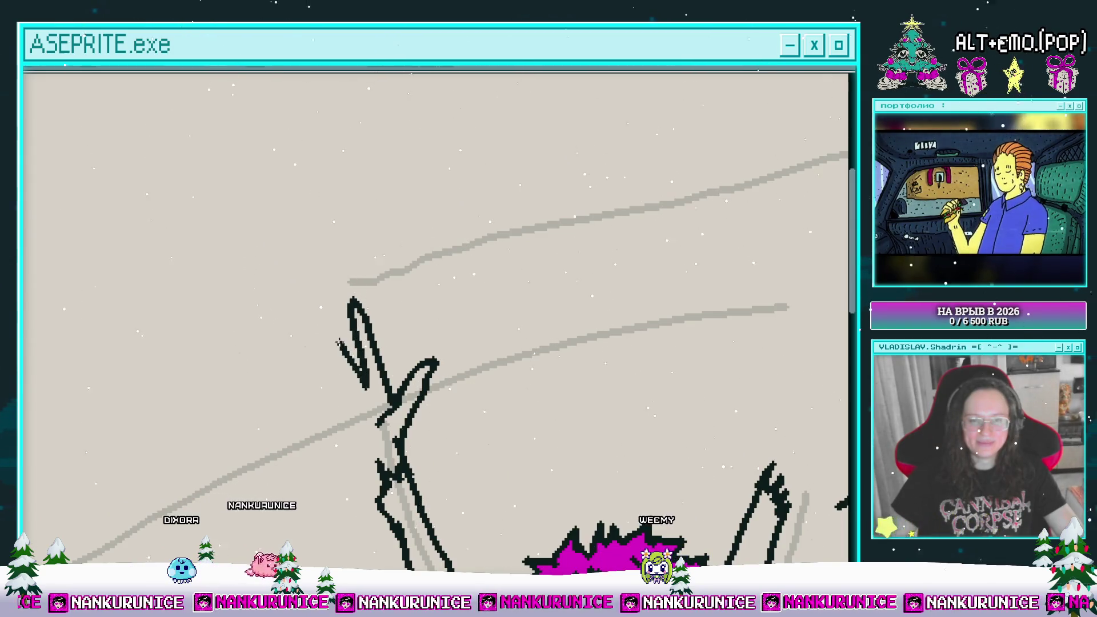
{"action": "left_click_drag", "start_coordinate": [338, 343], "coordinate": [348, 385]}
{"action": "left_click_drag", "start_coordinate": [349, 385], "coordinate": [381, 352]}
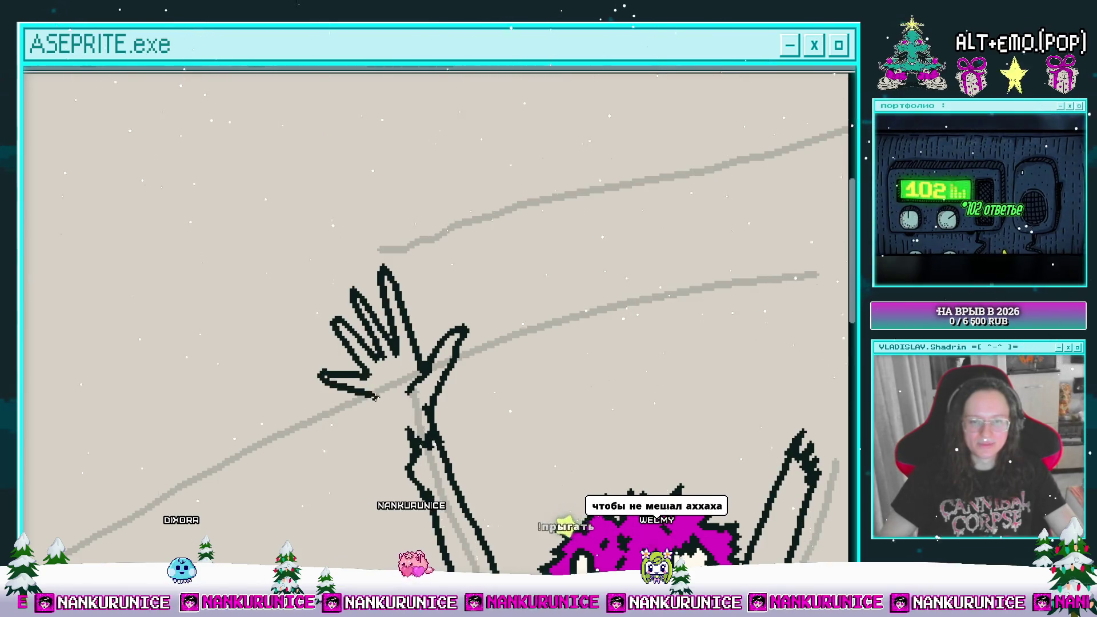
{"action": "left_click_drag", "start_coordinate": [403, 425], "coordinate": [320, 360]}
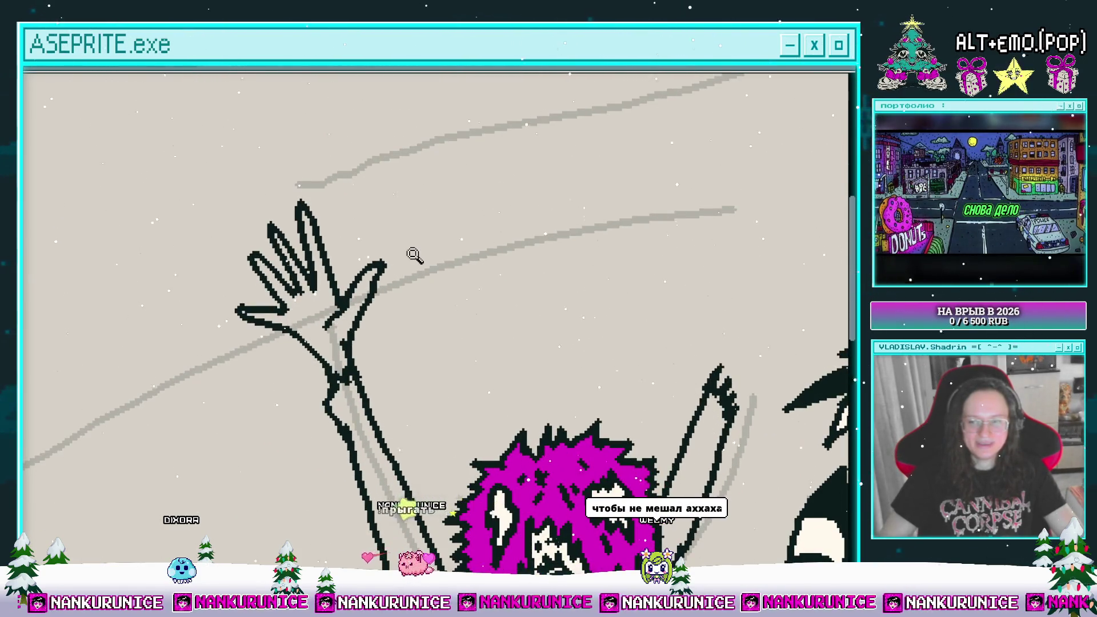
{"action": "mouse_move", "coordinate": [532, 249]}
{"action": "left_mouse_down"}
{"action": "mouse_move", "coordinate": [408, 213]}
{"action": "mouse_move", "coordinate": [380, 227]}
{"action": "mouse_move", "coordinate": [431, 246]}
{"action": "mouse_move", "coordinate": [460, 299]}
{"action": "mouse_move", "coordinate": [451, 311]}
{"action": "mouse_move", "coordinate": [458, 345]}
{"action": "mouse_move", "coordinate": [478, 354]}
{"action": "mouse_move", "coordinate": [462, 283]}
{"action": "mouse_move", "coordinate": [493, 322]}
{"action": "mouse_move", "coordinate": [472, 291]}
{"action": "left_mouse_up"}
- Erase the stray arm-stroke end and paint blue nails on the thumb and each fingertip
{"action": "key", "text": "e"}
{"action": "scroll", "coordinate": [472, 286], "scroll_direction": "up", "scroll_amount": 3}
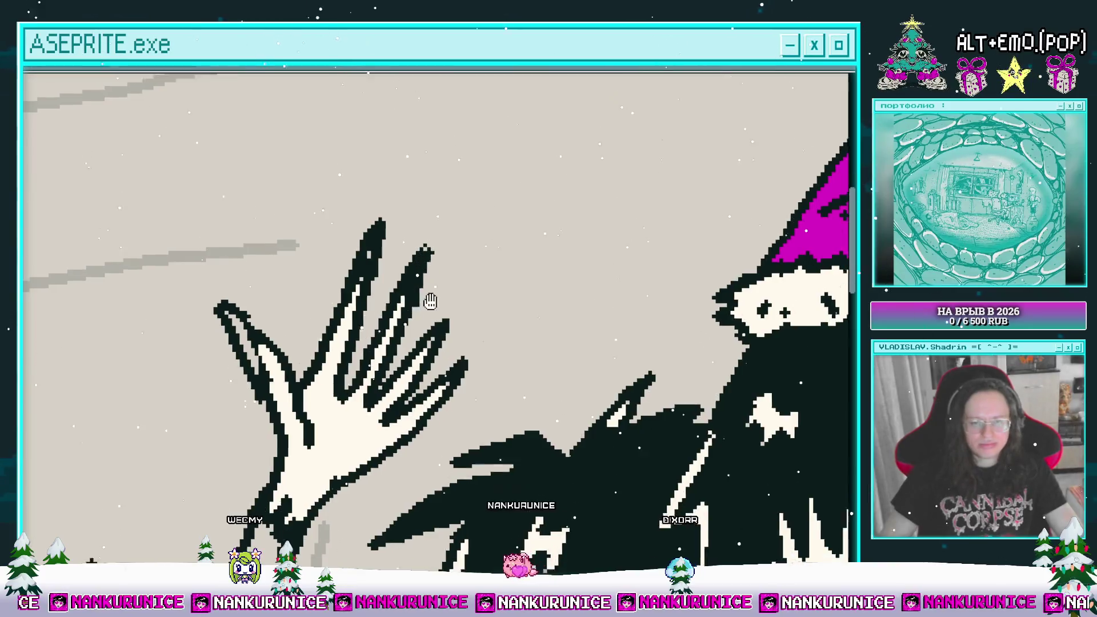
{"action": "mouse_move", "coordinate": [434, 257]}
{"action": "left_mouse_down"}
{"action": "mouse_move", "coordinate": [366, 253]}
{"action": "mouse_move", "coordinate": [392, 294]}
{"action": "left_mouse_up"}
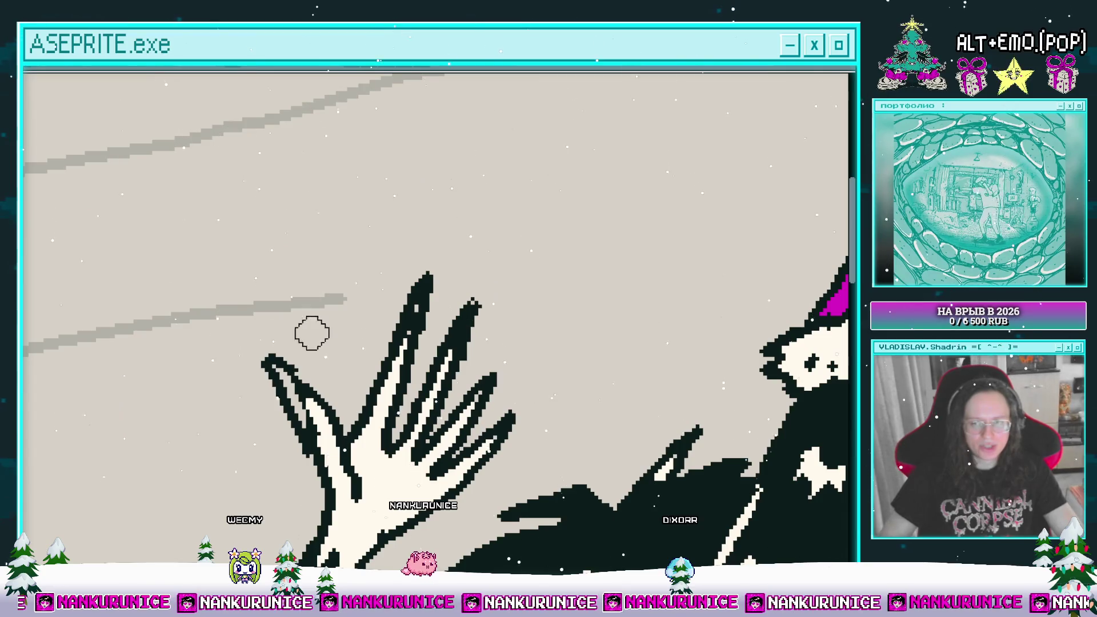
{"action": "left_click", "coordinate": [291, 379]}
{"action": "left_click_drag", "start_coordinate": [342, 385], "coordinate": [287, 418]}
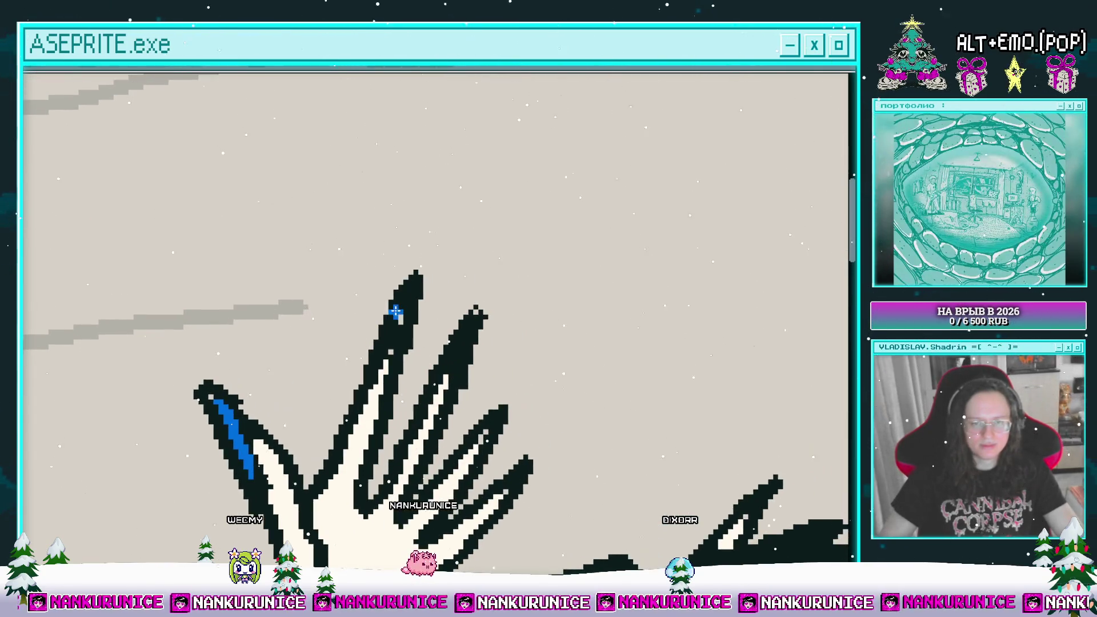
{"action": "left_click_drag", "start_coordinate": [407, 320], "coordinate": [370, 289]}
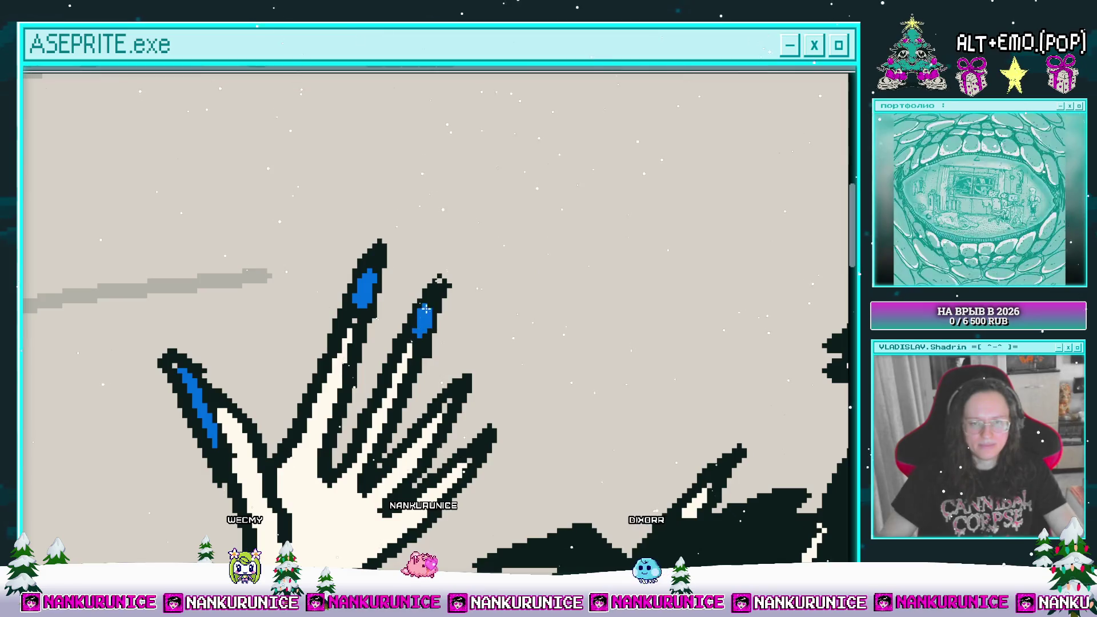
{"action": "left_click_drag", "start_coordinate": [425, 310], "coordinate": [348, 247]}
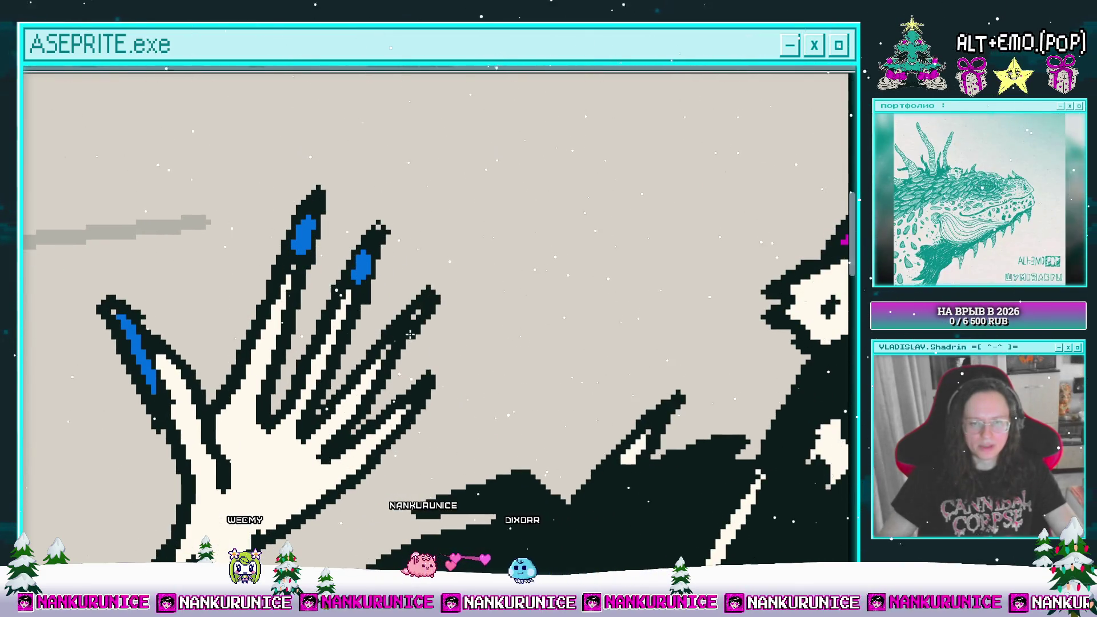
{"action": "mouse_move", "coordinate": [412, 331]}
{"action": "left_mouse_down"}
{"action": "mouse_move", "coordinate": [387, 305]}
{"action": "mouse_move", "coordinate": [372, 325]}
{"action": "left_mouse_up"}
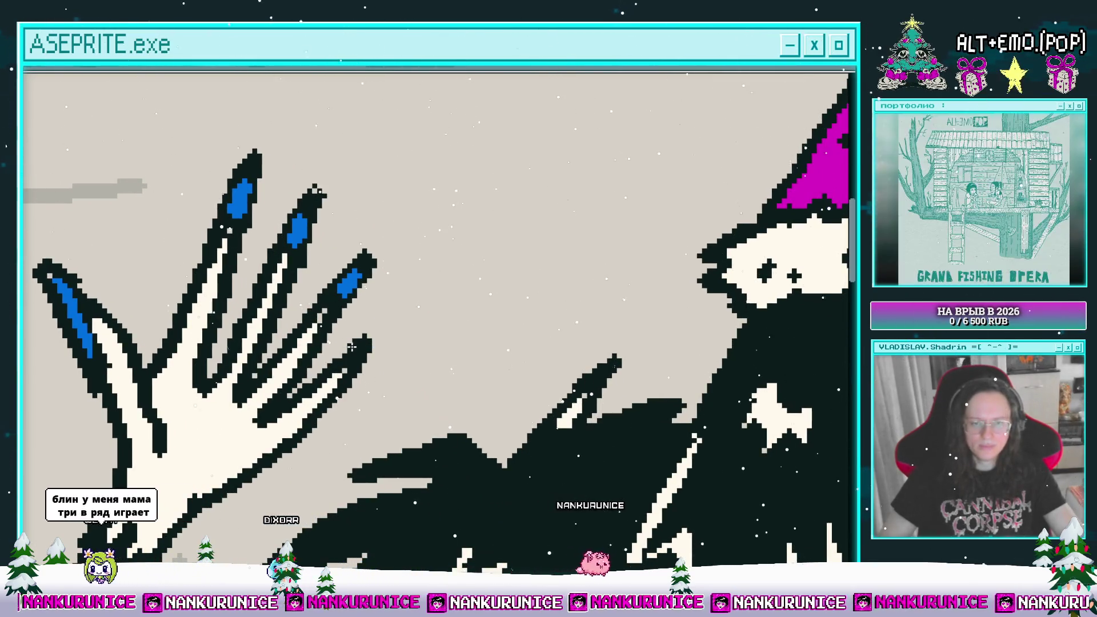
{"action": "key", "text": "ctrl+z"}
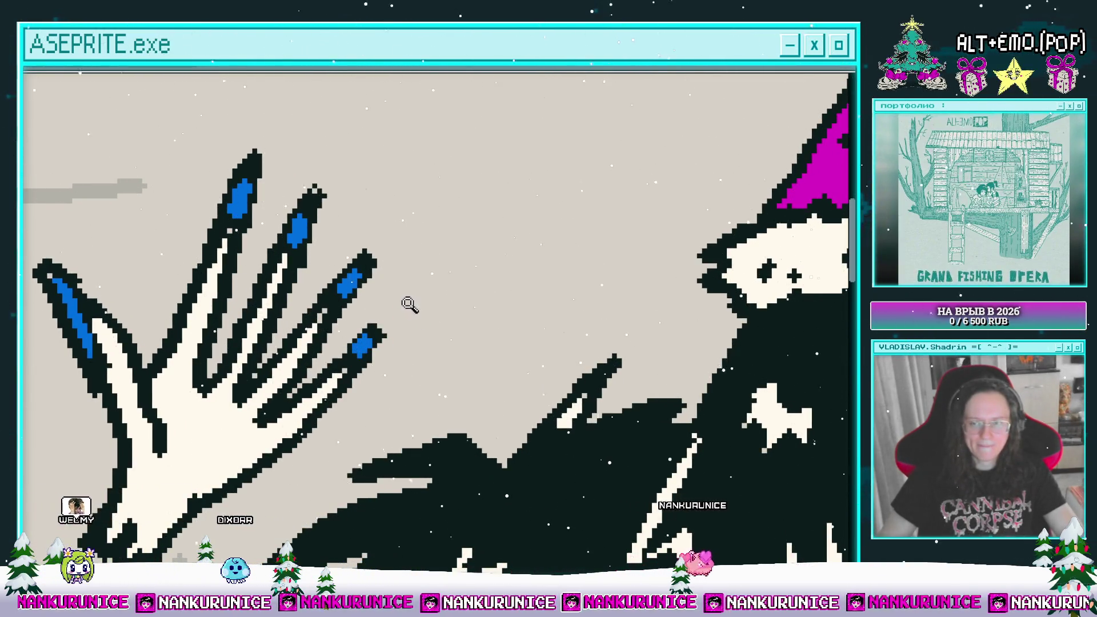
{"action": "scroll", "coordinate": [399, 311], "scroll_direction": "down", "scroll_amount": 1}
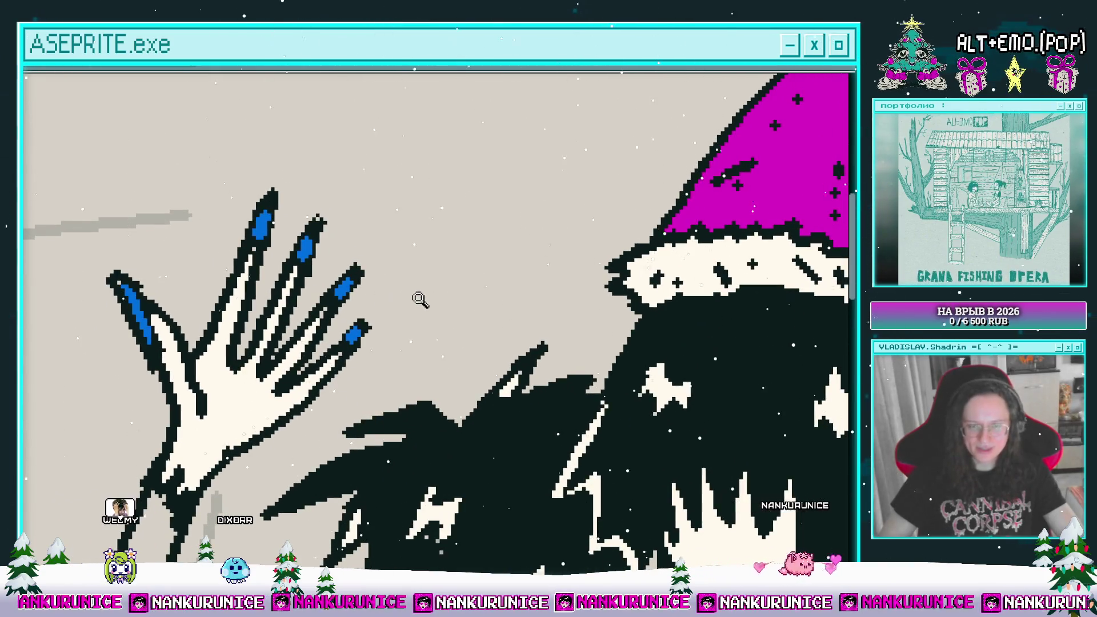
{"action": "scroll", "coordinate": [417, 298], "scroll_direction": "down", "scroll_amount": 2}
{"action": "scroll", "coordinate": [419, 237], "scroll_direction": "down", "scroll_amount": 2}
{"action": "scroll", "coordinate": [421, 237], "scroll_direction": "up", "scroll_amount": 1}
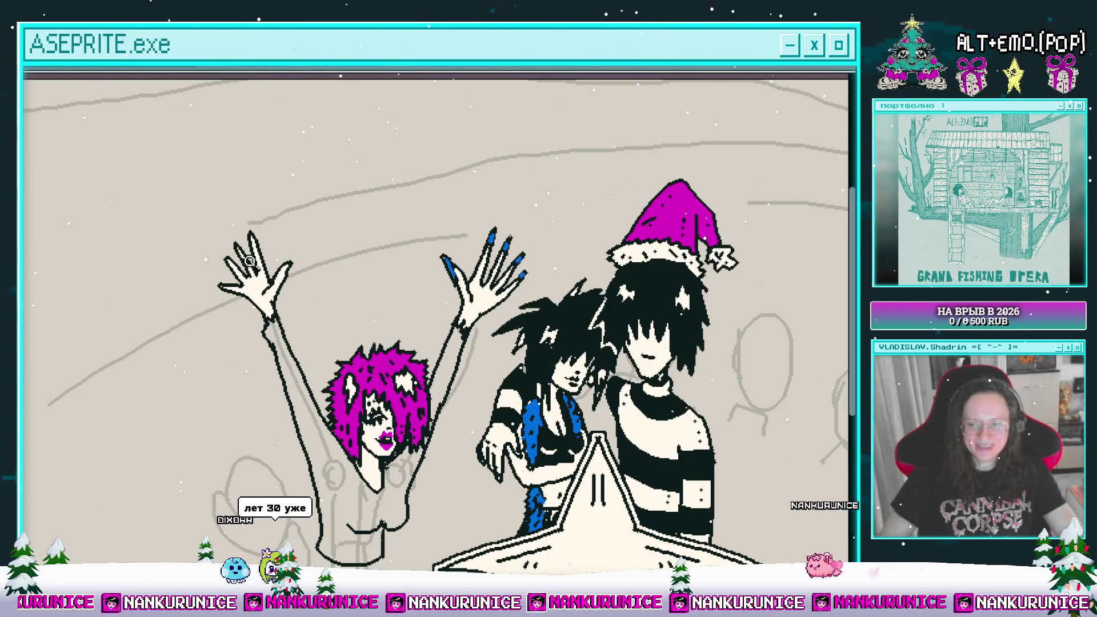
- Extend the little finger outline up-left and paint its blue nail
{"action": "scroll", "coordinate": [282, 274], "scroll_direction": "up", "scroll_amount": 2}
{"action": "scroll", "coordinate": [280, 303], "scroll_direction": "up", "scroll_amount": 4}
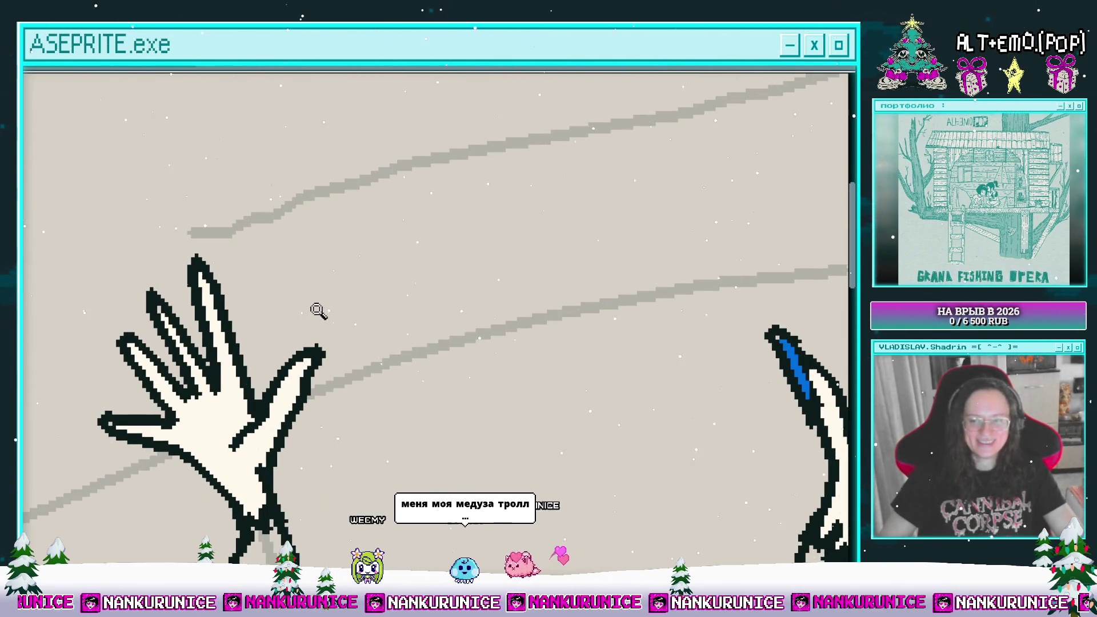
{"action": "scroll", "coordinate": [313, 357], "scroll_direction": "up", "scroll_amount": 3}
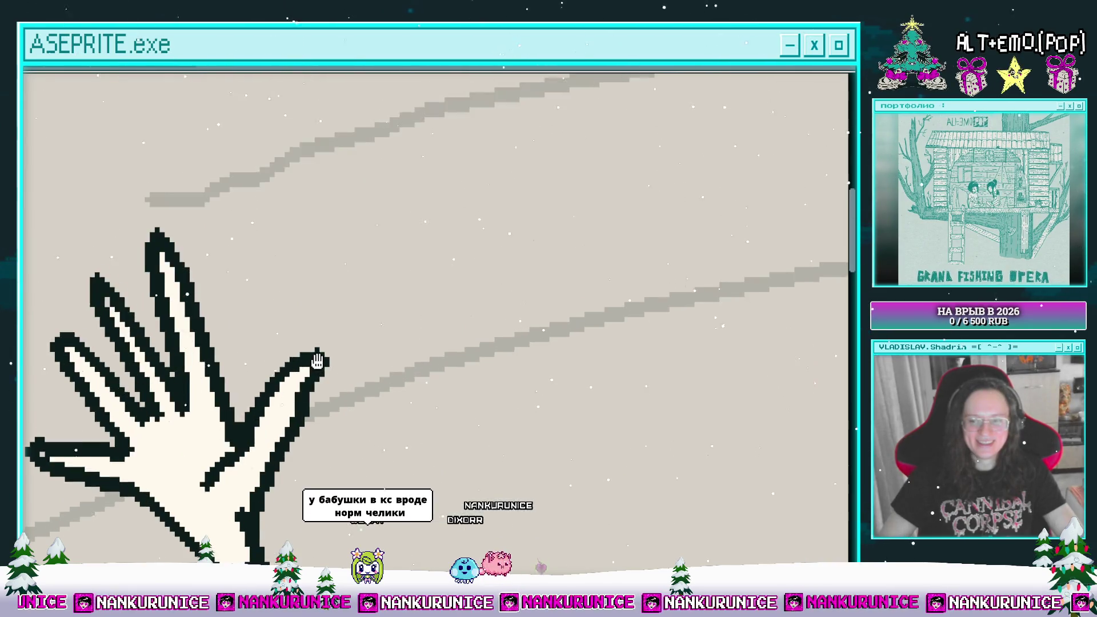
{"action": "scroll", "coordinate": [317, 343], "scroll_direction": "up", "scroll_amount": 1}
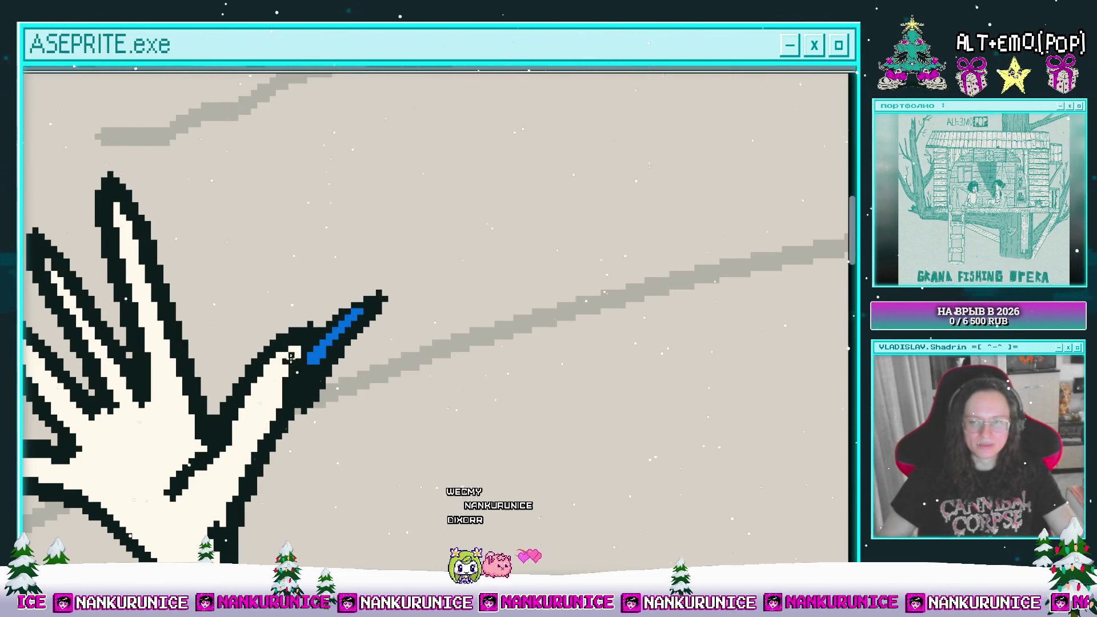
{"action": "scroll", "coordinate": [295, 368], "scroll_direction": "left", "scroll_amount": 5}
{"action": "scroll", "coordinate": [295, 368], "scroll_direction": "up", "scroll_amount": 4}
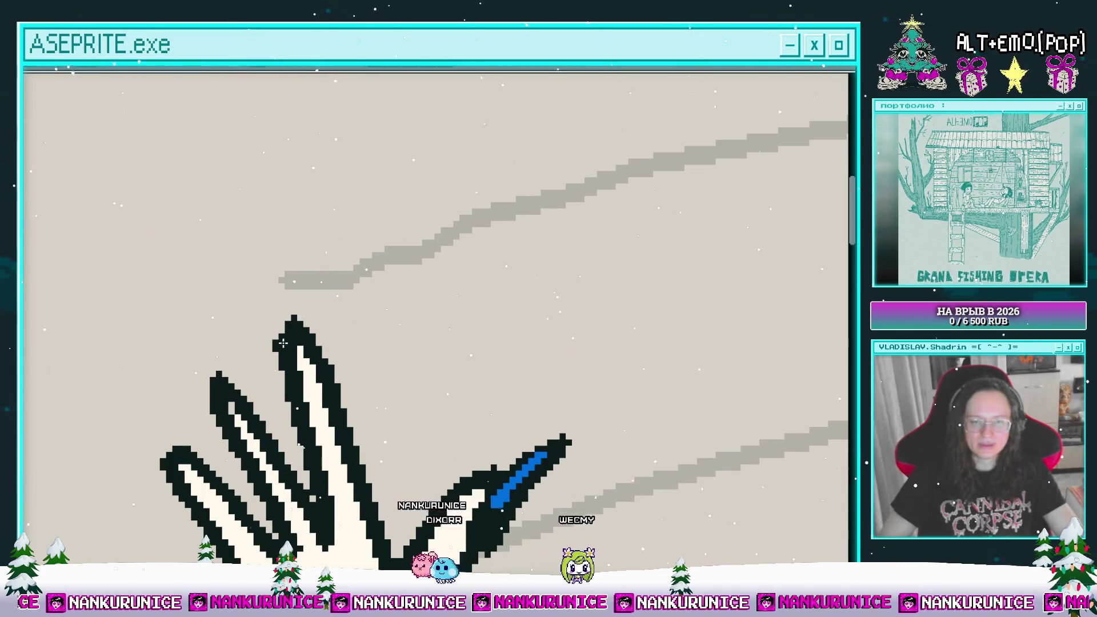
{"action": "scroll", "coordinate": [309, 300], "scroll_direction": "left", "scroll_amount": 3}
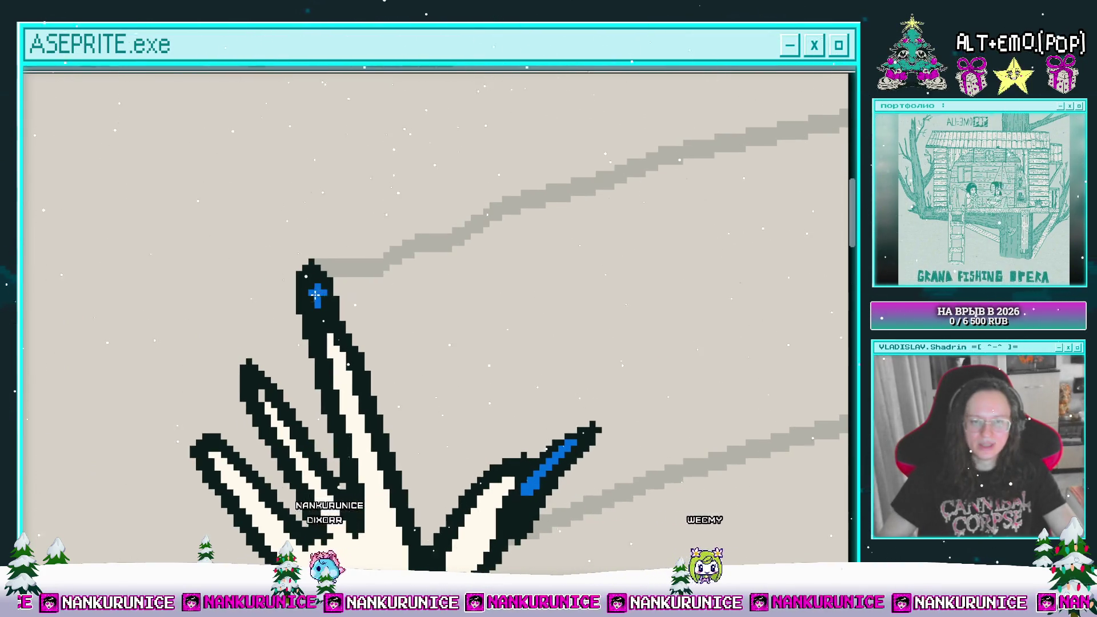
{"action": "scroll", "coordinate": [314, 299], "scroll_direction": "down", "scroll_amount": 2}
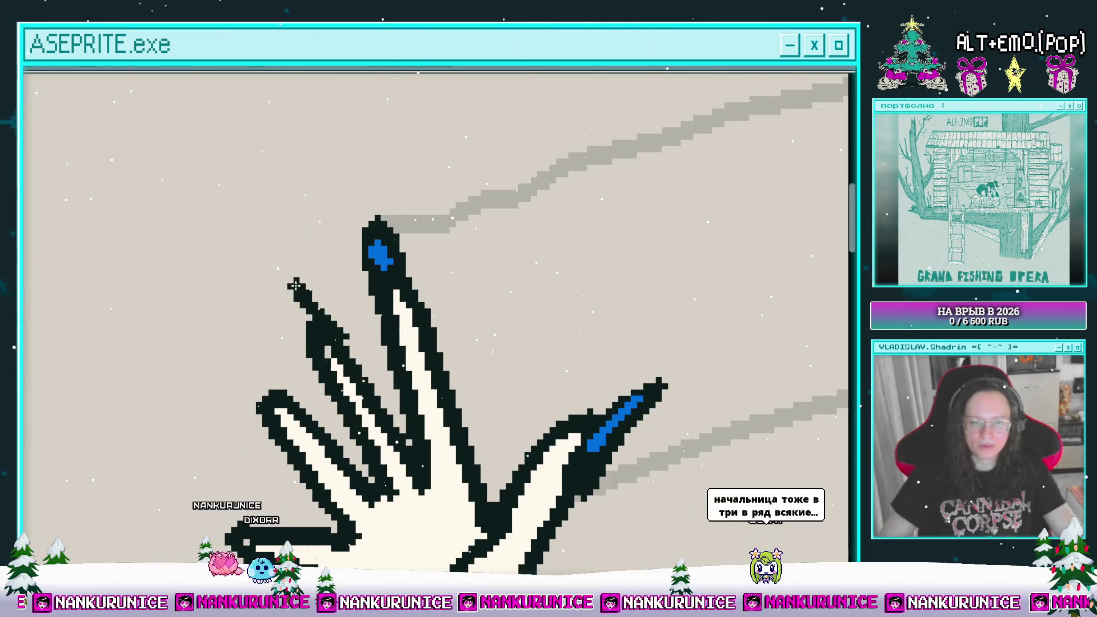
{"action": "left_click_drag", "start_coordinate": [329, 331], "coordinate": [296, 283]}
{"action": "mouse_move", "coordinate": [297, 322]}
{"action": "left_mouse_down"}
{"action": "mouse_move", "coordinate": [307, 316]}
{"action": "mouse_move", "coordinate": [314, 328]}
{"action": "left_mouse_up"}
{"action": "scroll", "coordinate": [343, 329], "scroll_direction": "left", "scroll_amount": 3}
{"action": "scroll", "coordinate": [349, 333], "scroll_direction": "down", "scroll_amount": 2}
{"action": "key", "text": "ctrl+y"}
{"action": "key", "text": "ctrl+y"}
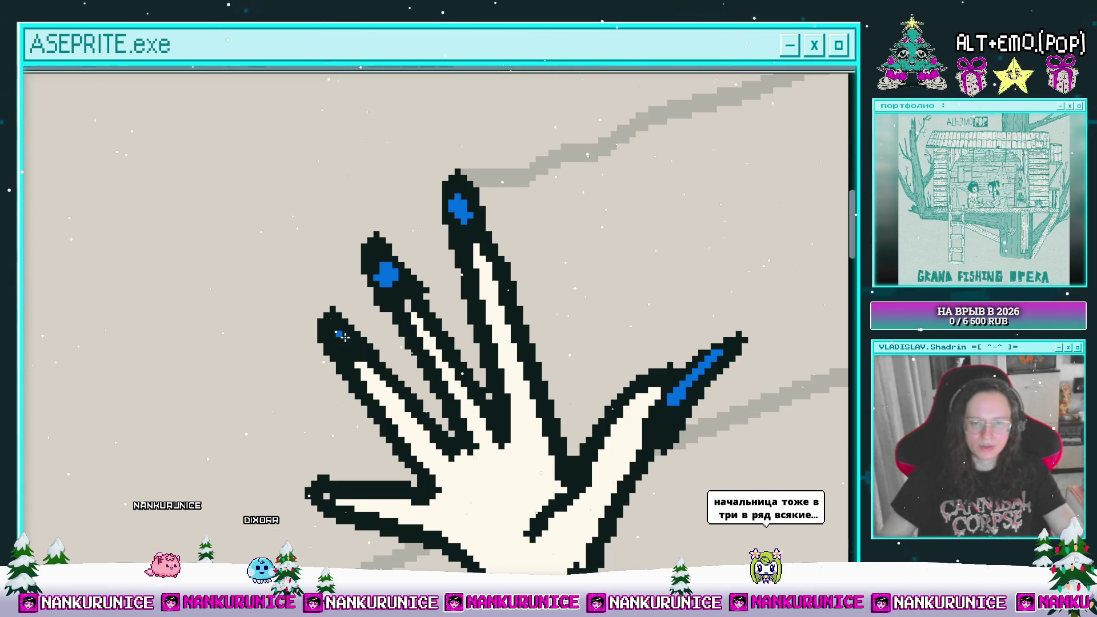
{"action": "left_click_drag", "start_coordinate": [349, 320], "coordinate": [351, 313]}
- Lengthen the thumb's black outline along its underside
{"action": "scroll", "coordinate": [342, 297], "scroll_direction": "down", "scroll_amount": 2}
{"action": "scroll", "coordinate": [358, 314], "scroll_direction": "left", "scroll_amount": 3}
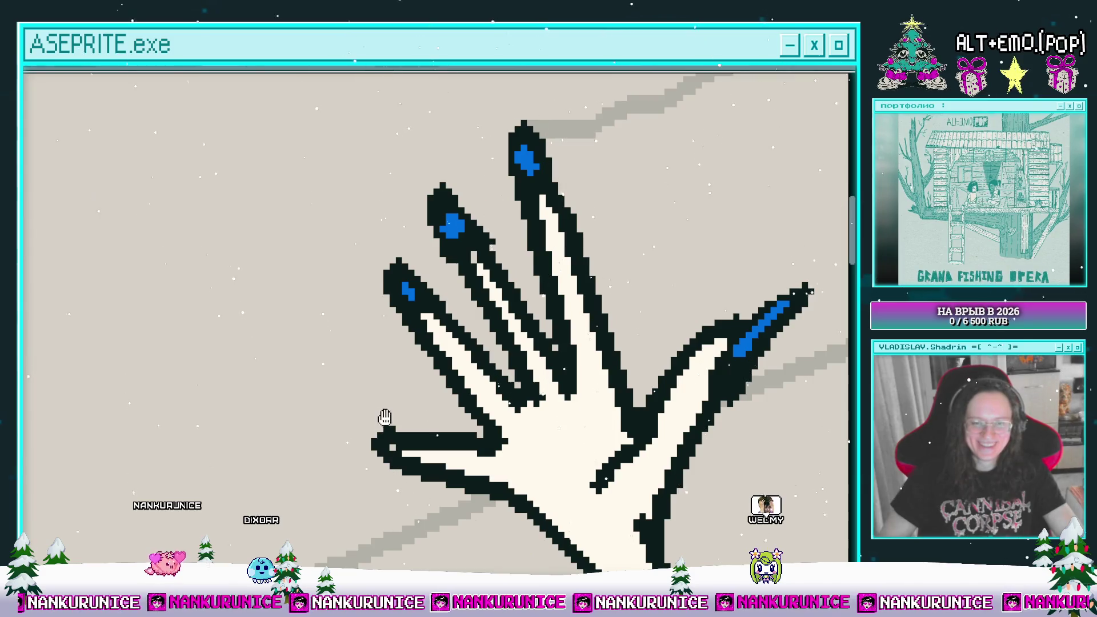
{"action": "scroll", "coordinate": [382, 399], "scroll_direction": "down", "scroll_amount": 3}
{"action": "scroll", "coordinate": [377, 371], "scroll_direction": "right", "scroll_amount": 1}
{"action": "mouse_move", "coordinate": [375, 367]}
{"action": "left_mouse_down"}
{"action": "mouse_move", "coordinate": [315, 376]}
{"action": "mouse_move", "coordinate": [370, 396]}
{"action": "left_mouse_up"}
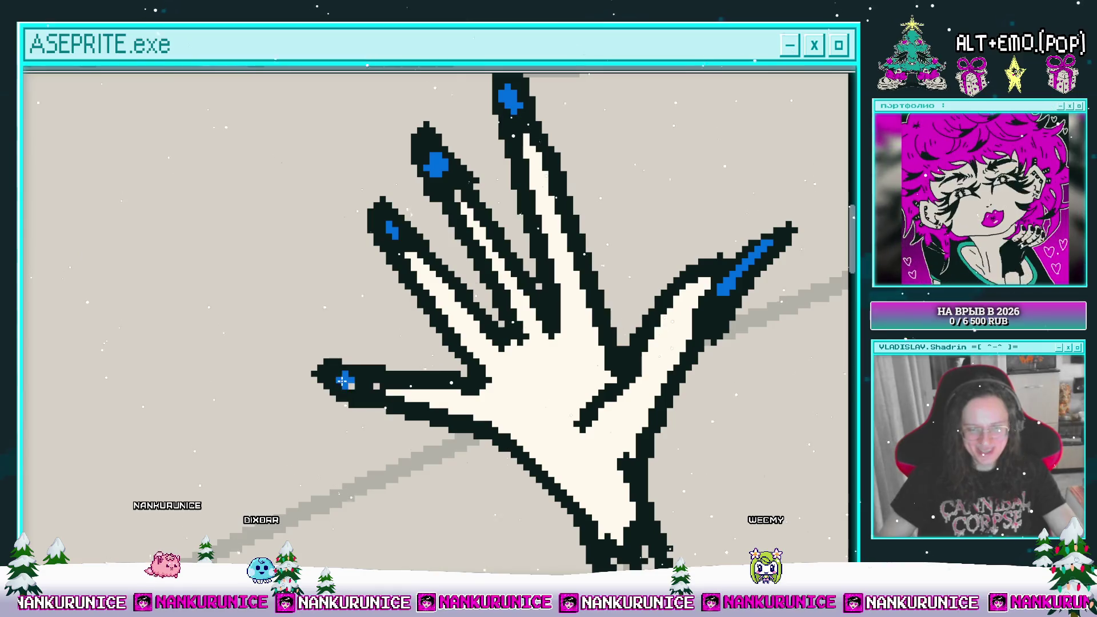
{"action": "scroll", "coordinate": [355, 384], "scroll_direction": "down", "scroll_amount": 4}
{"action": "scroll", "coordinate": [360, 360], "scroll_direction": "right", "scroll_amount": 3}
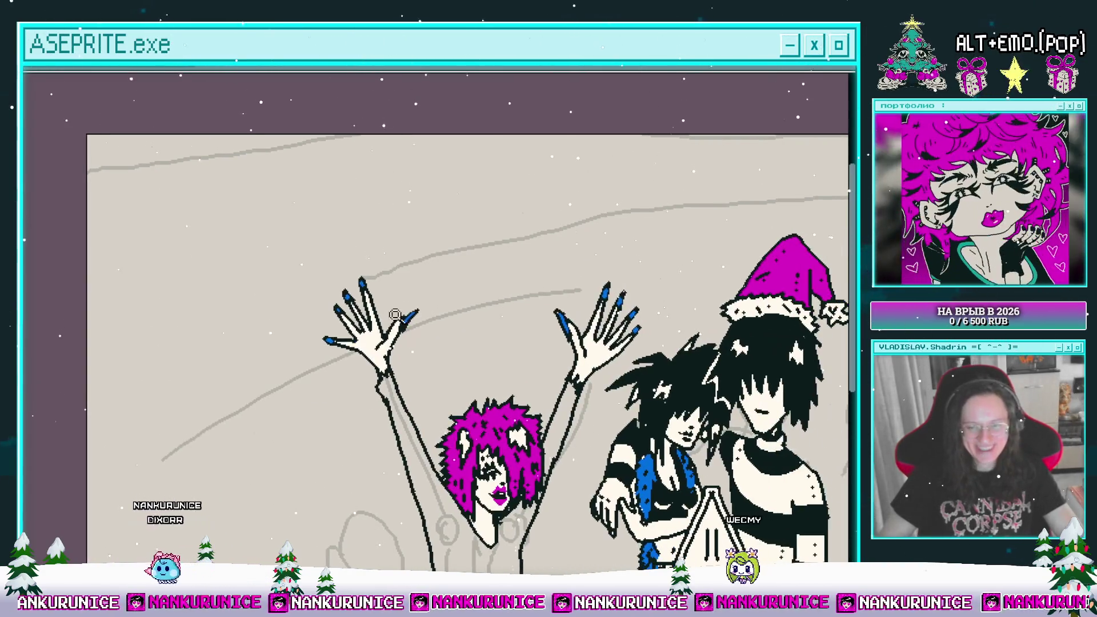
{"action": "scroll", "coordinate": [548, 279], "scroll_direction": "up", "scroll_amount": 4}
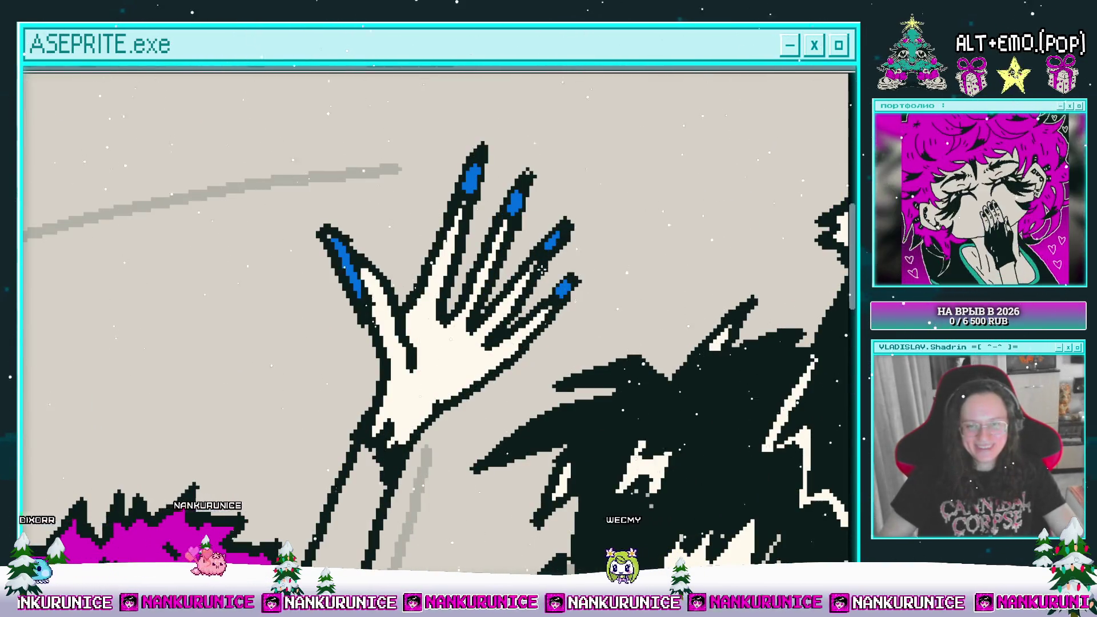
{"action": "scroll", "coordinate": [575, 284], "scroll_direction": "up", "scroll_amount": 2}
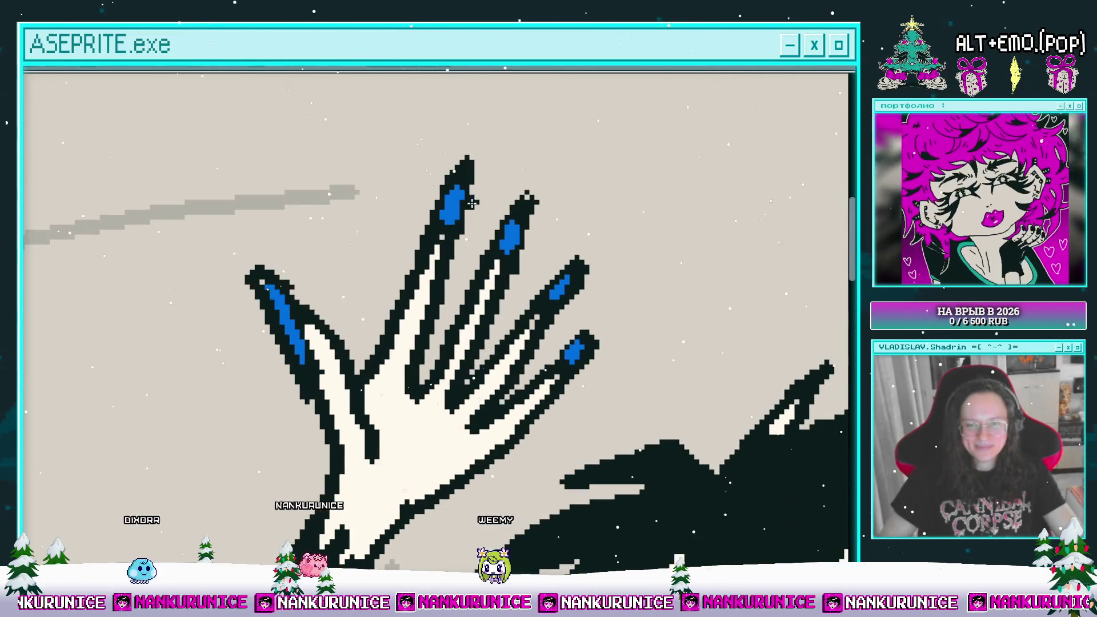
{"action": "scroll", "coordinate": [296, 281], "scroll_direction": "down", "scroll_amount": 4}
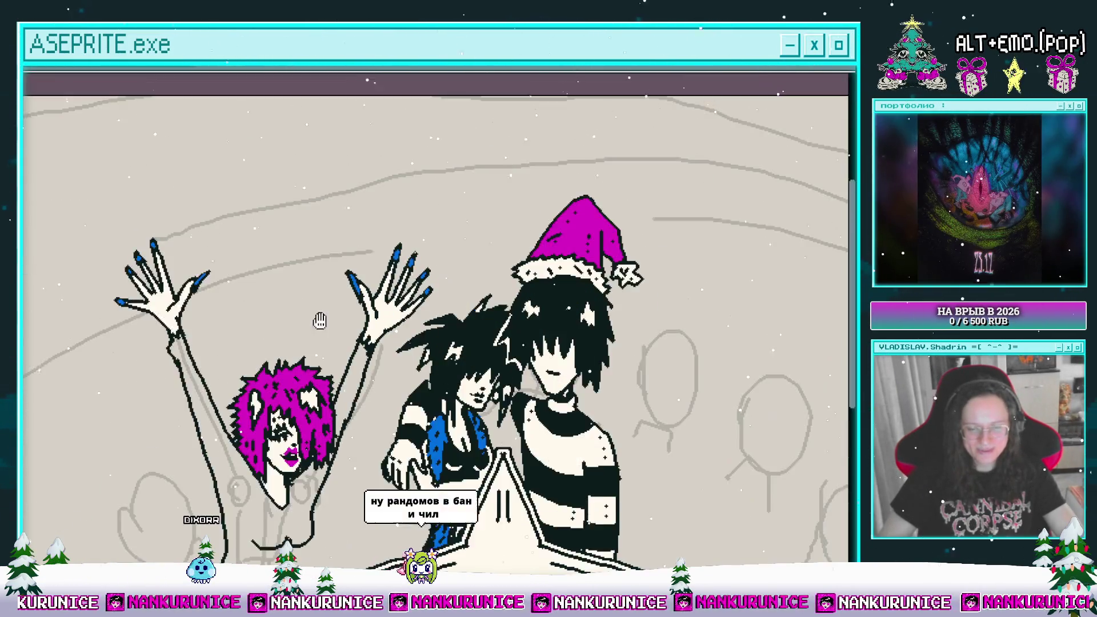
{"action": "scroll", "coordinate": [377, 195], "scroll_direction": "down", "scroll_amount": 1}
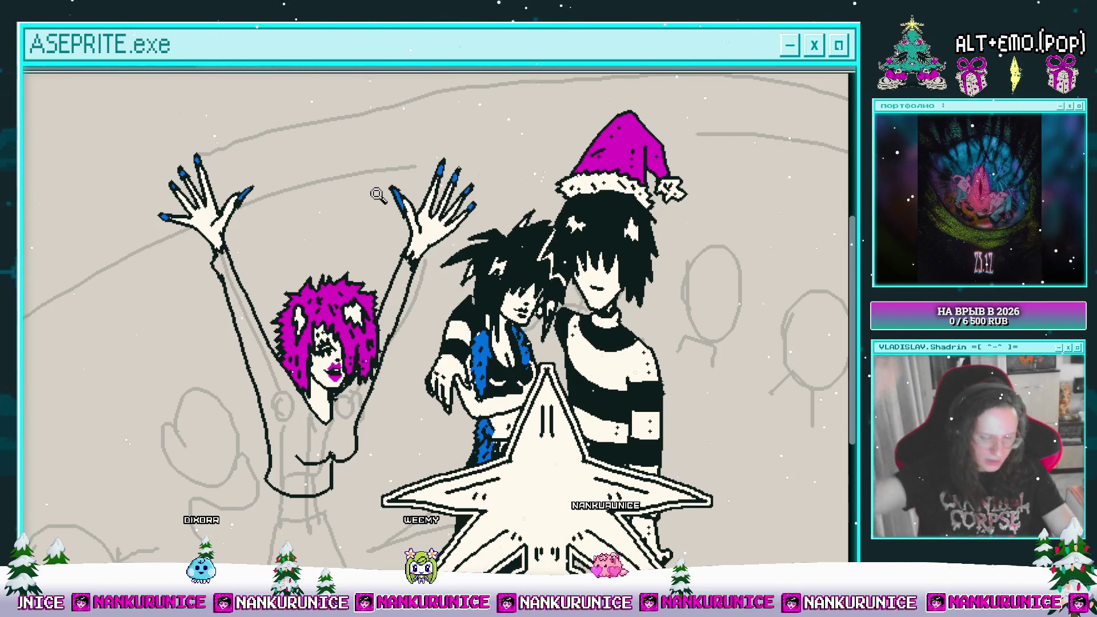
{"action": "scroll", "coordinate": [337, 218], "scroll_direction": "left", "scroll_amount": 2}
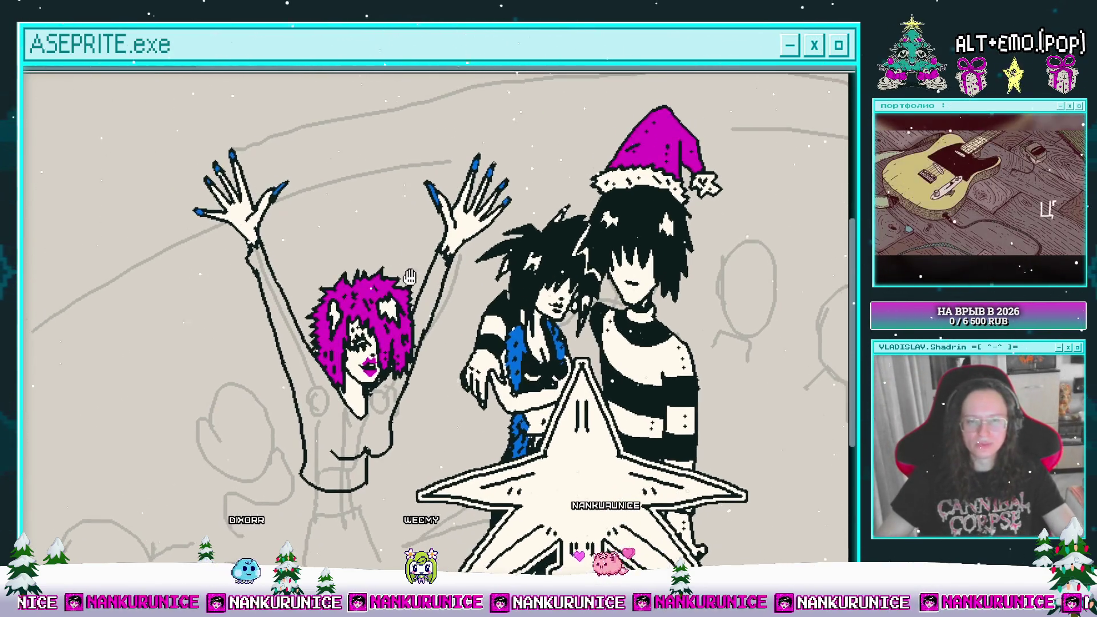
{"action": "scroll", "coordinate": [471, 290], "scroll_direction": "up", "scroll_amount": 4}
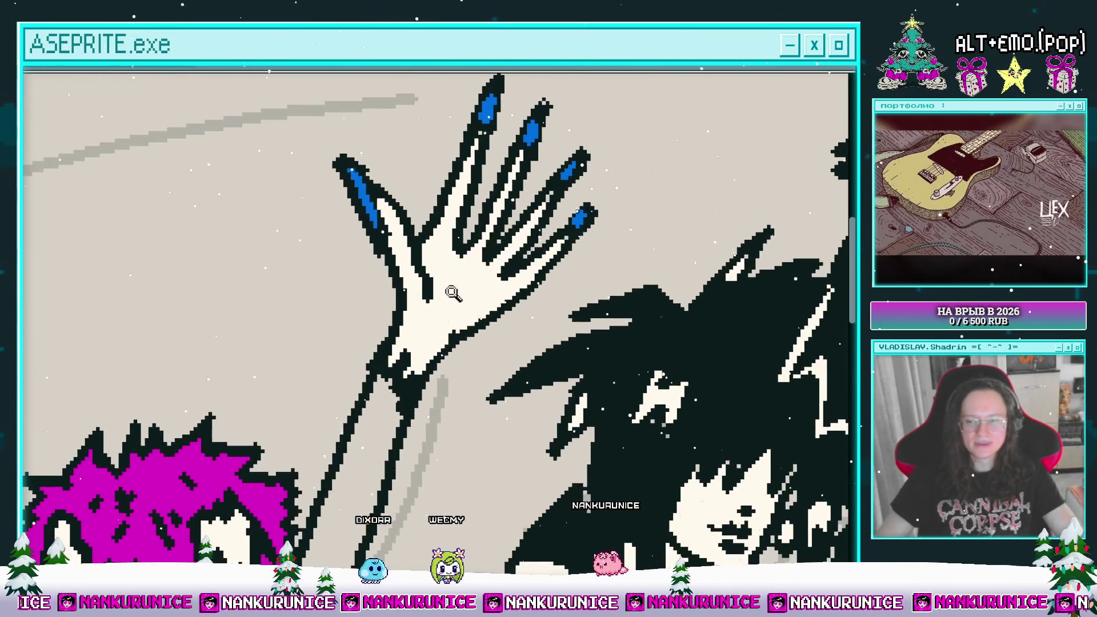
{"action": "scroll", "coordinate": [472, 264], "scroll_direction": "down", "scroll_amount": 2}
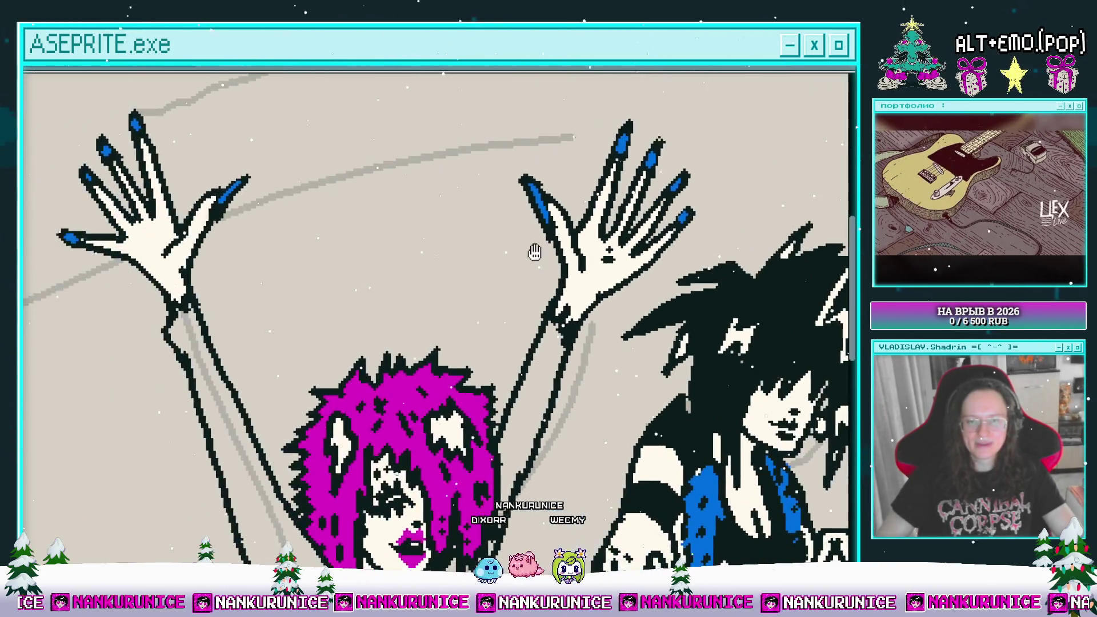
{"action": "scroll", "coordinate": [320, 238], "scroll_direction": "up", "scroll_amount": 2}
{"action": "scroll", "coordinate": [262, 248], "scroll_direction": "down", "scroll_amount": 3}
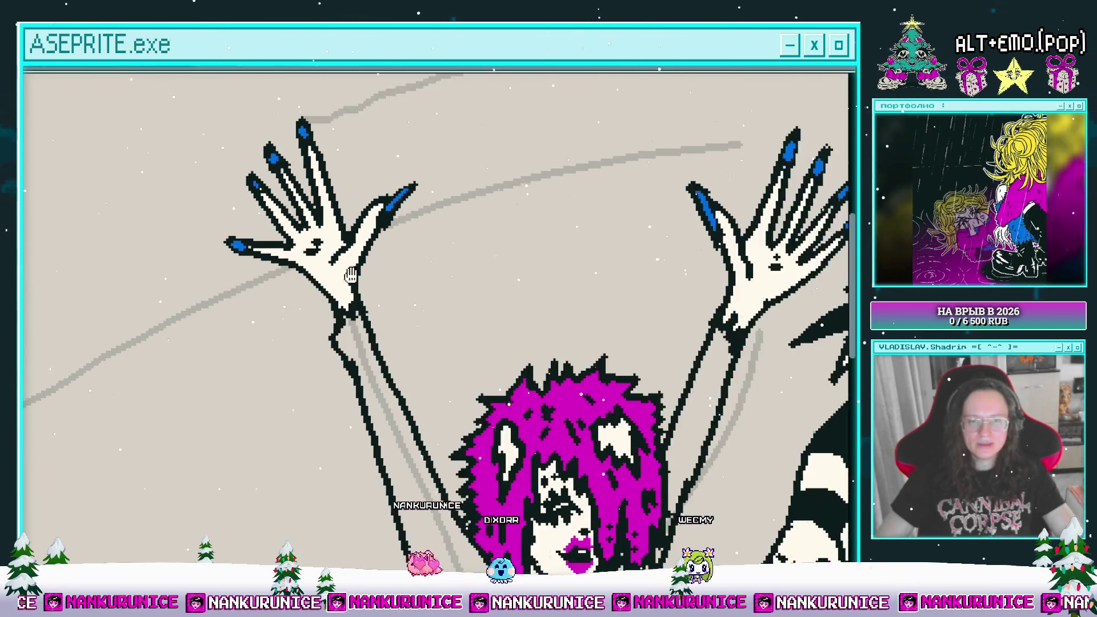
{"action": "scroll", "coordinate": [424, 228], "scroll_direction": "down", "scroll_amount": 1}
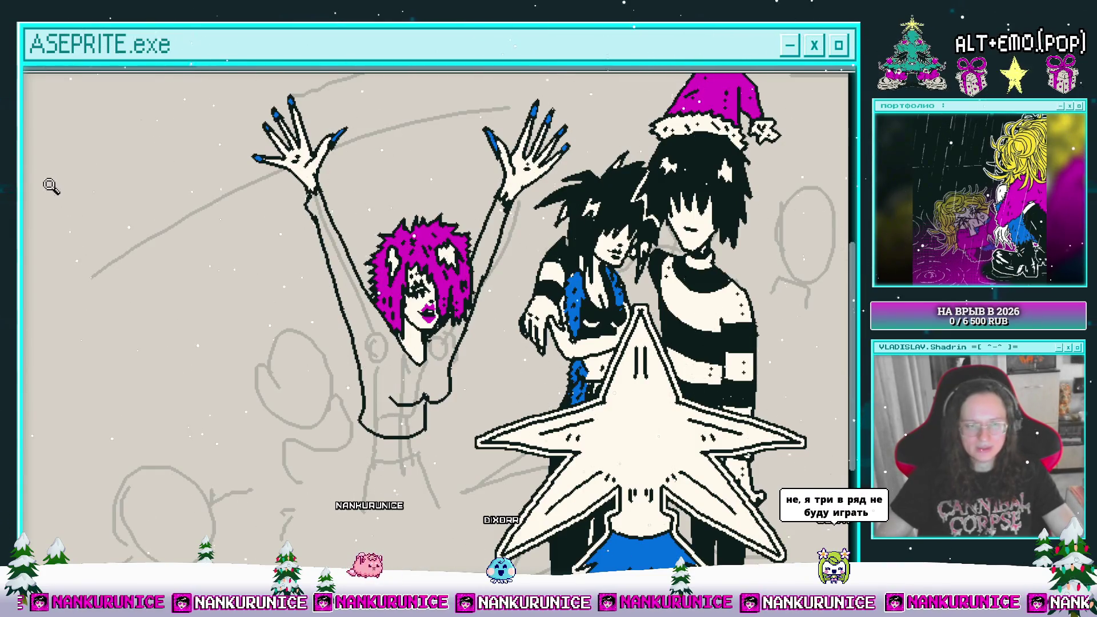
- Fill both raised arms and the torso with blue, then inspect the arms and face
{"action": "scroll", "coordinate": [400, 318], "scroll_direction": "up", "scroll_amount": 2}
{"action": "key", "text": "ctrl+y"}
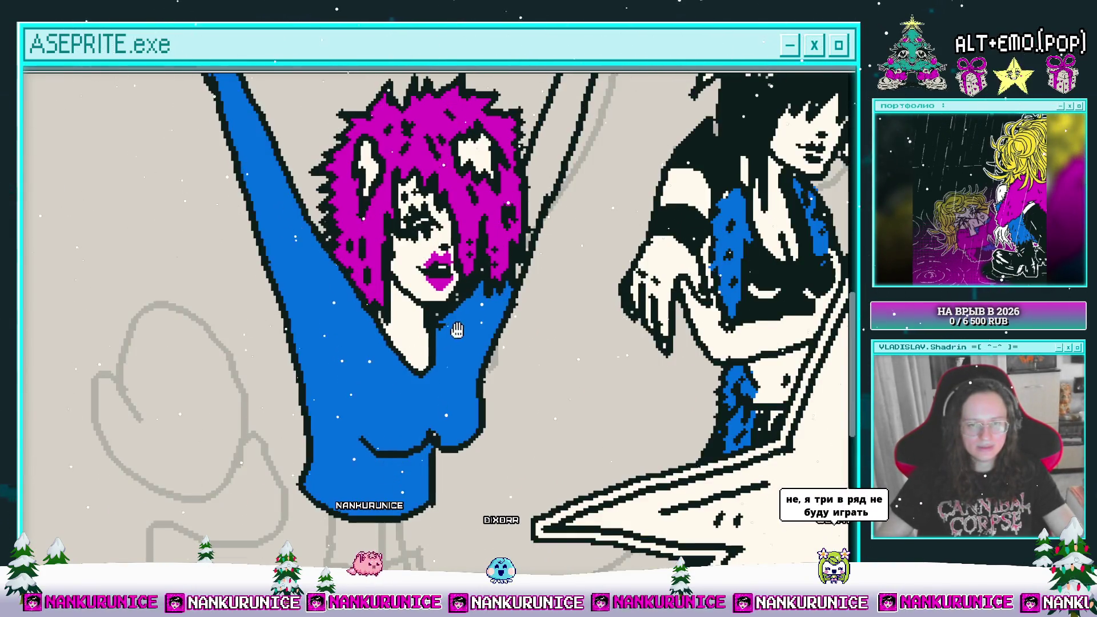
{"action": "scroll", "coordinate": [510, 270], "scroll_direction": "up", "scroll_amount": 1}
{"action": "scroll", "coordinate": [494, 306], "scroll_direction": "up", "scroll_amount": 2}
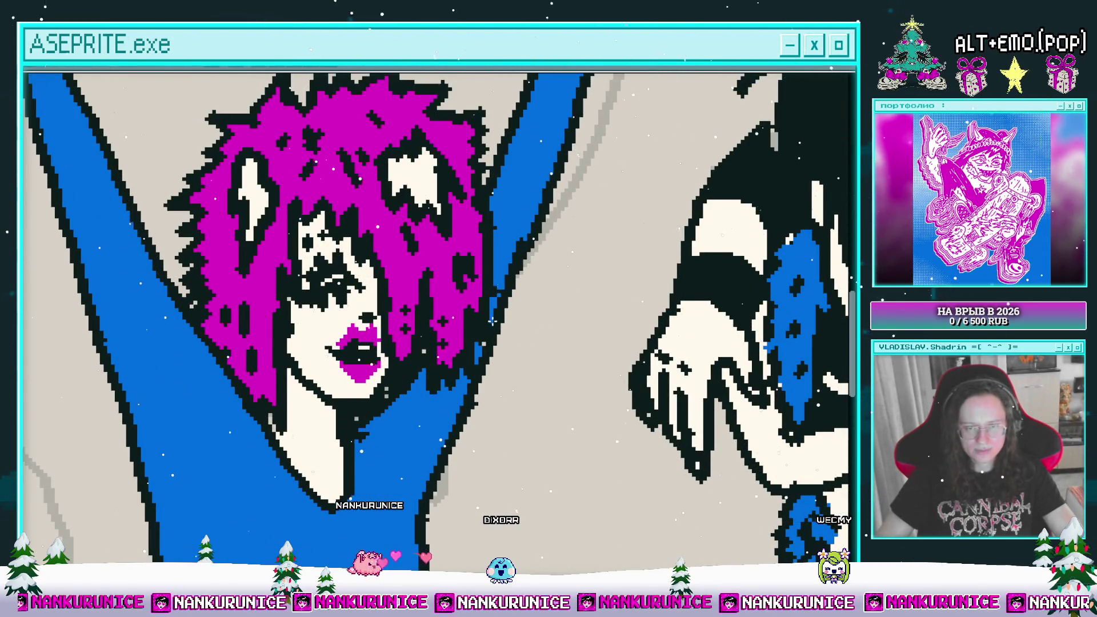
{"action": "scroll", "coordinate": [506, 333], "scroll_direction": "up", "scroll_amount": 1}
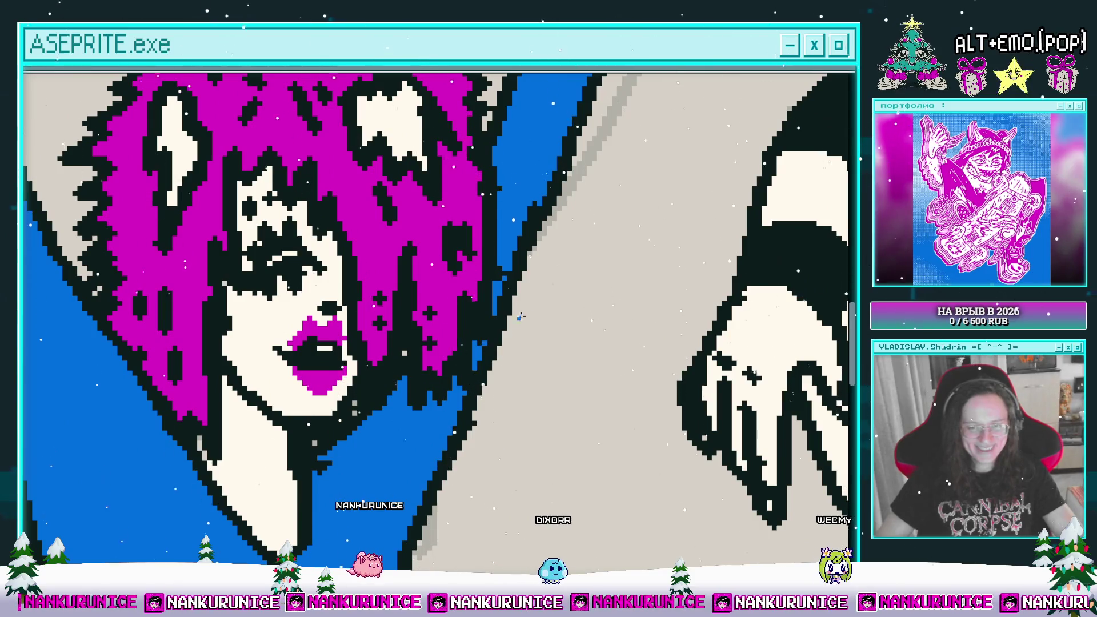
{"action": "scroll", "coordinate": [520, 318], "scroll_direction": "down", "scroll_amount": 3}
{"action": "scroll", "coordinate": [343, 257], "scroll_direction": "up", "scroll_amount": 2}
{"action": "left_click_drag", "start_coordinate": [342, 263], "coordinate": [321, 225]}
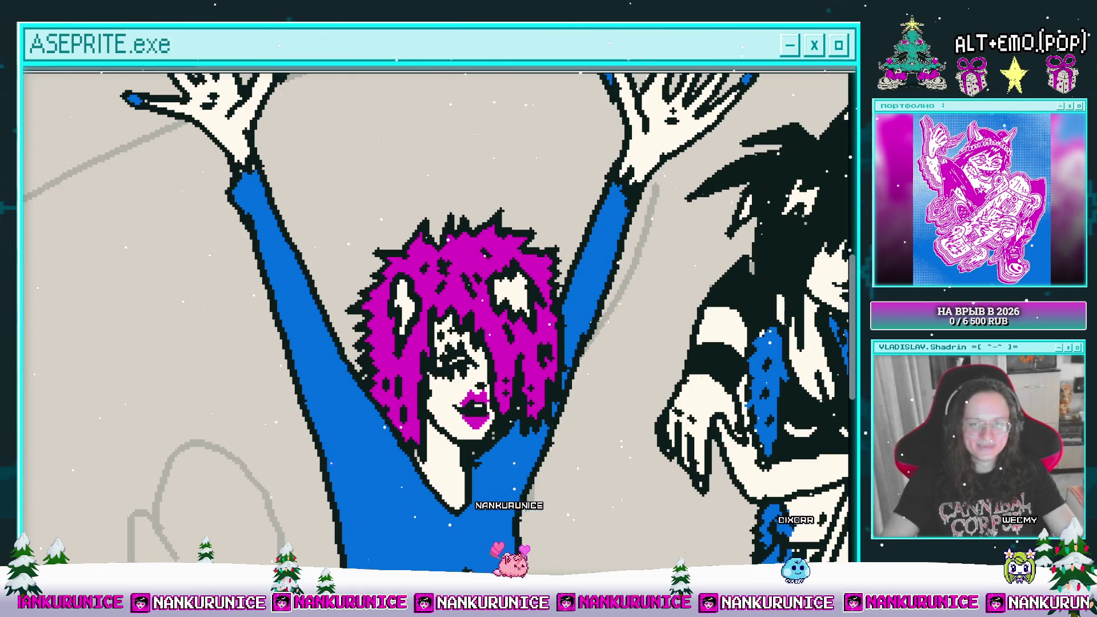
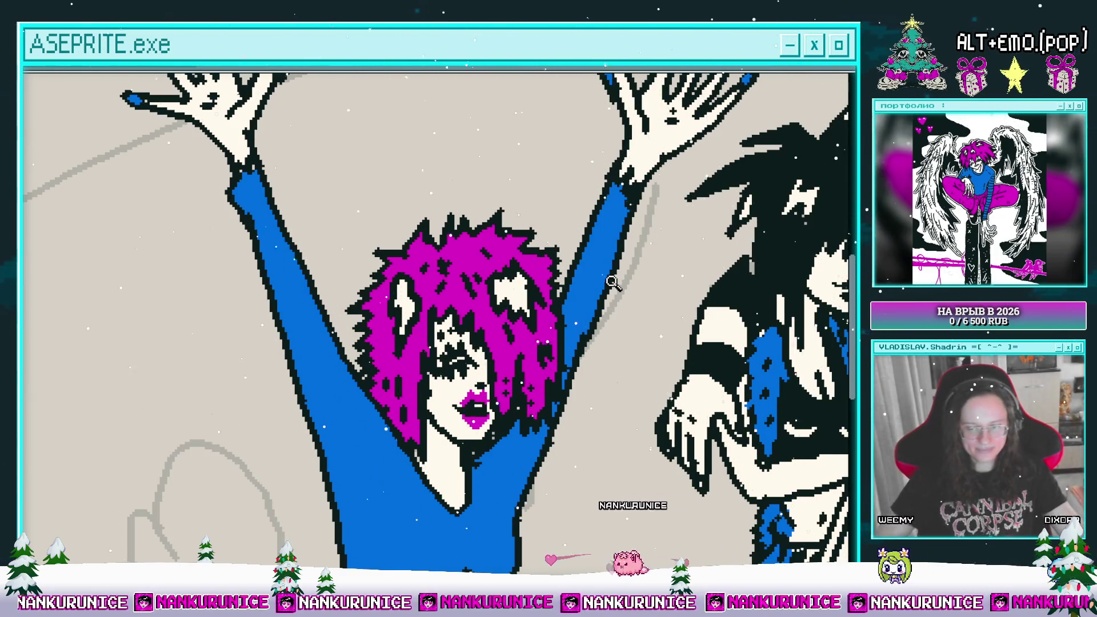
- Bring the girl's raised hands and blue top into close view
{"action": "scroll", "coordinate": [366, 400], "scroll_direction": "down", "scroll_amount": 3}
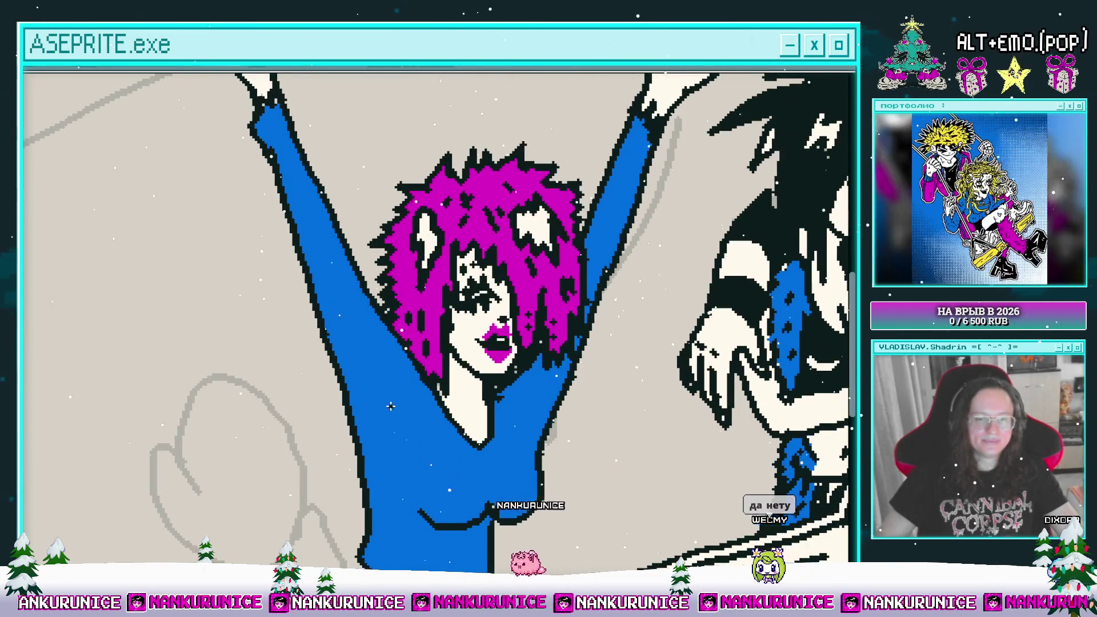
{"action": "left_click_drag", "start_coordinate": [366, 360], "coordinate": [400, 433]}
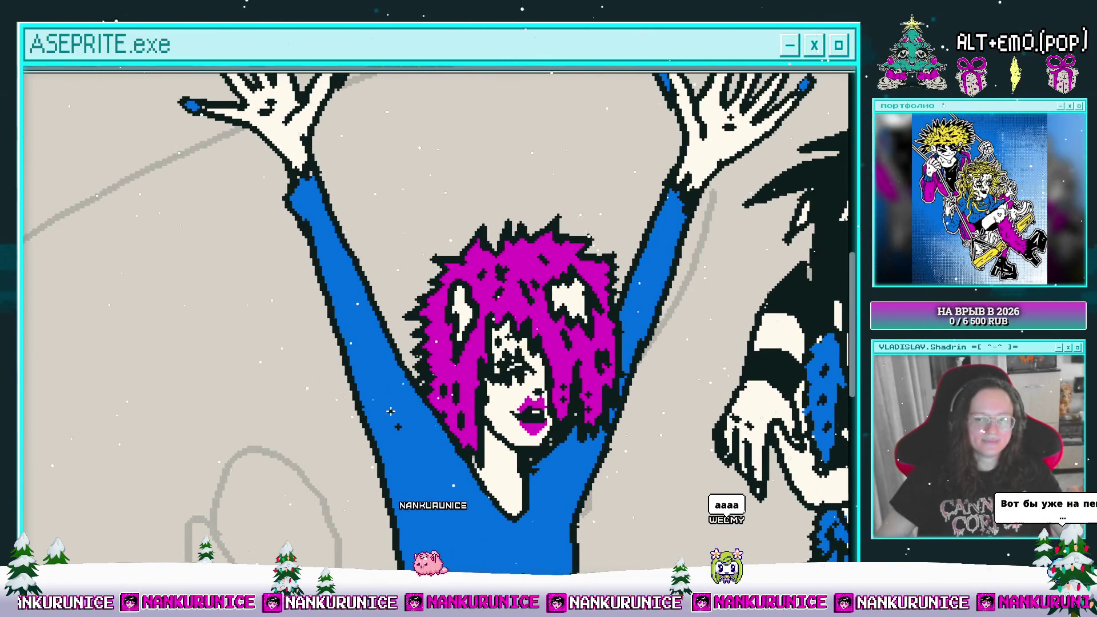
{"action": "left_click_drag", "start_coordinate": [367, 341], "coordinate": [389, 405]}
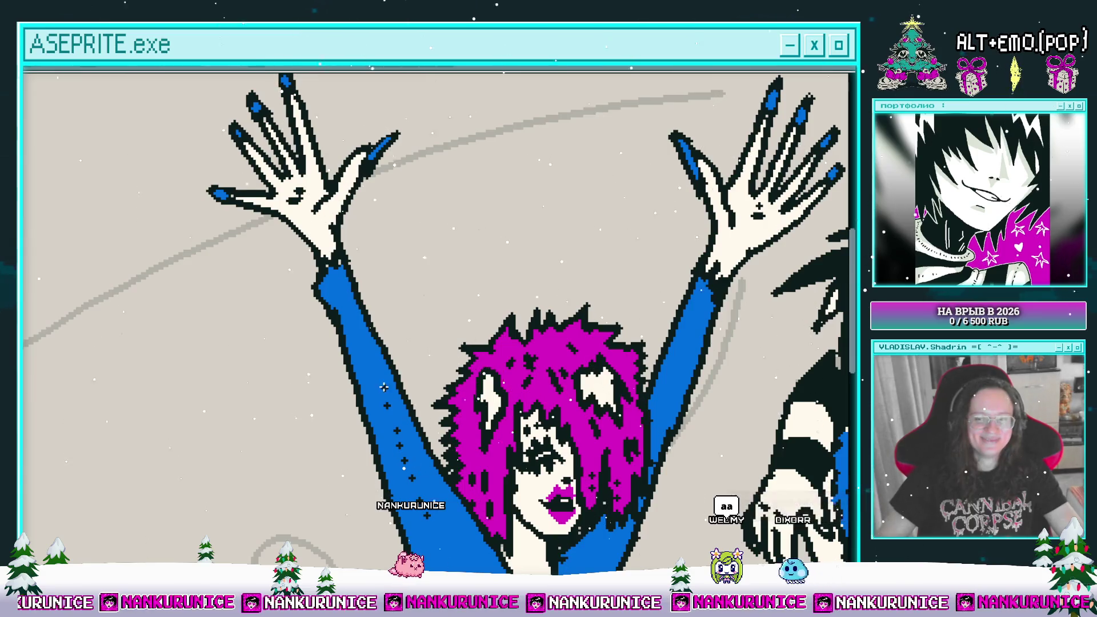
{"action": "left_click_drag", "start_coordinate": [389, 325], "coordinate": [318, 254]}
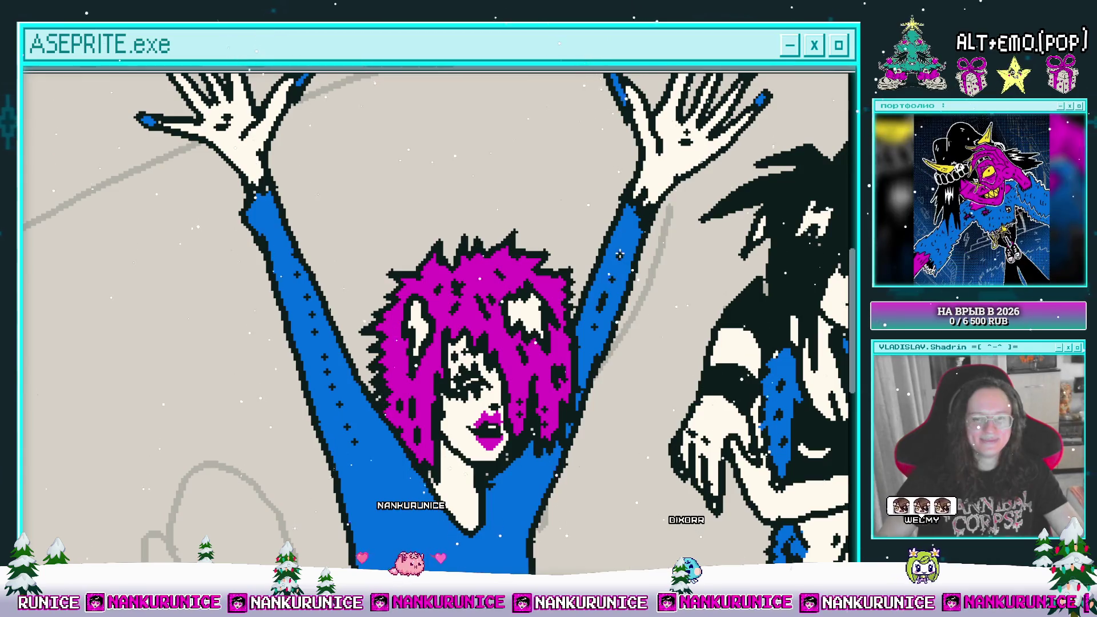
{"action": "scroll", "coordinate": [390, 295], "scroll_direction": "up", "scroll_amount": 3}
{"action": "scroll", "coordinate": [390, 295], "scroll_direction": "left", "scroll_amount": 3}
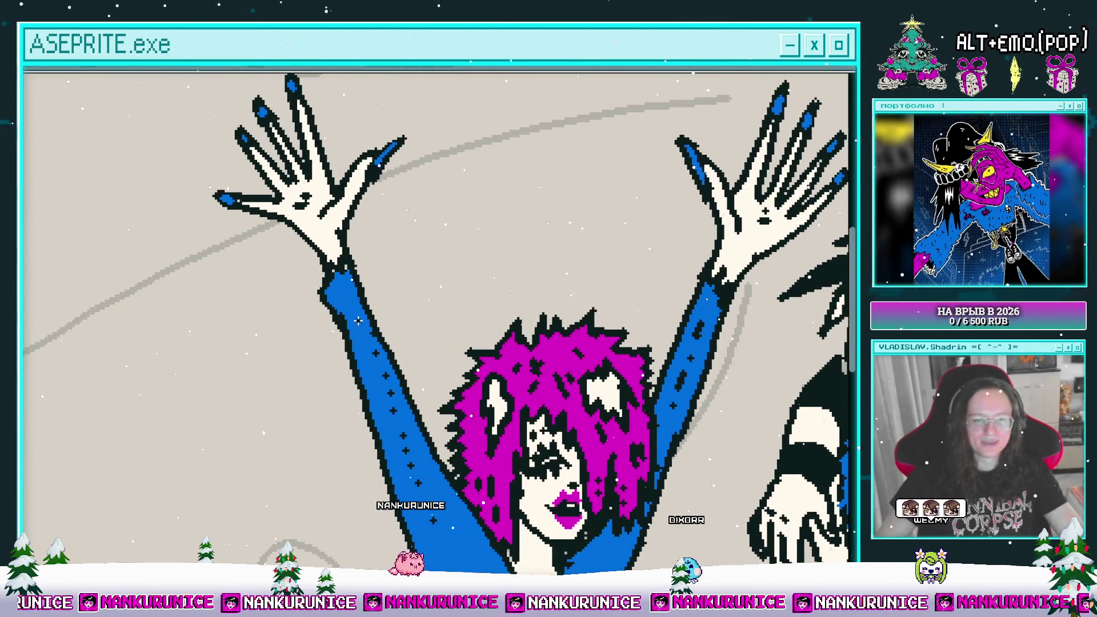
{"action": "scroll", "coordinate": [502, 275], "scroll_direction": "down", "scroll_amount": 2}
{"action": "scroll", "coordinate": [597, 285], "scroll_direction": "up", "scroll_amount": 3}
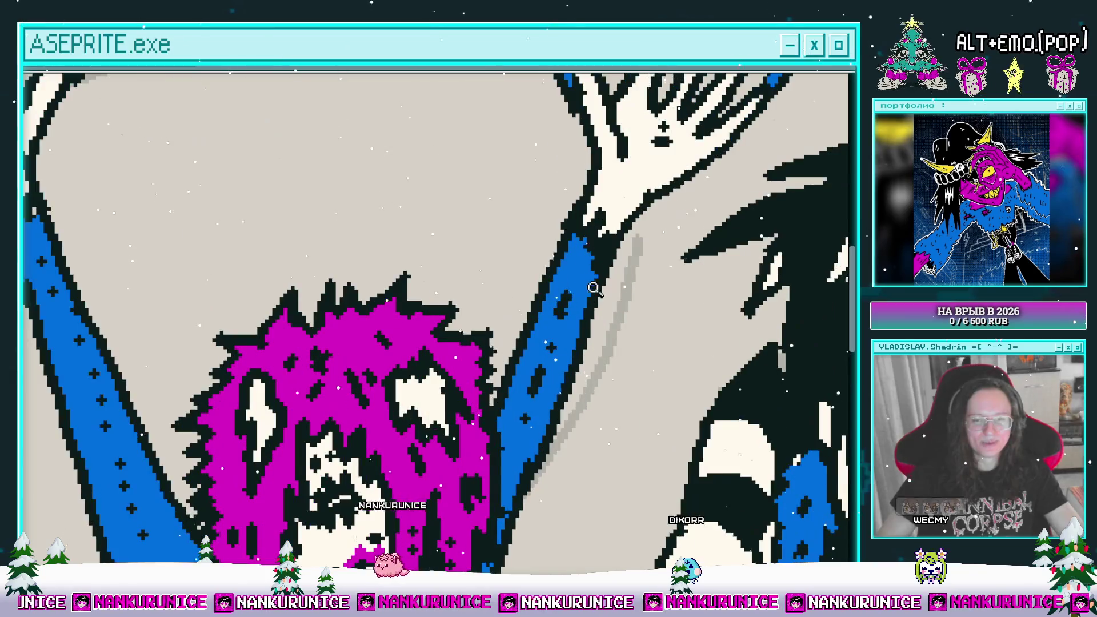
{"action": "scroll", "coordinate": [573, 310], "scroll_direction": "down", "scroll_amount": 2}
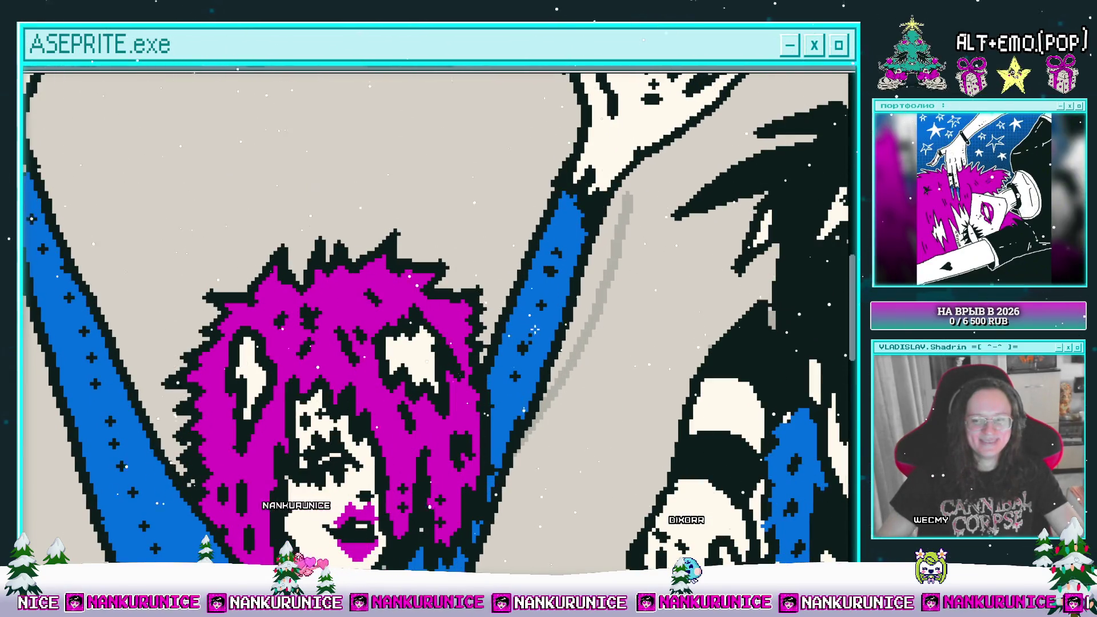
{"action": "scroll", "coordinate": [540, 294], "scroll_direction": "up", "scroll_amount": 1}
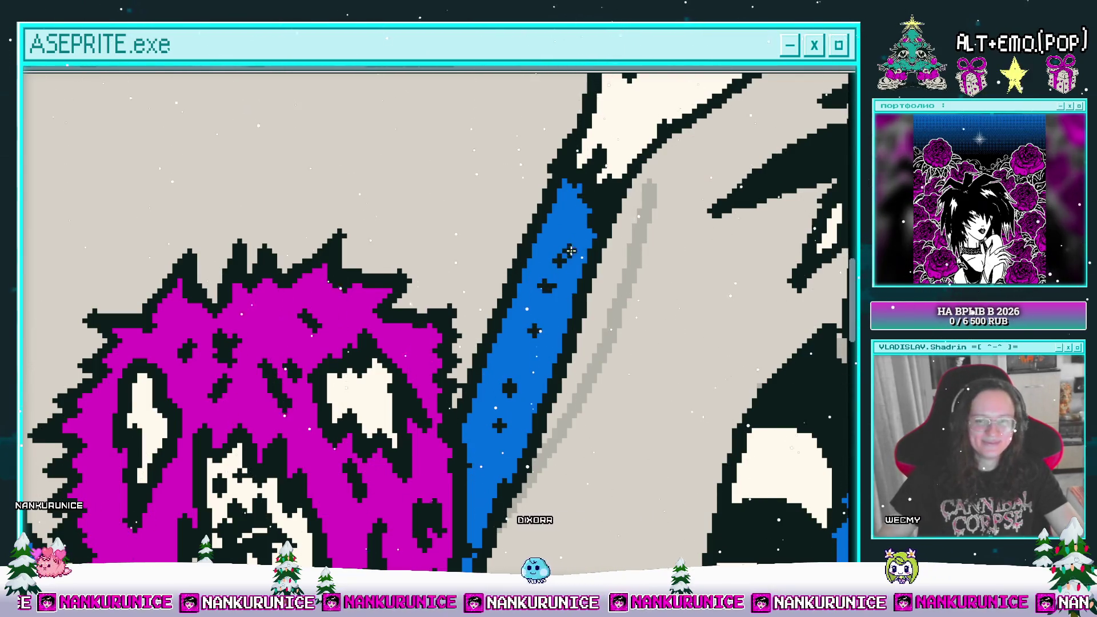
- Draw a short black line just below the blue top's hem
{"action": "scroll", "coordinate": [556, 206], "scroll_direction": "down", "scroll_amount": 2}
{"action": "scroll", "coordinate": [557, 205], "scroll_direction": "down", "scroll_amount": 3}
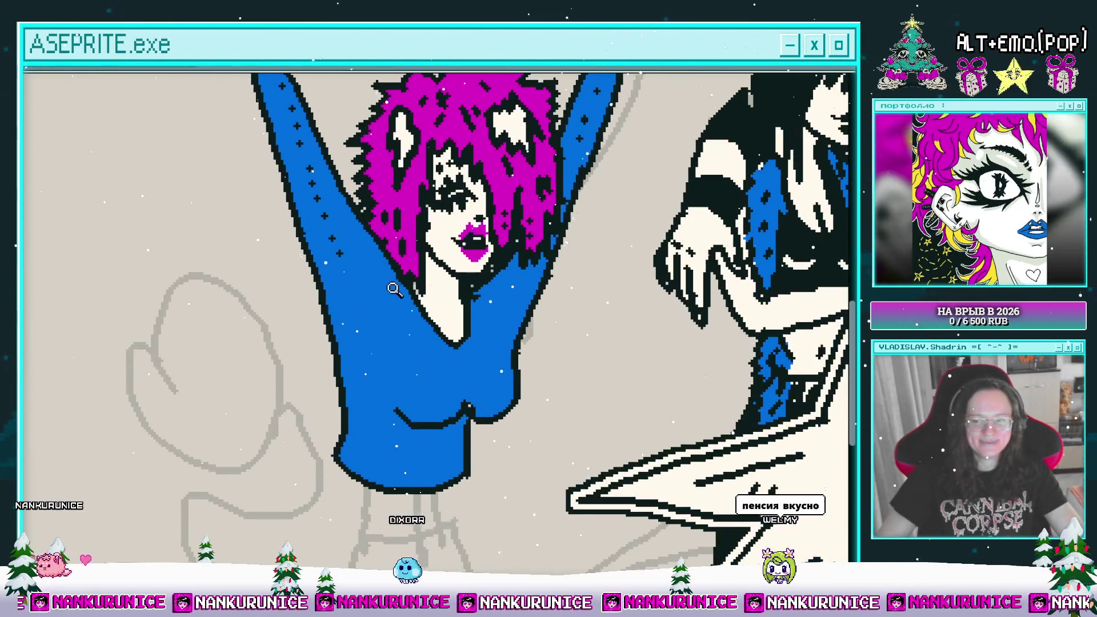
{"action": "scroll", "coordinate": [353, 276], "scroll_direction": "up", "scroll_amount": 2}
{"action": "scroll", "coordinate": [371, 252], "scroll_direction": "down", "scroll_amount": 3}
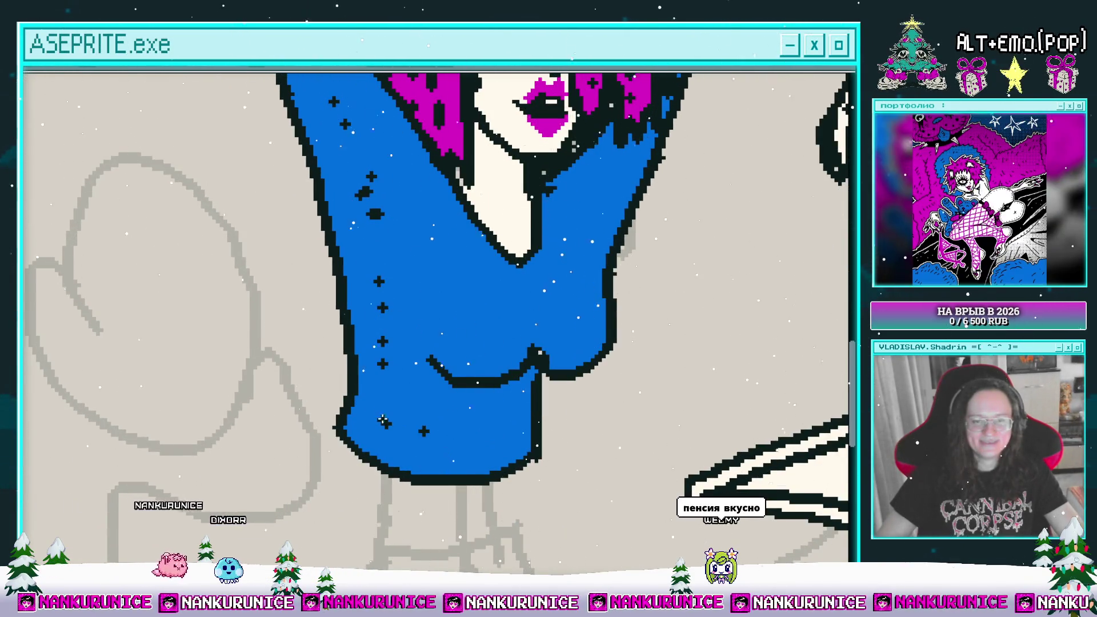
{"action": "scroll", "coordinate": [457, 382], "scroll_direction": "up", "scroll_amount": 2}
{"action": "scroll", "coordinate": [457, 382], "scroll_direction": "right", "scroll_amount": 2}
{"action": "scroll", "coordinate": [543, 264], "scroll_direction": "down", "scroll_amount": 2}
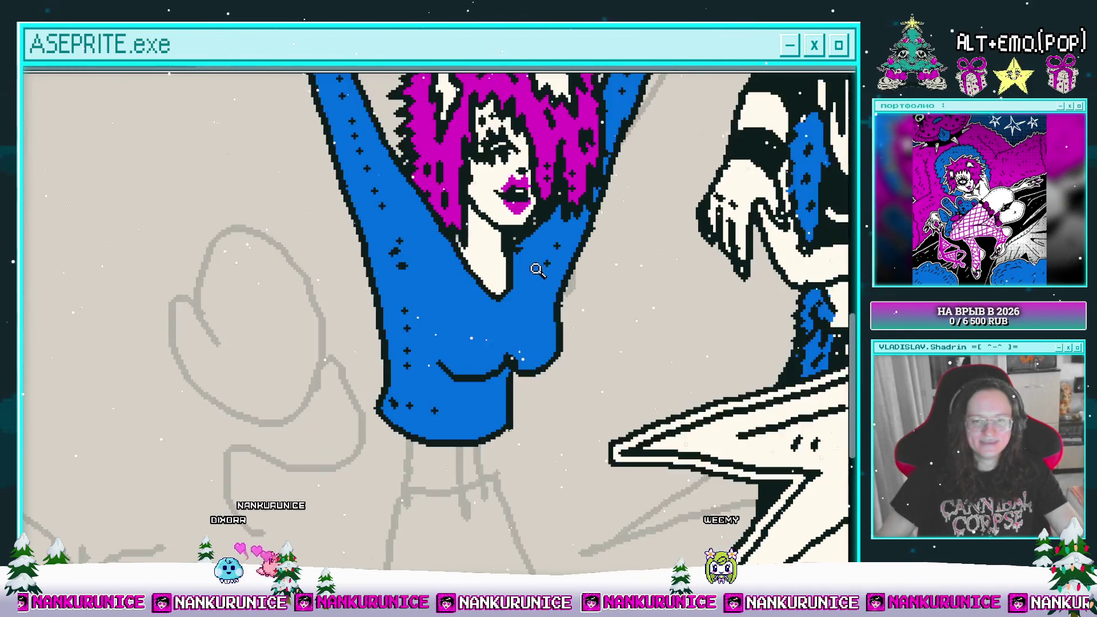
{"action": "scroll", "coordinate": [451, 286], "scroll_direction": "down", "scroll_amount": 2}
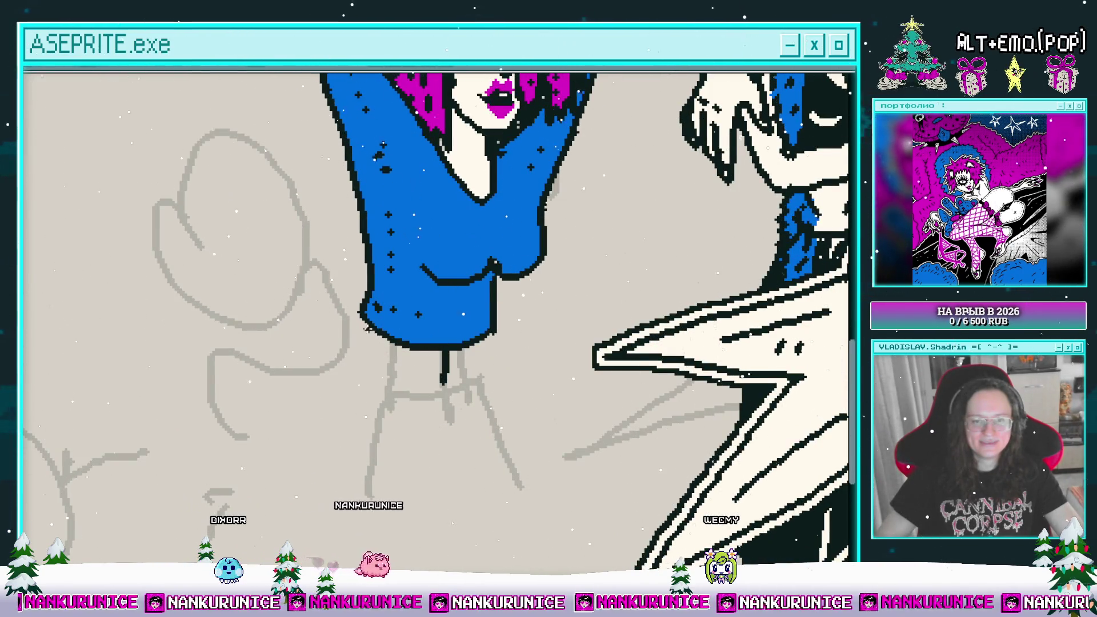
{"action": "left_click_drag", "start_coordinate": [368, 329], "coordinate": [358, 364]}
{"action": "scroll", "coordinate": [379, 350], "scroll_direction": "down", "scroll_amount": 2}
{"action": "scroll", "coordinate": [379, 350], "scroll_direction": "left", "scroll_amount": 1}
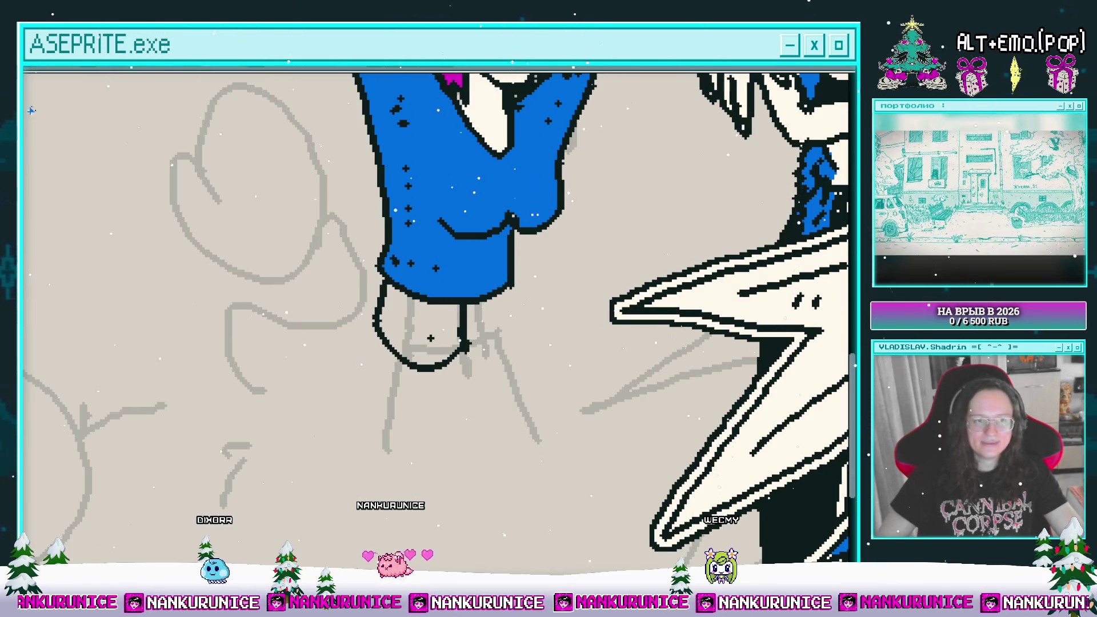
- Fill the outlined midriff shape under the blue top with white
{"action": "left_click", "coordinate": [427, 331]}
{"action": "scroll", "coordinate": [434, 323], "scroll_direction": "down", "scroll_amount": 4}
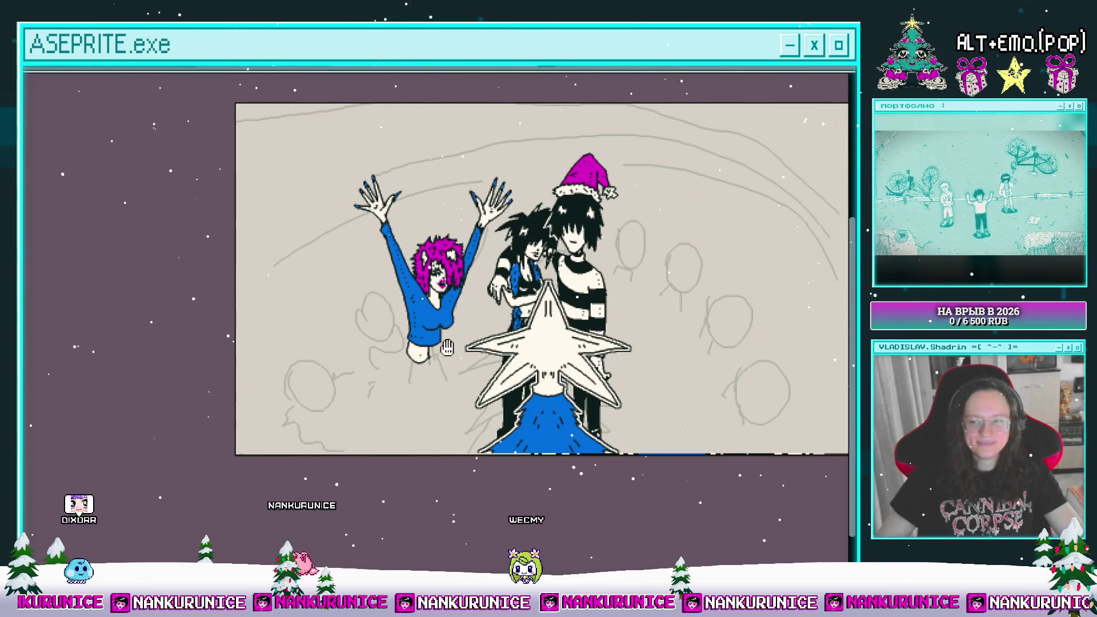
{"action": "scroll", "coordinate": [451, 301], "scroll_direction": "up", "scroll_amount": 2}
{"action": "left_click_drag", "start_coordinate": [455, 322], "coordinate": [458, 367]}
{"action": "scroll", "coordinate": [459, 367], "scroll_direction": "down", "scroll_amount": 2}
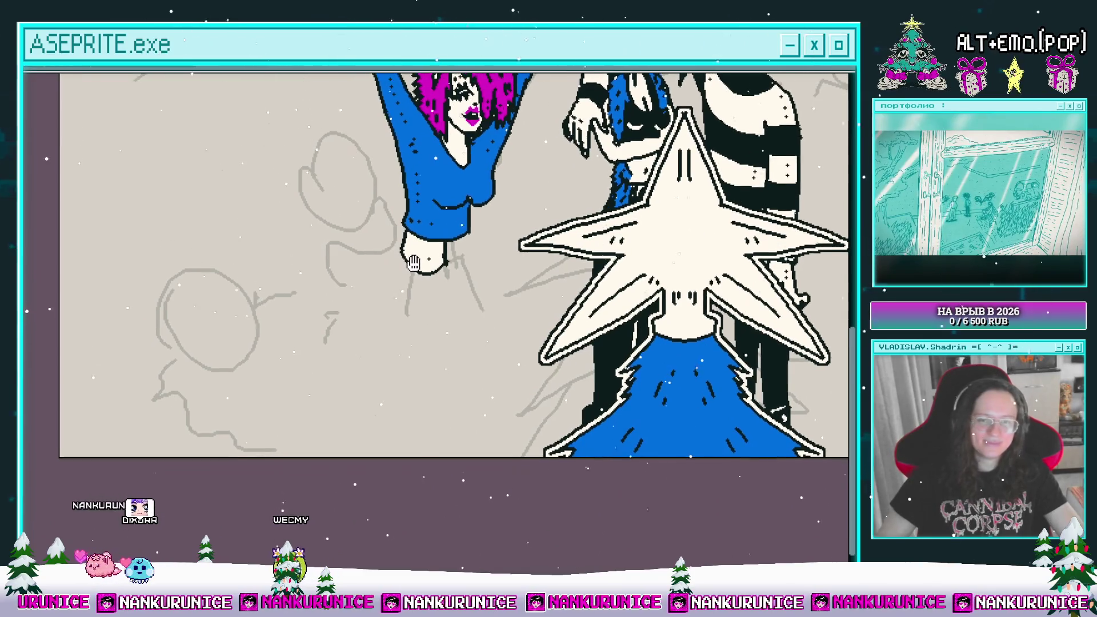
{"action": "scroll", "coordinate": [379, 283], "scroll_direction": "up", "scroll_amount": 2}
- Draw a spiky zigzag skirt outline below the waist and fill it solid black
{"action": "mouse_move", "coordinate": [393, 238]}
{"action": "left_mouse_down"}
{"action": "mouse_move", "coordinate": [280, 361]}
{"action": "mouse_move", "coordinate": [365, 335]}
{"action": "left_mouse_up"}
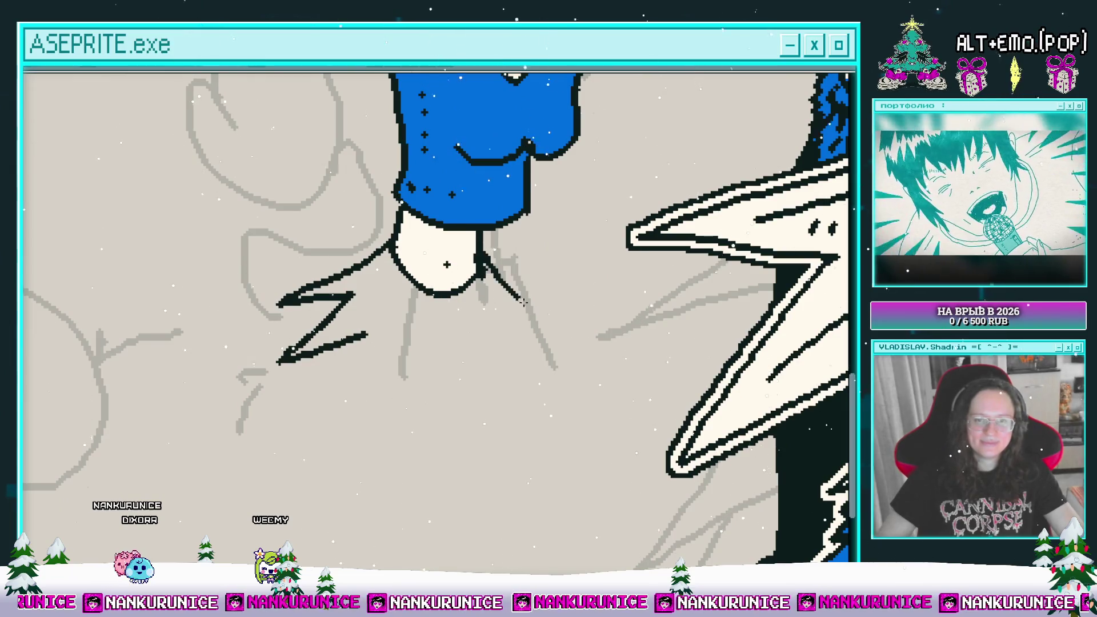
{"action": "left_click_drag", "start_coordinate": [511, 291], "coordinate": [504, 324]}
{"action": "left_click_drag", "start_coordinate": [516, 331], "coordinate": [509, 274]}
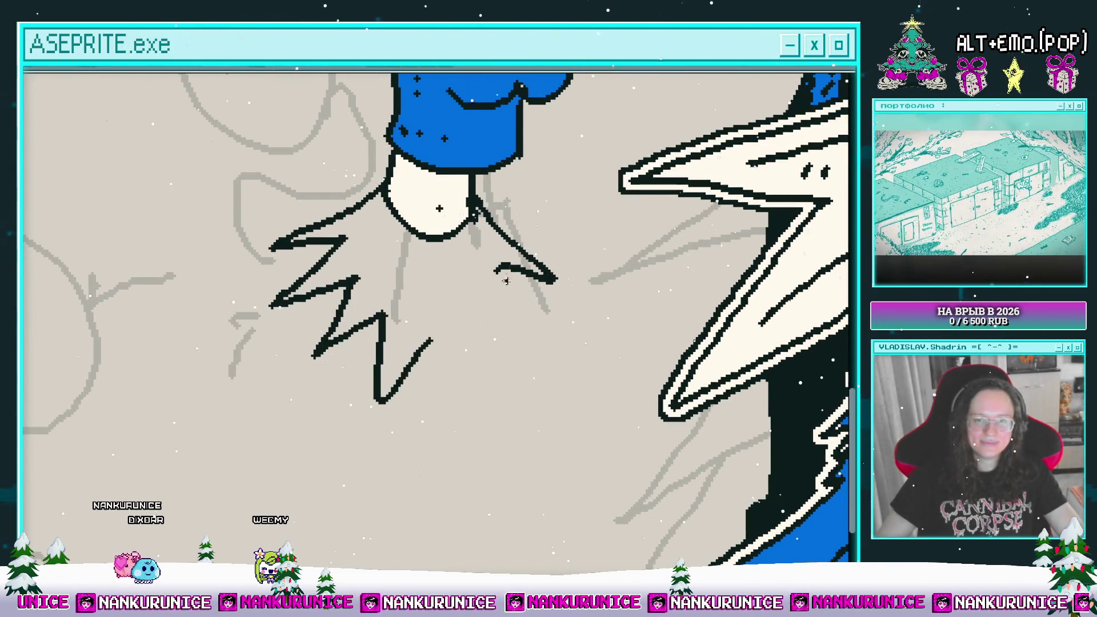
{"action": "mouse_move", "coordinate": [426, 292]}
{"action": "left_mouse_down"}
{"action": "mouse_move", "coordinate": [428, 350]}
{"action": "mouse_move", "coordinate": [323, 313]}
{"action": "left_mouse_up"}
{"action": "left_click", "coordinate": [379, 330]}
- Add a white highlight streak on the black skirt
{"action": "scroll", "coordinate": [377, 284], "scroll_direction": "up", "scroll_amount": 2}
{"action": "scroll", "coordinate": [400, 288], "scroll_direction": "up", "scroll_amount": 1}
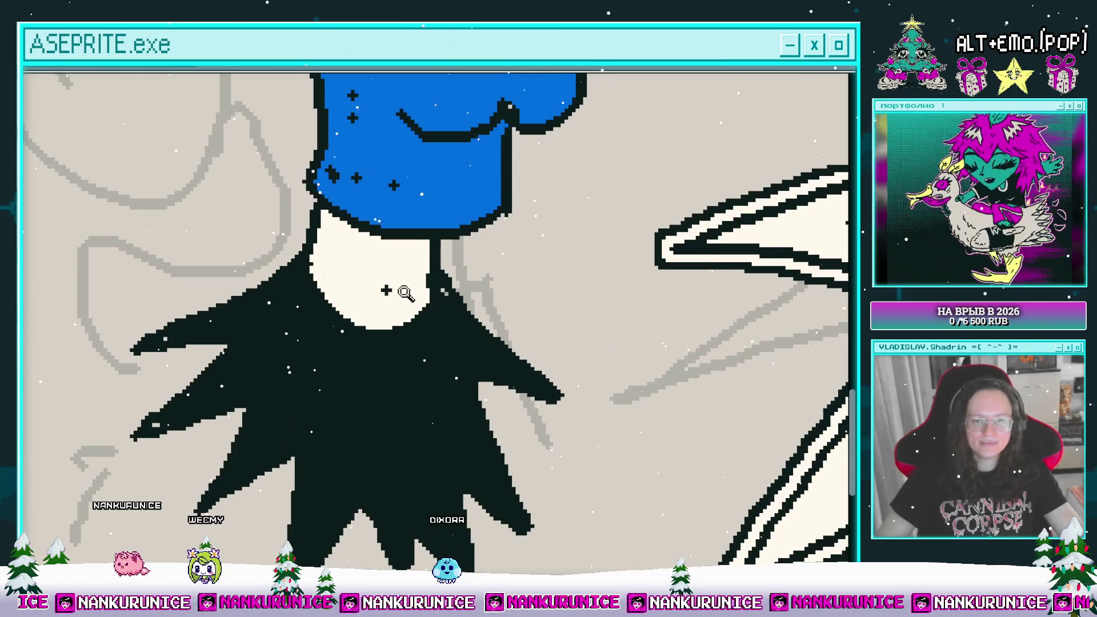
{"action": "scroll", "coordinate": [343, 337], "scroll_direction": "down", "scroll_amount": 1}
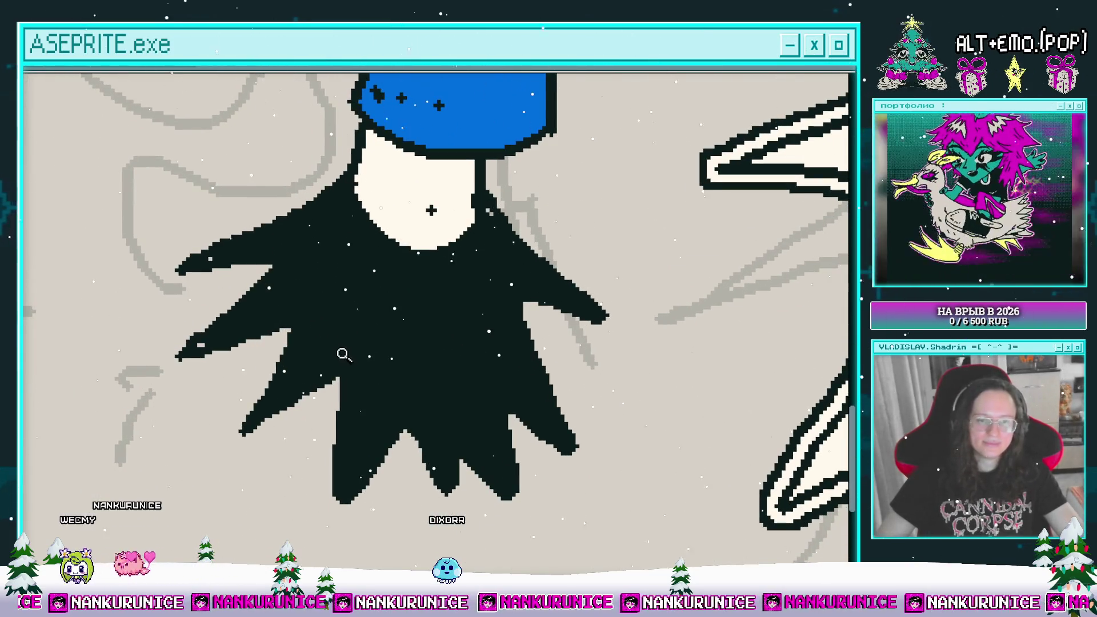
{"action": "scroll", "coordinate": [337, 343], "scroll_direction": "up", "scroll_amount": 2}
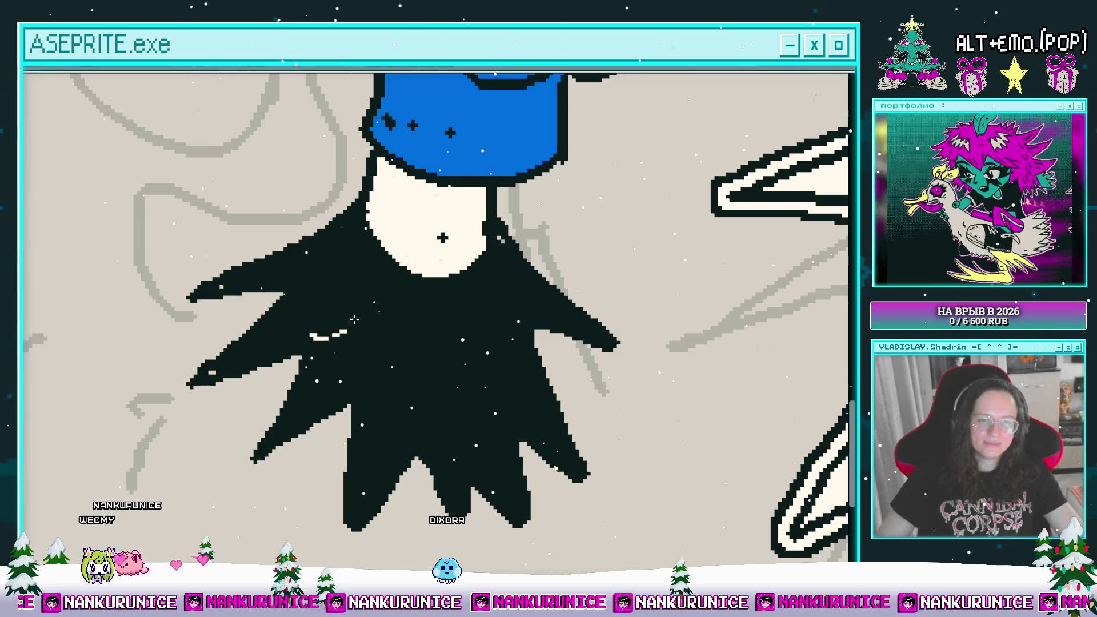
{"action": "scroll", "coordinate": [309, 297], "scroll_direction": "right", "scroll_amount": 3}
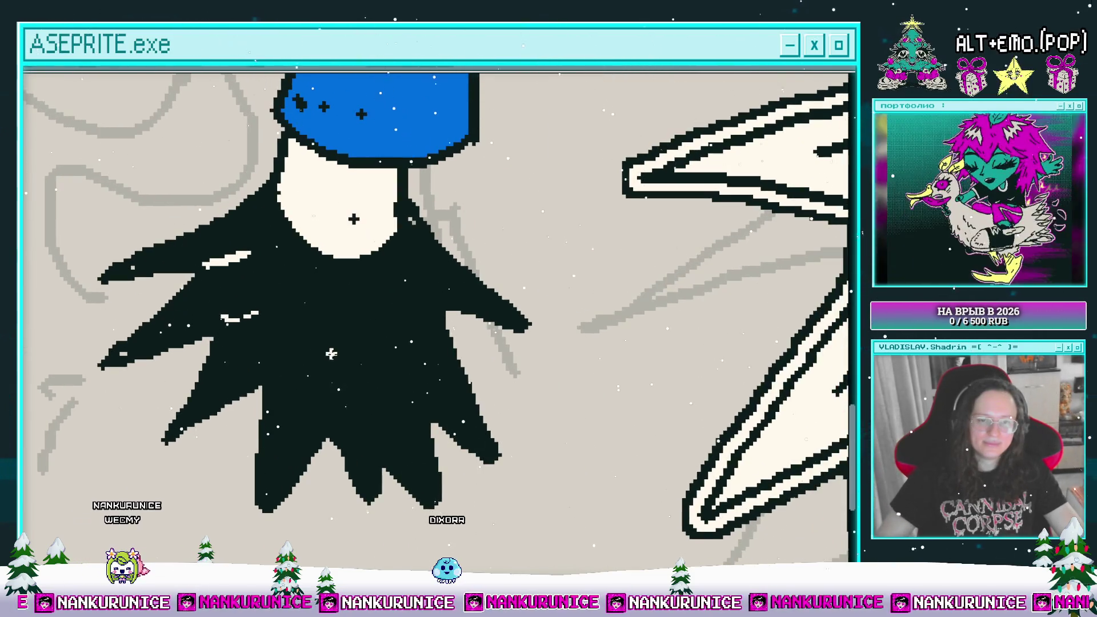
{"action": "left_click_drag", "start_coordinate": [388, 349], "coordinate": [409, 404]}
- Scroll around the decorated skirt to review it, settling the view up and left
{"action": "scroll", "coordinate": [400, 389], "scroll_direction": "right", "scroll_amount": 2}
{"action": "scroll", "coordinate": [400, 388], "scroll_direction": "up", "scroll_amount": 1}
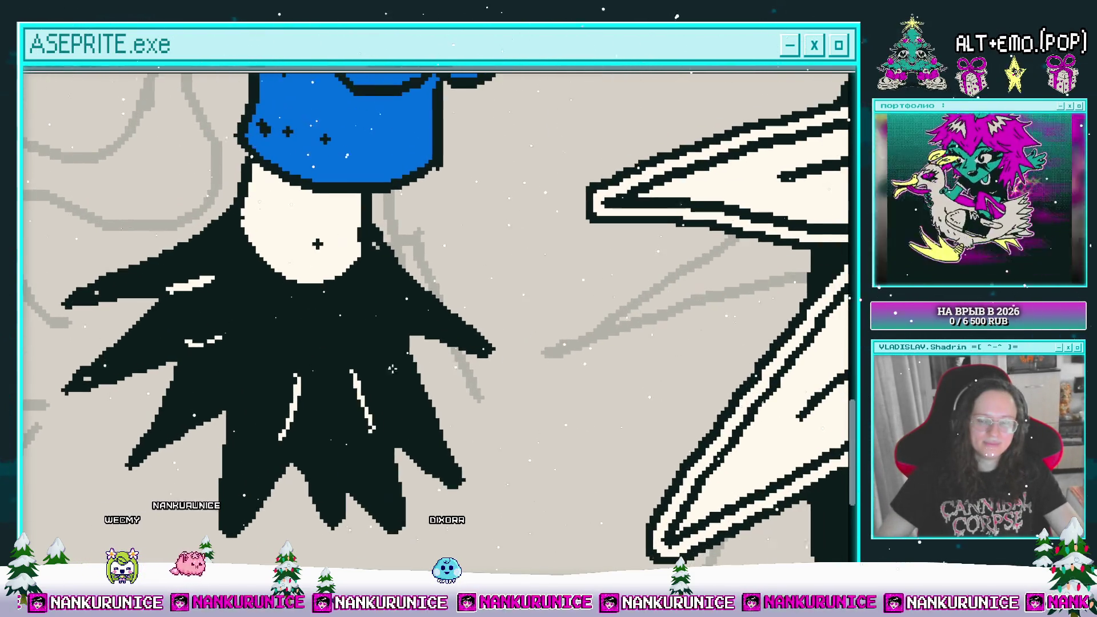
{"action": "scroll", "coordinate": [381, 325], "scroll_direction": "down", "scroll_amount": 2}
{"action": "scroll", "coordinate": [382, 326], "scroll_direction": "left", "scroll_amount": 2}
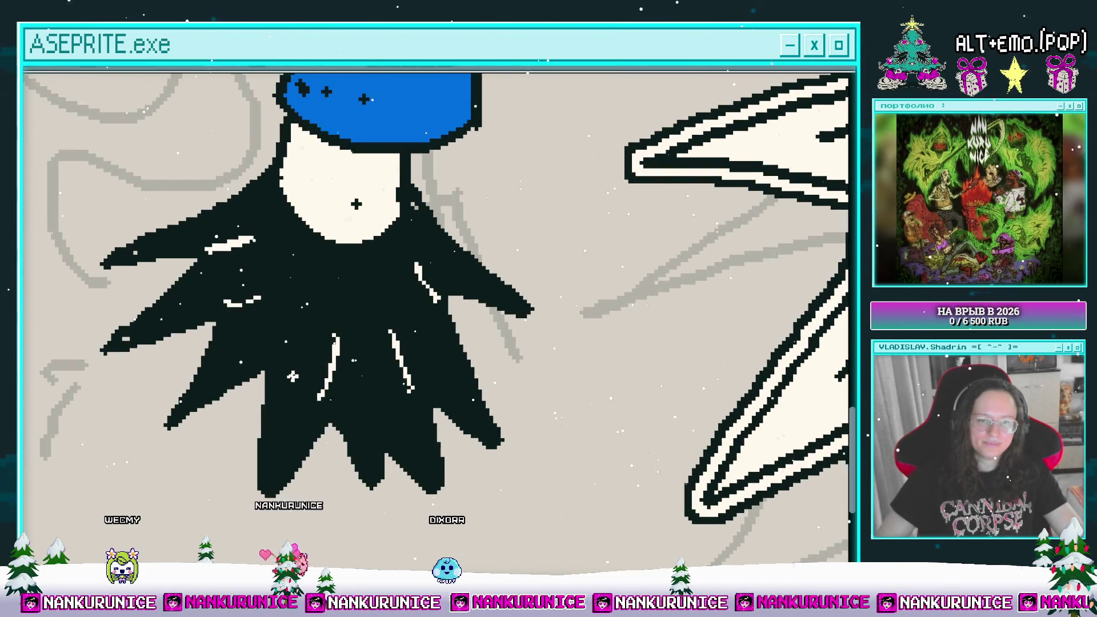
{"action": "scroll", "coordinate": [252, 336], "scroll_direction": "up", "scroll_amount": 3}
{"action": "scroll", "coordinate": [251, 335], "scroll_direction": "left", "scroll_amount": 1}
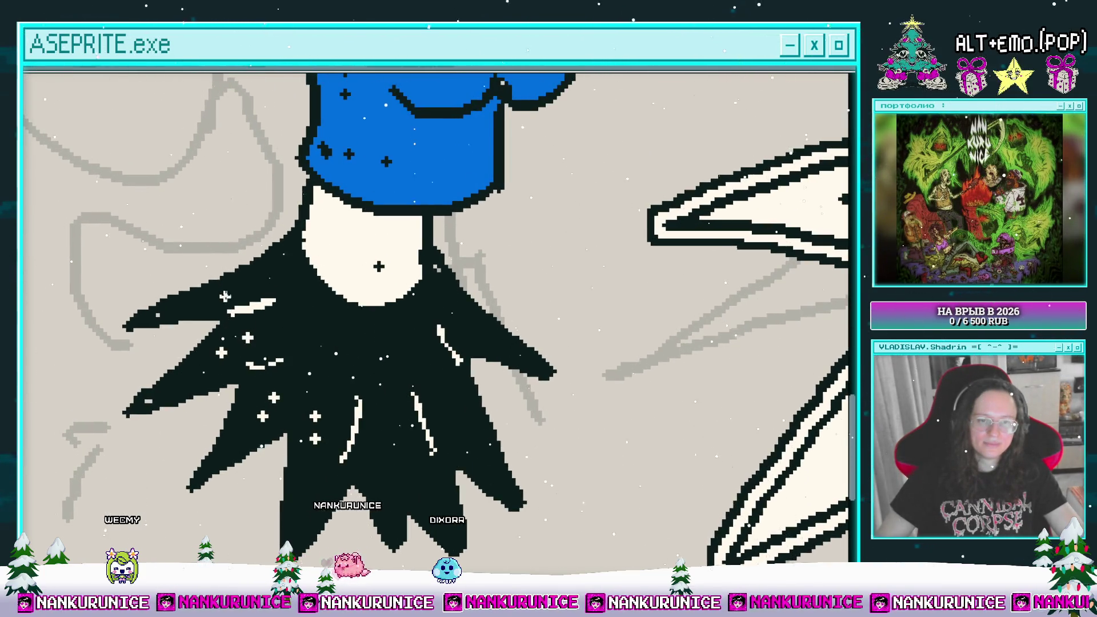
{"action": "scroll", "coordinate": [322, 284], "scroll_direction": "down", "scroll_amount": 1}
{"action": "scroll", "coordinate": [322, 284], "scroll_direction": "right", "scroll_amount": 3}
{"action": "scroll", "coordinate": [312, 461], "scroll_direction": "down", "scroll_amount": 4}
{"action": "scroll", "coordinate": [292, 385], "scroll_direction": "left", "scroll_amount": 2}
{"action": "scroll", "coordinate": [453, 354], "scroll_direction": "down", "scroll_amount": 6}
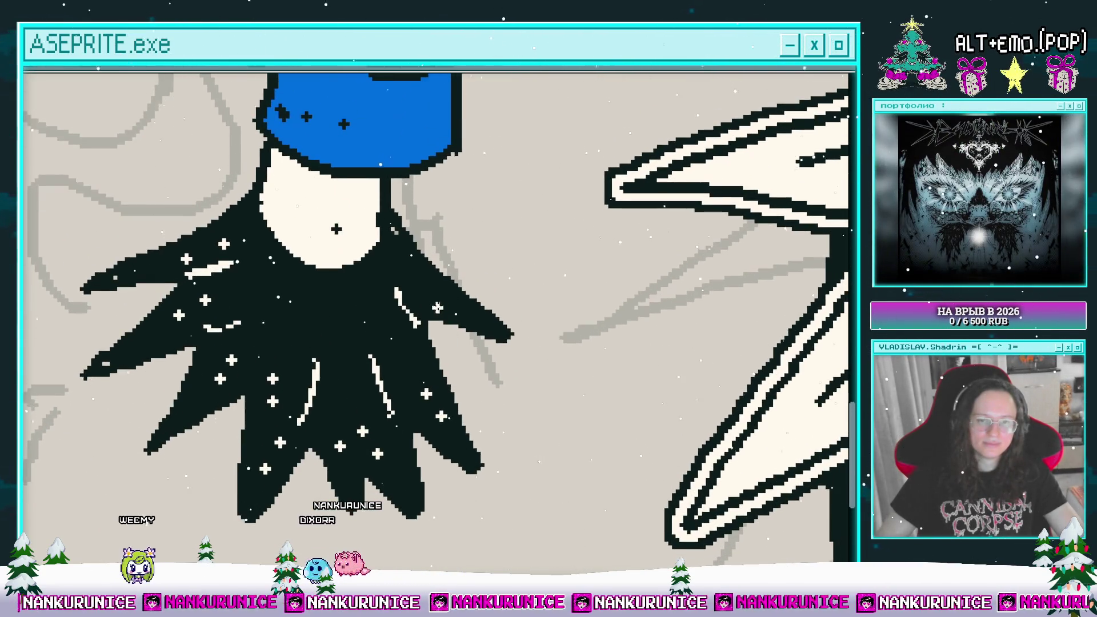
{"action": "scroll", "coordinate": [355, 273], "scroll_direction": "down", "scroll_amount": 1}
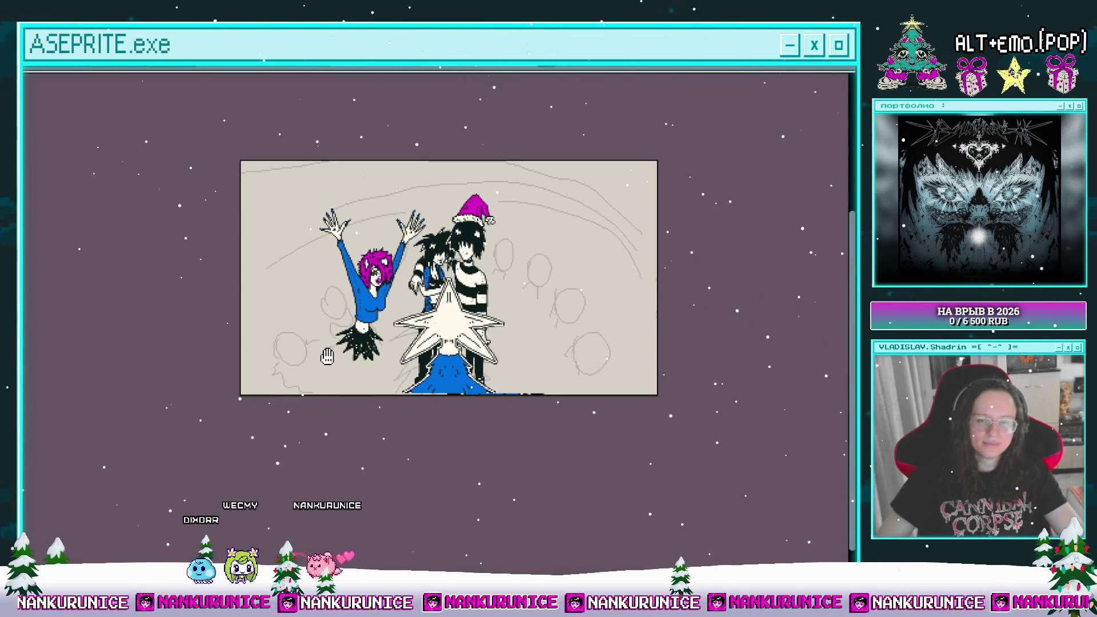
{"action": "scroll", "coordinate": [379, 354], "scroll_direction": "up", "scroll_amount": 1}
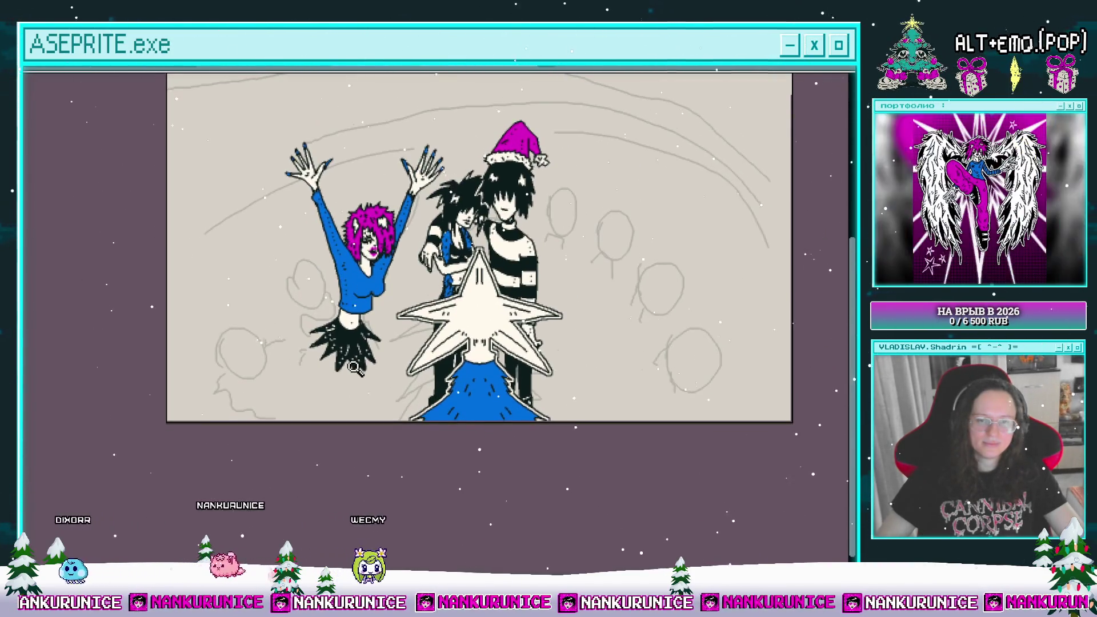
{"action": "scroll", "coordinate": [359, 351], "scroll_direction": "up", "scroll_amount": 2}
{"action": "left_click_drag", "start_coordinate": [358, 350], "coordinate": [345, 318]}
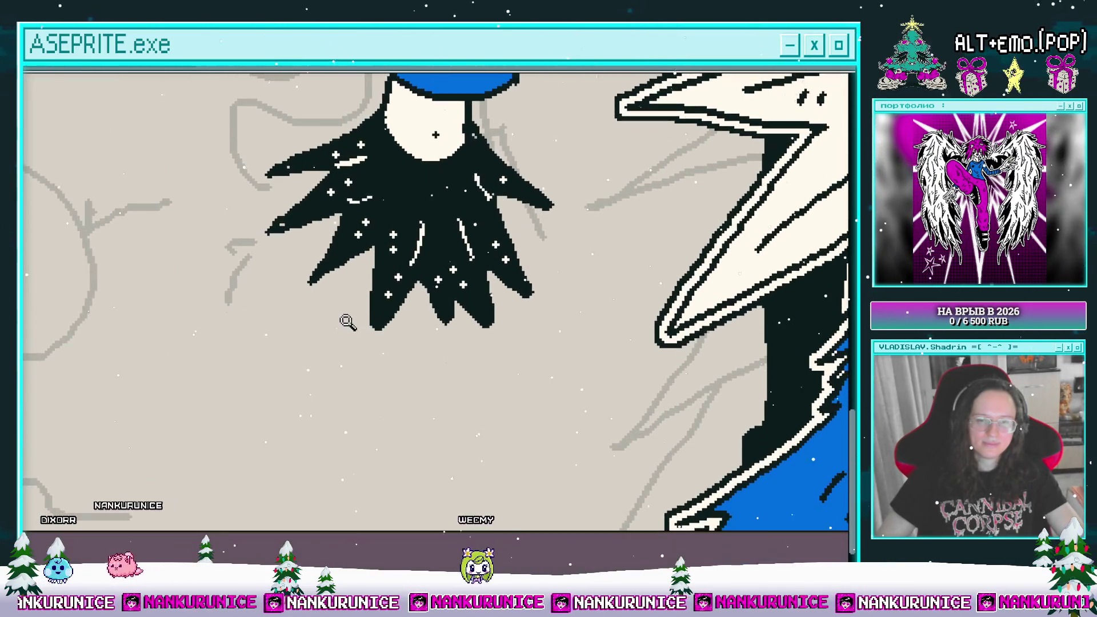
{"action": "mouse_move", "coordinate": [368, 270]}
{"action": "left_mouse_down"}
{"action": "mouse_move", "coordinate": [375, 313]}
{"action": "mouse_move", "coordinate": [311, 489]}
{"action": "left_mouse_up"}
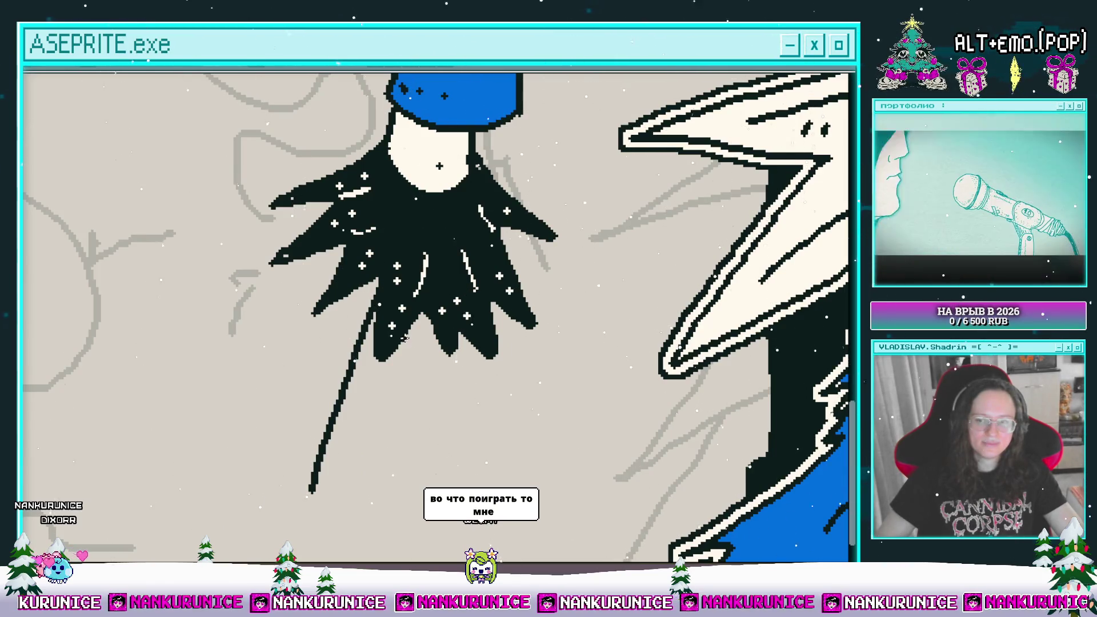
{"action": "left_click_drag", "start_coordinate": [404, 338], "coordinate": [426, 363]}
{"action": "key", "text": "ctrl+z"}
{"action": "key", "text": "ctrl+space"}
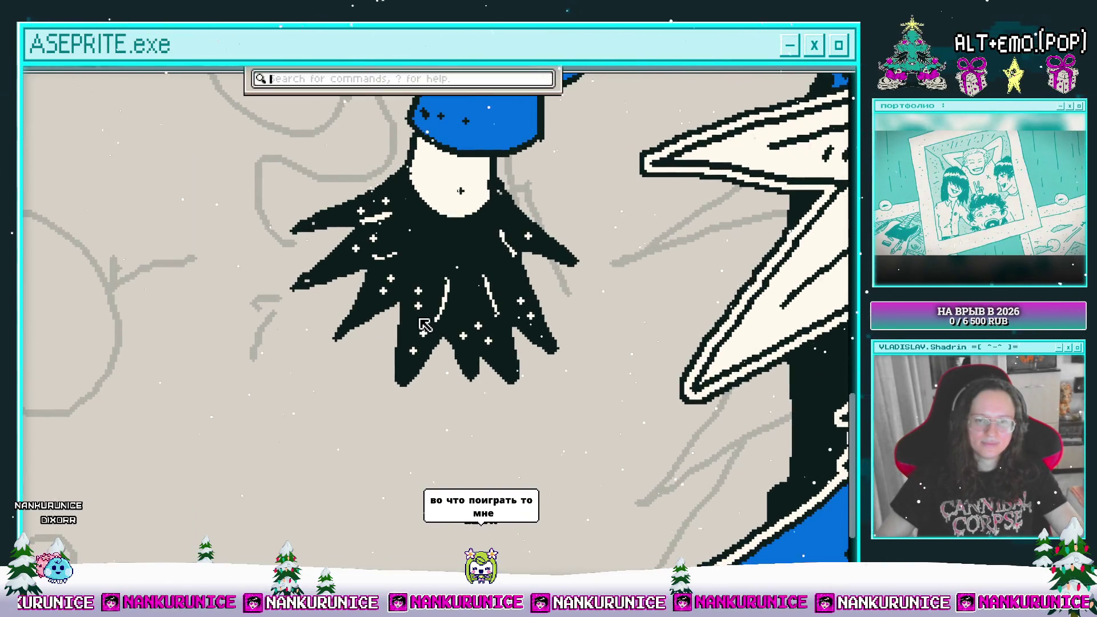
{"action": "key", "text": "Down"}
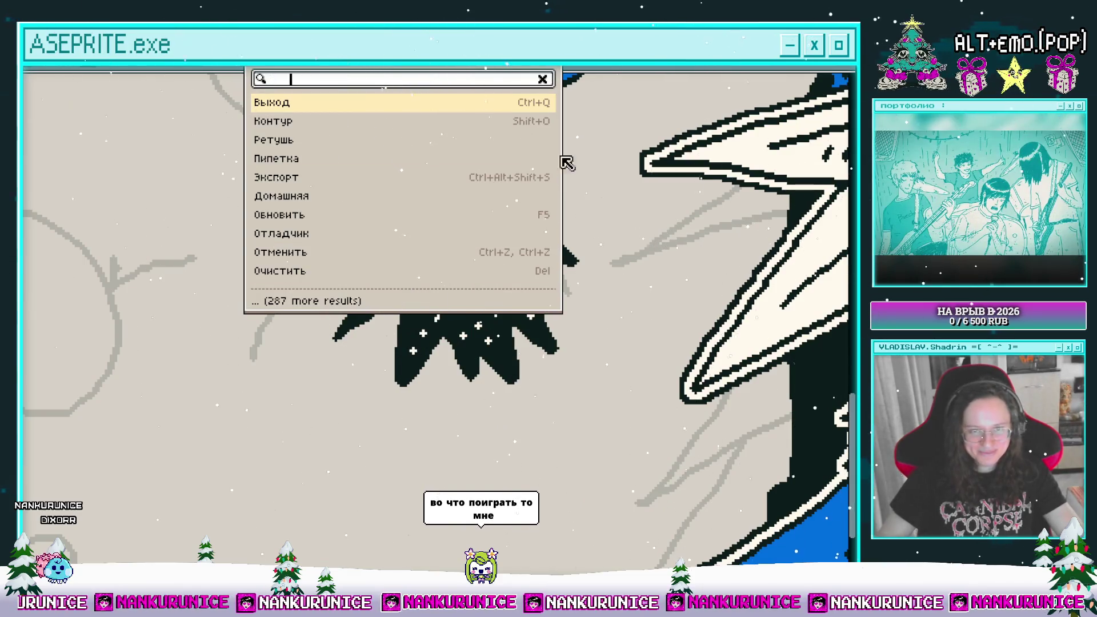
{"action": "key", "text": "Escape"}
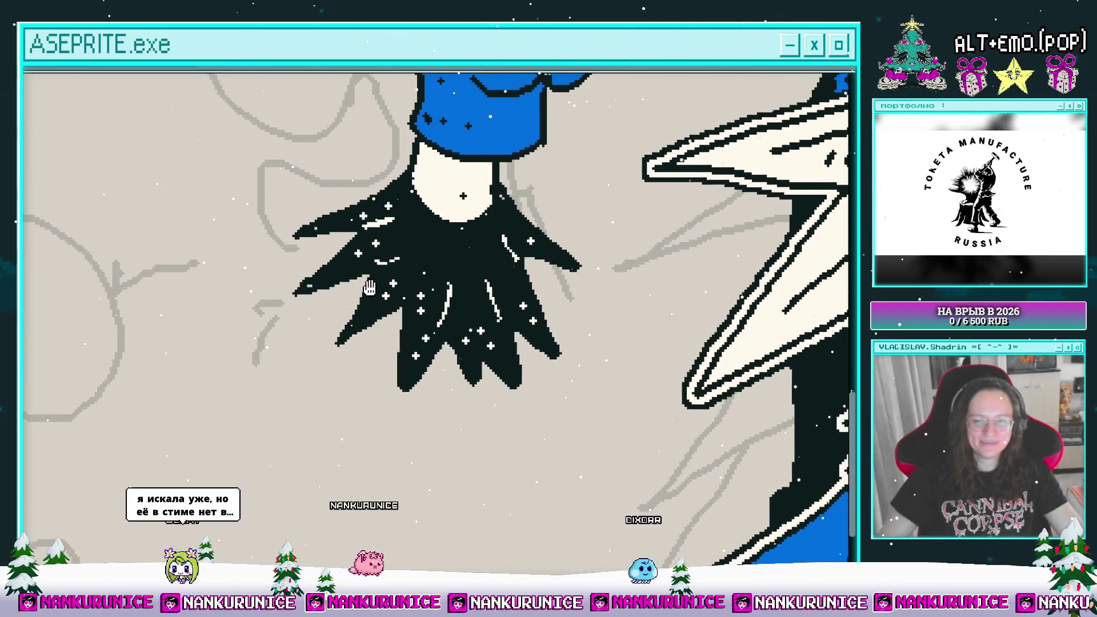
{"action": "mouse_move", "coordinate": [379, 287]}
{"action": "left_mouse_down"}
{"action": "mouse_move", "coordinate": [432, 255]}
{"action": "mouse_move", "coordinate": [403, 222]}
{"action": "left_mouse_up"}
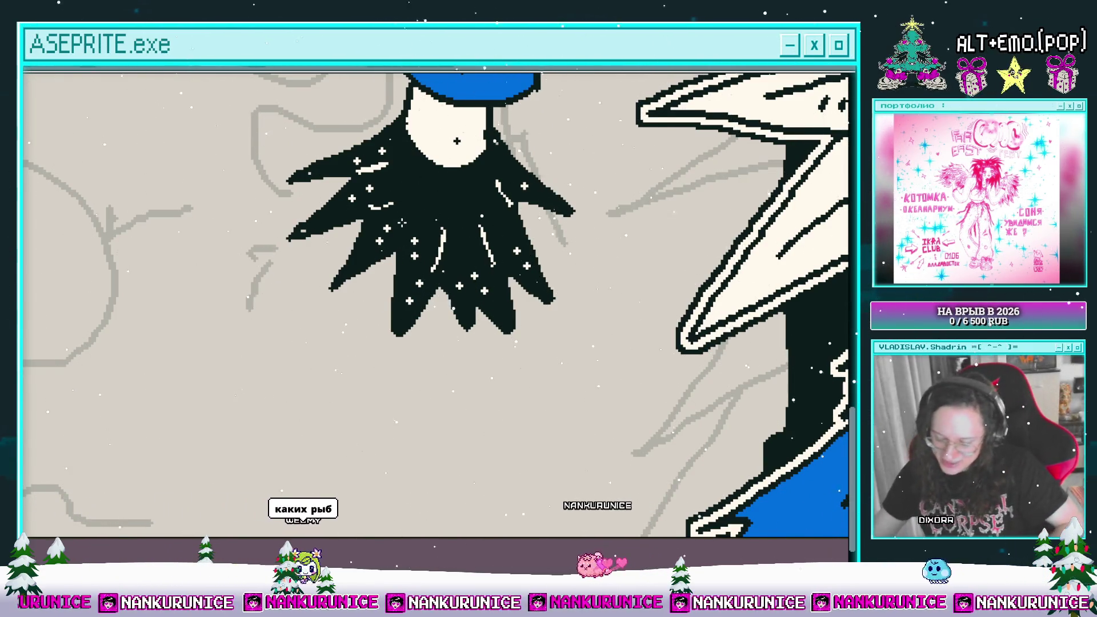
- Undo the earlier left leg line and redraw the left leg outline down from the skirt
{"action": "mouse_move", "coordinate": [516, 288]}
{"action": "left_mouse_down"}
{"action": "mouse_move", "coordinate": [532, 308]}
{"action": "mouse_move", "coordinate": [528, 257]}
{"action": "left_mouse_up"}
{"action": "scroll", "coordinate": [398, 428], "scroll_direction": "down", "scroll_amount": 2}
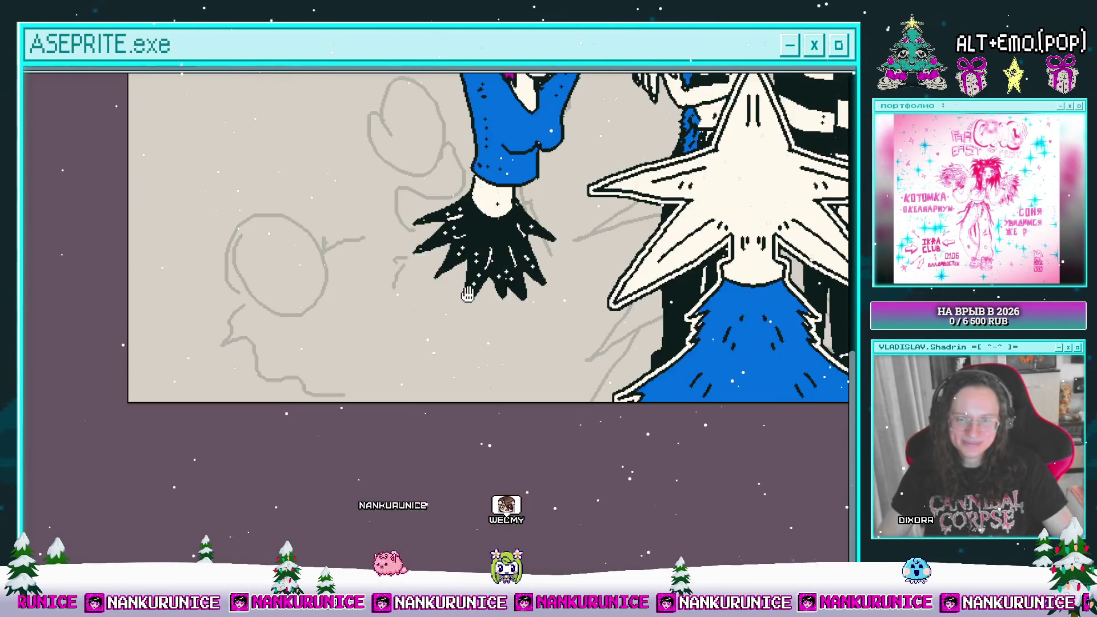
{"action": "left_click_drag", "start_coordinate": [398, 428], "coordinate": [470, 293]}
{"action": "scroll", "coordinate": [433, 358], "scroll_direction": "up", "scroll_amount": 2}
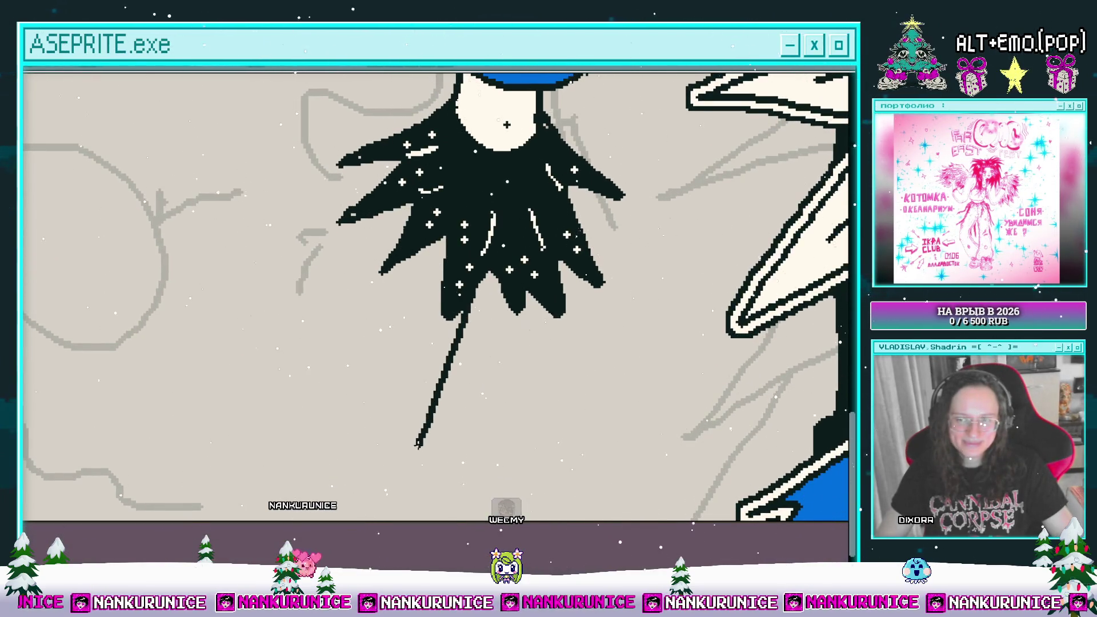
{"action": "scroll", "coordinate": [411, 460], "scroll_direction": "up", "scroll_amount": 2}
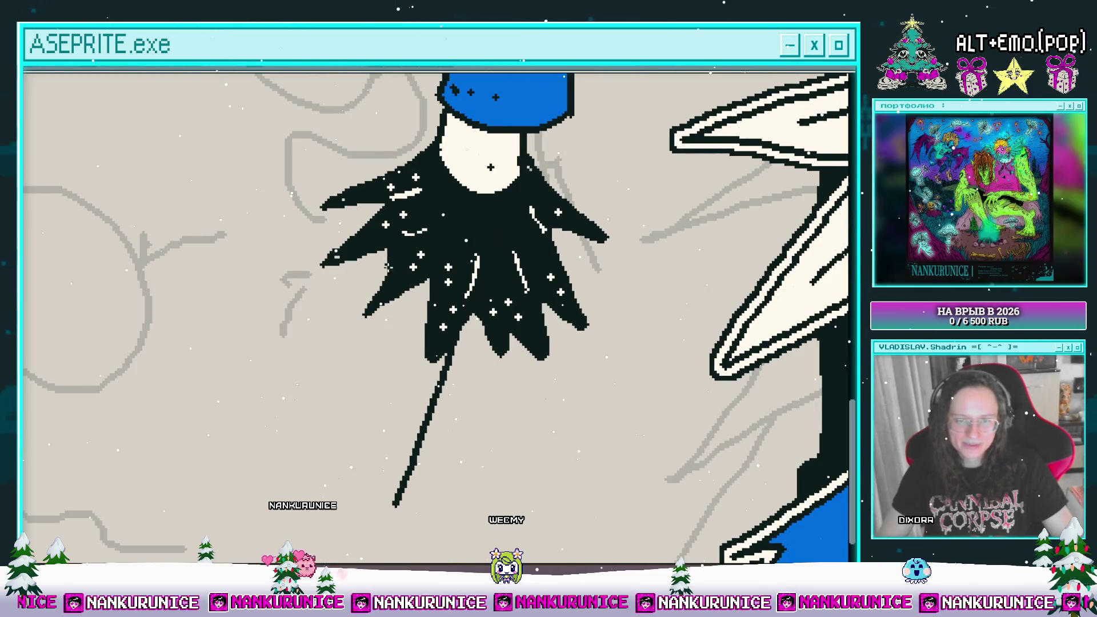
{"action": "key", "text": "ctrl+z"}
{"action": "left_click_drag", "start_coordinate": [398, 299], "coordinate": [388, 447]}
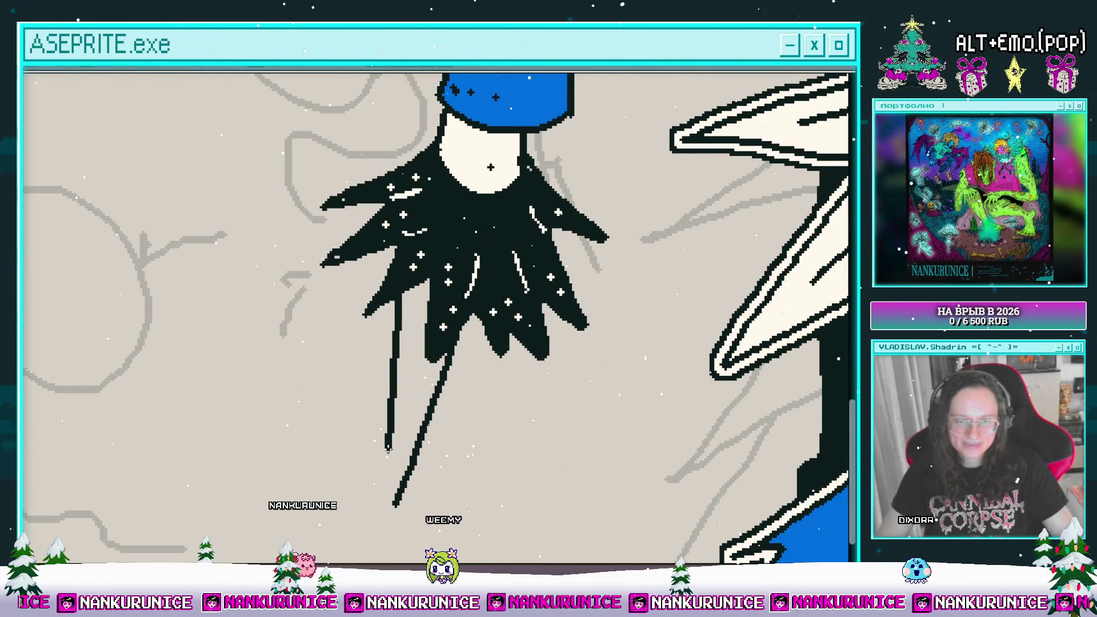
{"action": "scroll", "coordinate": [399, 434], "scroll_direction": "down", "scroll_amount": 4}
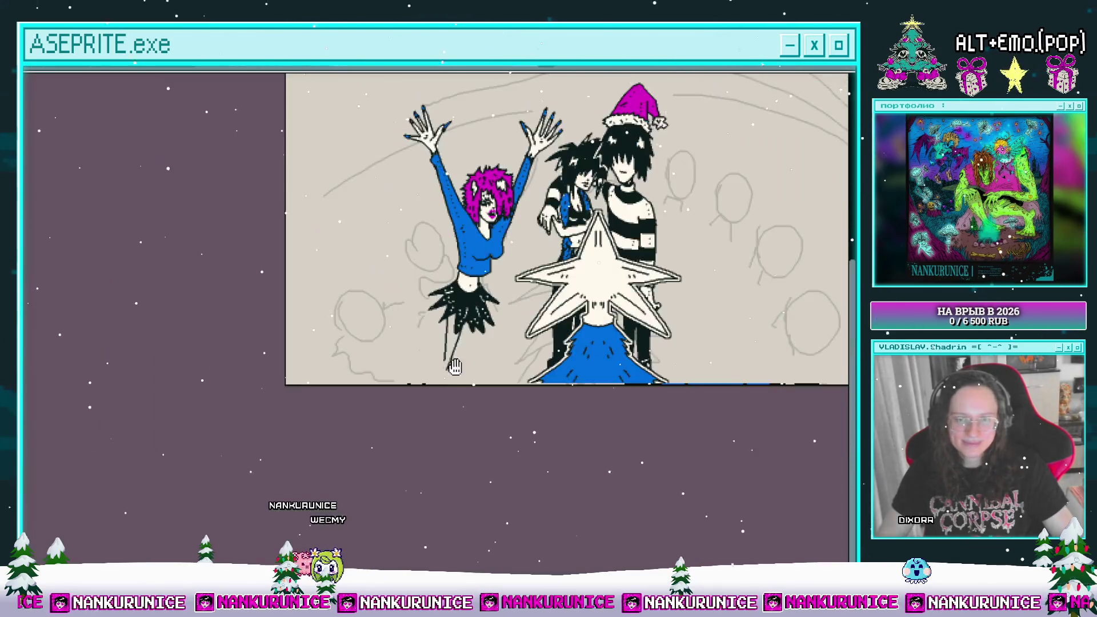
{"action": "scroll", "coordinate": [444, 407], "scroll_direction": "up", "scroll_amount": 3}
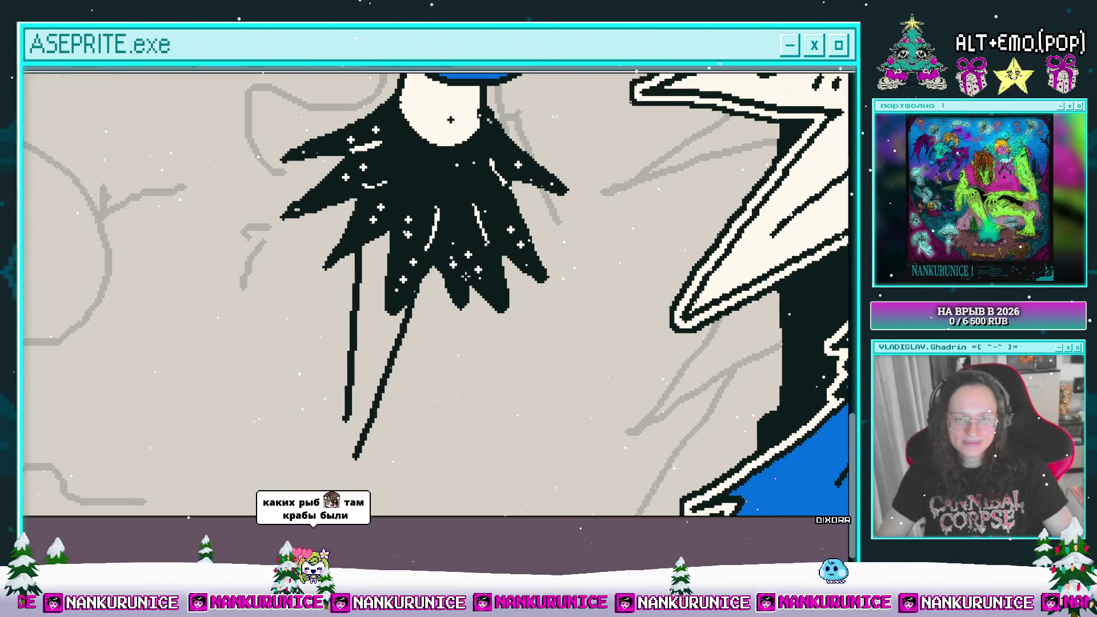
- Extend the right leg lines to the canvas bottom, erasing and redrawing the lower part
{"action": "left_click_drag", "start_coordinate": [426, 380], "coordinate": [404, 448]}
{"action": "scroll", "coordinate": [418, 428], "scroll_direction": "right", "scroll_amount": 2}
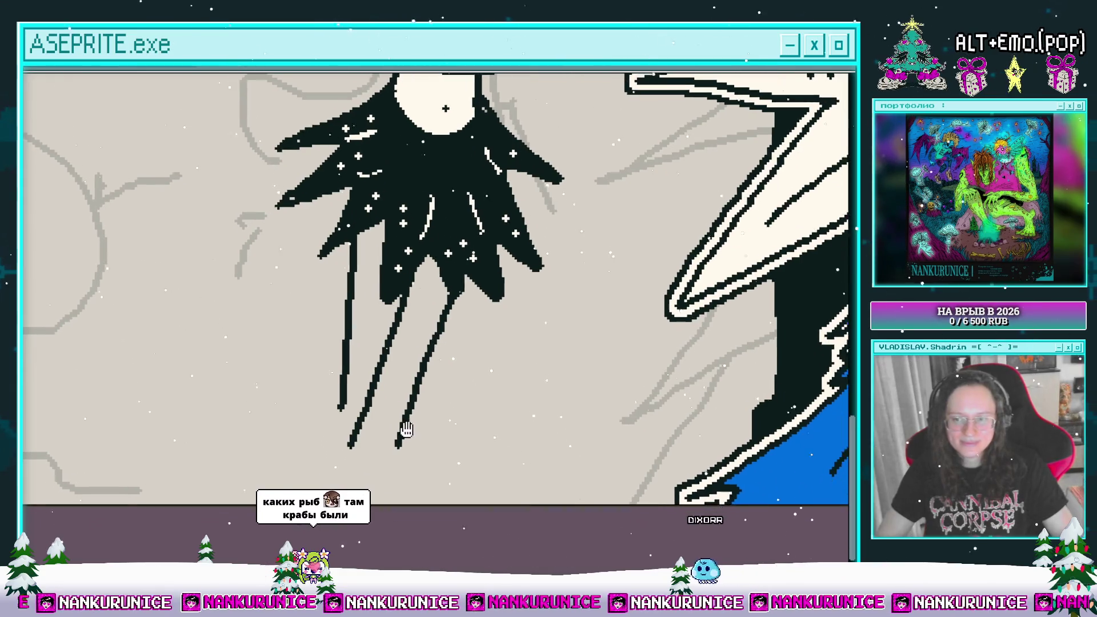
{"action": "scroll", "coordinate": [387, 441], "scroll_direction": "down", "scroll_amount": 2}
{"action": "left_click_drag", "start_coordinate": [364, 388], "coordinate": [441, 485]}
{"action": "left_click_drag", "start_coordinate": [334, 354], "coordinate": [388, 422]}
{"action": "scroll", "coordinate": [406, 460], "scroll_direction": "down", "scroll_amount": 2}
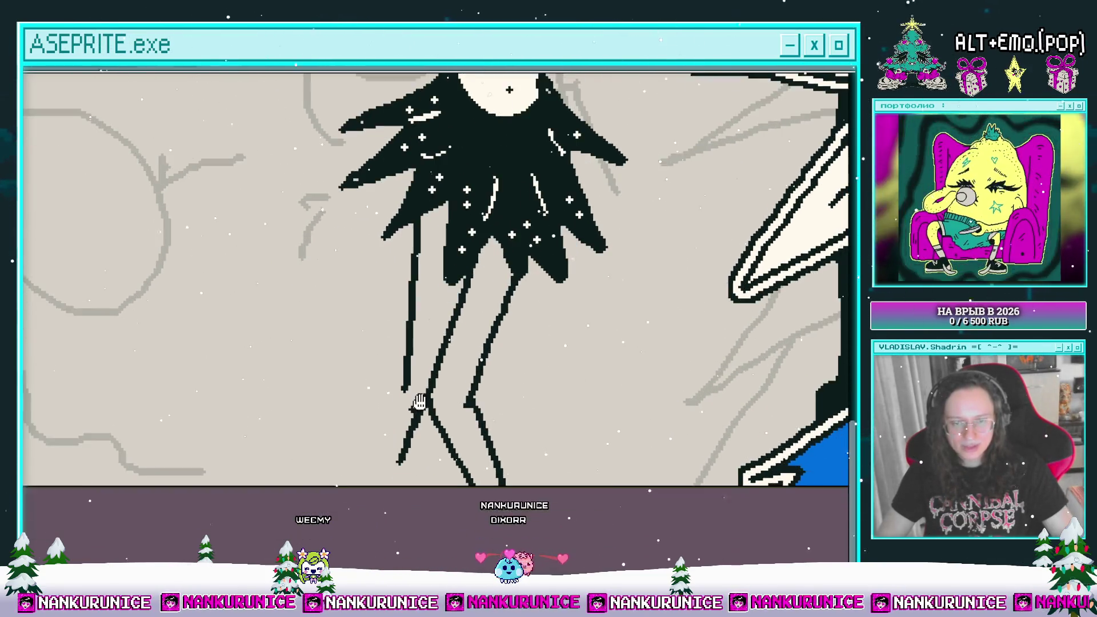
{"action": "left_click_drag", "start_coordinate": [370, 513], "coordinate": [350, 554]}
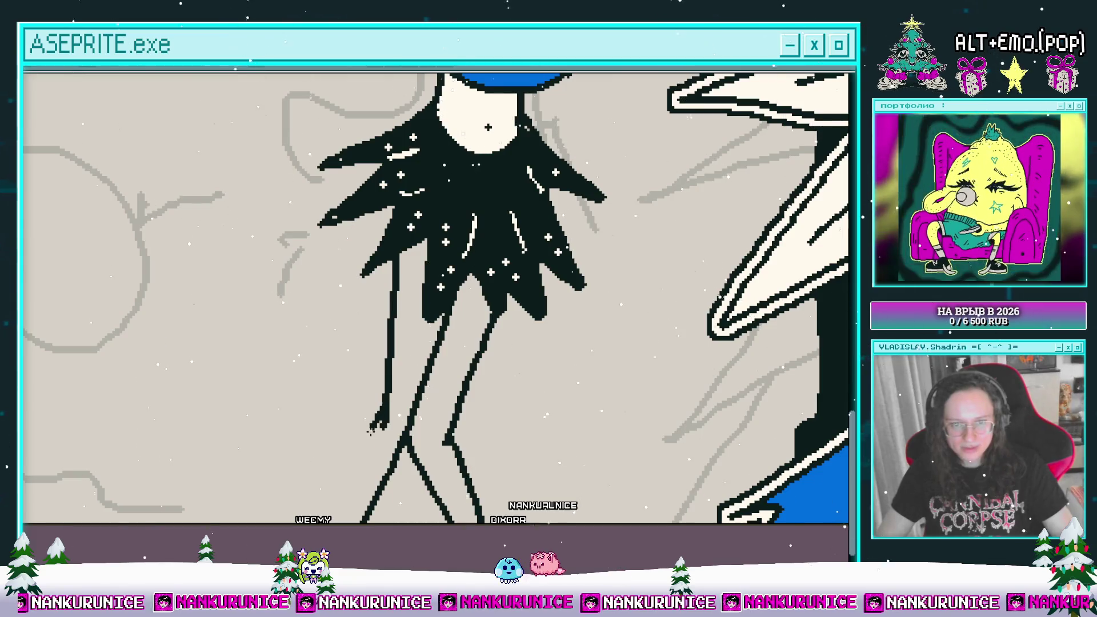
{"action": "scroll", "coordinate": [378, 414], "scroll_direction": "down", "scroll_amount": 5}
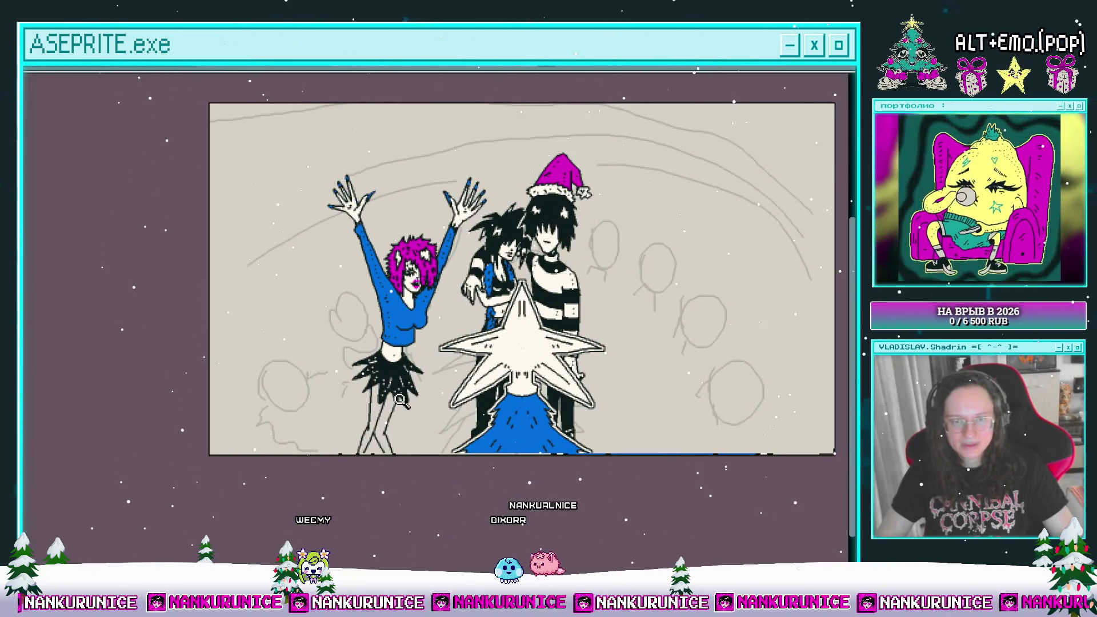
{"action": "scroll", "coordinate": [378, 463], "scroll_direction": "up", "scroll_amount": 5}
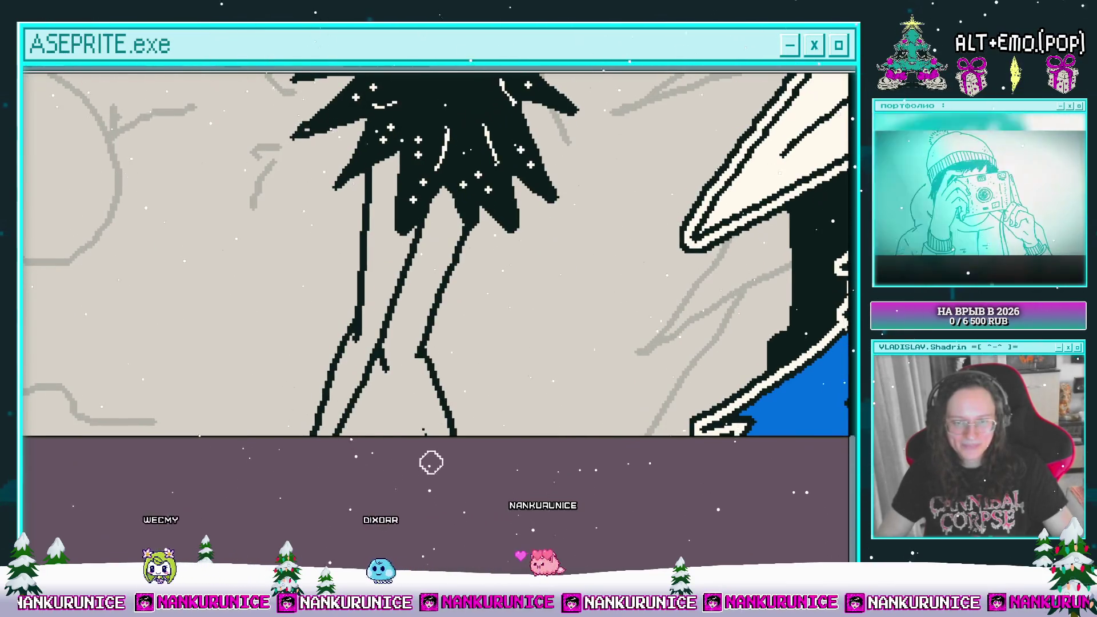
{"action": "left_click_drag", "start_coordinate": [428, 460], "coordinate": [431, 404]}
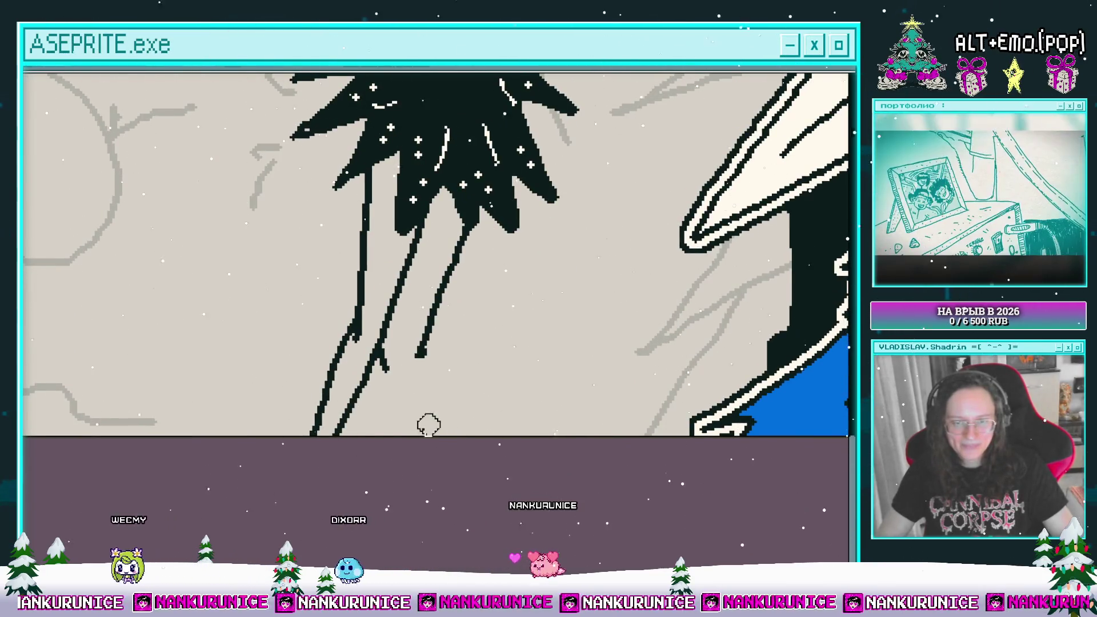
{"action": "left_click_drag", "start_coordinate": [421, 360], "coordinate": [433, 435]}
{"action": "mouse_move", "coordinate": [384, 361]}
{"action": "left_mouse_down"}
{"action": "mouse_move", "coordinate": [447, 473]}
{"action": "mouse_move", "coordinate": [399, 384]}
{"action": "mouse_move", "coordinate": [403, 430]}
{"action": "mouse_move", "coordinate": [380, 453]}
{"action": "mouse_move", "coordinate": [417, 414]}
{"action": "mouse_move", "coordinate": [387, 417]}
{"action": "left_mouse_up"}
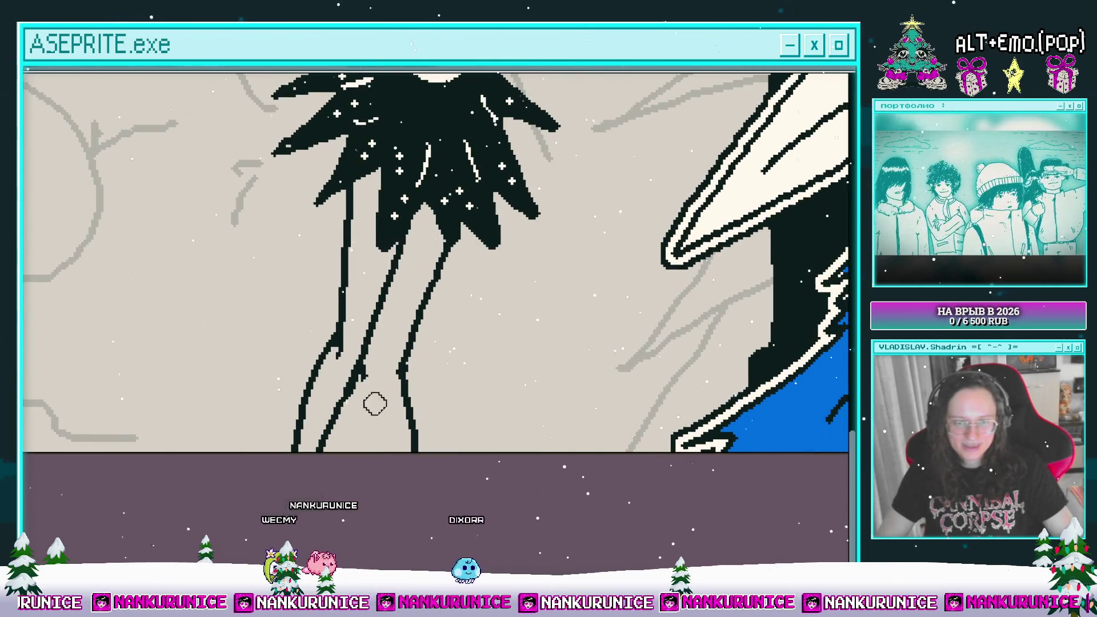
- Paint three magenta stripes across the girl's upper left leg
{"action": "key", "text": "Tab"}
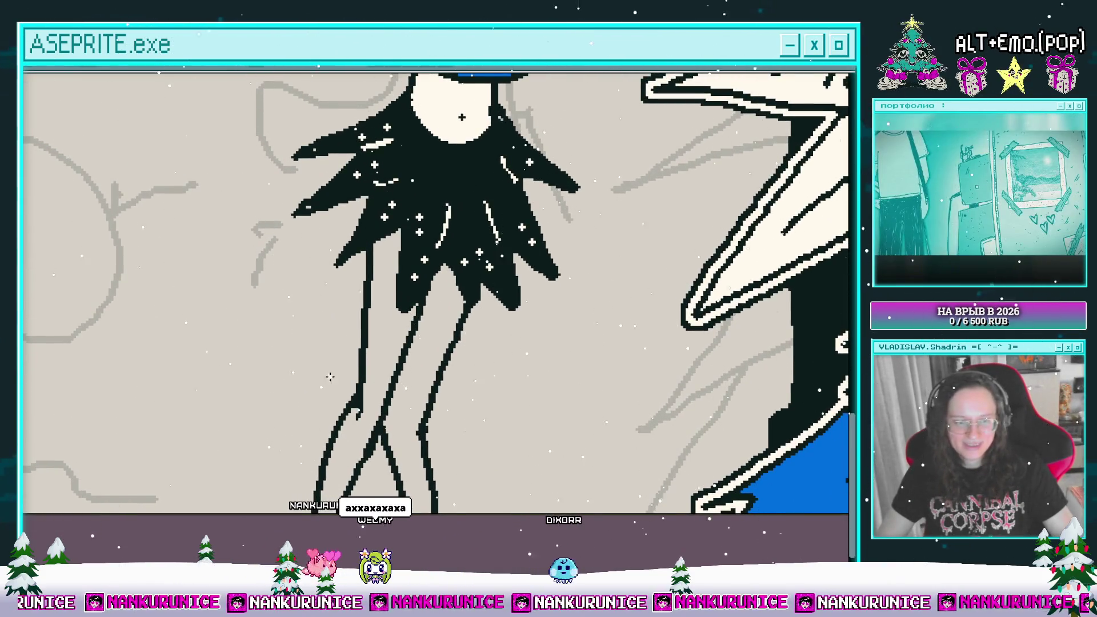
{"action": "scroll", "coordinate": [435, 367], "scroll_direction": "down", "scroll_amount": 5}
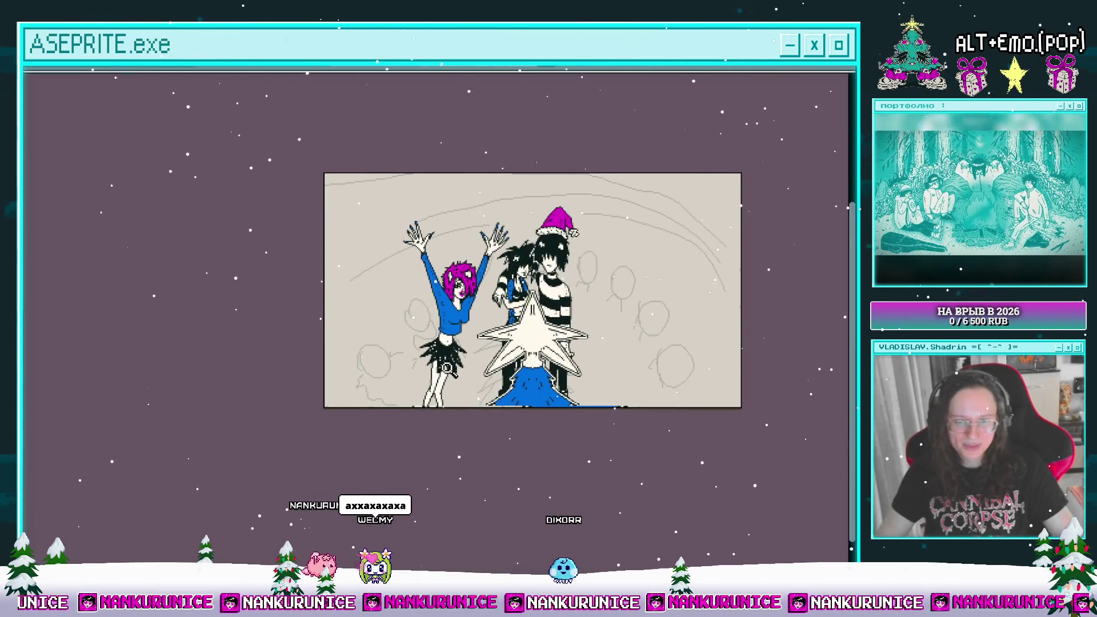
{"action": "scroll", "coordinate": [458, 431], "scroll_direction": "up", "scroll_amount": 1}
{"action": "scroll", "coordinate": [449, 406], "scroll_direction": "up", "scroll_amount": 4}
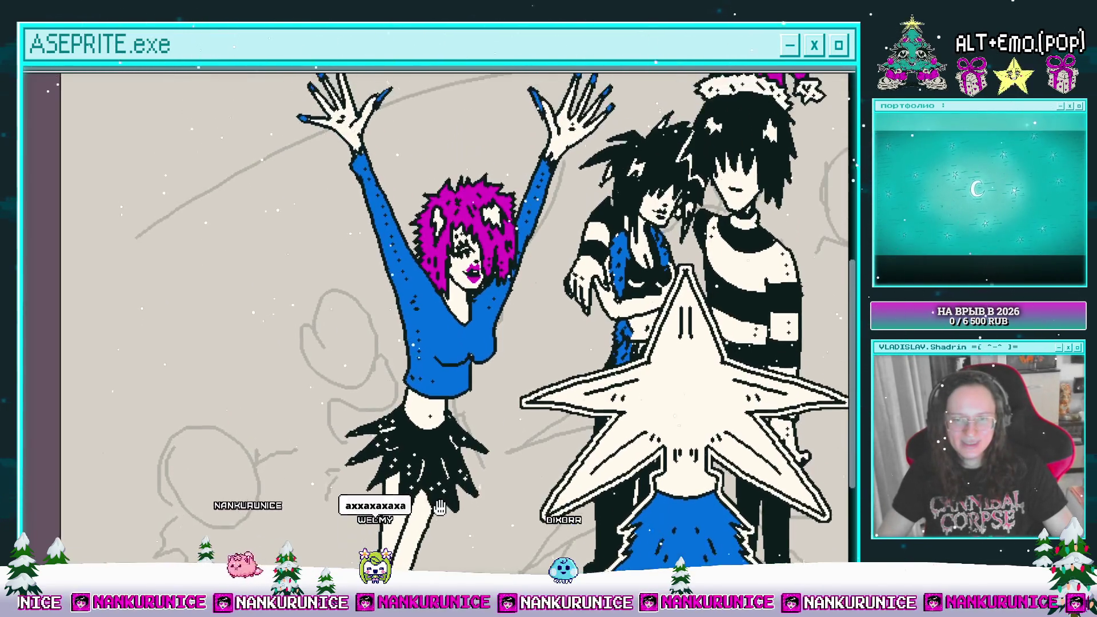
{"action": "scroll", "coordinate": [424, 380], "scroll_direction": "up", "scroll_amount": 2}
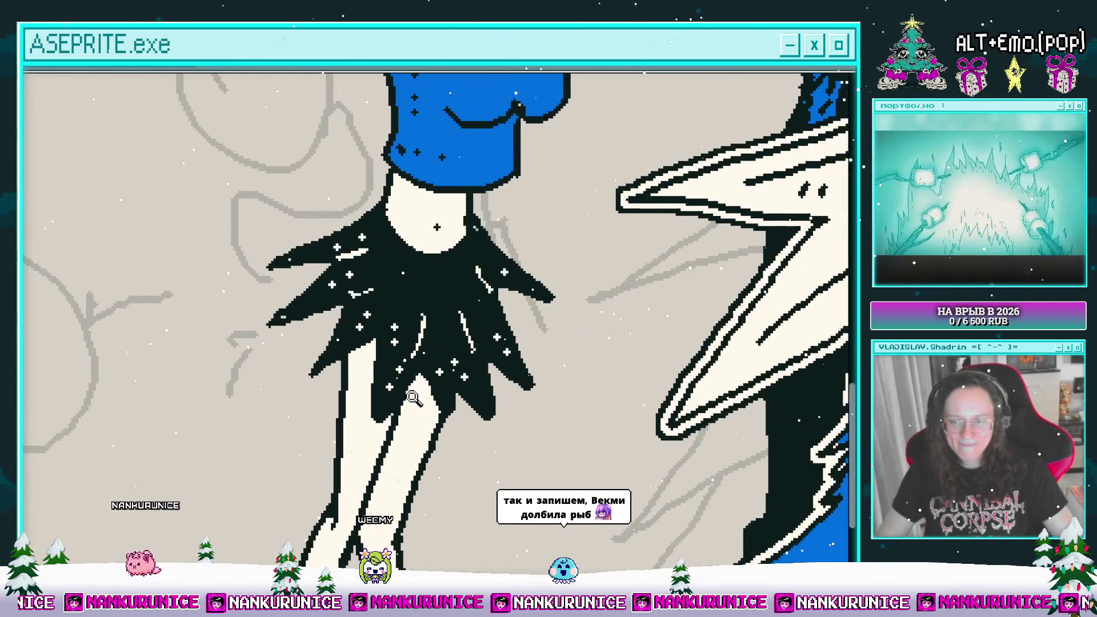
{"action": "left_click_drag", "start_coordinate": [368, 436], "coordinate": [415, 362]}
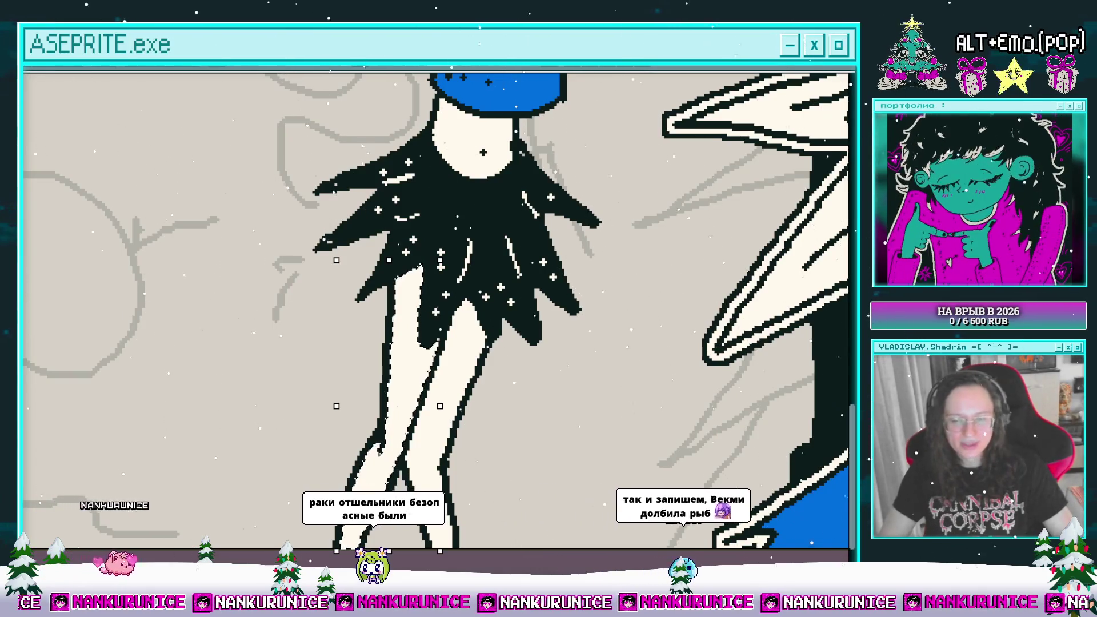
{"action": "left_click_drag", "start_coordinate": [288, 207], "coordinate": [292, 160]}
{"action": "mouse_move", "coordinate": [400, 238]}
{"action": "left_mouse_down"}
{"action": "mouse_move", "coordinate": [426, 232]}
{"action": "mouse_move", "coordinate": [426, 252]}
{"action": "left_mouse_up"}
{"action": "left_click_drag", "start_coordinate": [398, 284], "coordinate": [423, 277]}
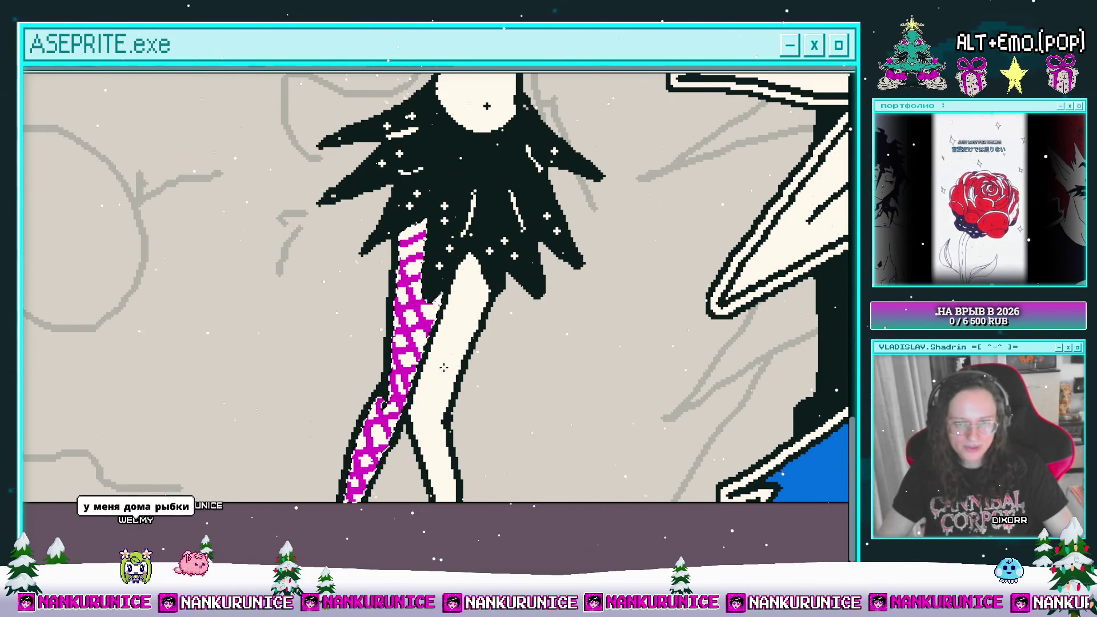
{"action": "mouse_move", "coordinate": [405, 190]}
{"action": "left_mouse_down"}
{"action": "mouse_move", "coordinate": [320, 200]}
{"action": "mouse_move", "coordinate": [332, 200]}
{"action": "left_mouse_up"}
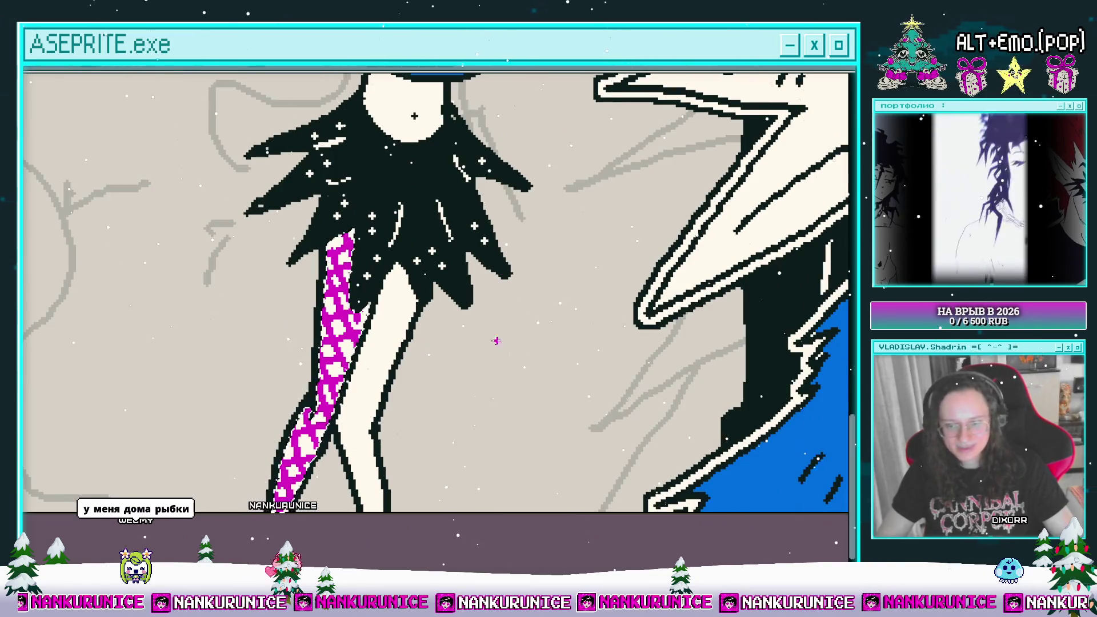
{"action": "left_click_drag", "start_coordinate": [494, 347], "coordinate": [529, 337]}
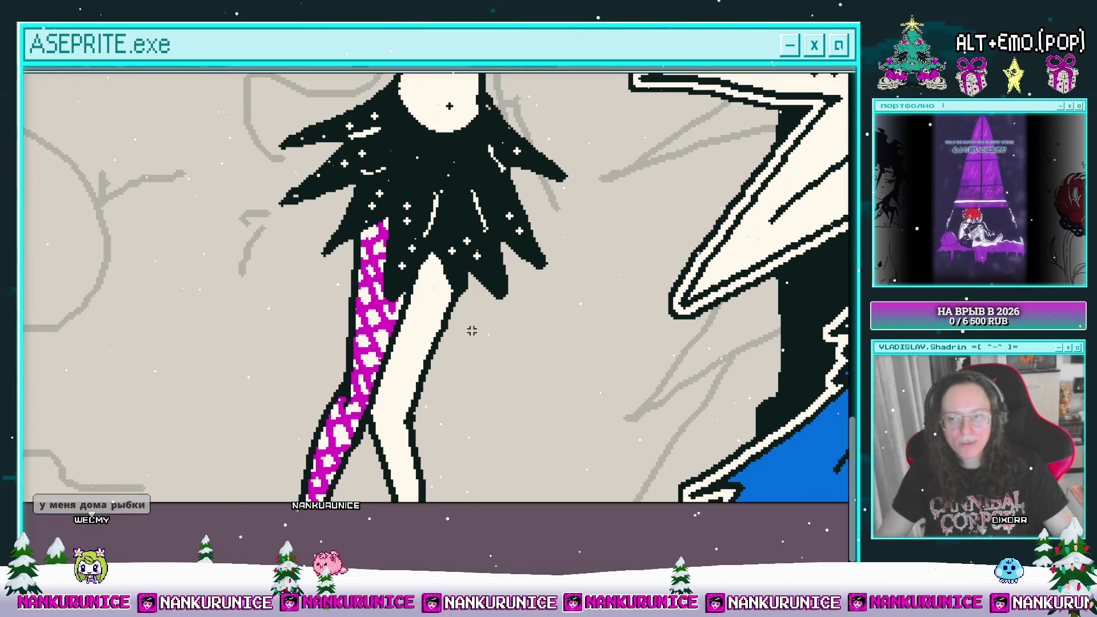
{"action": "left_click_drag", "start_coordinate": [492, 313], "coordinate": [445, 318]}
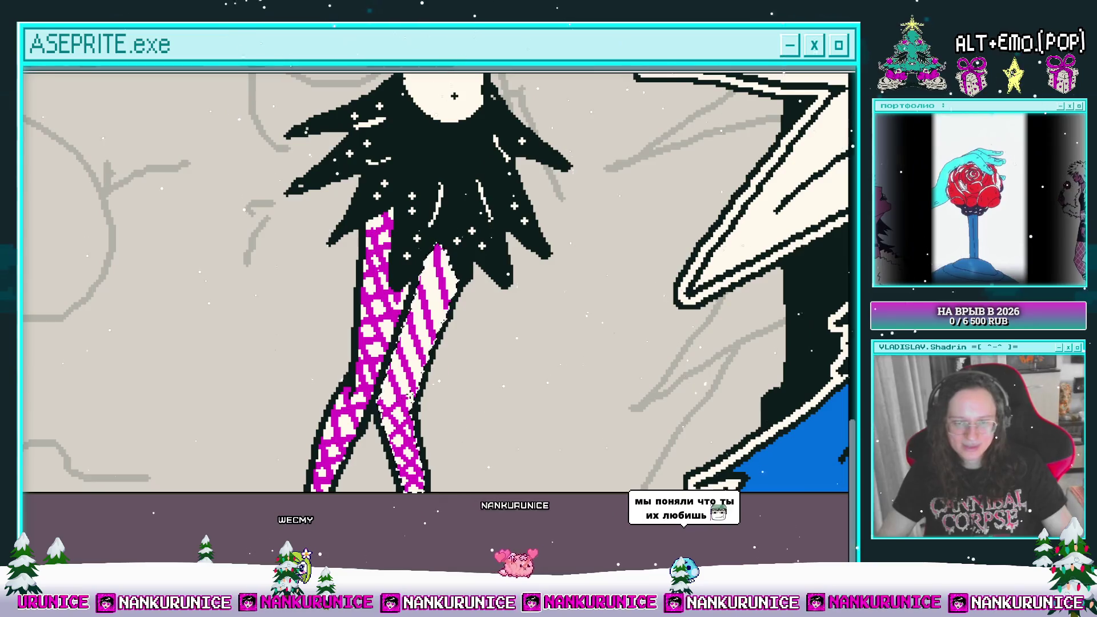
{"action": "key", "text": "ctrl+z"}
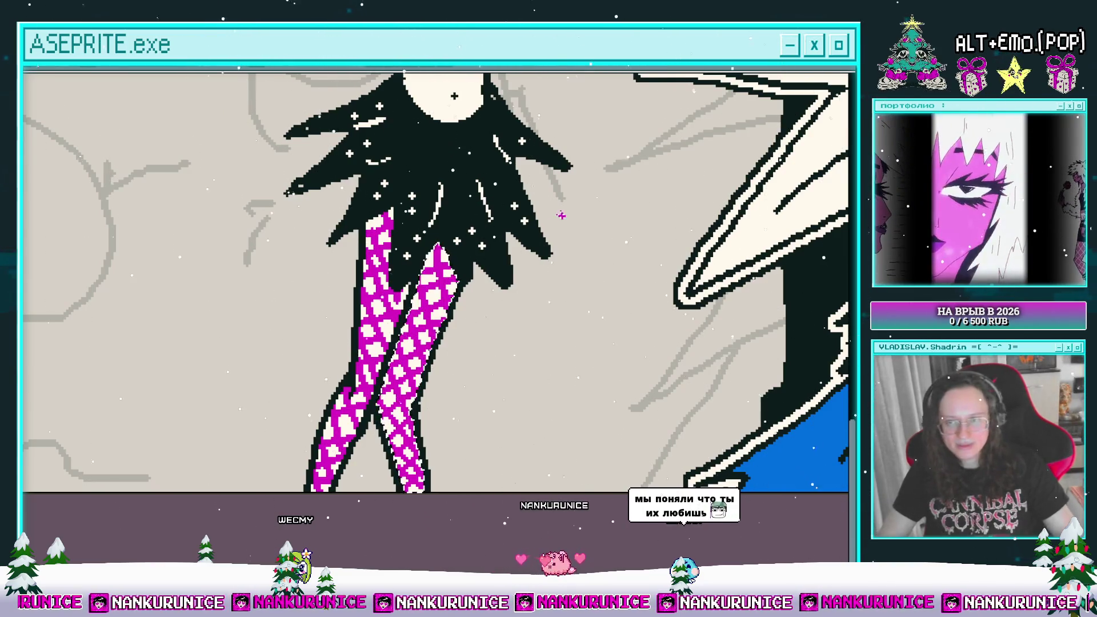
{"action": "scroll", "coordinate": [534, 265], "scroll_direction": "down", "scroll_amount": 5}
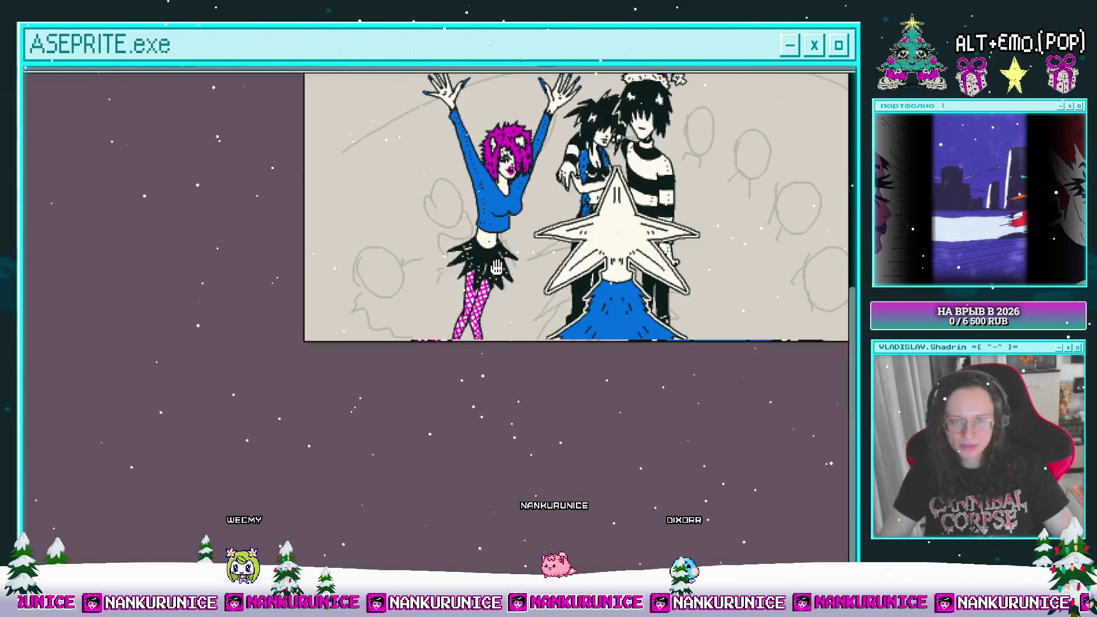
{"action": "scroll", "coordinate": [495, 264], "scroll_direction": "up", "scroll_amount": 4}
- Lasso-select the girl's legs and skirt, deselect, then save the drawing
{"action": "mouse_move", "coordinate": [494, 334]}
{"action": "left_mouse_down"}
{"action": "mouse_move", "coordinate": [482, 325]}
{"action": "mouse_move", "coordinate": [493, 350]}
{"action": "mouse_move", "coordinate": [464, 342]}
{"action": "left_mouse_up"}
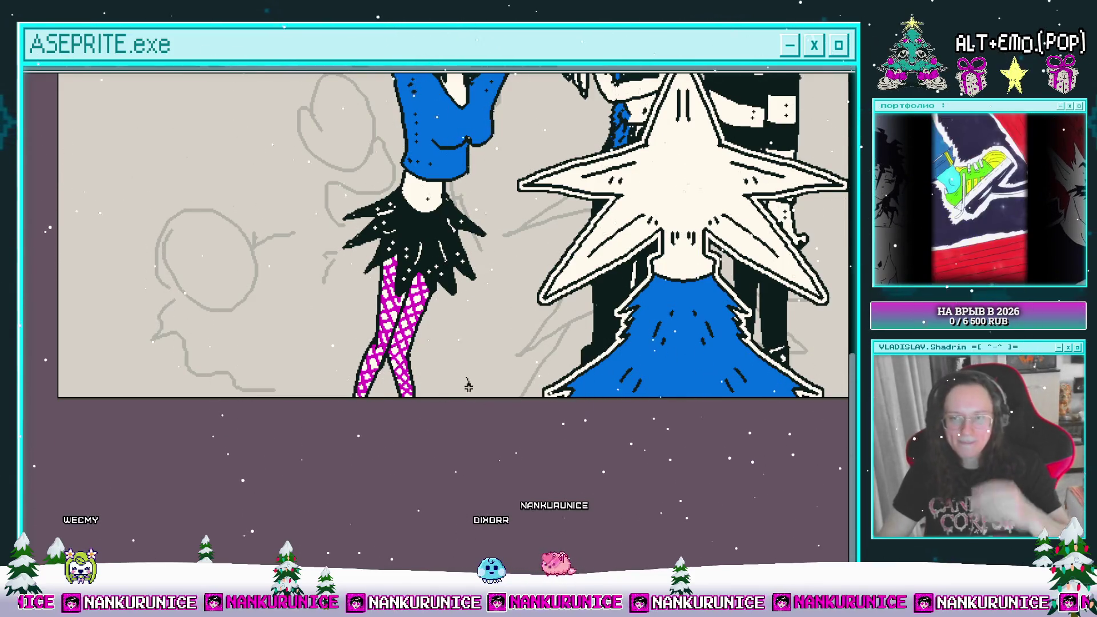
{"action": "mouse_move", "coordinate": [379, 262]}
{"action": "left_mouse_down"}
{"action": "mouse_move", "coordinate": [394, 251]}
{"action": "mouse_move", "coordinate": [472, 394]}
{"action": "left_mouse_up"}
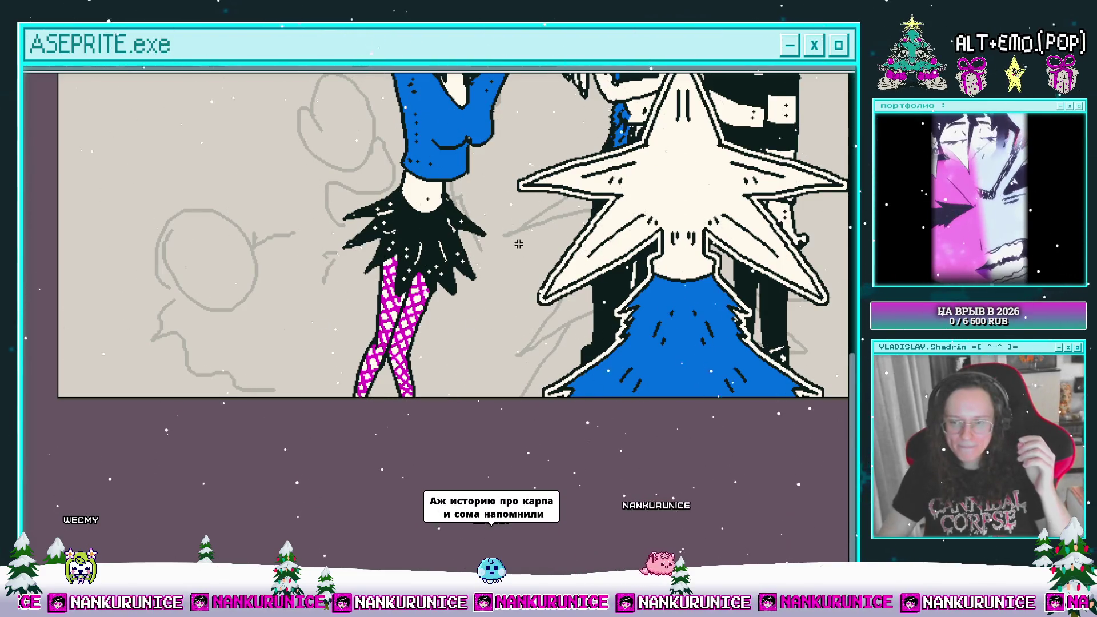
{"action": "key", "text": "ctrl+d"}
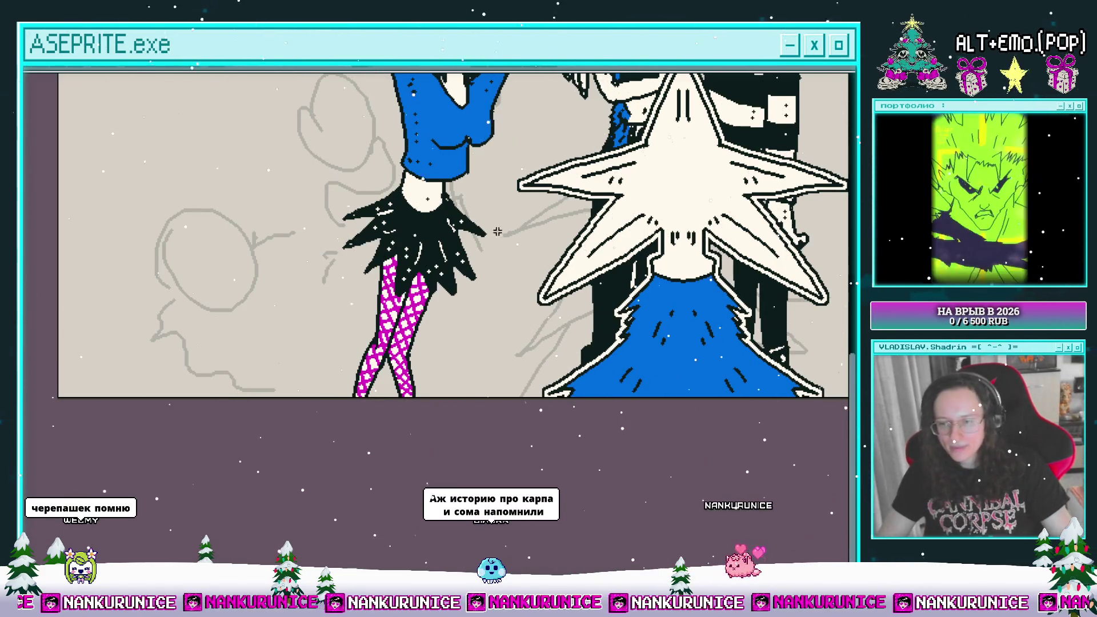
{"action": "scroll", "coordinate": [493, 226], "scroll_direction": "down", "scroll_amount": 2}
{"action": "scroll", "coordinate": [472, 225], "scroll_direction": "down", "scroll_amount": 1}
{"action": "mouse_move", "coordinate": [472, 224]}
{"action": "left_mouse_down"}
{"action": "mouse_move", "coordinate": [460, 261]}
{"action": "mouse_move", "coordinate": [413, 264]}
{"action": "left_mouse_up"}
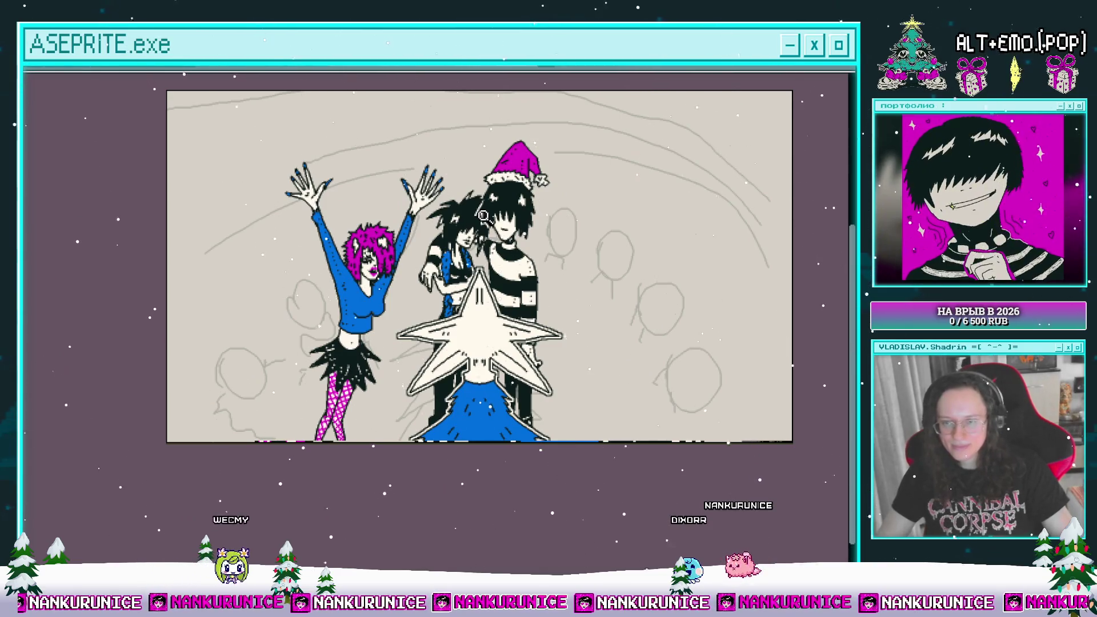
{"action": "key", "text": "ctrl+s"}
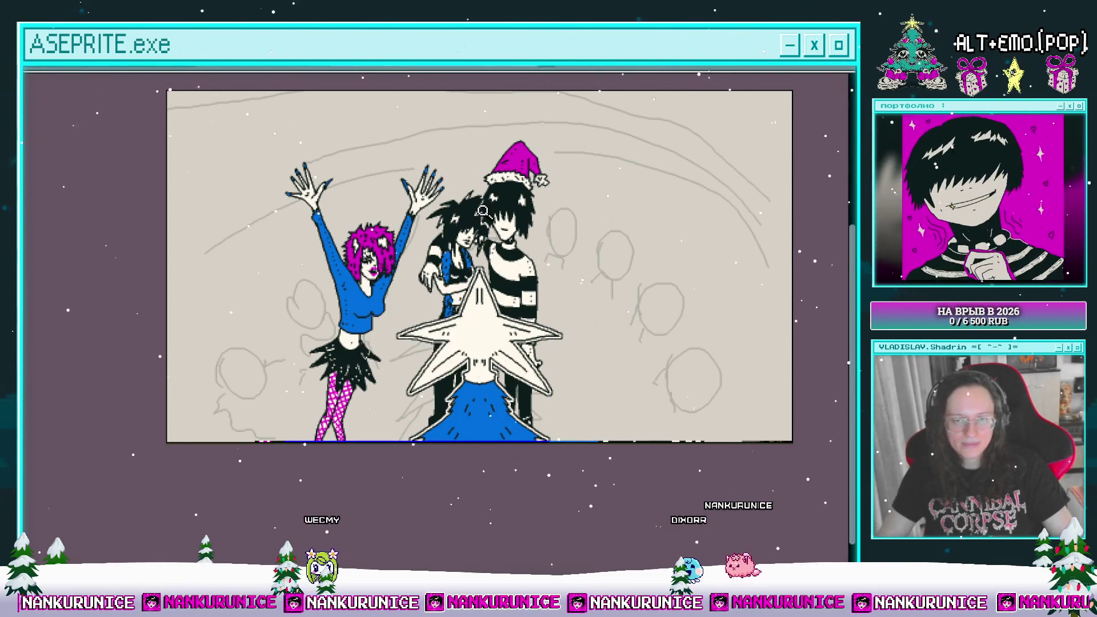
- Lasso around the couple and star tree, then deselect and recentre the drawing
{"action": "scroll", "coordinate": [510, 260], "scroll_direction": "up", "scroll_amount": 1}
{"action": "scroll", "coordinate": [369, 326], "scroll_direction": "down", "scroll_amount": 1}
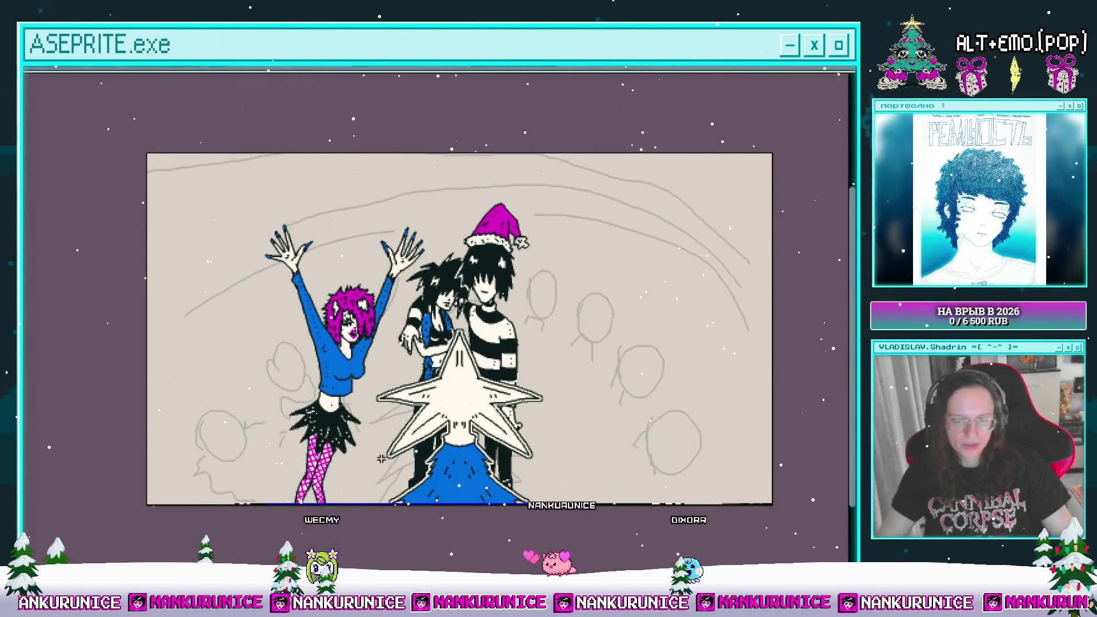
{"action": "mouse_move", "coordinate": [540, 500]}
{"action": "left_mouse_down"}
{"action": "mouse_move", "coordinate": [577, 323]}
{"action": "mouse_move", "coordinate": [520, 191]}
{"action": "mouse_move", "coordinate": [466, 217]}
{"action": "left_mouse_up"}
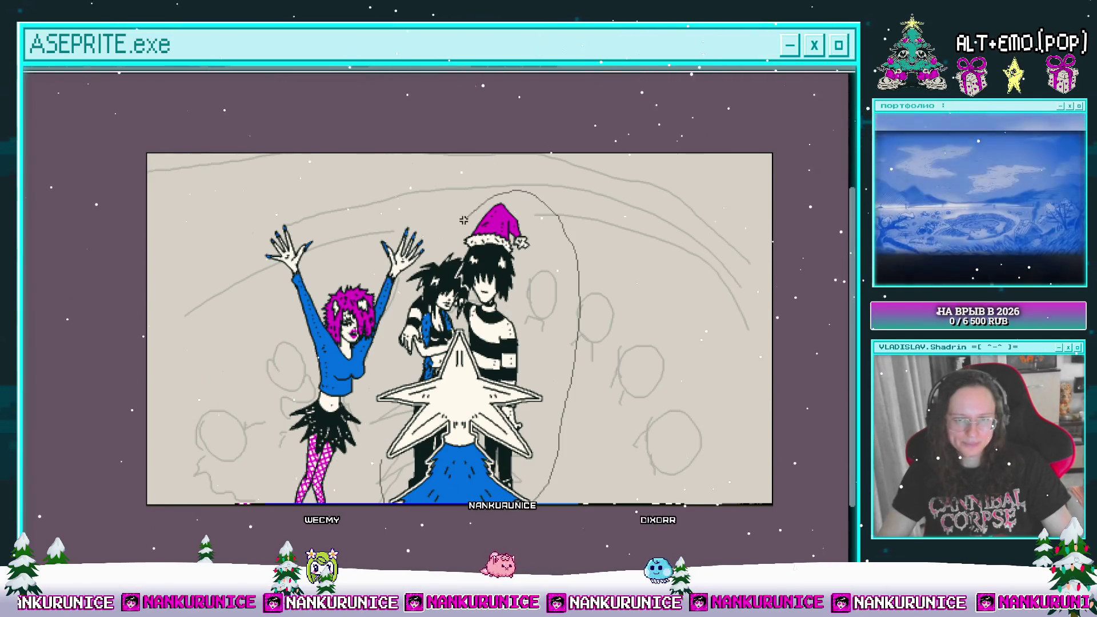
{"action": "mouse_move", "coordinate": [419, 264]}
{"action": "left_mouse_down"}
{"action": "mouse_move", "coordinate": [394, 391]}
{"action": "mouse_move", "coordinate": [395, 503]}
{"action": "left_mouse_up"}
{"action": "key", "text": "ctrl+d"}
{"action": "mouse_move", "coordinate": [440, 242]}
{"action": "left_mouse_down"}
{"action": "mouse_move", "coordinate": [476, 240]}
{"action": "mouse_move", "coordinate": [401, 220]}
{"action": "left_mouse_up"}
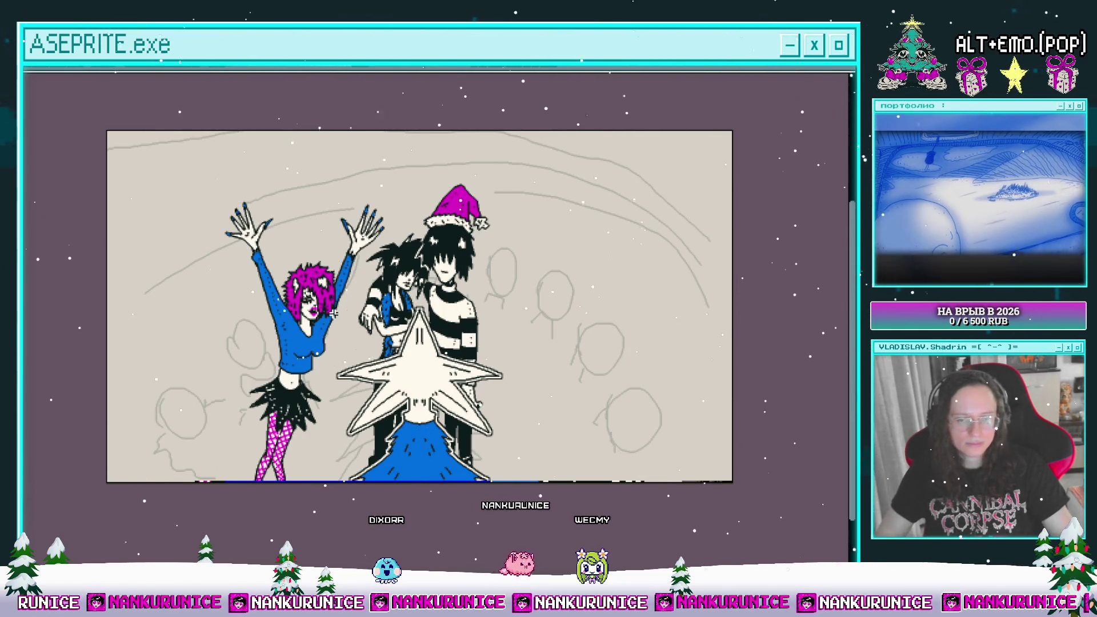
{"action": "scroll", "coordinate": [296, 353], "scroll_direction": "up", "scroll_amount": 2}
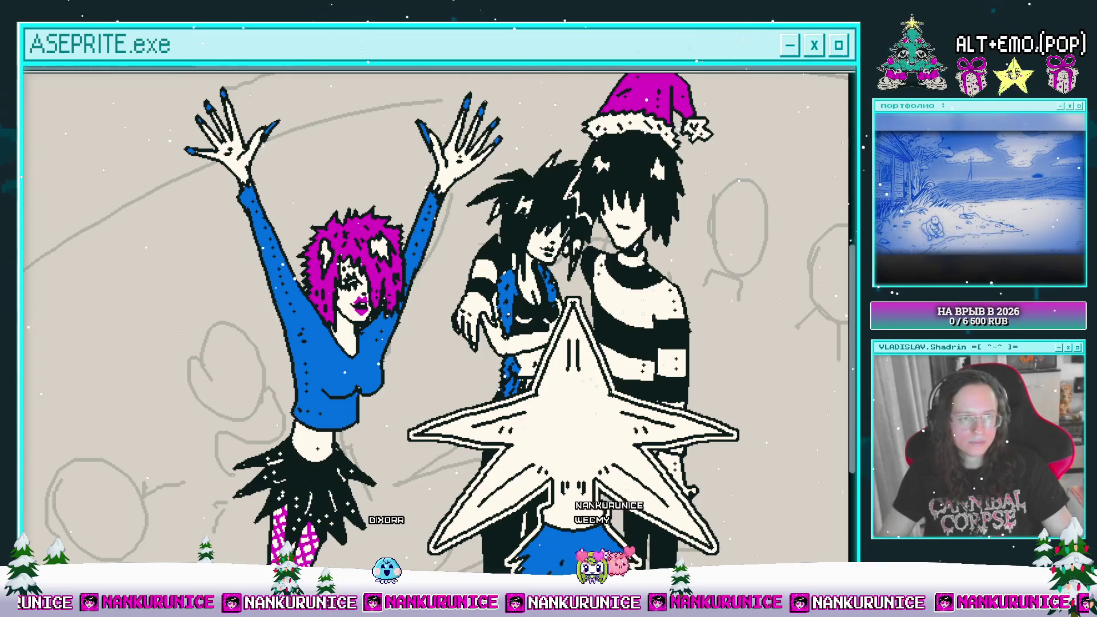
{"action": "scroll", "coordinate": [304, 370], "scroll_direction": "up", "scroll_amount": 2}
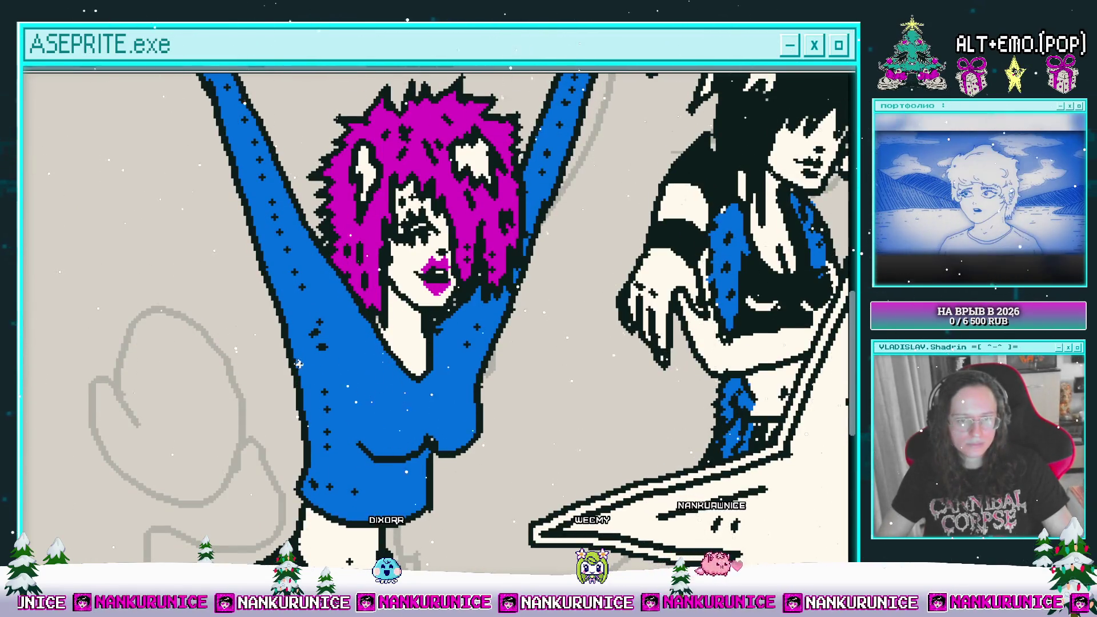
{"action": "scroll", "coordinate": [297, 363], "scroll_direction": "up", "scroll_amount": 1}
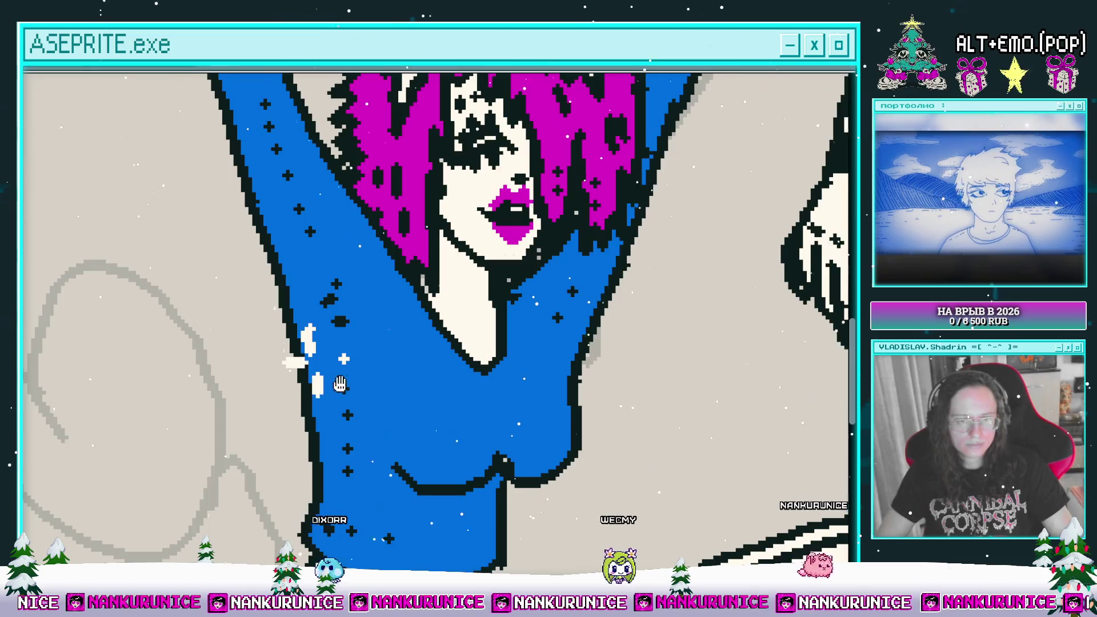
{"action": "left_click_drag", "start_coordinate": [336, 384], "coordinate": [260, 382]}
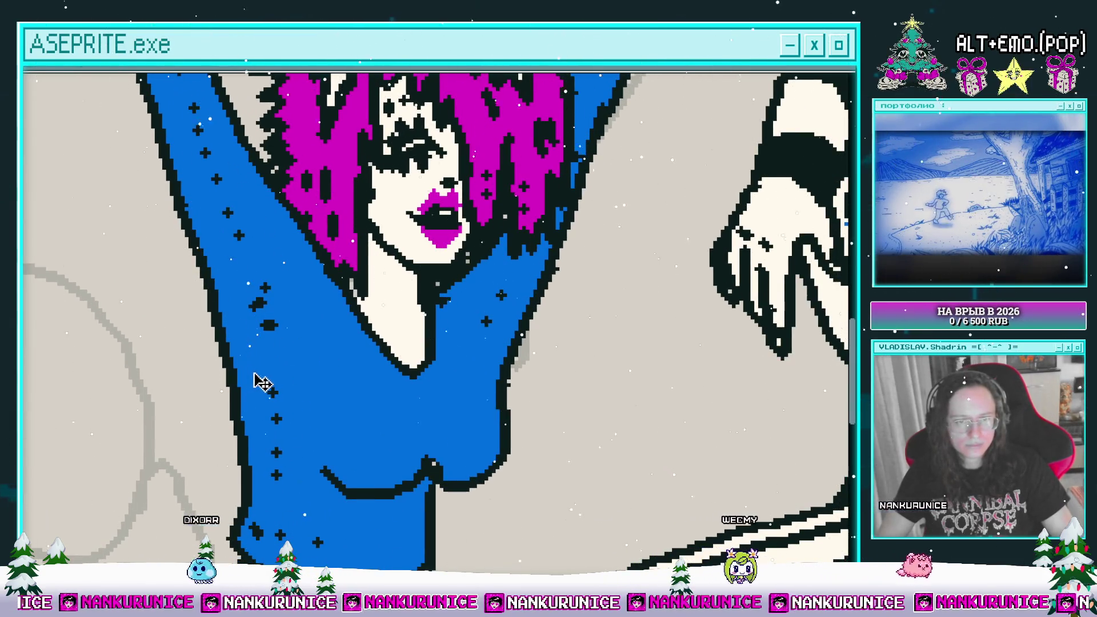
{"action": "scroll", "coordinate": [260, 381], "scroll_direction": "down", "scroll_amount": 3}
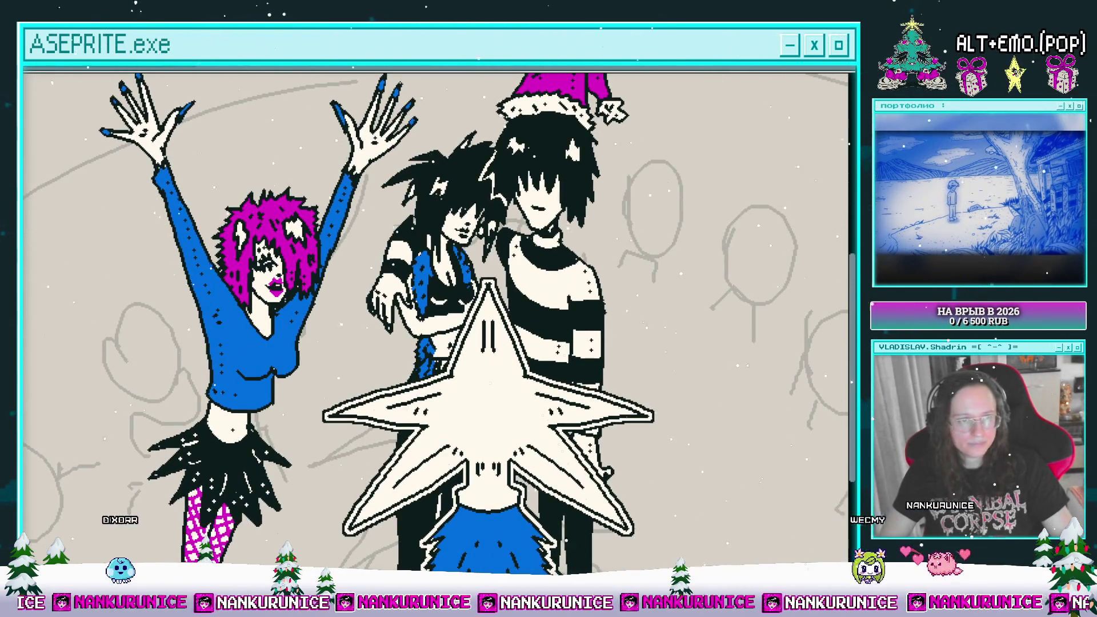
{"action": "scroll", "coordinate": [553, 327], "scroll_direction": "down", "scroll_amount": 4}
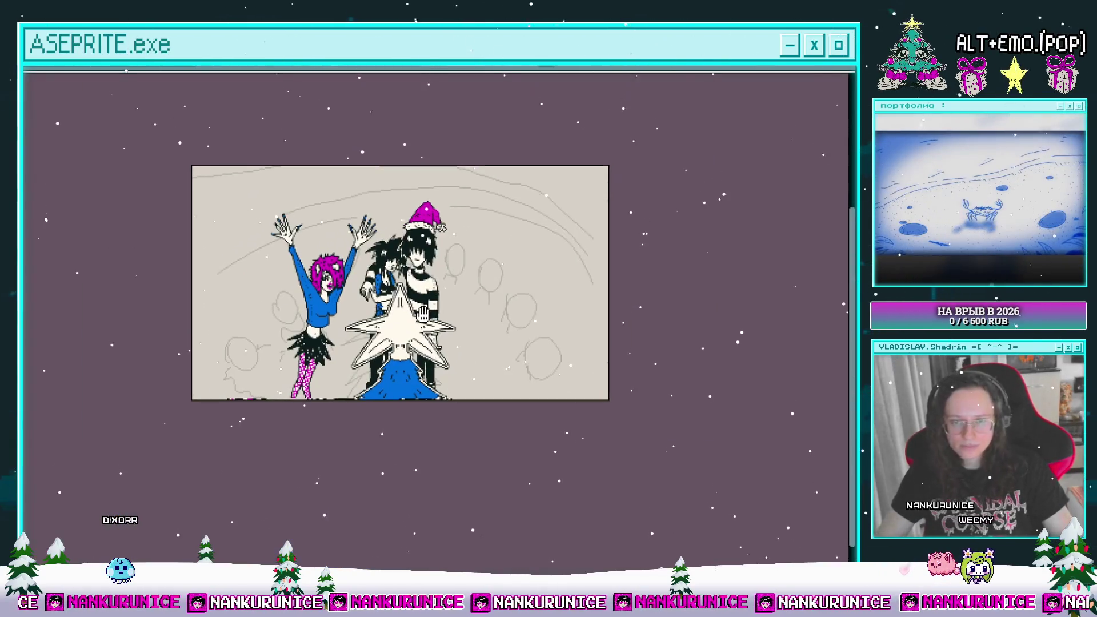
{"action": "scroll", "coordinate": [528, 349], "scroll_direction": "up", "scroll_amount": 2}
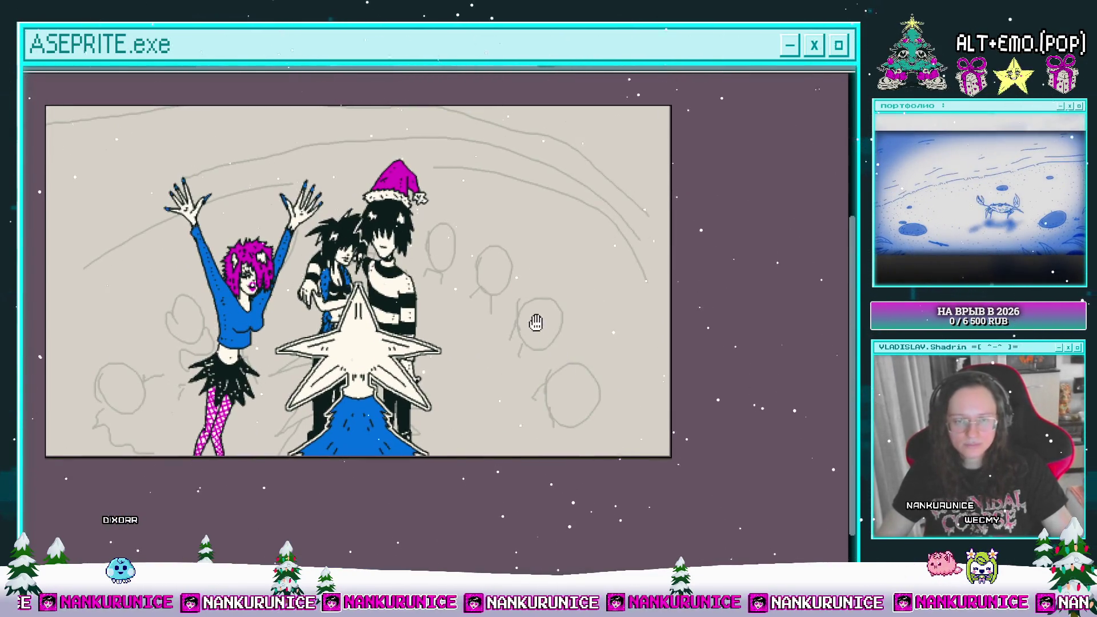
- Select and shift the right-side crowd sketches, then zoom in on a crowd head
{"action": "mouse_move", "coordinate": [492, 286]}
{"action": "left_mouse_down"}
{"action": "mouse_move", "coordinate": [490, 315]}
{"action": "mouse_move", "coordinate": [478, 316]}
{"action": "left_mouse_up"}
{"action": "scroll", "coordinate": [464, 297], "scroll_direction": "up", "scroll_amount": 2}
{"action": "mouse_move", "coordinate": [428, 281]}
{"action": "left_mouse_down"}
{"action": "mouse_move", "coordinate": [405, 277]}
{"action": "mouse_move", "coordinate": [426, 282]}
{"action": "left_mouse_up"}
{"action": "scroll", "coordinate": [412, 277], "scroll_direction": "up", "scroll_amount": 2}
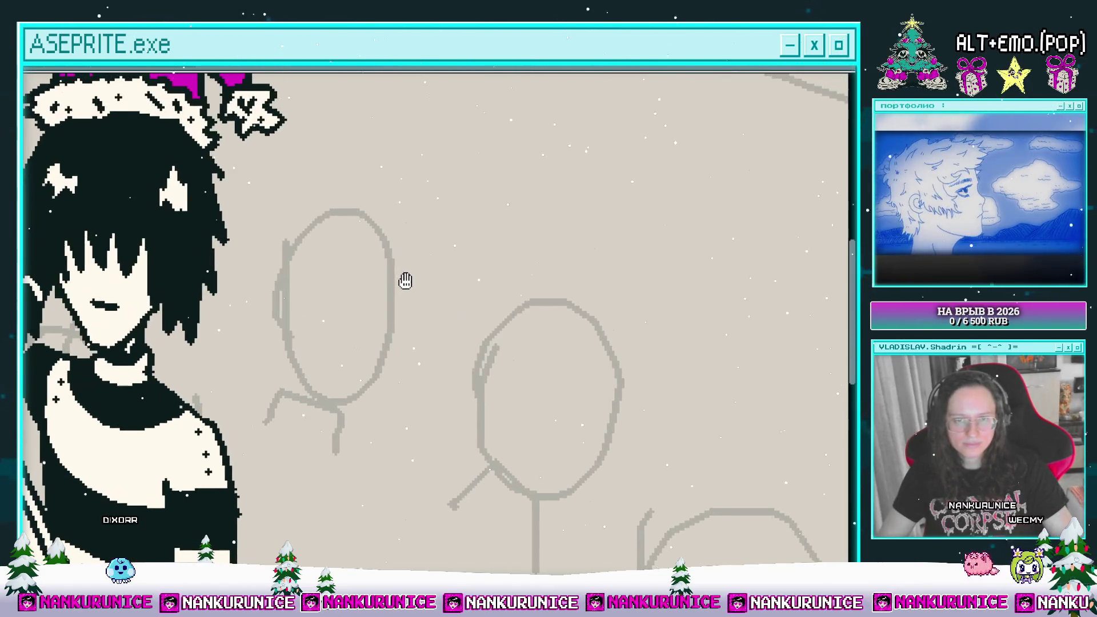
{"action": "scroll", "coordinate": [399, 279], "scroll_direction": "down", "scroll_amount": 4}
{"action": "key", "text": "Tab"}
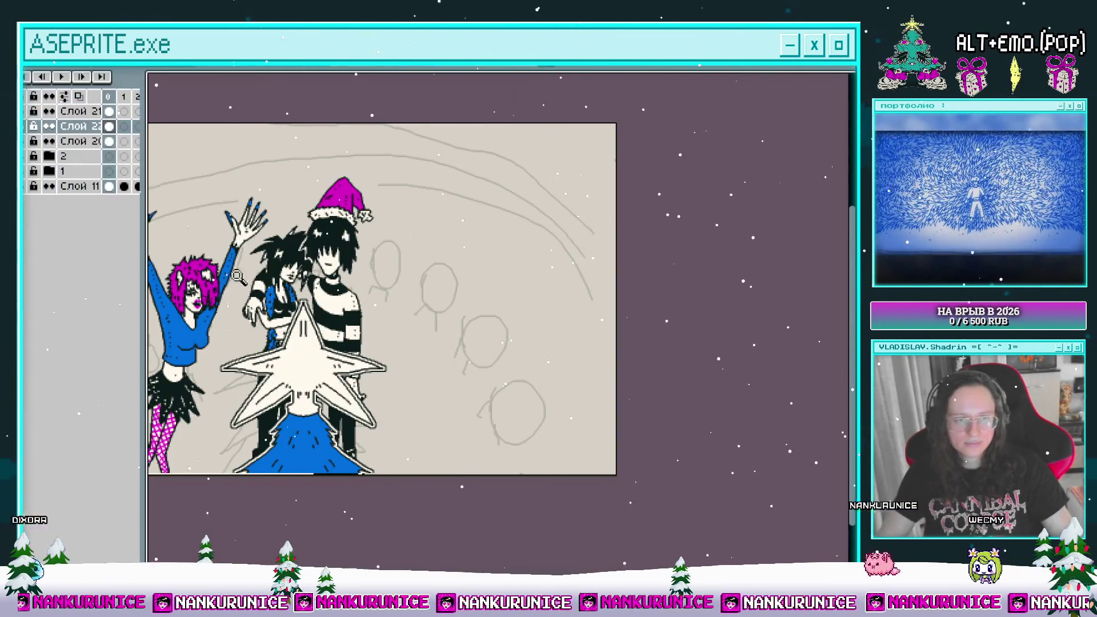
{"action": "key", "text": "Tab"}
{"action": "scroll", "coordinate": [406, 283], "scroll_direction": "up", "scroll_amount": 2}
{"action": "left_click_drag", "start_coordinate": [433, 280], "coordinate": [447, 294]}
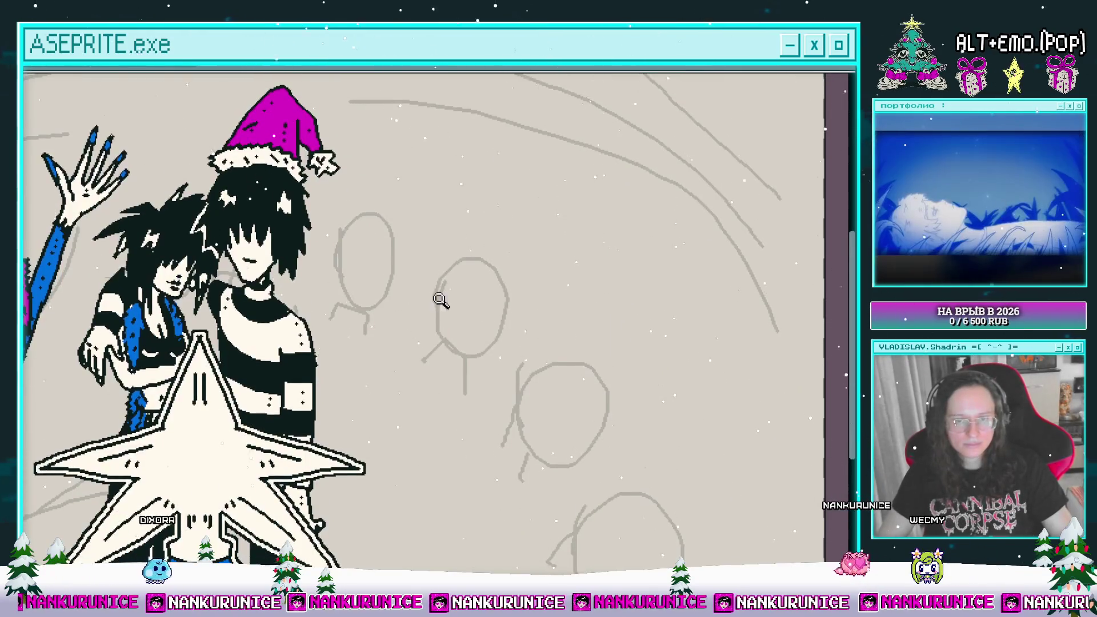
{"action": "scroll", "coordinate": [448, 293], "scroll_direction": "down", "scroll_amount": 2}
{"action": "left_click_drag", "start_coordinate": [416, 390], "coordinate": [439, 381]}
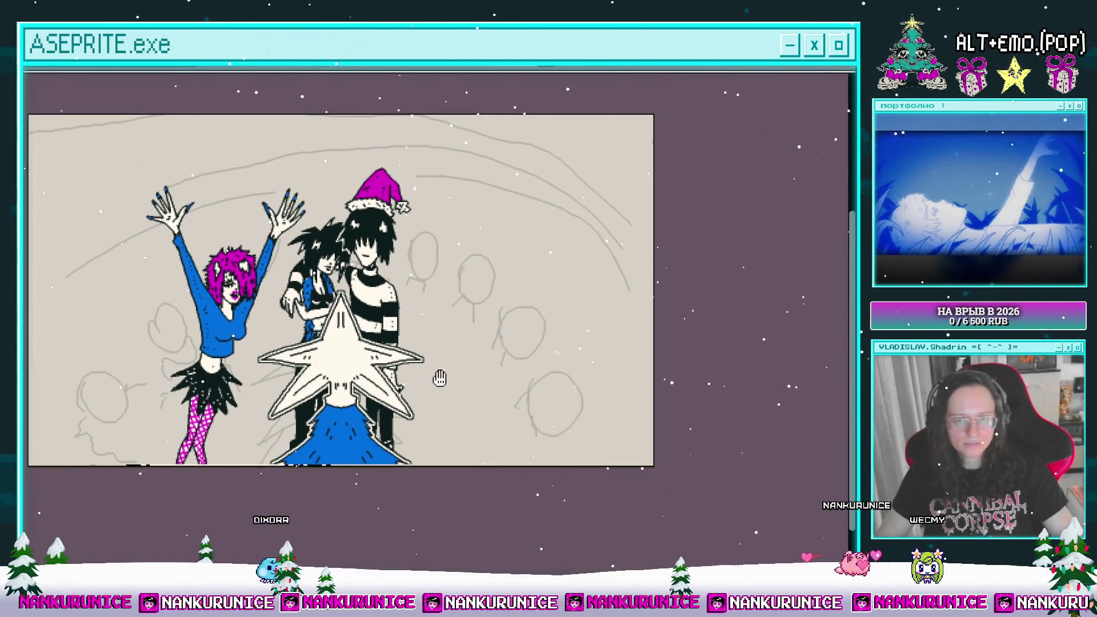
{"action": "mouse_move", "coordinate": [434, 217]}
{"action": "left_mouse_down"}
{"action": "mouse_move", "coordinate": [428, 318]}
{"action": "mouse_move", "coordinate": [482, 325]}
{"action": "left_mouse_up"}
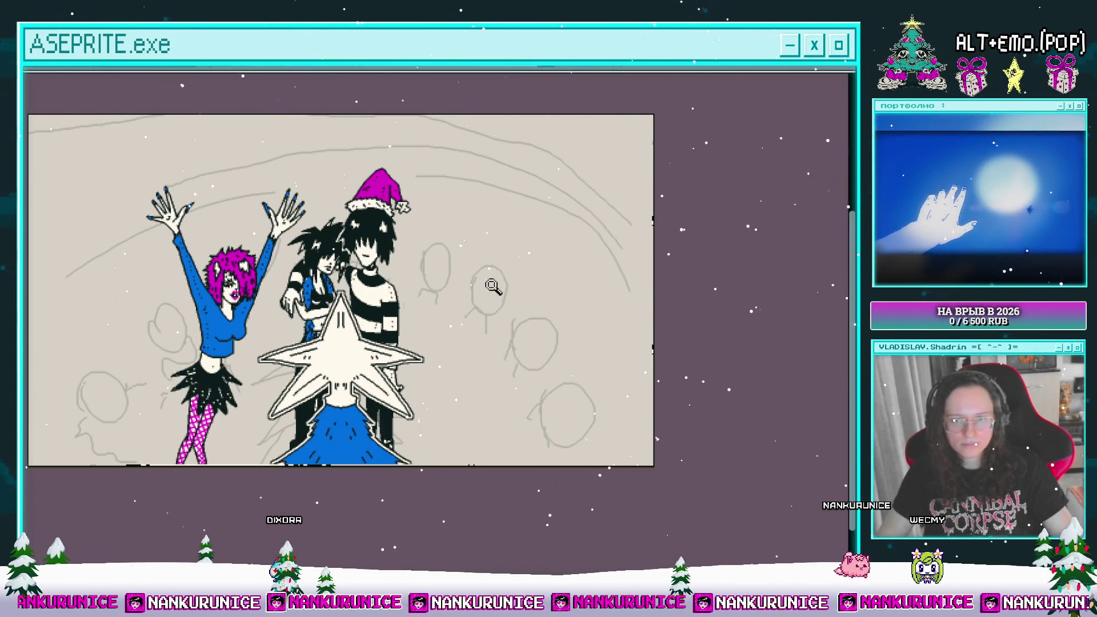
{"action": "left_click", "coordinate": [493, 287]}
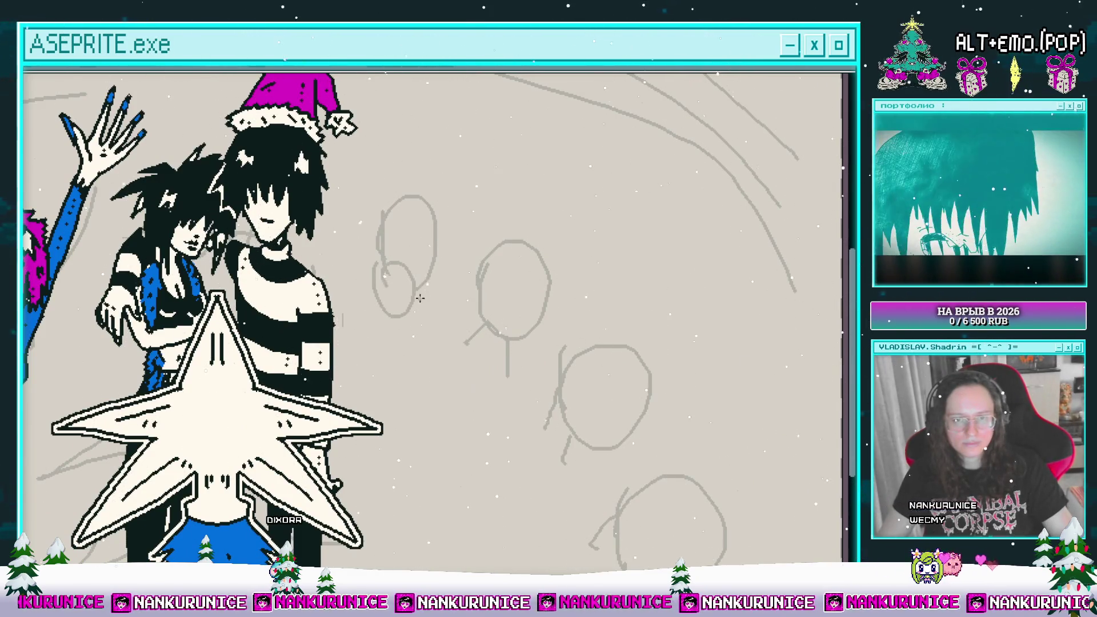
- Sketch two small extra head circles in the background crowd
{"action": "left_click_drag", "start_coordinate": [413, 298], "coordinate": [448, 303]}
{"action": "scroll", "coordinate": [412, 302], "scroll_direction": "down", "scroll_amount": 2}
{"action": "scroll", "coordinate": [378, 304], "scroll_direction": "up", "scroll_amount": 2}
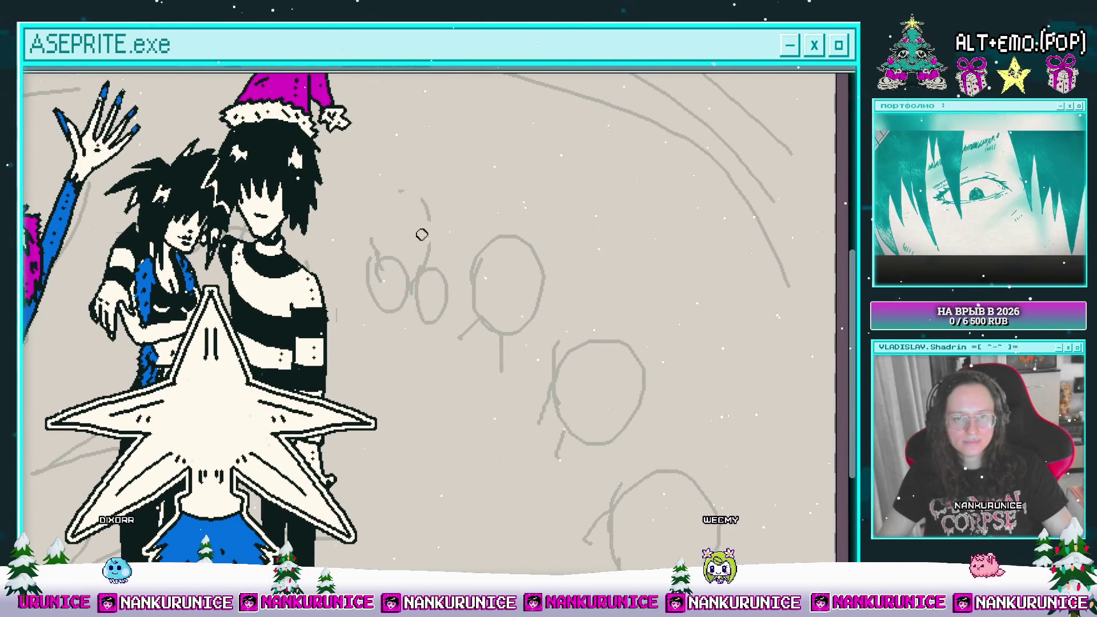
{"action": "mouse_move", "coordinate": [413, 198]}
{"action": "left_mouse_down"}
{"action": "mouse_move", "coordinate": [378, 254]}
{"action": "mouse_move", "coordinate": [448, 264]}
{"action": "left_mouse_up"}
{"action": "scroll", "coordinate": [417, 282], "scroll_direction": "up", "scroll_amount": 1}
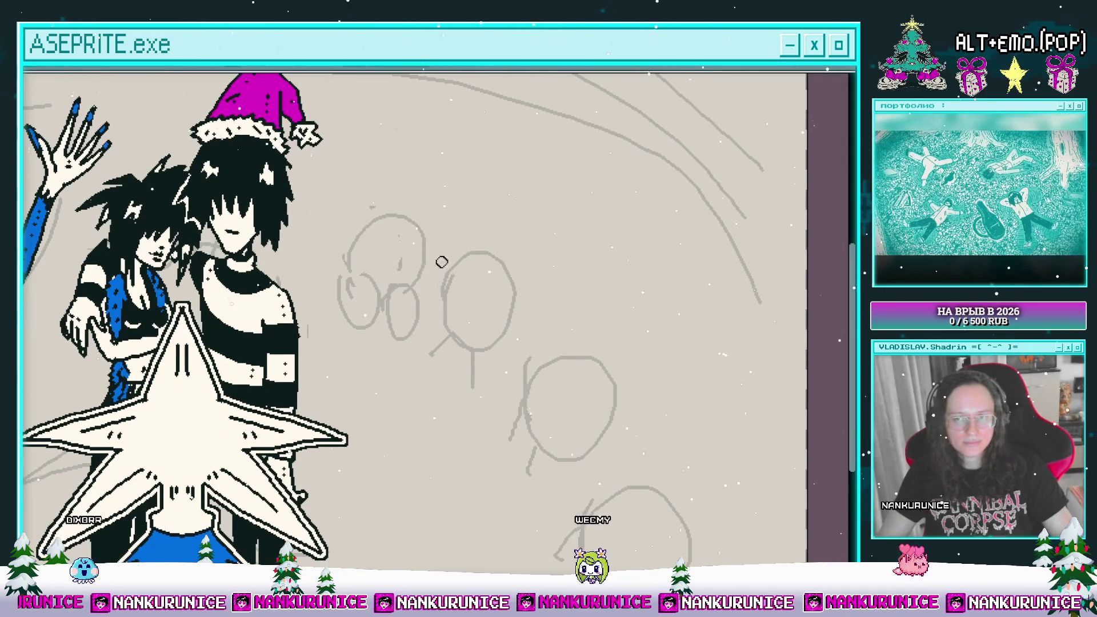
{"action": "scroll", "coordinate": [482, 269], "scroll_direction": "down", "scroll_amount": 2}
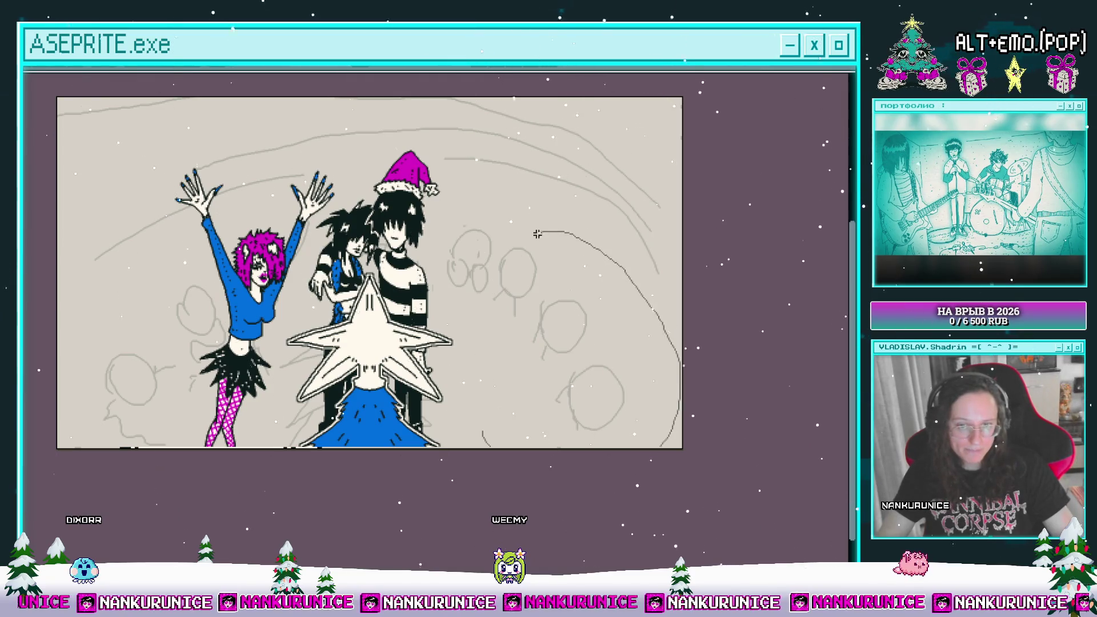
- Lasso and deselect the crowd sketches, then draw body and diagonal strokes for the new figure
{"action": "mouse_move", "coordinate": [499, 254]}
{"action": "left_mouse_down"}
{"action": "mouse_move", "coordinate": [568, 354]}
{"action": "mouse_move", "coordinate": [499, 253]}
{"action": "mouse_move", "coordinate": [544, 246]}
{"action": "mouse_move", "coordinate": [478, 388]}
{"action": "left_mouse_up"}
{"action": "key", "text": "ctrl+d"}
{"action": "scroll", "coordinate": [540, 249], "scroll_direction": "up", "scroll_amount": 2}
{"action": "left_click_drag", "start_coordinate": [478, 389], "coordinate": [493, 294]}
{"action": "left_click_drag", "start_coordinate": [510, 277], "coordinate": [493, 351]}
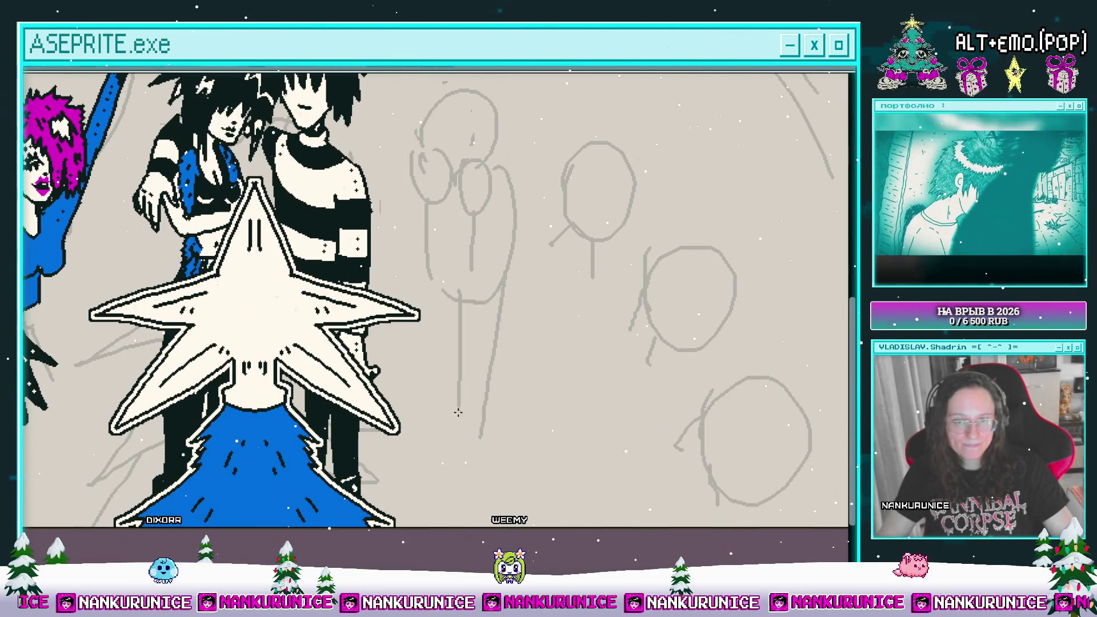
{"action": "left_click_drag", "start_coordinate": [458, 406], "coordinate": [472, 432]}
{"action": "left_click_drag", "start_coordinate": [478, 371], "coordinate": [444, 432]}
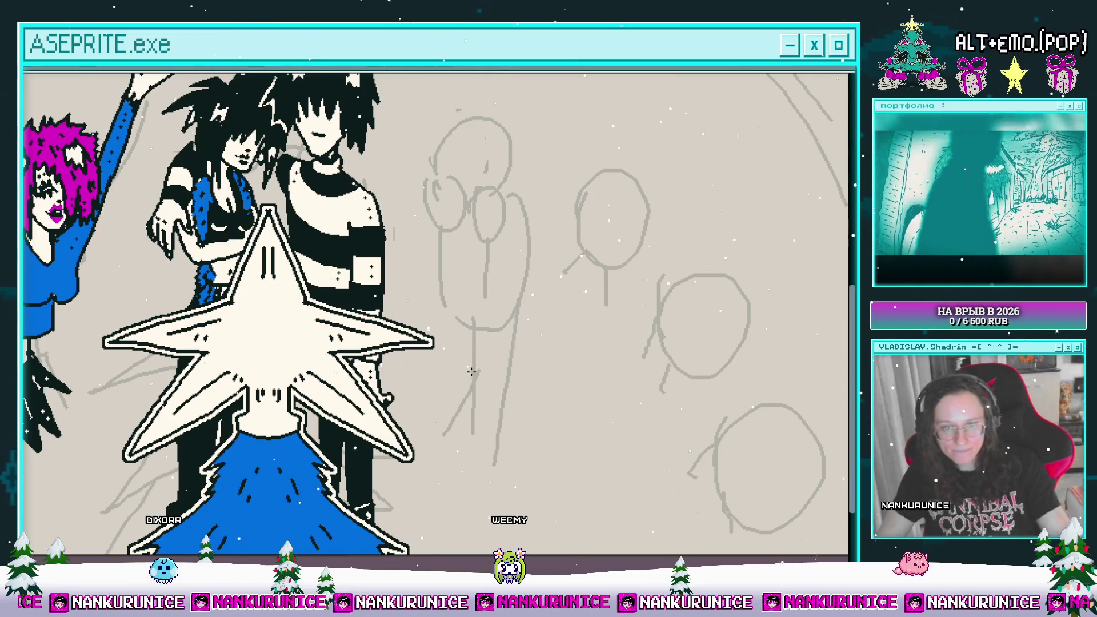
{"action": "key", "text": "Tab"}
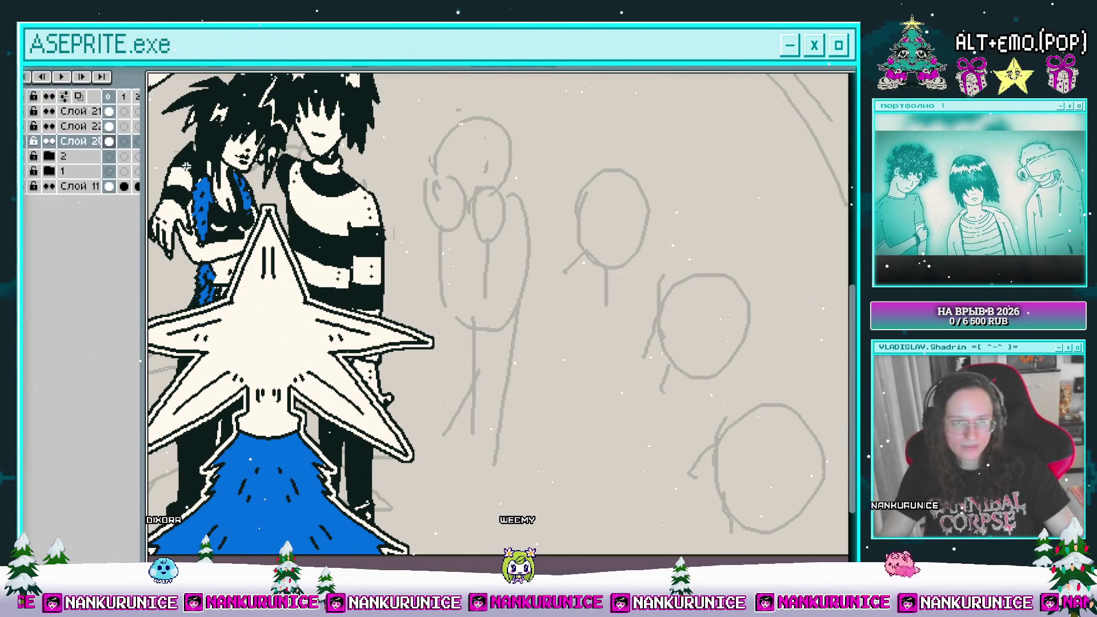
- Toggle the coloured figures layer off and back on, then hide the layers panel
{"action": "left_click", "coordinate": [28, 130]}
{"action": "left_click", "coordinate": [28, 130]}
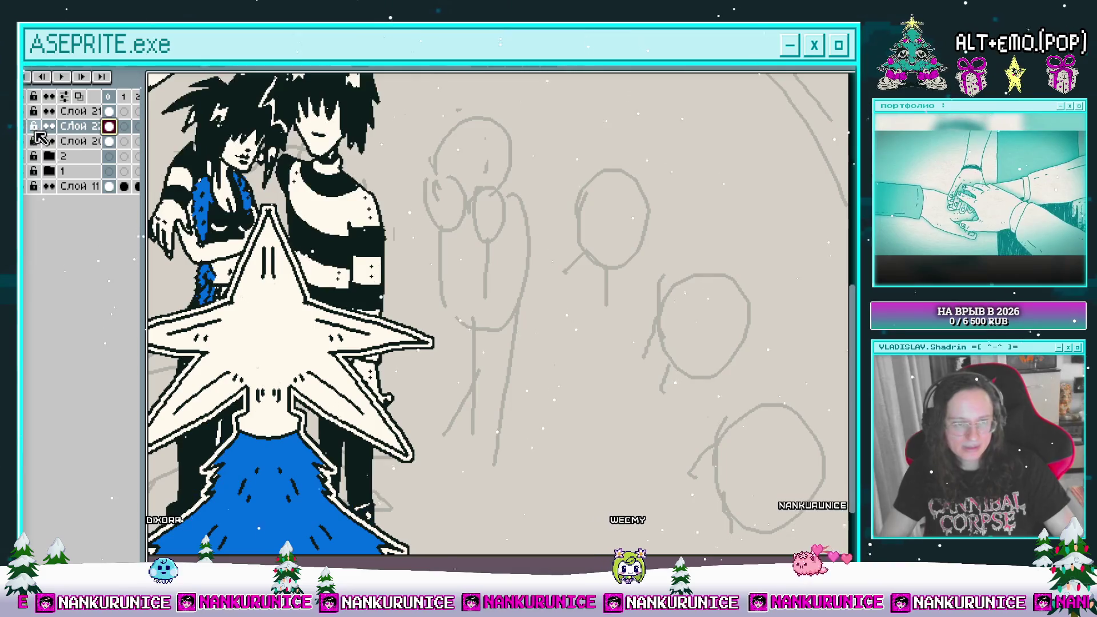
{"action": "key", "text": "Tab"}
- Pan and zoom the canvas onto the grey sketched head beside the couple
{"action": "left_click_drag", "start_coordinate": [467, 204], "coordinate": [467, 267]}
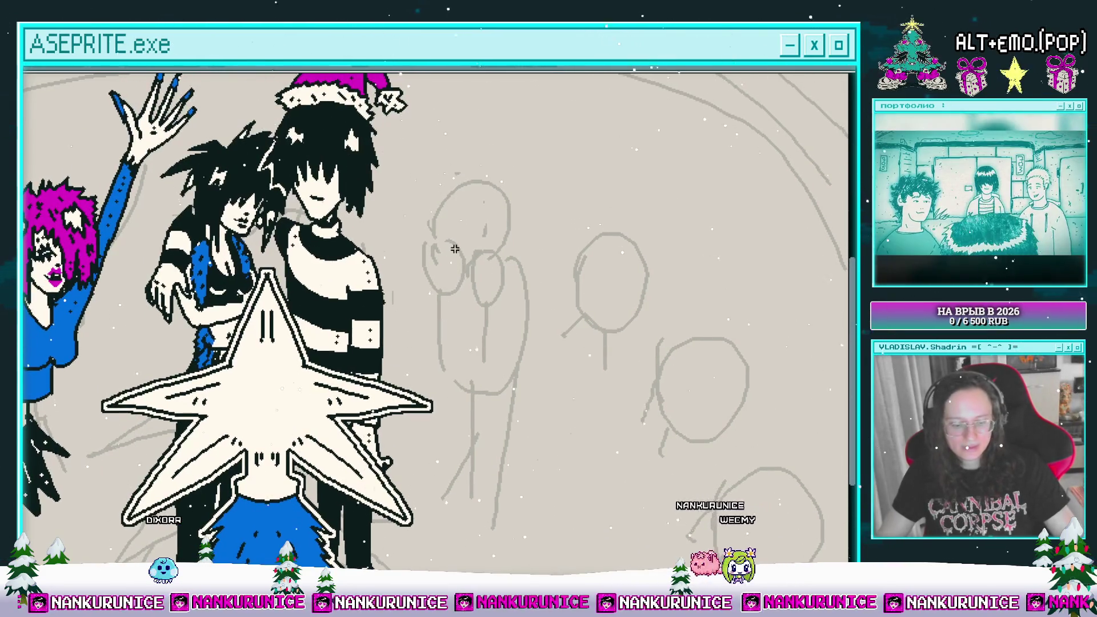
{"action": "scroll", "coordinate": [463, 246], "scroll_direction": "up", "scroll_amount": 2}
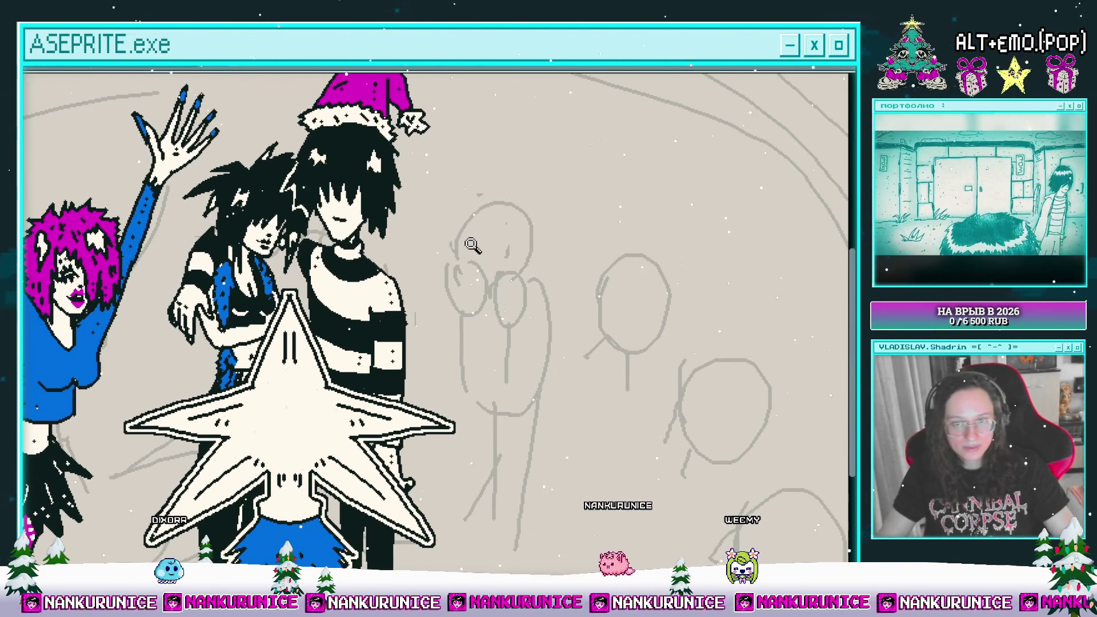
{"action": "scroll", "coordinate": [471, 248], "scroll_direction": "up", "scroll_amount": 2}
{"action": "left_click_drag", "start_coordinate": [490, 245], "coordinate": [479, 270]}
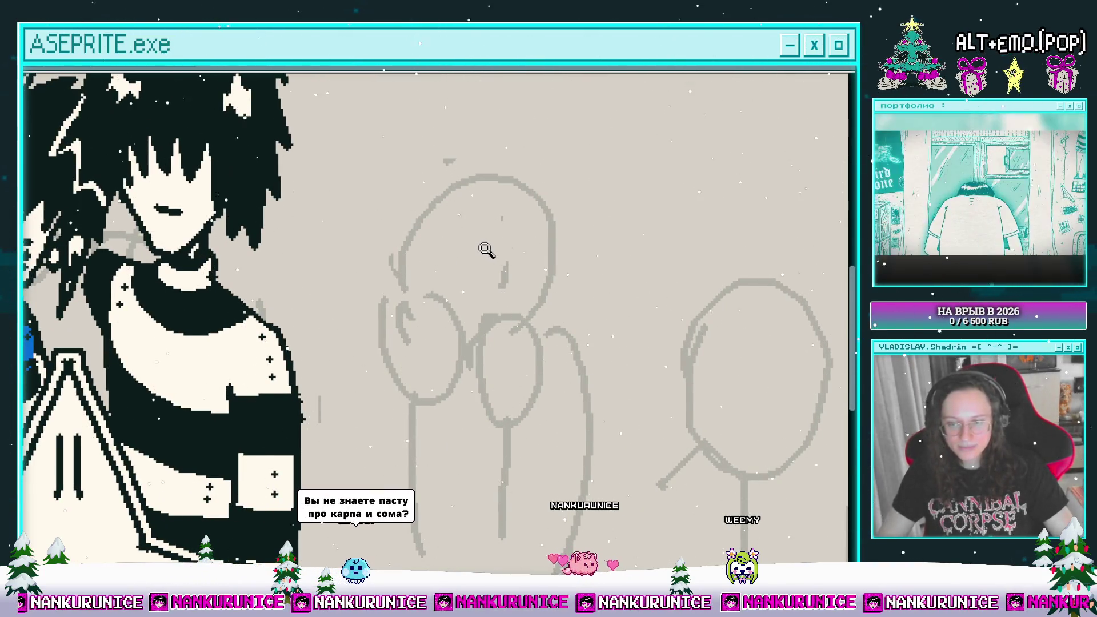
{"action": "scroll", "coordinate": [509, 318], "scroll_direction": "up", "scroll_amount": 1}
{"action": "scroll", "coordinate": [483, 293], "scroll_direction": "down", "scroll_amount": 1}
{"action": "scroll", "coordinate": [483, 293], "scroll_direction": "up", "scroll_amount": 1}
{"action": "scroll", "coordinate": [489, 304], "scroll_direction": "down", "scroll_amount": 1}
{"action": "scroll", "coordinate": [485, 320], "scroll_direction": "up", "scroll_amount": 1}
{"action": "scroll", "coordinate": [469, 320], "scroll_direction": "down", "scroll_amount": 1}
{"action": "scroll", "coordinate": [451, 345], "scroll_direction": "up", "scroll_amount": 1}
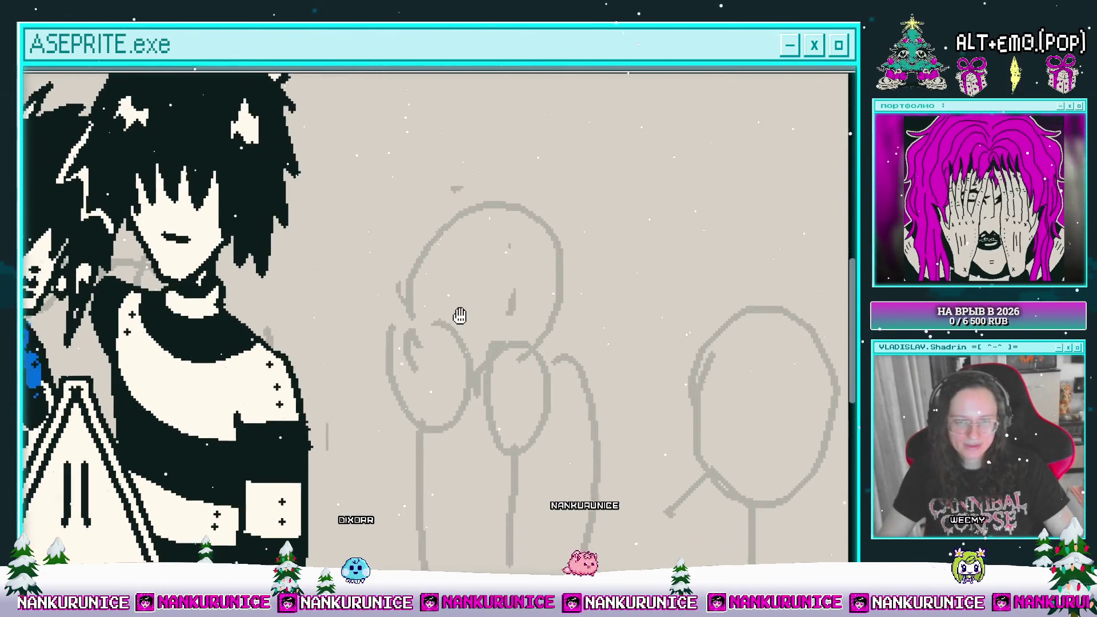
{"action": "scroll", "coordinate": [440, 309], "scroll_direction": "down", "scroll_amount": 1}
{"action": "scroll", "coordinate": [437, 377], "scroll_direction": "up", "scroll_amount": 1}
{"action": "scroll", "coordinate": [437, 320], "scroll_direction": "down", "scroll_amount": 1}
{"action": "scroll", "coordinate": [437, 321], "scroll_direction": "up", "scroll_amount": 1}
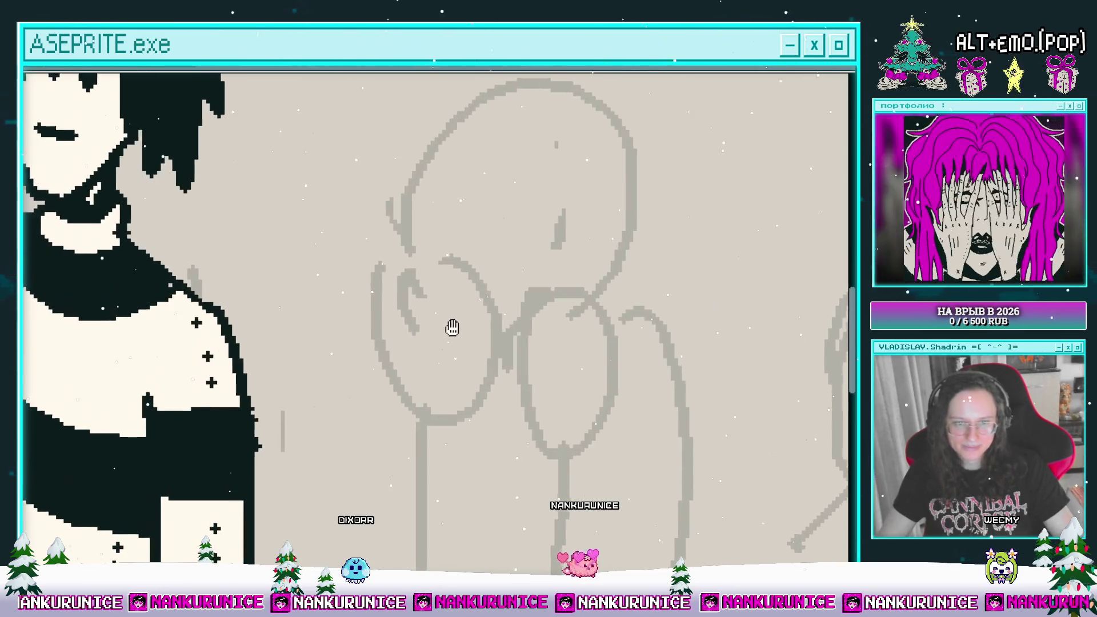
{"action": "scroll", "coordinate": [463, 280], "scroll_direction": "up", "scroll_amount": 1}
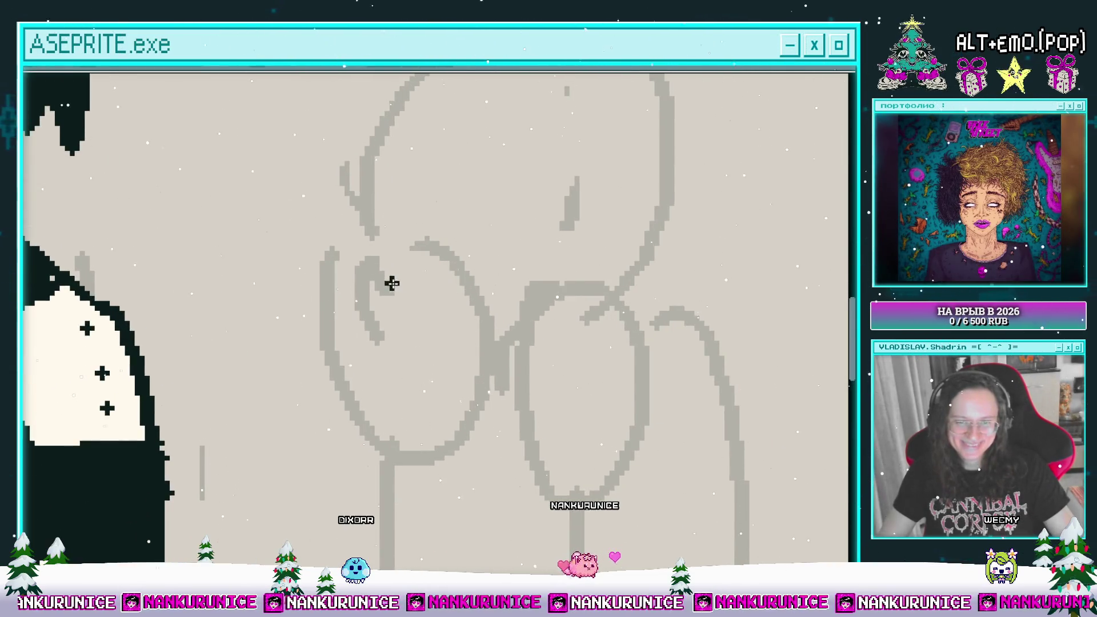
{"action": "scroll", "coordinate": [397, 284], "scroll_direction": "down", "scroll_amount": 2}
{"action": "scroll", "coordinate": [398, 324], "scroll_direction": "down", "scroll_amount": 1}
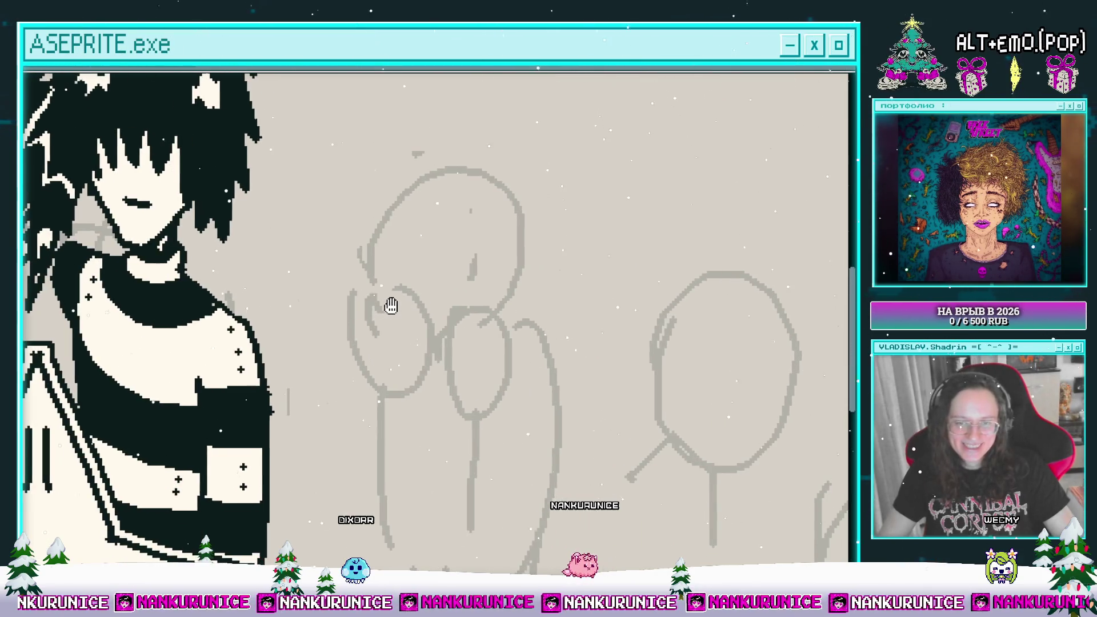
{"action": "scroll", "coordinate": [378, 317], "scroll_direction": "up", "scroll_amount": 2}
{"action": "scroll", "coordinate": [360, 343], "scroll_direction": "up", "scroll_amount": 1}
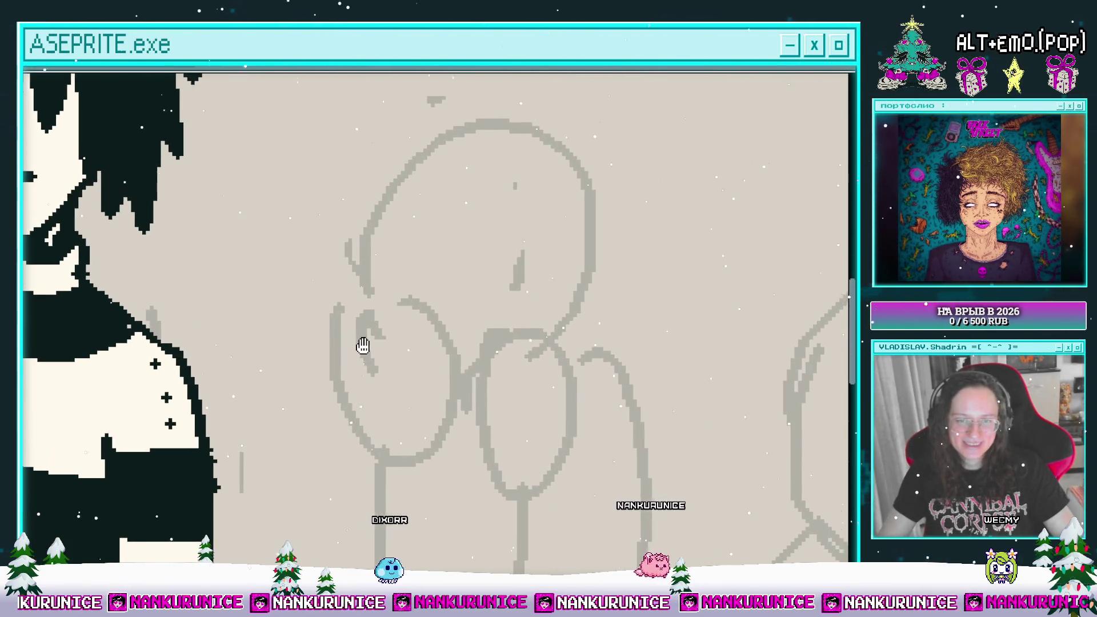
- Ink the first hand's outline along the sketched ear, thickening its right edge
{"action": "mouse_move", "coordinate": [334, 326]}
{"action": "left_mouse_down"}
{"action": "mouse_move", "coordinate": [359, 311]}
{"action": "mouse_move", "coordinate": [354, 322]}
{"action": "mouse_move", "coordinate": [383, 273]}
{"action": "mouse_move", "coordinate": [400, 292]}
{"action": "mouse_move", "coordinate": [419, 278]}
{"action": "mouse_move", "coordinate": [455, 343]}
{"action": "left_mouse_up"}
{"action": "key", "text": "ctrl+z"}
{"action": "scroll", "coordinate": [412, 314], "scroll_direction": "down", "scroll_amount": 2}
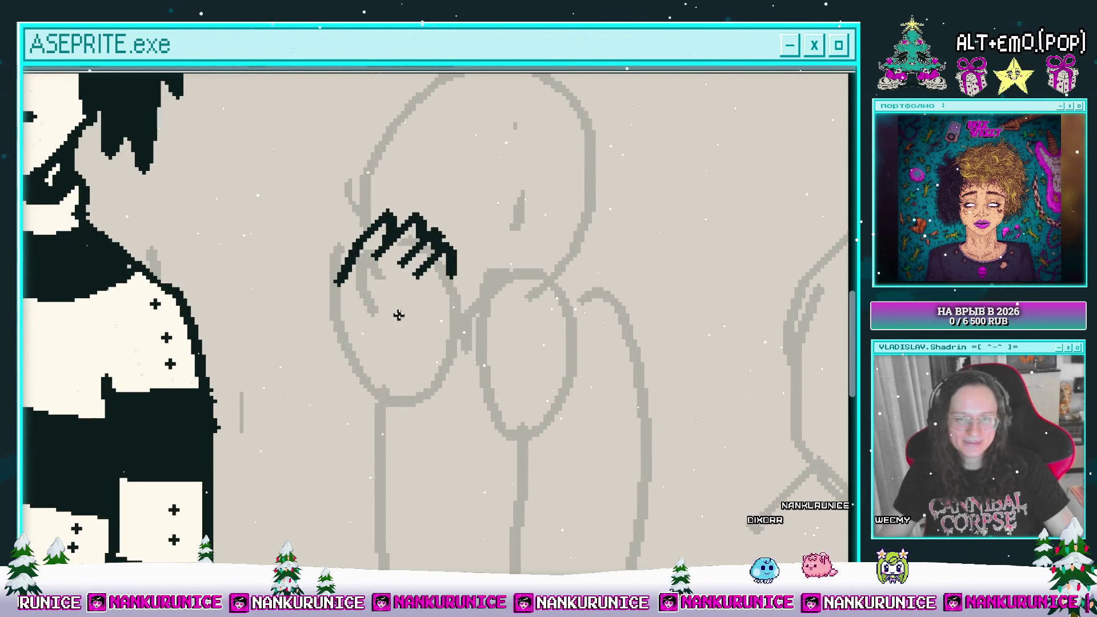
{"action": "left_click_drag", "start_coordinate": [341, 284], "coordinate": [389, 412]}
{"action": "scroll", "coordinate": [400, 400], "scroll_direction": "up", "scroll_amount": 1}
{"action": "scroll", "coordinate": [400, 400], "scroll_direction": "right", "scroll_amount": 1}
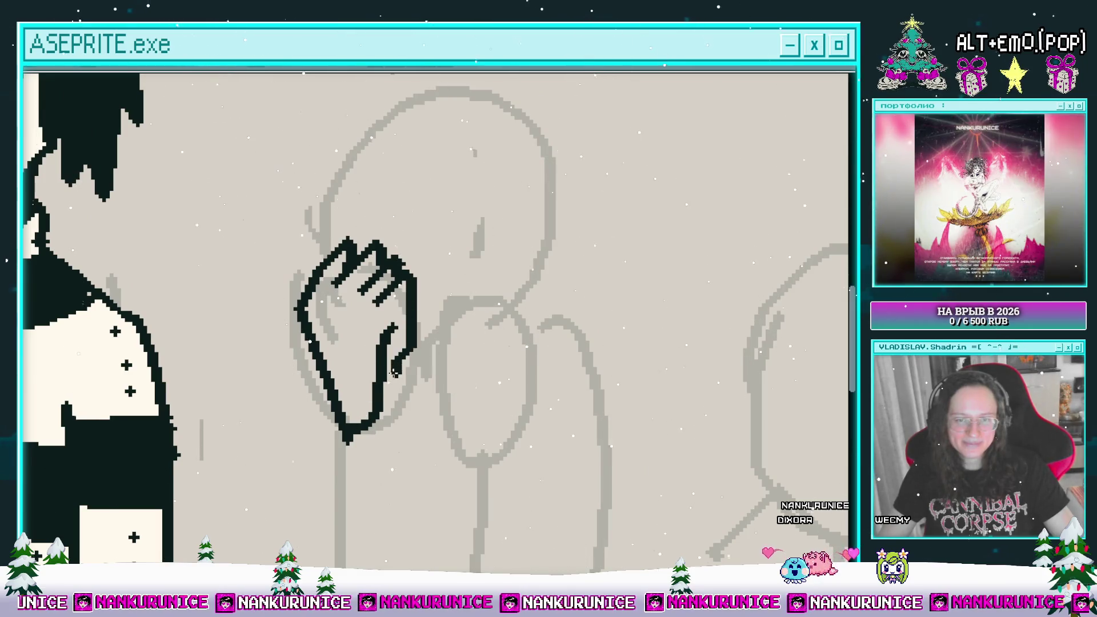
{"action": "left_click_drag", "start_coordinate": [394, 372], "coordinate": [393, 331]}
- Ink the second hand's zigzag fingers and left edge, redrawing its right edge as a slant
{"action": "scroll", "coordinate": [411, 314], "scroll_direction": "right", "scroll_amount": 2}
{"action": "scroll", "coordinate": [453, 309], "scroll_direction": "up", "scroll_amount": 2}
{"action": "scroll", "coordinate": [453, 309], "scroll_direction": "right", "scroll_amount": 1}
{"action": "scroll", "coordinate": [441, 337], "scroll_direction": "right", "scroll_amount": 1}
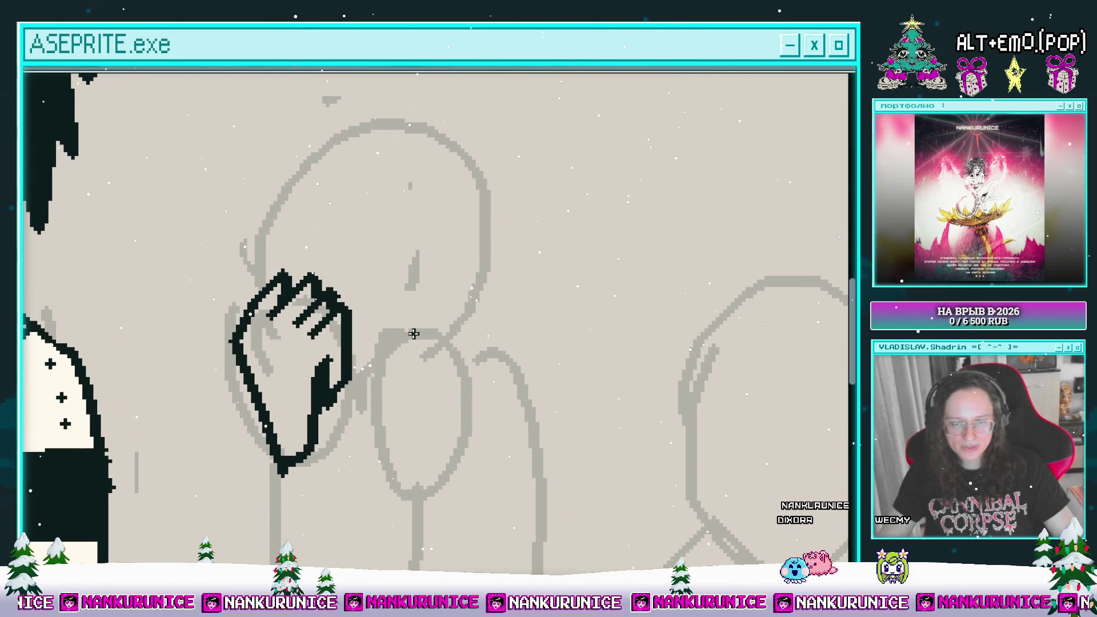
{"action": "left_click_drag", "start_coordinate": [368, 354], "coordinate": [417, 309]}
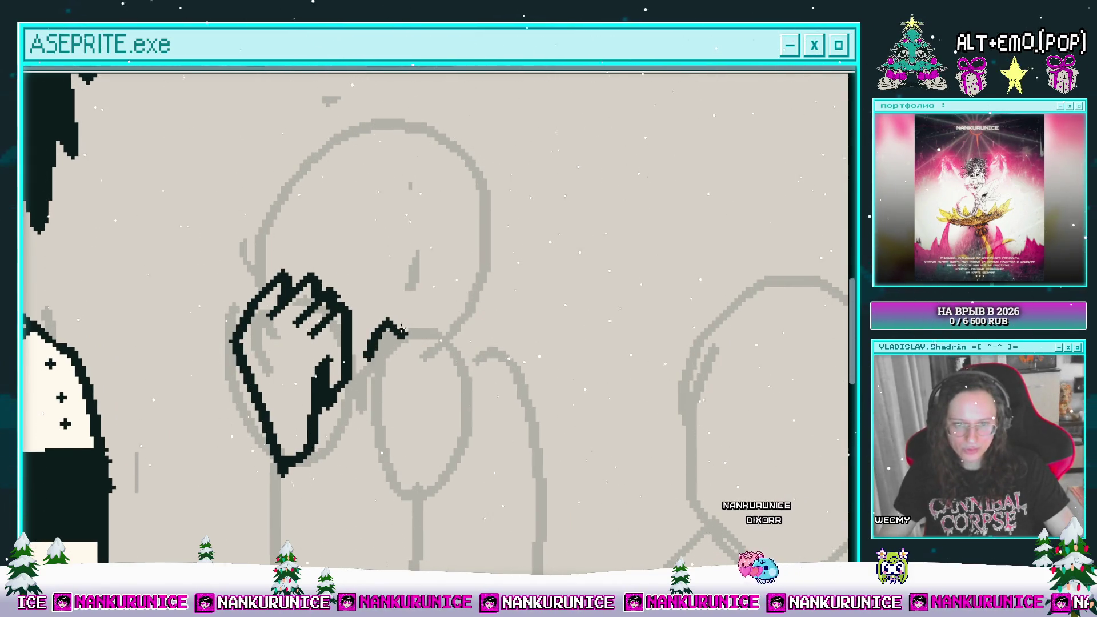
{"action": "scroll", "coordinate": [436, 314], "scroll_direction": "up", "scroll_amount": 1}
{"action": "scroll", "coordinate": [436, 313], "scroll_direction": "right", "scroll_amount": 1}
{"action": "mouse_move", "coordinate": [432, 327]}
{"action": "left_mouse_down"}
{"action": "mouse_move", "coordinate": [425, 303]}
{"action": "mouse_move", "coordinate": [450, 312]}
{"action": "mouse_move", "coordinate": [470, 284]}
{"action": "mouse_move", "coordinate": [461, 408]}
{"action": "left_mouse_up"}
{"action": "mouse_move", "coordinate": [365, 319]}
{"action": "left_mouse_down"}
{"action": "mouse_move", "coordinate": [362, 378]}
{"action": "mouse_move", "coordinate": [380, 372]}
{"action": "mouse_move", "coordinate": [394, 333]}
{"action": "left_mouse_up"}
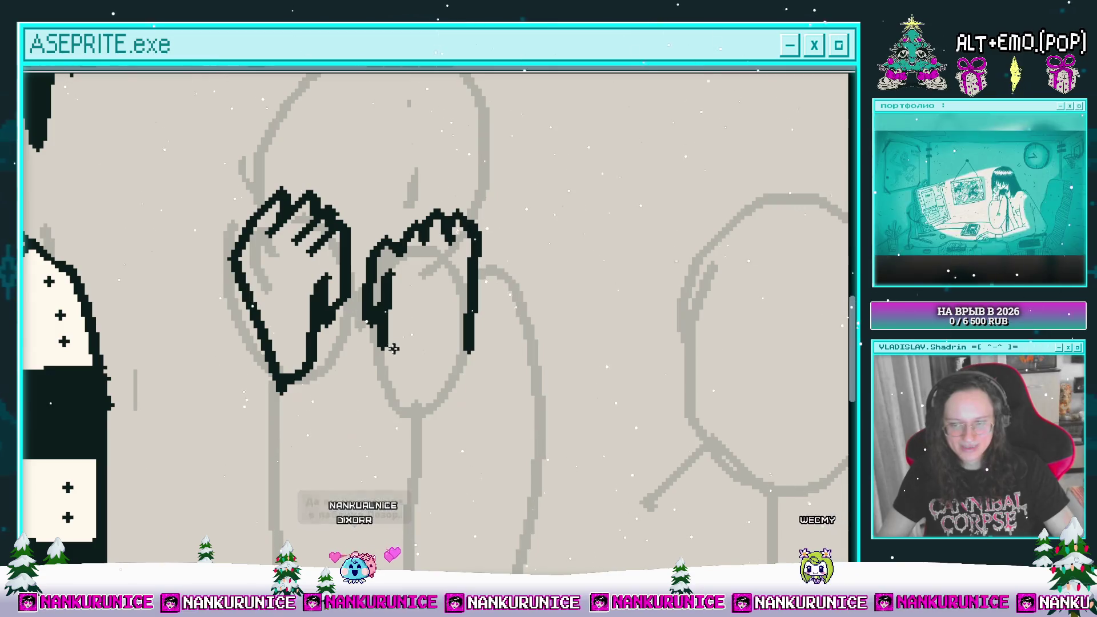
{"action": "key", "text": "ctrl+z"}
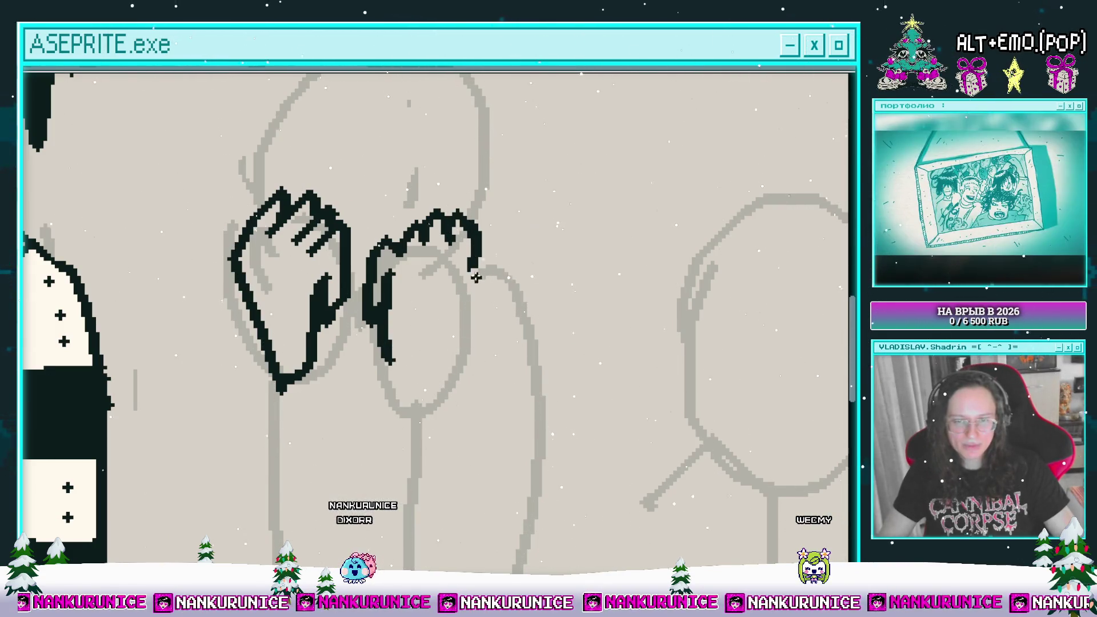
{"action": "left_click_drag", "start_coordinate": [473, 271], "coordinate": [450, 359]}
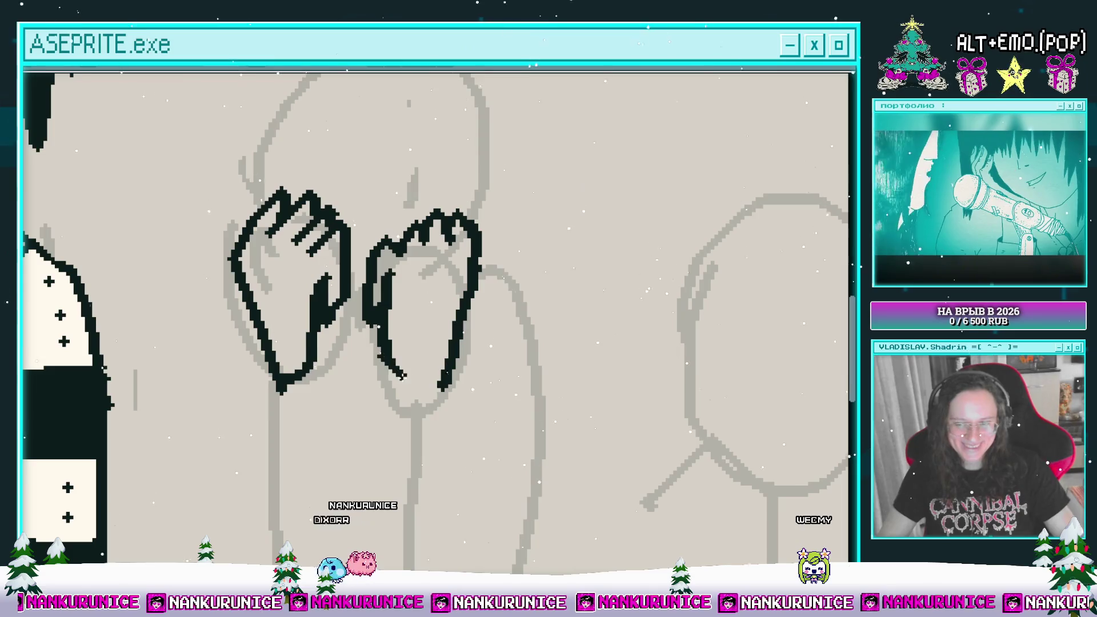
- Zoom out to review the whole scene around the two inked hands
{"action": "scroll", "coordinate": [422, 341], "scroll_direction": "down", "scroll_amount": 3}
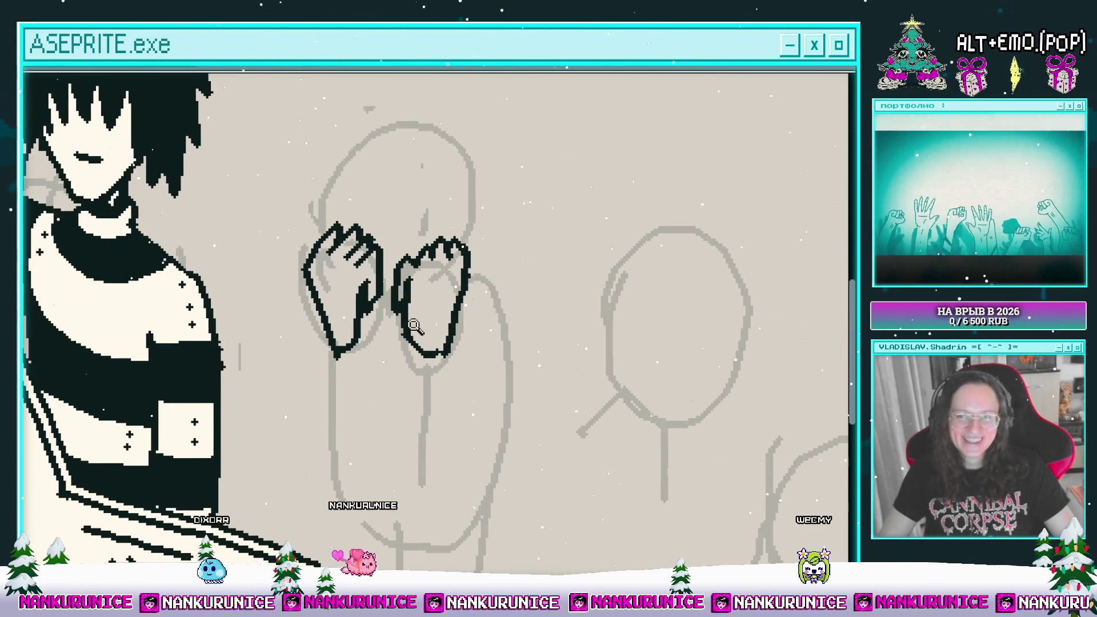
{"action": "scroll", "coordinate": [414, 326], "scroll_direction": "down", "scroll_amount": 2}
{"action": "left_click_drag", "start_coordinate": [403, 279], "coordinate": [415, 278]}
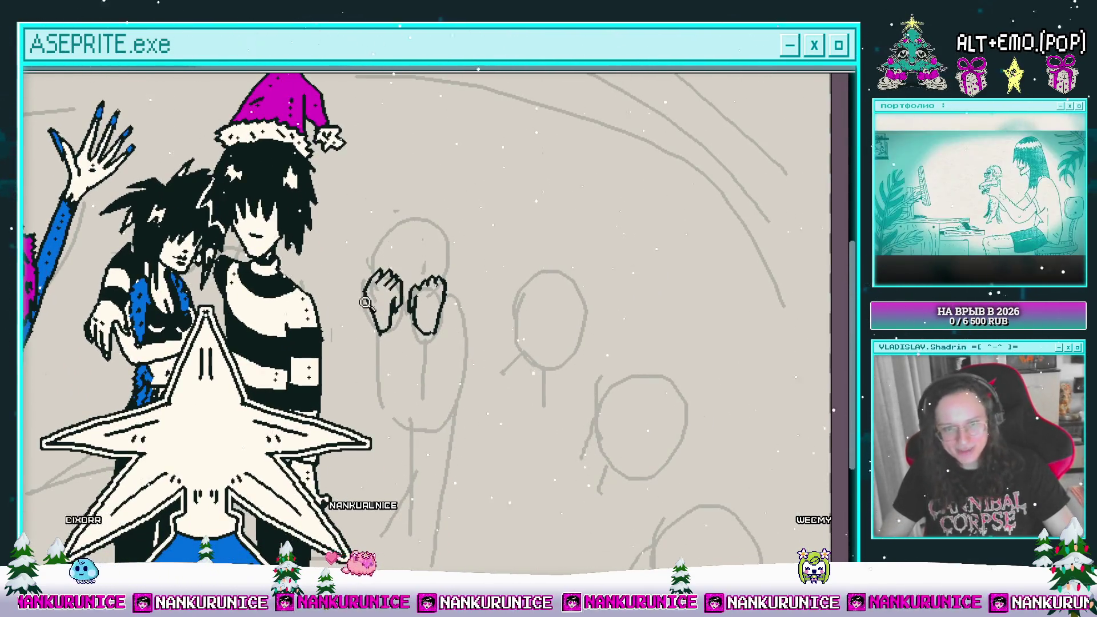
{"action": "scroll", "coordinate": [365, 302], "scroll_direction": "up", "scroll_amount": 3}
{"action": "scroll", "coordinate": [434, 345], "scroll_direction": "up", "scroll_amount": 1}
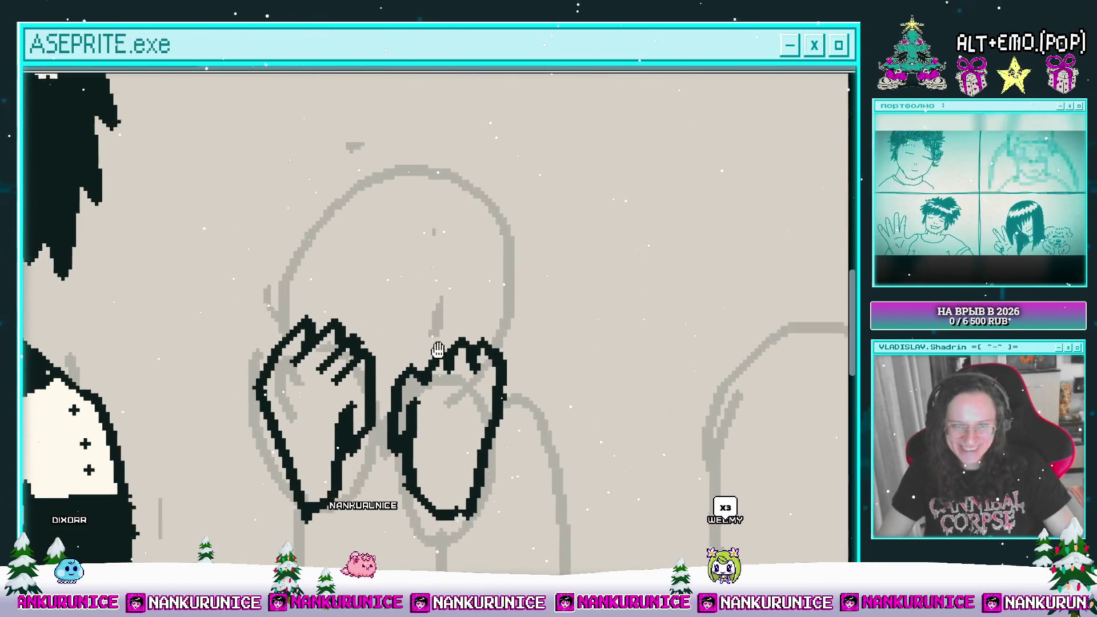
{"action": "scroll", "coordinate": [437, 349], "scroll_direction": "down", "scroll_amount": 1}
{"action": "scroll", "coordinate": [400, 352], "scroll_direction": "up", "scroll_amount": 1}
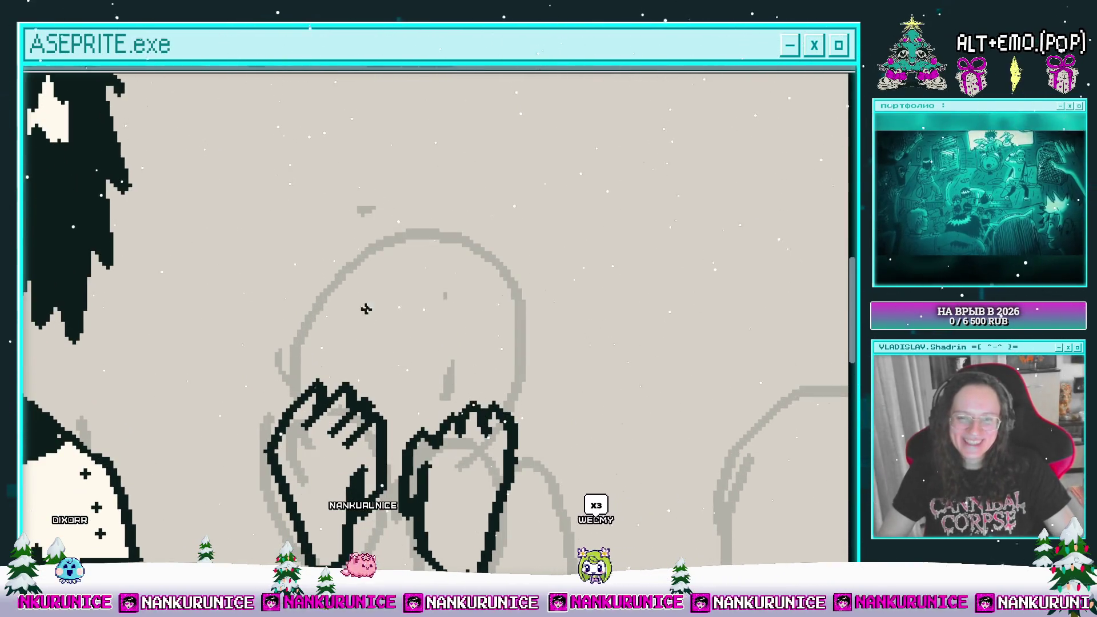
{"action": "scroll", "coordinate": [391, 304], "scroll_direction": "up", "scroll_amount": 1}
{"action": "scroll", "coordinate": [390, 304], "scroll_direction": "down", "scroll_amount": 1}
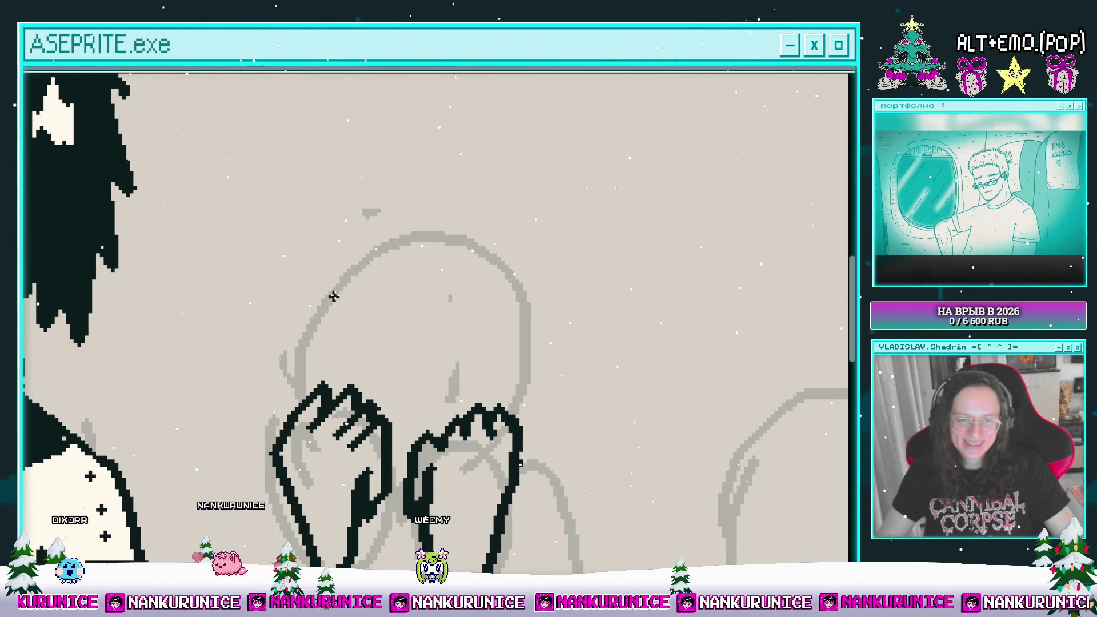
{"action": "scroll", "coordinate": [330, 285], "scroll_direction": "up", "scroll_amount": 1}
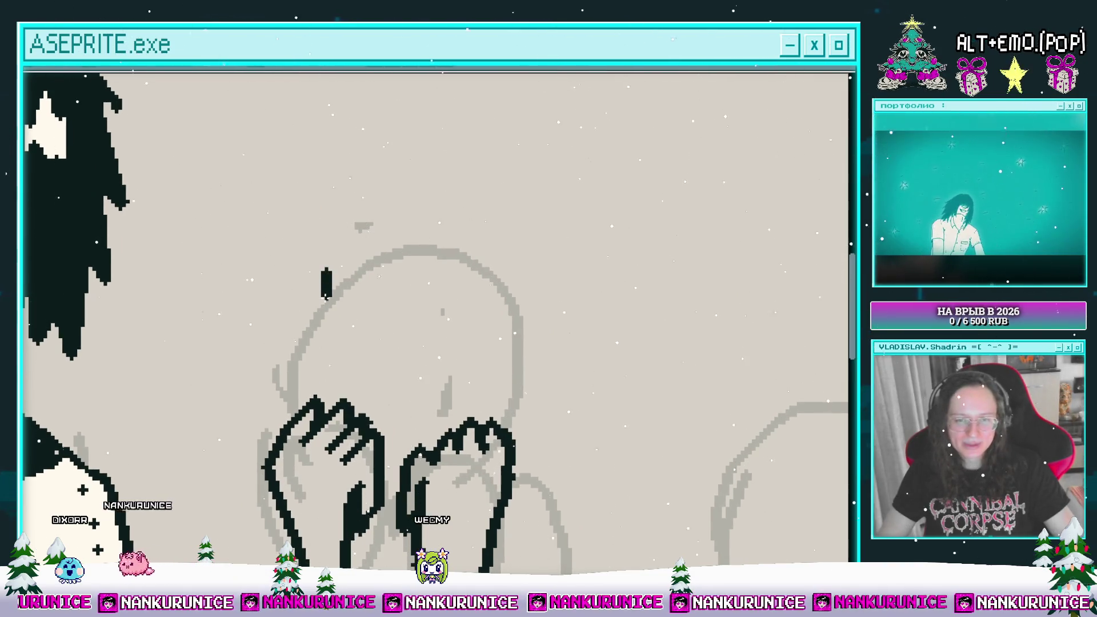
- Redraw the finger line and add long hooked strokes forming a tall spiky outline above the hands
{"action": "key", "text": "ctrl+z"}
{"action": "left_click_drag", "start_coordinate": [326, 267], "coordinate": [346, 406]}
{"action": "scroll", "coordinate": [346, 406], "scroll_direction": "up", "scroll_amount": 2}
{"action": "scroll", "coordinate": [371, 306], "scroll_direction": "down", "scroll_amount": 2}
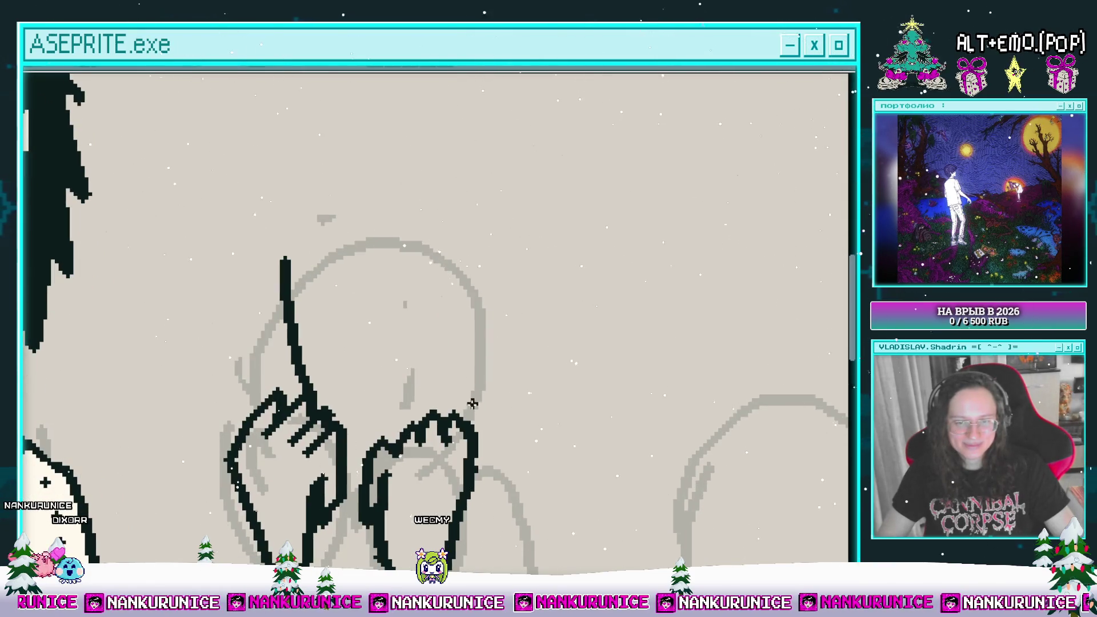
{"action": "scroll", "coordinate": [409, 381], "scroll_direction": "down", "scroll_amount": 3}
{"action": "scroll", "coordinate": [404, 396], "scroll_direction": "down", "scroll_amount": 1}
{"action": "scroll", "coordinate": [406, 397], "scroll_direction": "up", "scroll_amount": 1}
{"action": "scroll", "coordinate": [426, 395], "scroll_direction": "up", "scroll_amount": 3}
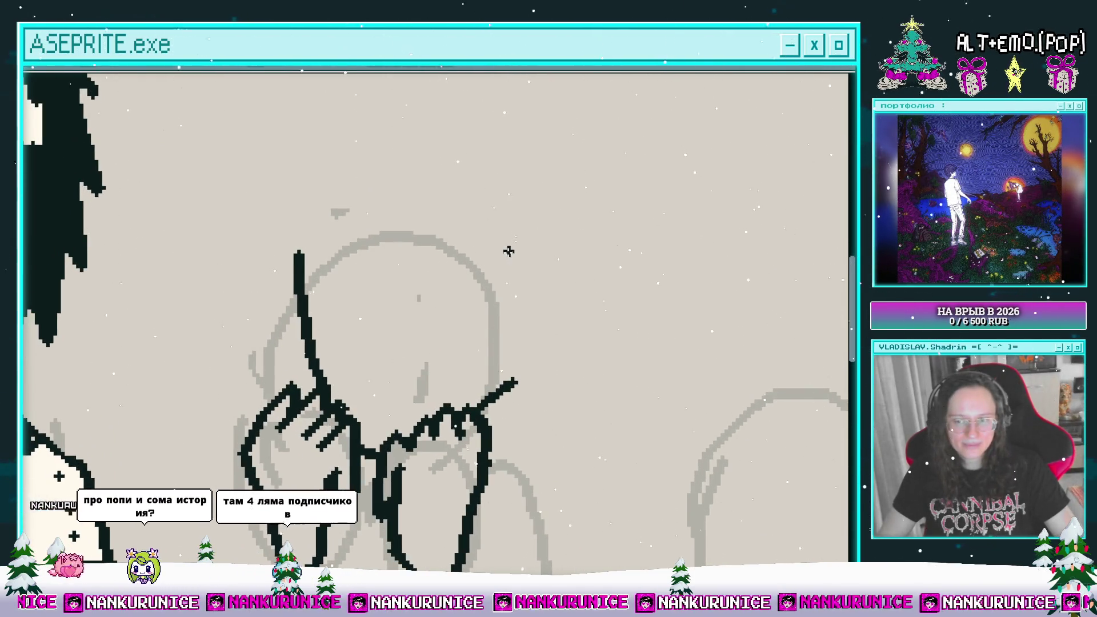
{"action": "mouse_move", "coordinate": [509, 235]}
{"action": "left_mouse_down"}
{"action": "mouse_move", "coordinate": [473, 338]}
{"action": "mouse_move", "coordinate": [512, 390]}
{"action": "left_mouse_up"}
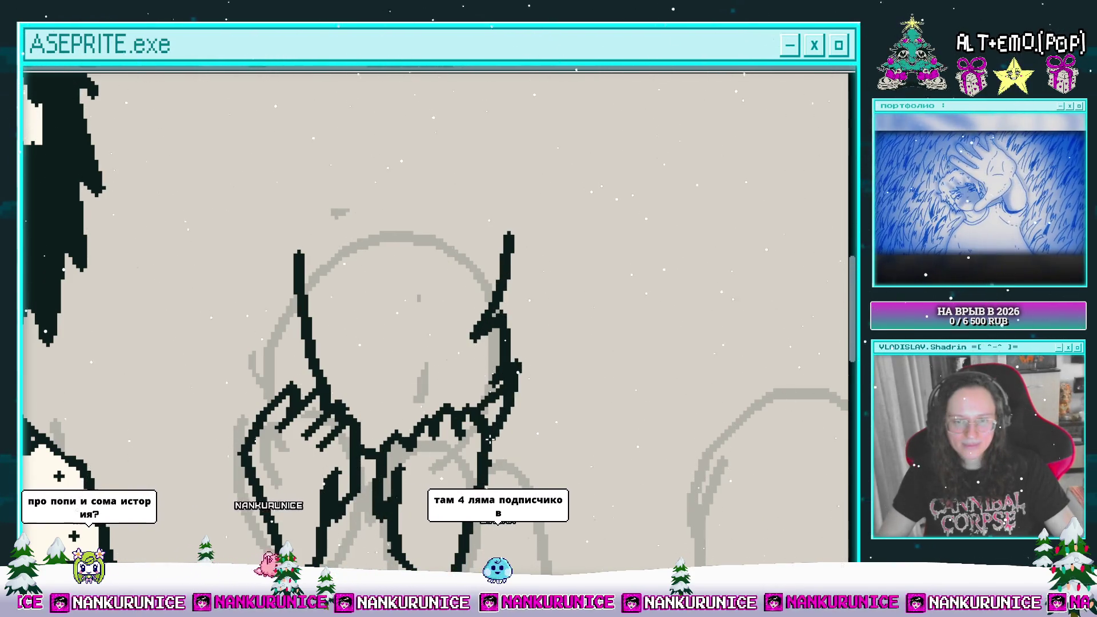
{"action": "scroll", "coordinate": [514, 343], "scroll_direction": "up", "scroll_amount": 2}
{"action": "left_click_drag", "start_coordinate": [523, 281], "coordinate": [488, 301]}
{"action": "left_click_drag", "start_coordinate": [478, 262], "coordinate": [473, 332]}
{"action": "mouse_move", "coordinate": [446, 269]}
{"action": "left_mouse_down"}
{"action": "mouse_move", "coordinate": [458, 265]}
{"action": "mouse_move", "coordinate": [400, 231]}
{"action": "mouse_move", "coordinate": [368, 234]}
{"action": "left_mouse_up"}
{"action": "scroll", "coordinate": [400, 260], "scroll_direction": "down", "scroll_amount": 2}
{"action": "mouse_move", "coordinate": [383, 277]}
{"action": "left_mouse_down"}
{"action": "mouse_move", "coordinate": [347, 310]}
{"action": "mouse_move", "coordinate": [365, 254]}
{"action": "left_mouse_up"}
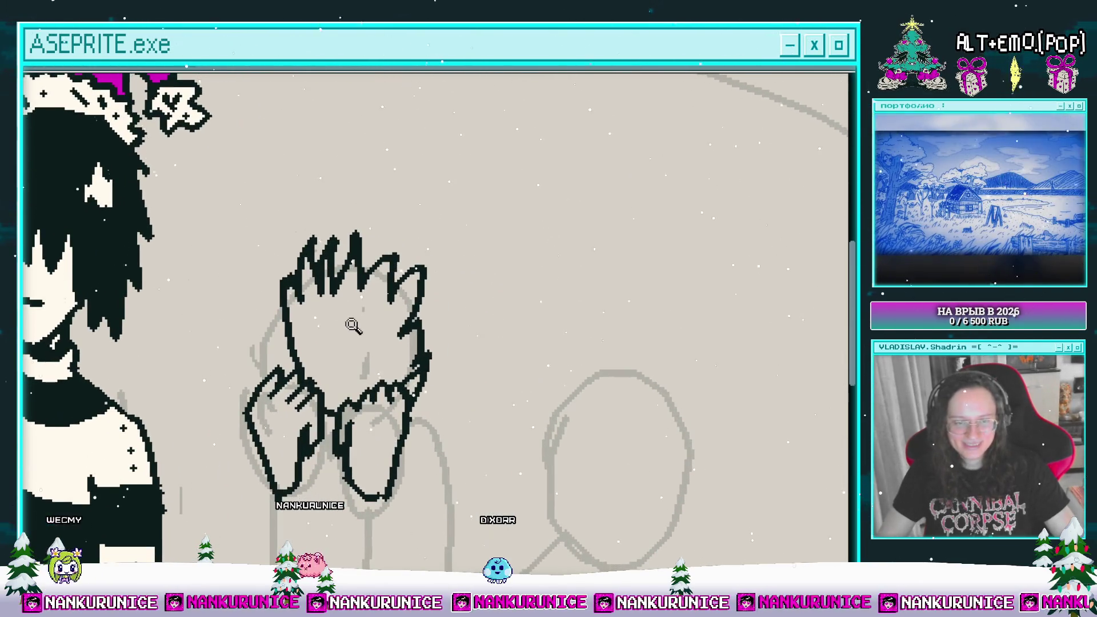
- Fill the spiky outline with cream using the Paint Bucket and select the filled shape
{"action": "key", "text": "g"}
{"action": "left_click", "coordinate": [348, 344]}
{"action": "scroll", "coordinate": [345, 338], "scroll_direction": "up", "scroll_amount": 1}
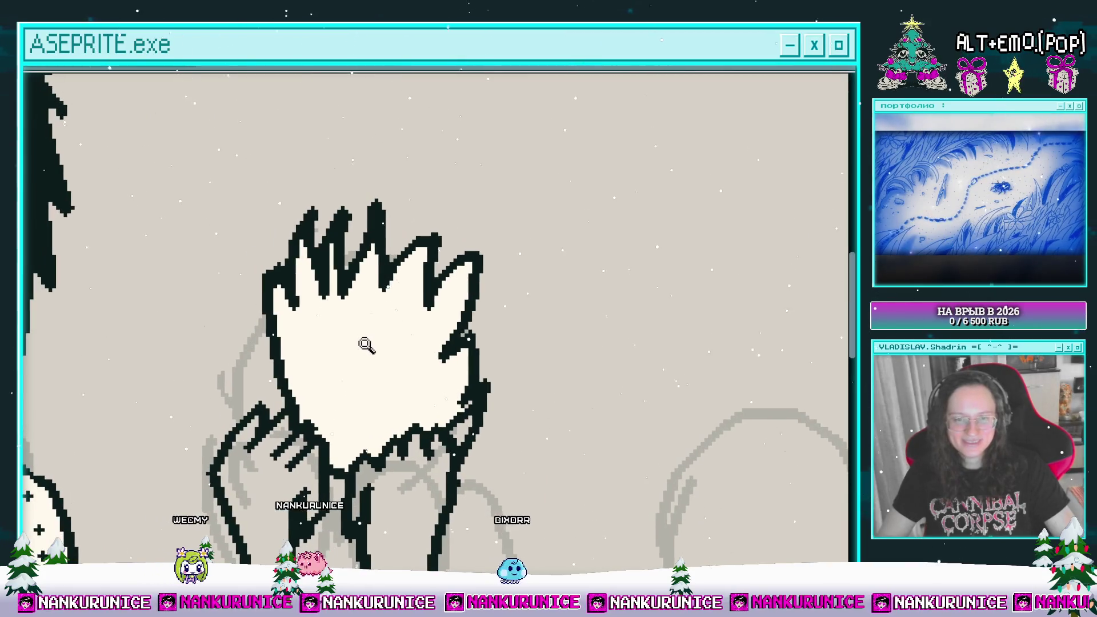
{"action": "key", "text": "w"}
{"action": "left_click", "coordinate": [374, 347]}
{"action": "scroll", "coordinate": [373, 340], "scroll_direction": "up", "scroll_amount": 1}
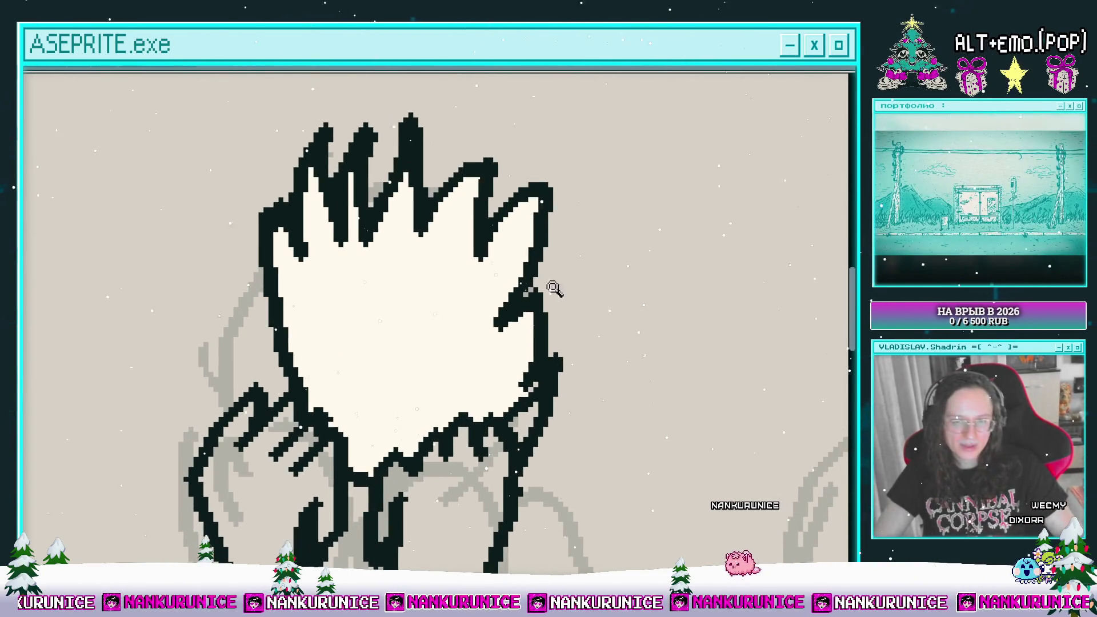
{"action": "scroll", "coordinate": [509, 266], "scroll_direction": "down", "scroll_amount": 3}
{"action": "scroll", "coordinate": [509, 266], "scroll_direction": "down", "scroll_amount": 2}
{"action": "scroll", "coordinate": [520, 292], "scroll_direction": "left", "scroll_amount": 3}
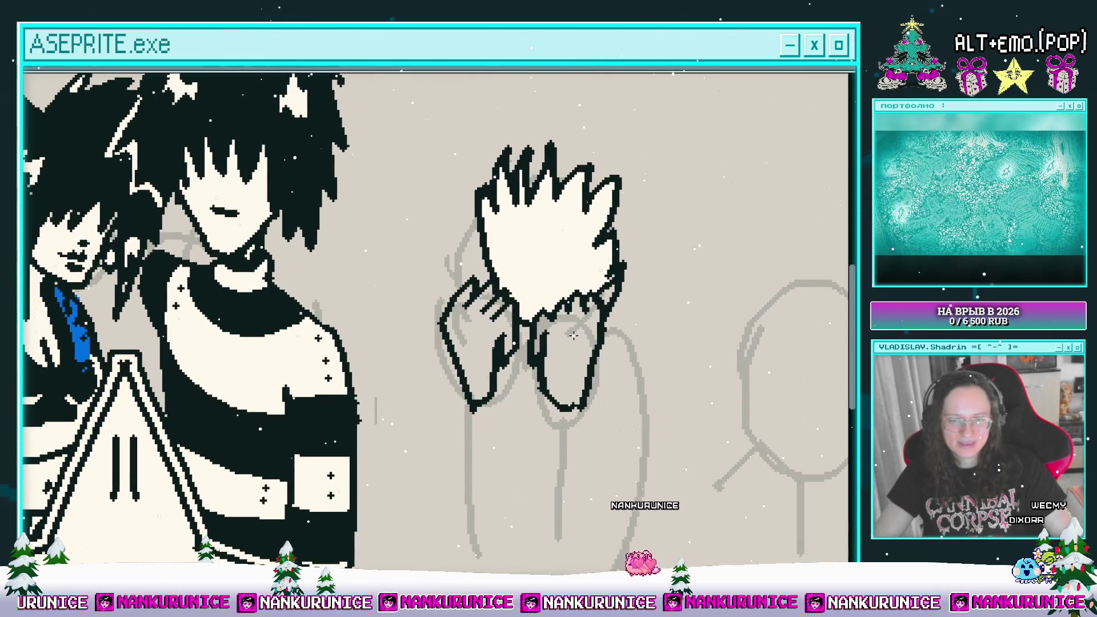
{"action": "scroll", "coordinate": [530, 314], "scroll_direction": "up", "scroll_amount": 3}
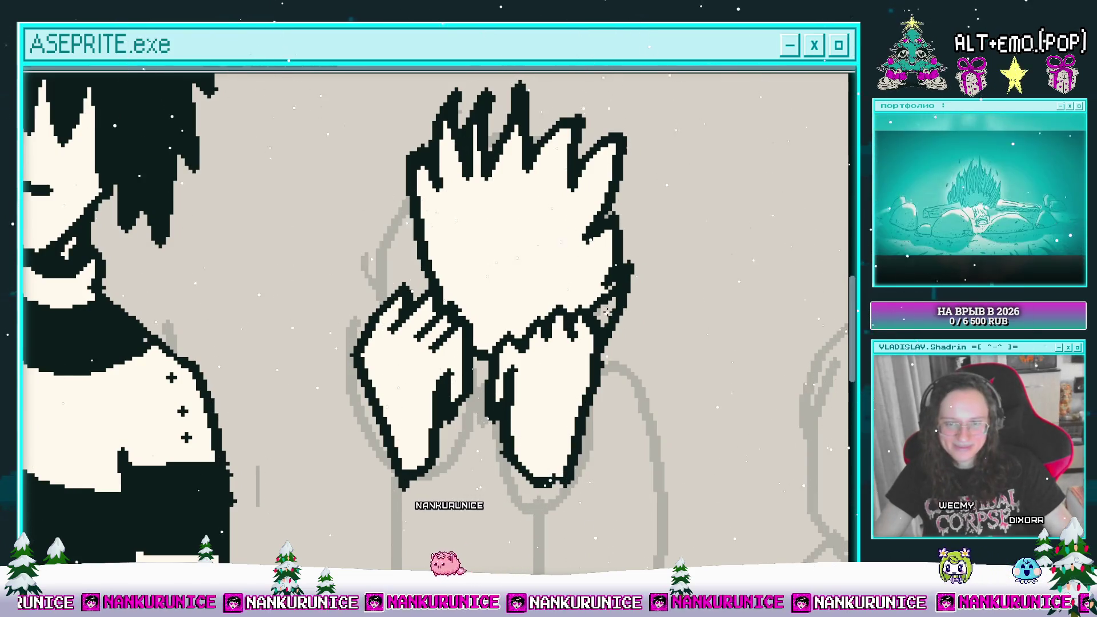
{"action": "mouse_move", "coordinate": [532, 204]}
{"action": "left_mouse_down"}
{"action": "mouse_move", "coordinate": [485, 285]}
{"action": "mouse_move", "coordinate": [457, 260]}
{"action": "mouse_move", "coordinate": [464, 245]}
{"action": "mouse_move", "coordinate": [479, 274]}
{"action": "mouse_move", "coordinate": [465, 245]}
{"action": "mouse_move", "coordinate": [477, 262]}
{"action": "mouse_move", "coordinate": [465, 269]}
{"action": "mouse_move", "coordinate": [431, 234]}
{"action": "left_mouse_up"}
{"action": "scroll", "coordinate": [466, 224], "scroll_direction": "down", "scroll_amount": 3}
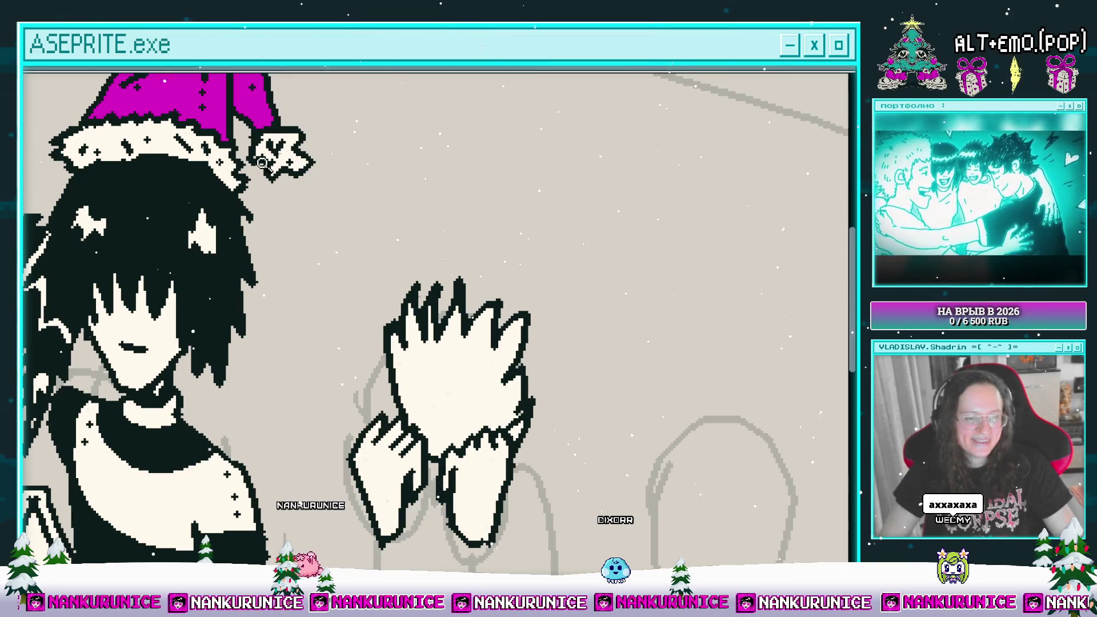
{"action": "scroll", "coordinate": [472, 281], "scroll_direction": "down", "scroll_amount": 2}
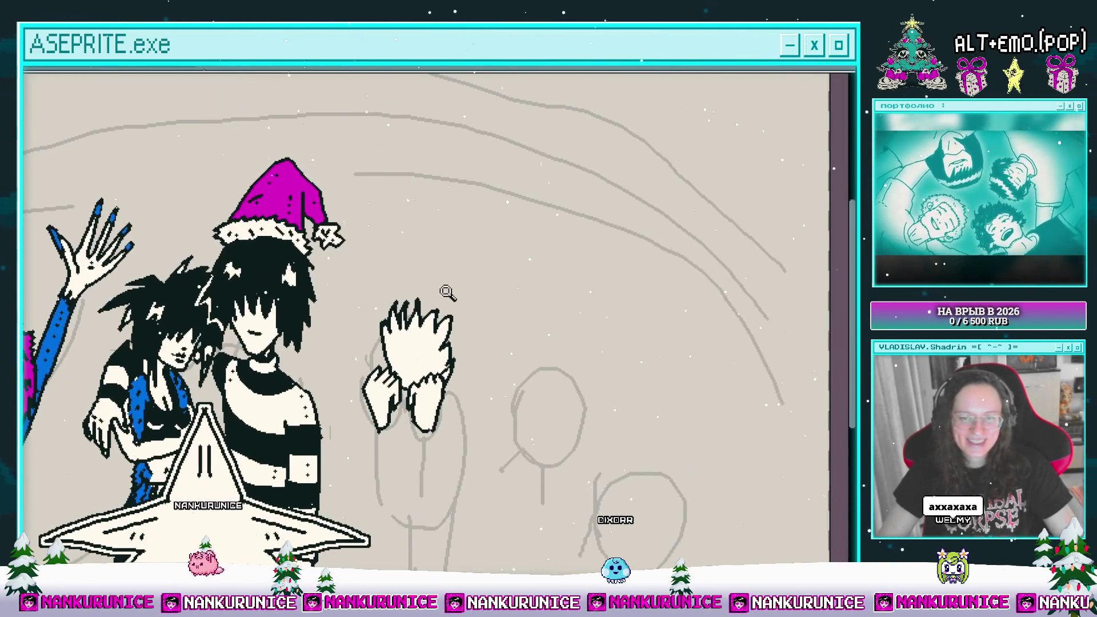
{"action": "scroll", "coordinate": [447, 291], "scroll_direction": "up", "scroll_amount": 2}
{"action": "left_click_drag", "start_coordinate": [475, 247], "coordinate": [451, 255]}
{"action": "scroll", "coordinate": [457, 237], "scroll_direction": "down", "scroll_amount": 5}
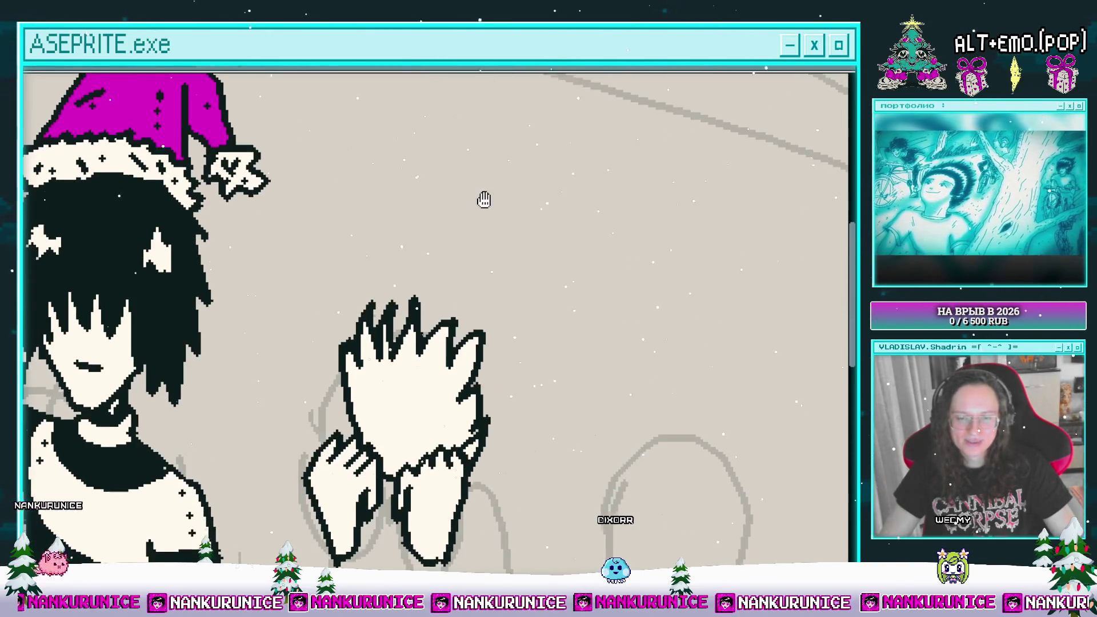
{"action": "scroll", "coordinate": [409, 290], "scroll_direction": "up", "scroll_amount": 2}
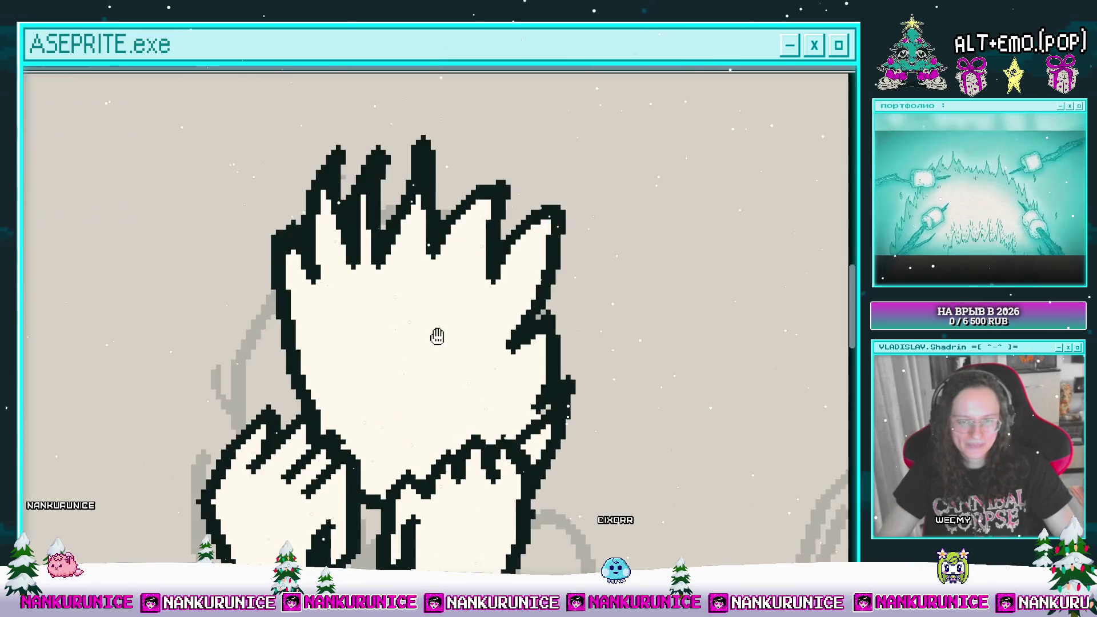
- Draw closed-eye arcs on the left side of the face
{"action": "left_click_drag", "start_coordinate": [367, 303], "coordinate": [407, 297]}
{"action": "mouse_move", "coordinate": [395, 304]}
{"action": "left_mouse_down"}
{"action": "mouse_move", "coordinate": [337, 275]}
{"action": "mouse_move", "coordinate": [311, 302]}
{"action": "left_mouse_up"}
{"action": "left_click_drag", "start_coordinate": [349, 298], "coordinate": [330, 308]}
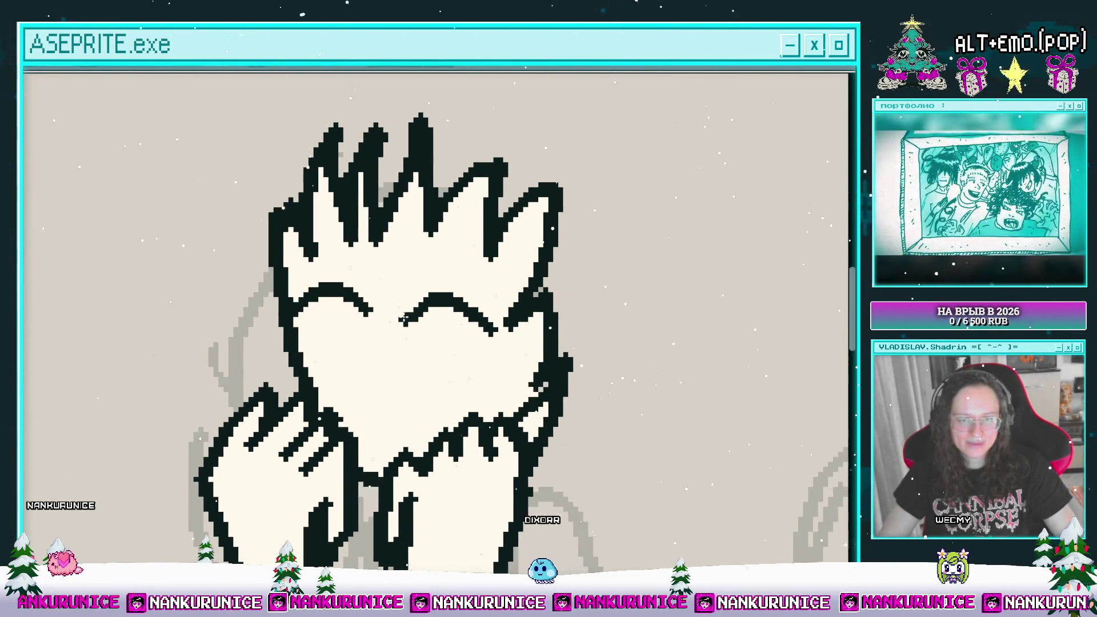
{"action": "scroll", "coordinate": [395, 319], "scroll_direction": "up", "scroll_amount": 1}
- Add dark hair strands across the face, down from the right eye and over the forehead
{"action": "mouse_move", "coordinate": [393, 326]}
{"action": "left_mouse_down"}
{"action": "mouse_move", "coordinate": [394, 283]}
{"action": "mouse_move", "coordinate": [426, 260]}
{"action": "mouse_move", "coordinate": [466, 275]}
{"action": "mouse_move", "coordinate": [454, 331]}
{"action": "mouse_move", "coordinate": [463, 329]}
{"action": "left_mouse_up"}
{"action": "scroll", "coordinate": [454, 332], "scroll_direction": "down", "scroll_amount": 2}
{"action": "scroll", "coordinate": [463, 329], "scroll_direction": "down", "scroll_amount": 1}
{"action": "mouse_move", "coordinate": [400, 300]}
{"action": "left_mouse_down"}
{"action": "mouse_move", "coordinate": [414, 388]}
{"action": "mouse_move", "coordinate": [439, 341]}
{"action": "mouse_move", "coordinate": [448, 359]}
{"action": "left_mouse_up"}
{"action": "scroll", "coordinate": [448, 359], "scroll_direction": "up", "scroll_amount": 2}
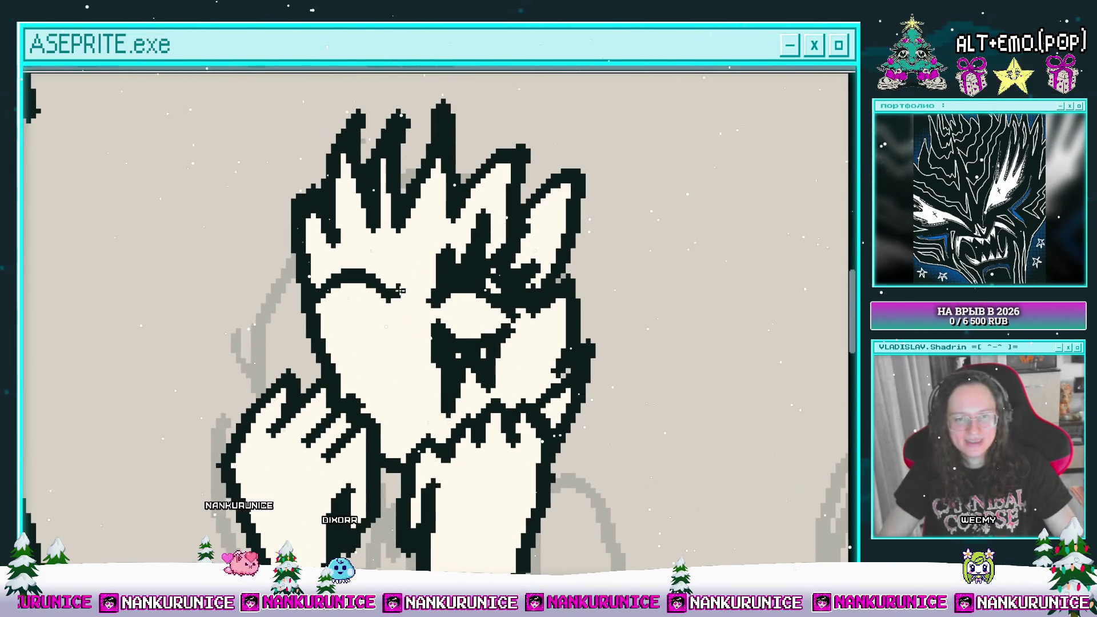
{"action": "left_click_drag", "start_coordinate": [397, 297], "coordinate": [377, 251]}
{"action": "mouse_move", "coordinate": [377, 251]}
{"action": "left_mouse_down"}
{"action": "mouse_move", "coordinate": [357, 231]}
{"action": "mouse_move", "coordinate": [311, 277]}
{"action": "mouse_move", "coordinate": [269, 284]}
{"action": "left_mouse_up"}
- Draw the left closed eye with a tear streak and fill the outlined eye area yellow
{"action": "mouse_move", "coordinate": [334, 330]}
{"action": "left_mouse_down"}
{"action": "mouse_move", "coordinate": [388, 326]}
{"action": "mouse_move", "coordinate": [374, 354]}
{"action": "mouse_move", "coordinate": [345, 335]}
{"action": "left_mouse_up"}
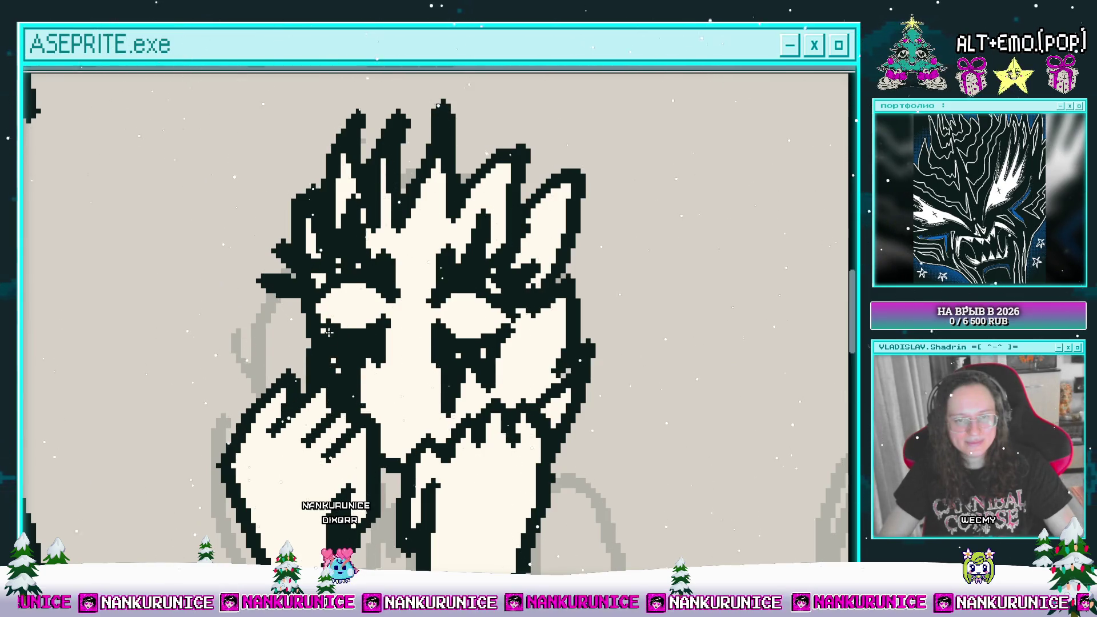
{"action": "scroll", "coordinate": [327, 332], "scroll_direction": "up", "scroll_amount": 3}
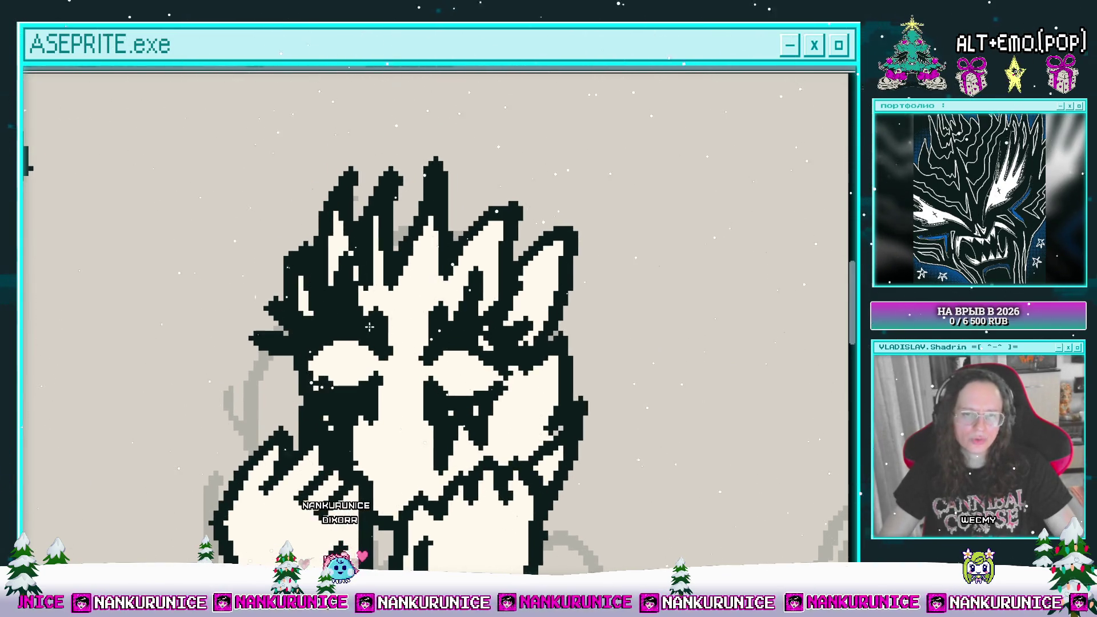
{"action": "scroll", "coordinate": [369, 327], "scroll_direction": "up", "scroll_amount": 1}
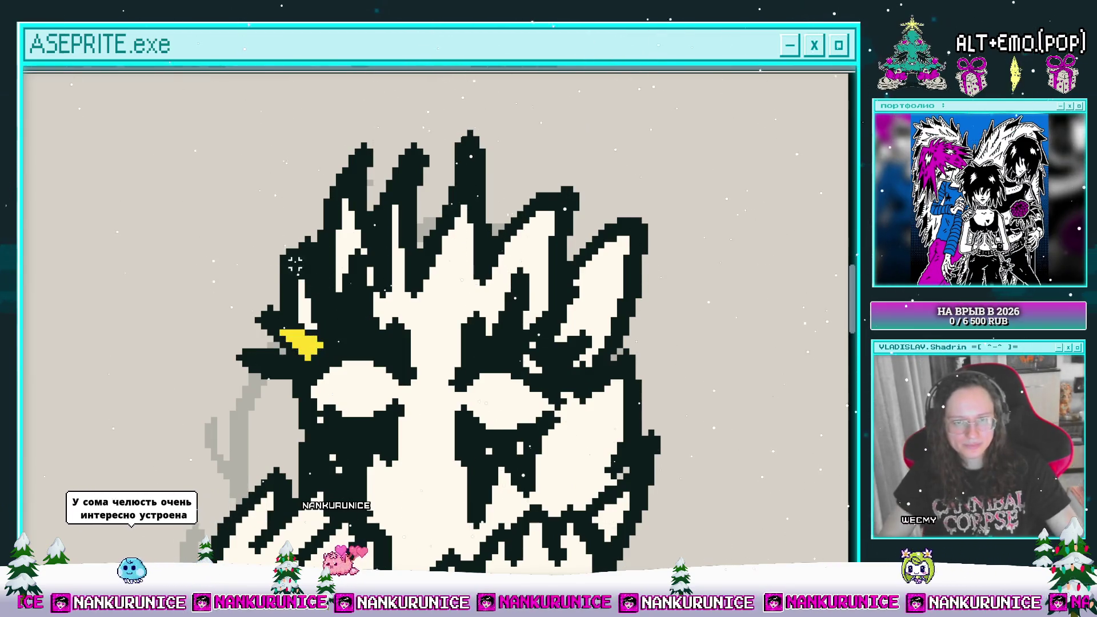
{"action": "mouse_move", "coordinate": [327, 337]}
{"action": "left_mouse_down"}
{"action": "mouse_move", "coordinate": [359, 334]}
{"action": "mouse_move", "coordinate": [320, 268]}
{"action": "mouse_move", "coordinate": [333, 320]}
{"action": "left_mouse_up"}
{"action": "key", "text": "f"}
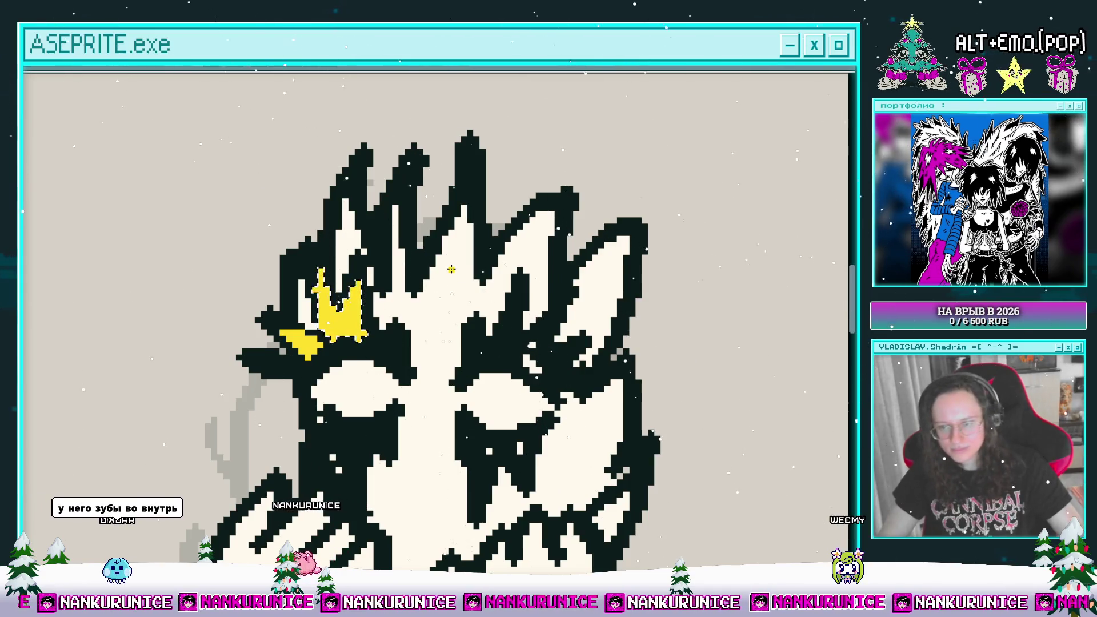
{"action": "scroll", "coordinate": [457, 247], "scroll_direction": "down", "scroll_amount": 1}
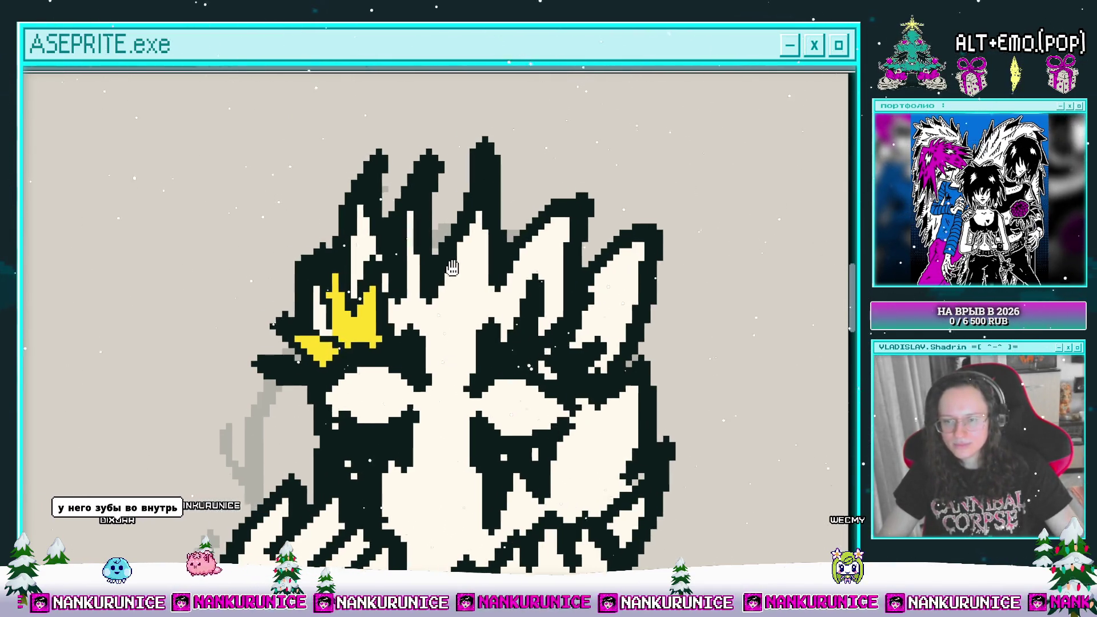
{"action": "scroll", "coordinate": [434, 251], "scroll_direction": "up", "scroll_amount": 1}
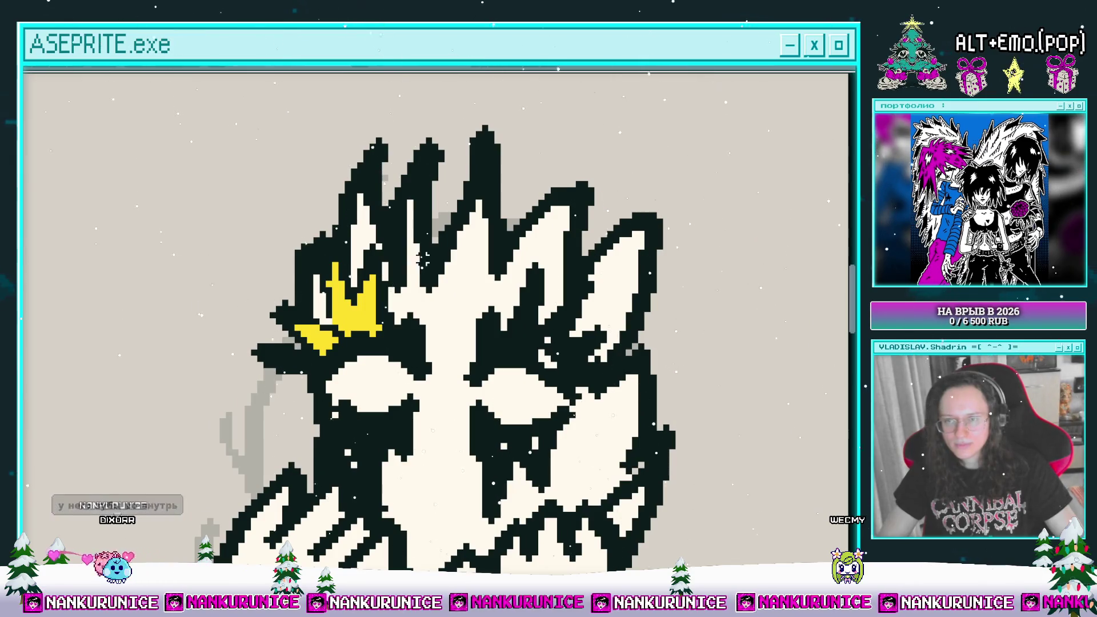
- Paint yellow patches into and around the right eye, then save the drawing
{"action": "left_click", "coordinate": [317, 327]}
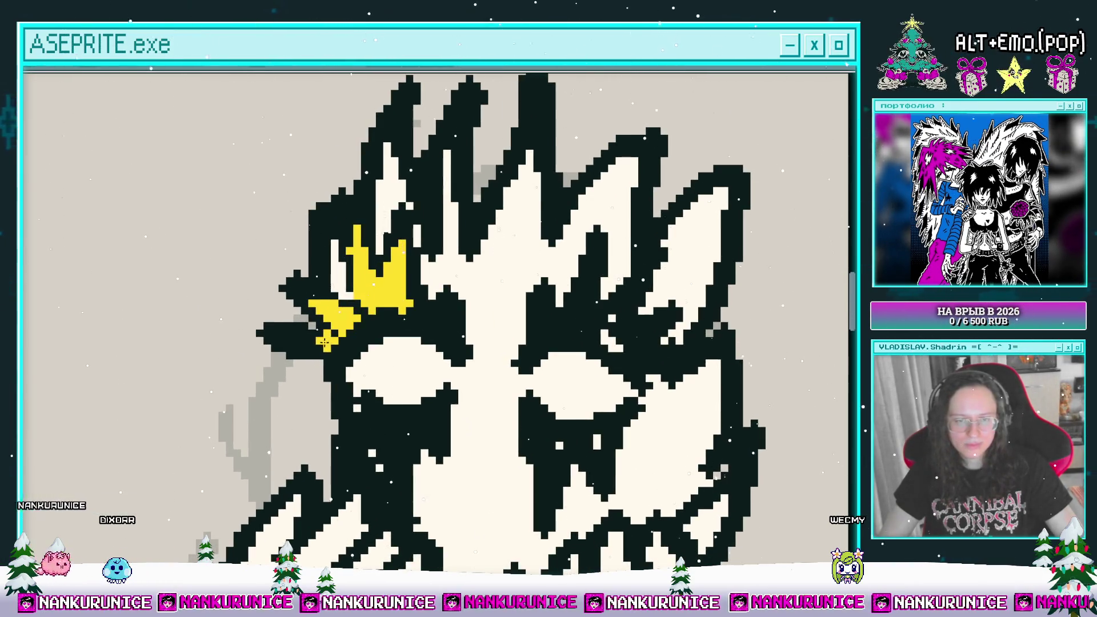
{"action": "scroll", "coordinate": [476, 324], "scroll_direction": "right", "scroll_amount": 2}
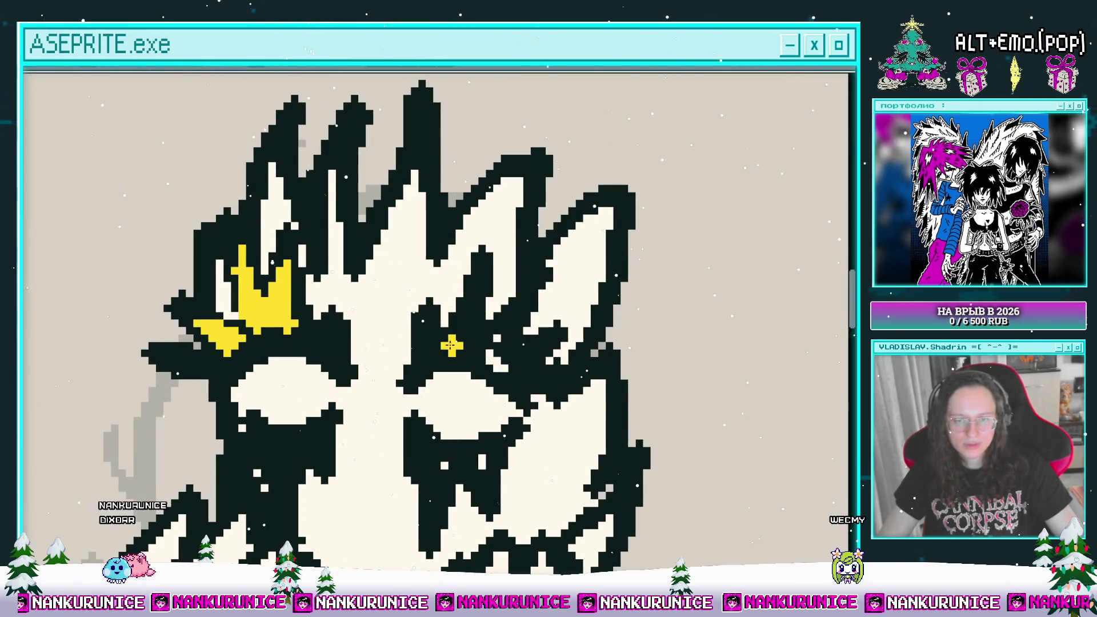
{"action": "scroll", "coordinate": [466, 339], "scroll_direction": "right", "scroll_amount": 2}
{"action": "mouse_move", "coordinate": [467, 324]}
{"action": "left_mouse_down"}
{"action": "mouse_move", "coordinate": [466, 339]}
{"action": "mouse_move", "coordinate": [456, 339]}
{"action": "mouse_move", "coordinate": [474, 351]}
{"action": "left_mouse_up"}
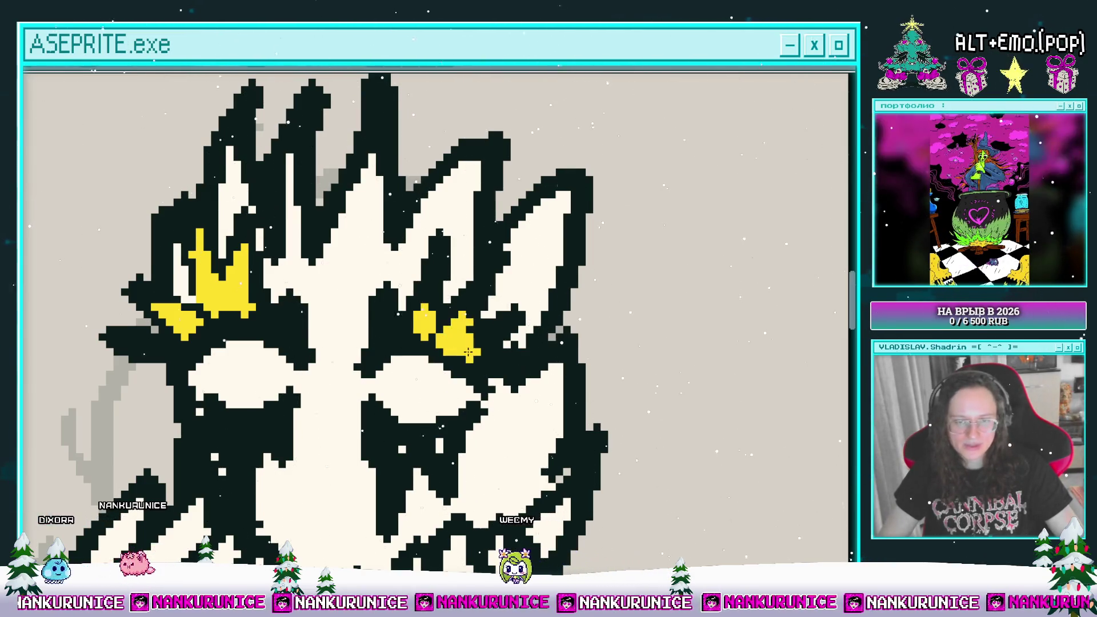
{"action": "left_click", "coordinate": [394, 323]}
{"action": "scroll", "coordinate": [393, 323], "scroll_direction": "down", "scroll_amount": 2}
{"action": "scroll", "coordinate": [394, 324], "scroll_direction": "left", "scroll_amount": 1}
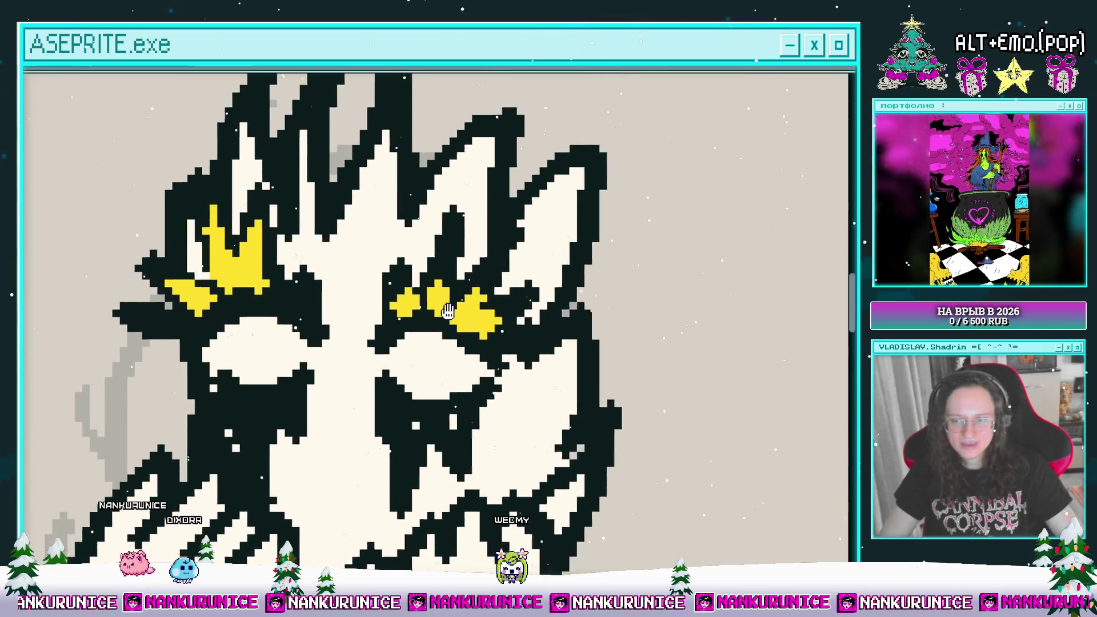
{"action": "left_click_drag", "start_coordinate": [407, 428], "coordinate": [406, 448]}
{"action": "mouse_move", "coordinate": [457, 414]}
{"action": "left_mouse_down"}
{"action": "mouse_move", "coordinate": [460, 434]}
{"action": "mouse_move", "coordinate": [474, 380]}
{"action": "left_mouse_up"}
{"action": "key", "text": "ctrl+s"}
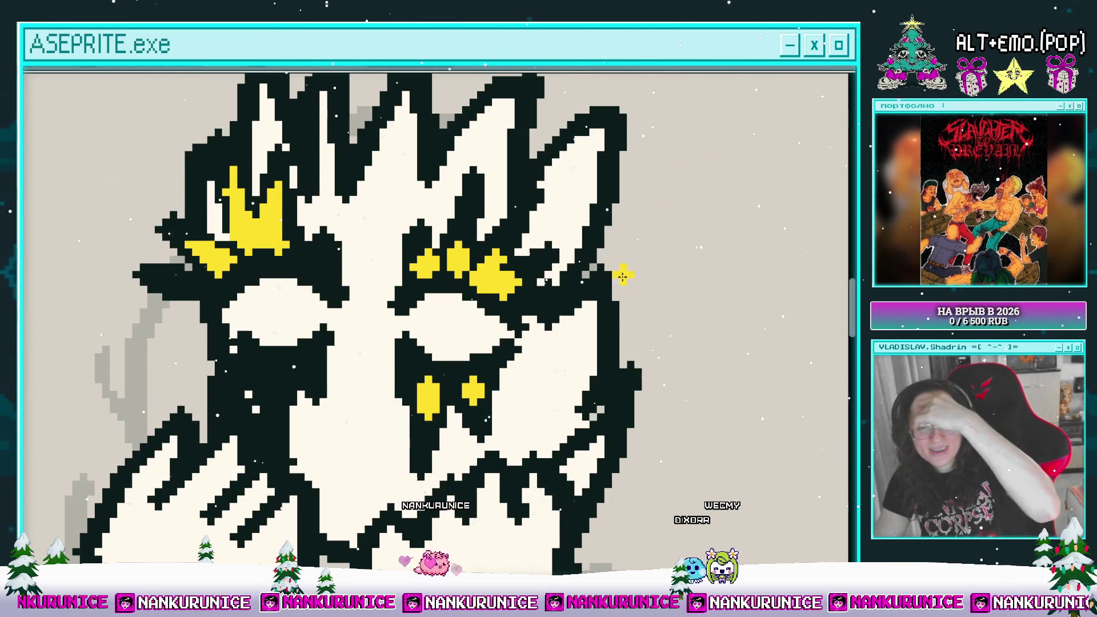
{"action": "left_click_drag", "start_coordinate": [555, 351], "coordinate": [643, 326]}
{"action": "left_click", "coordinate": [357, 360]}
{"action": "left_click", "coordinate": [321, 351]}
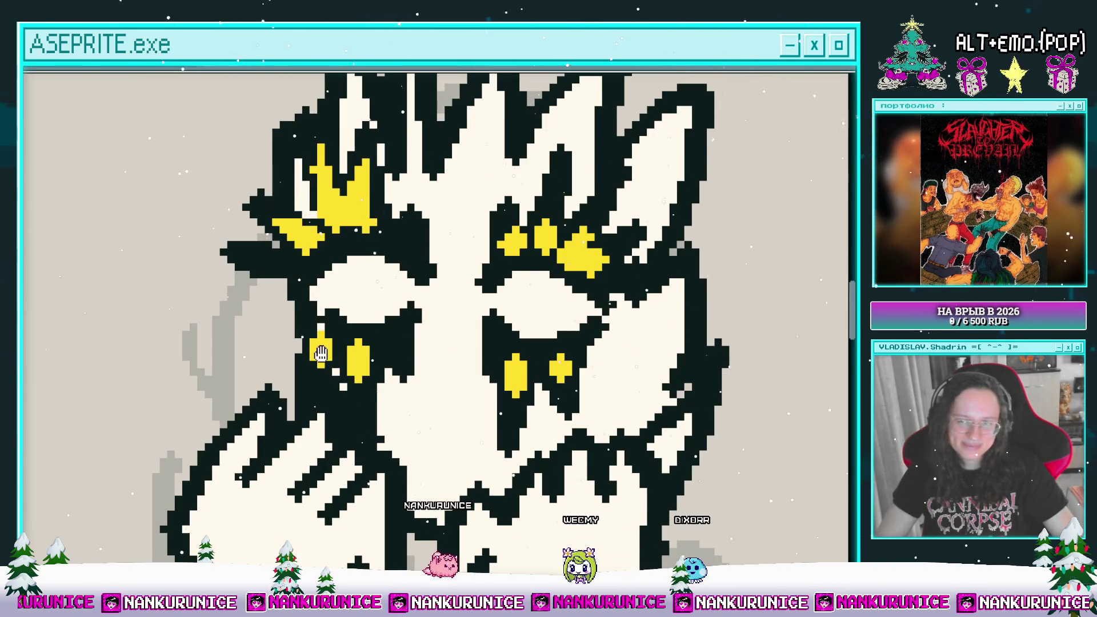
{"action": "left_click_drag", "start_coordinate": [317, 336], "coordinate": [348, 327]}
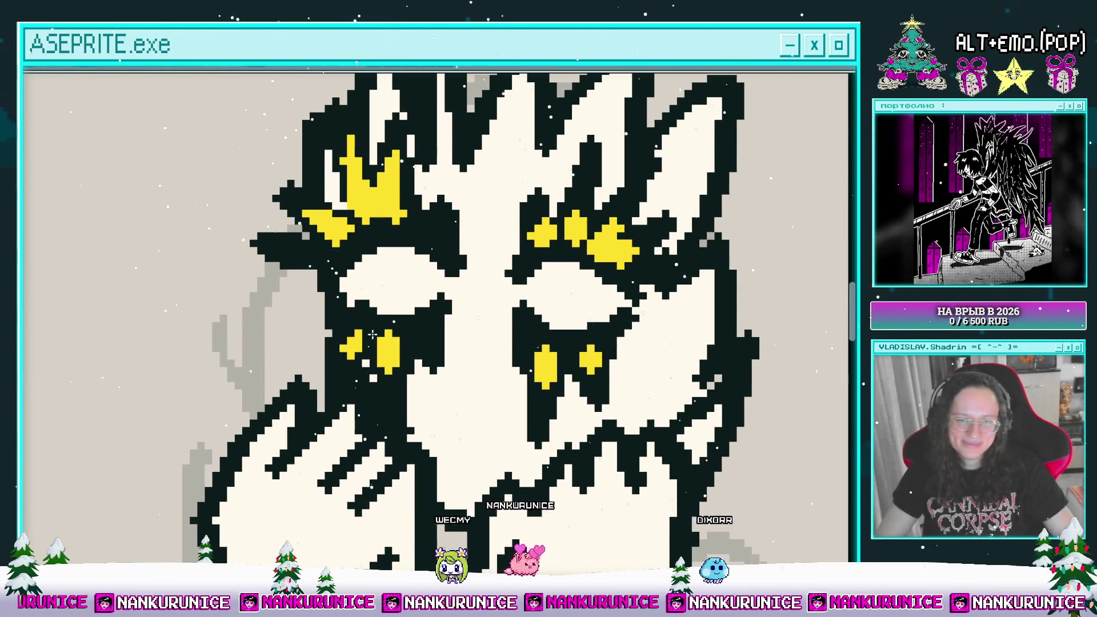
{"action": "scroll", "coordinate": [410, 341], "scroll_direction": "down", "scroll_amount": 2}
{"action": "scroll", "coordinate": [410, 341], "scroll_direction": "down", "scroll_amount": 1}
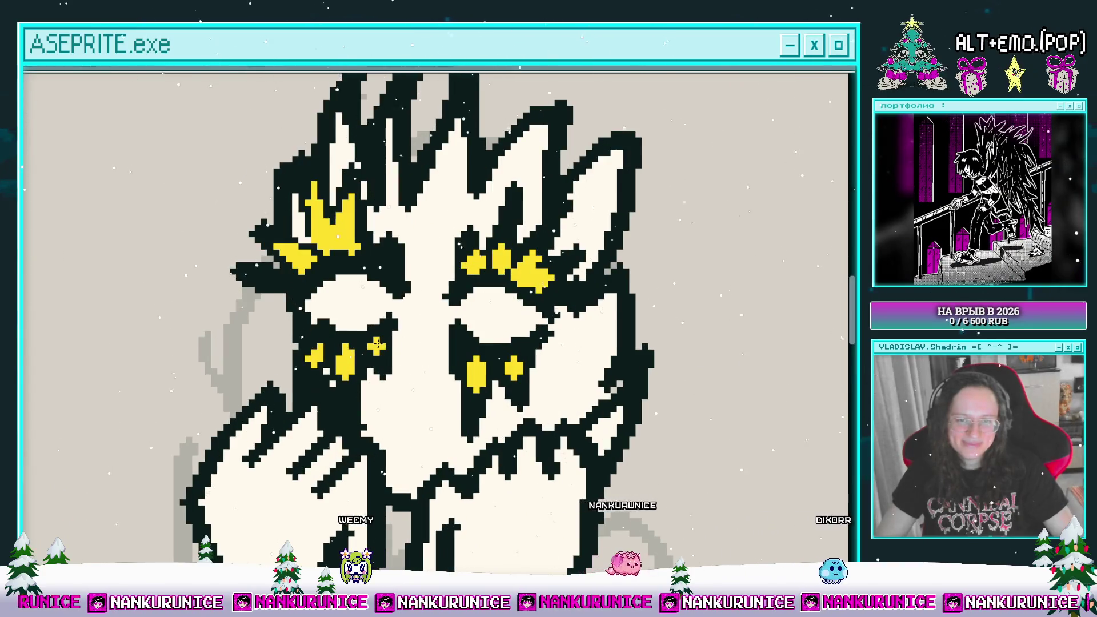
{"action": "scroll", "coordinate": [341, 367], "scroll_direction": "down", "scroll_amount": 1}
{"action": "scroll", "coordinate": [340, 367], "scroll_direction": "down", "scroll_amount": 3}
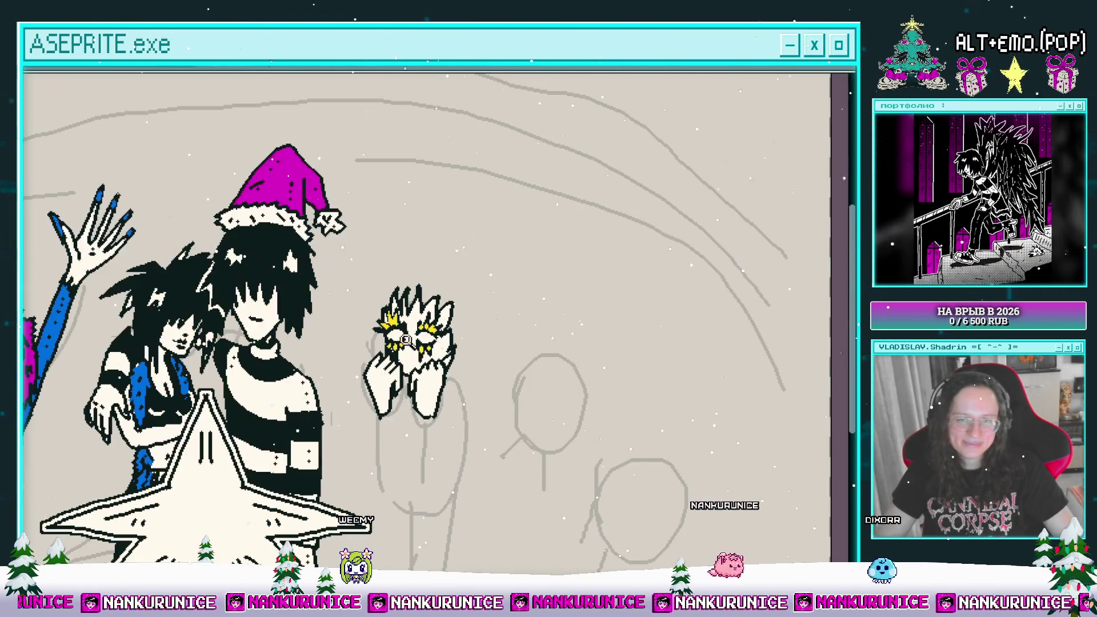
{"action": "scroll", "coordinate": [392, 324], "scroll_direction": "up", "scroll_amount": 4}
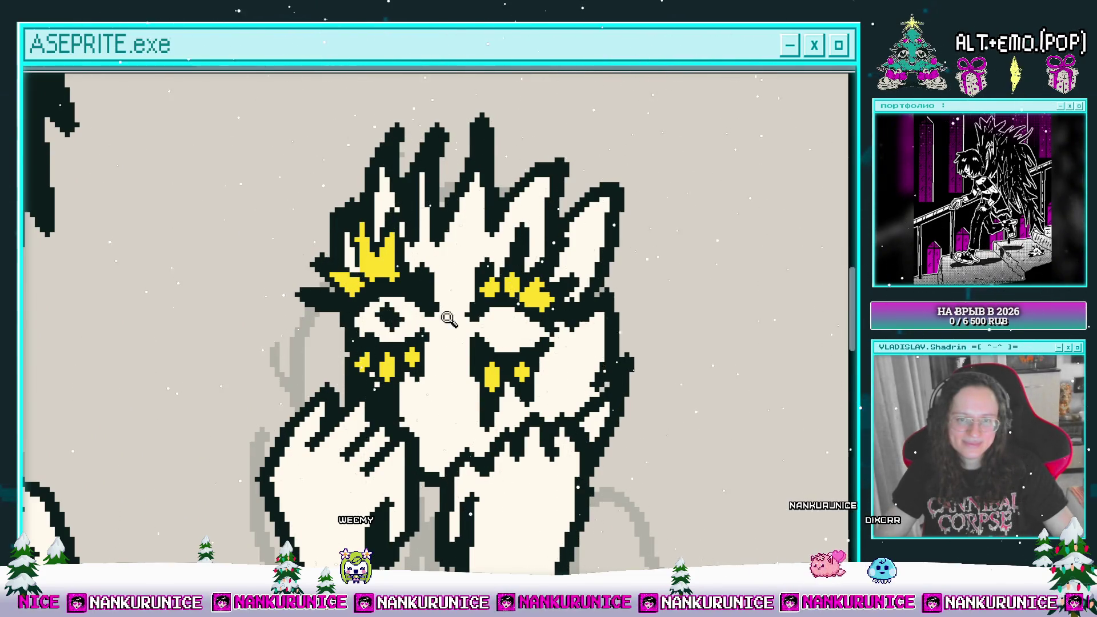
{"action": "scroll", "coordinate": [459, 313], "scroll_direction": "down", "scroll_amount": 3}
{"action": "scroll", "coordinate": [425, 307], "scroll_direction": "up", "scroll_amount": 4}
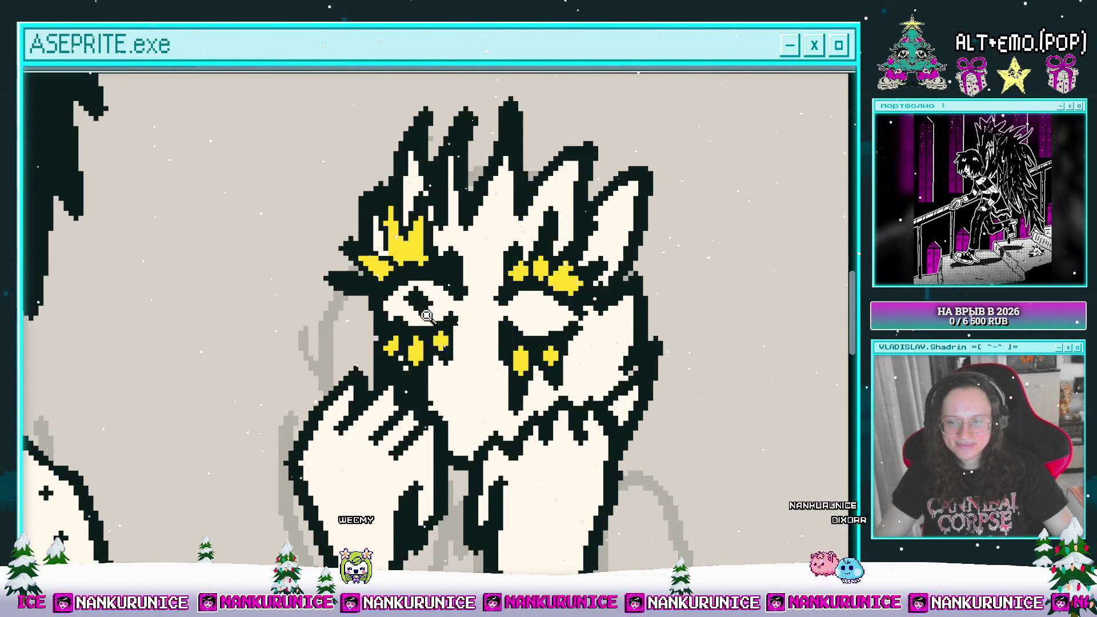
{"action": "scroll", "coordinate": [423, 293], "scroll_direction": "up", "scroll_amount": 1}
{"action": "left_click_drag", "start_coordinate": [423, 293], "coordinate": [362, 287]}
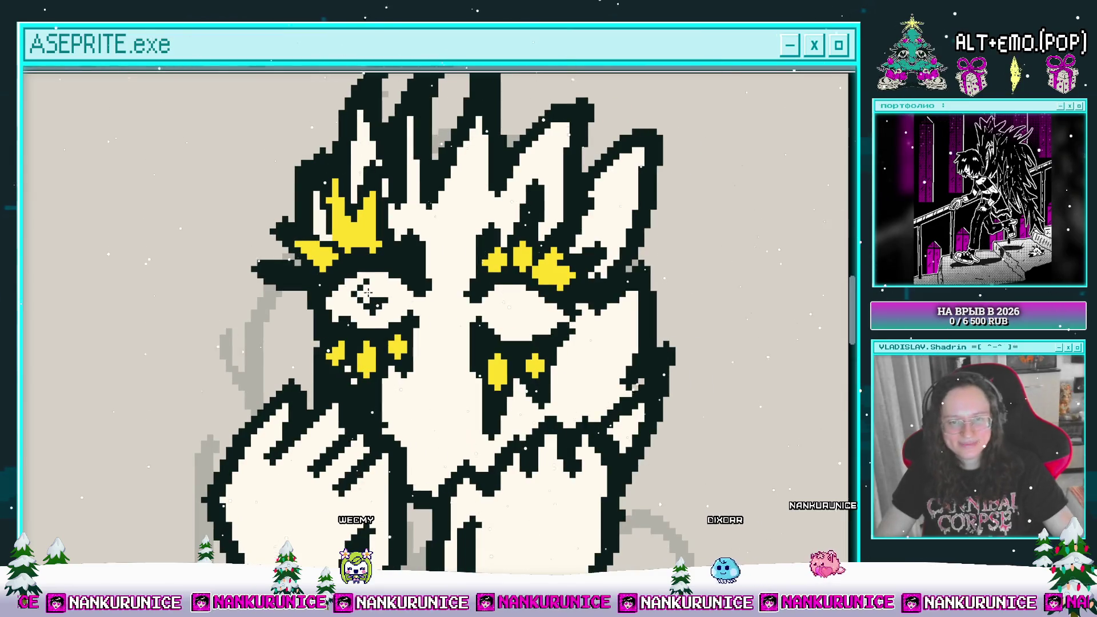
{"action": "left_click_drag", "start_coordinate": [421, 327], "coordinate": [375, 324]}
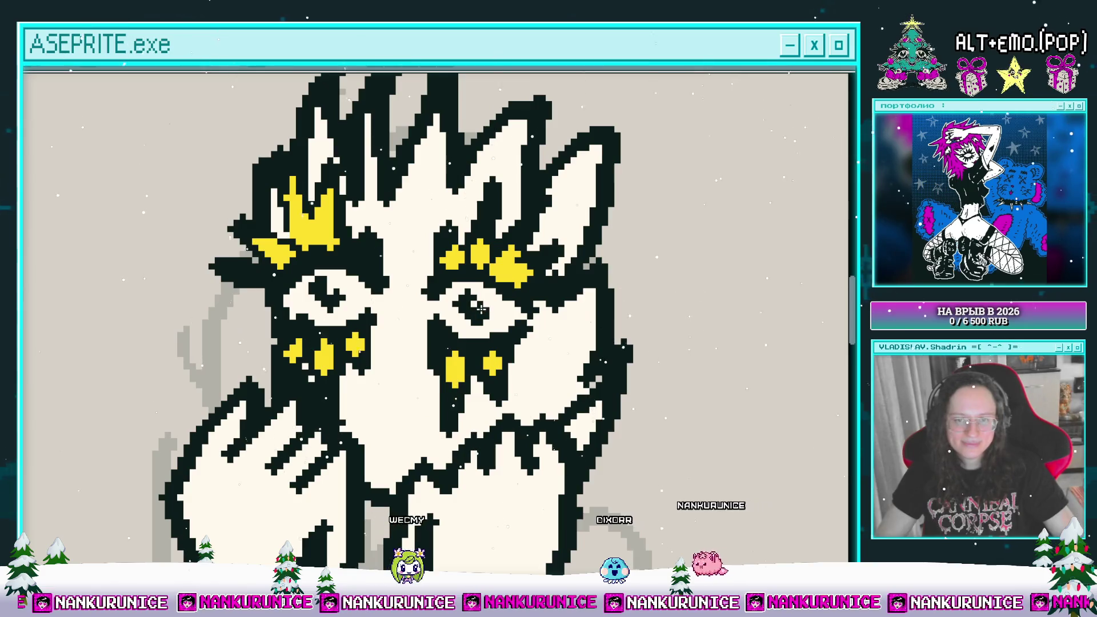
{"action": "scroll", "coordinate": [448, 331], "scroll_direction": "down", "scroll_amount": 2}
{"action": "scroll", "coordinate": [390, 292], "scroll_direction": "up", "scroll_amount": 2}
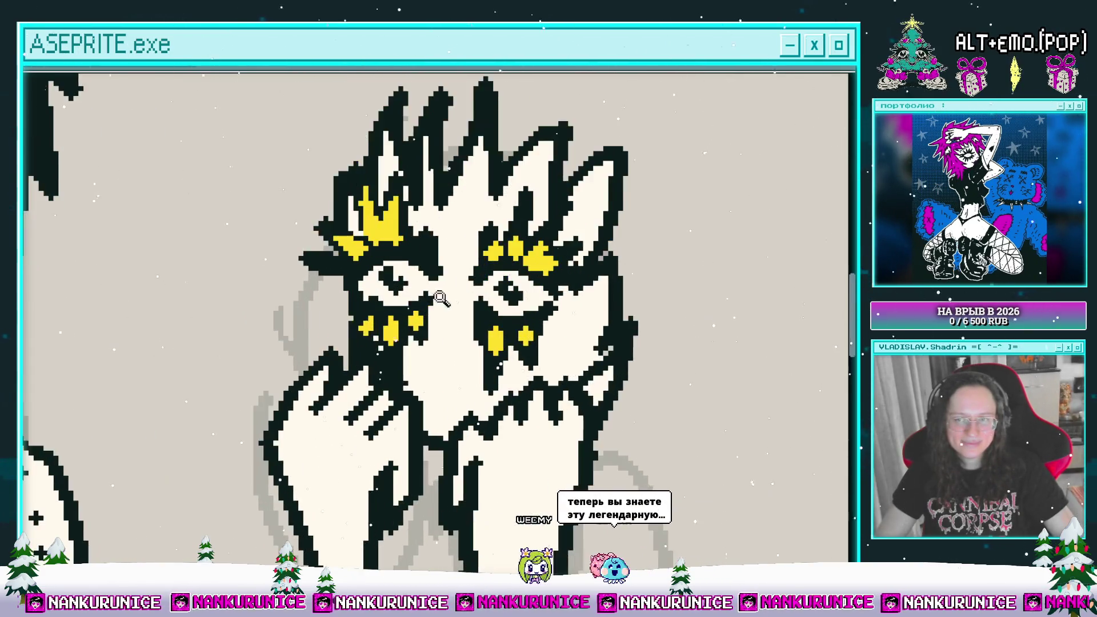
{"action": "scroll", "coordinate": [390, 293], "scroll_direction": "up", "scroll_amount": 2}
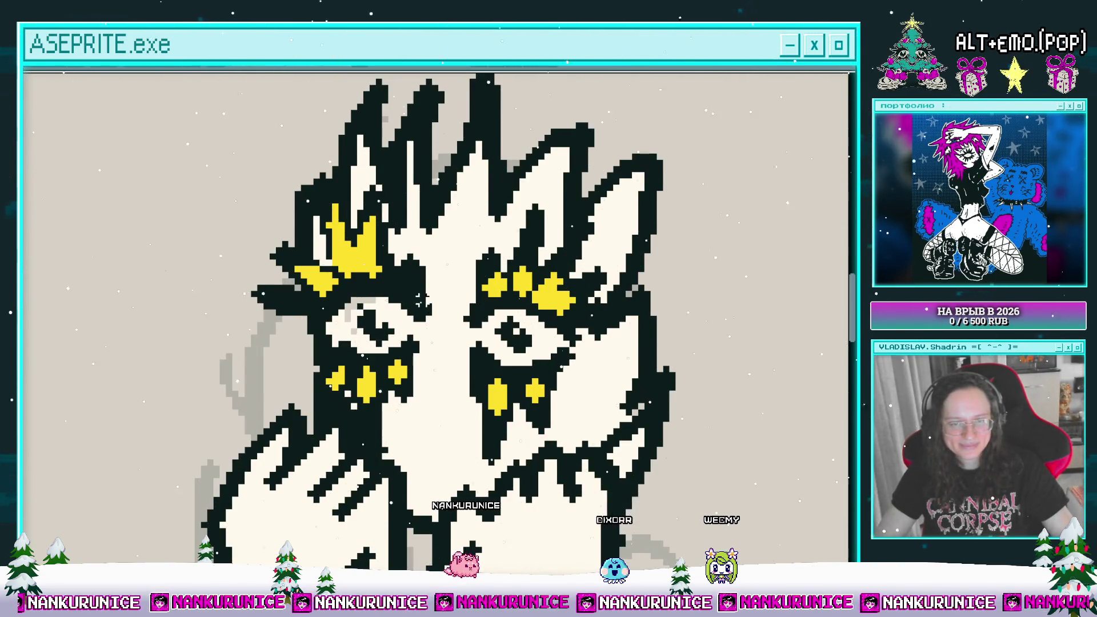
{"action": "scroll", "coordinate": [370, 301], "scroll_direction": "up", "scroll_amount": 1}
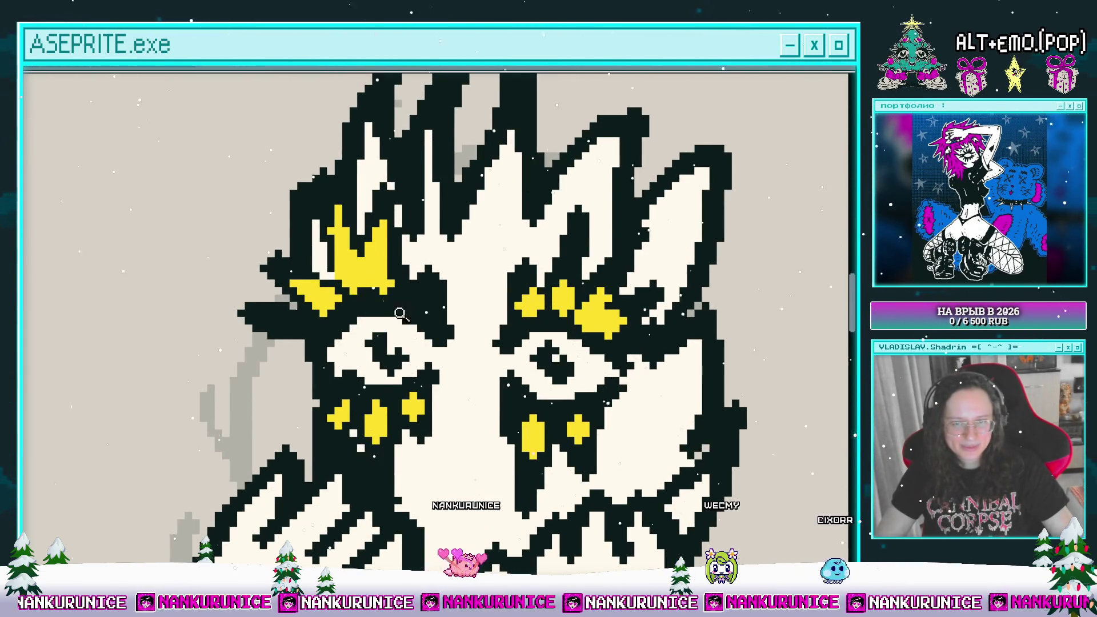
{"action": "scroll", "coordinate": [409, 311], "scroll_direction": "down", "scroll_amount": 4}
{"action": "scroll", "coordinate": [423, 289], "scroll_direction": "up", "scroll_amount": 3}
{"action": "scroll", "coordinate": [423, 288], "scroll_direction": "up", "scroll_amount": 2}
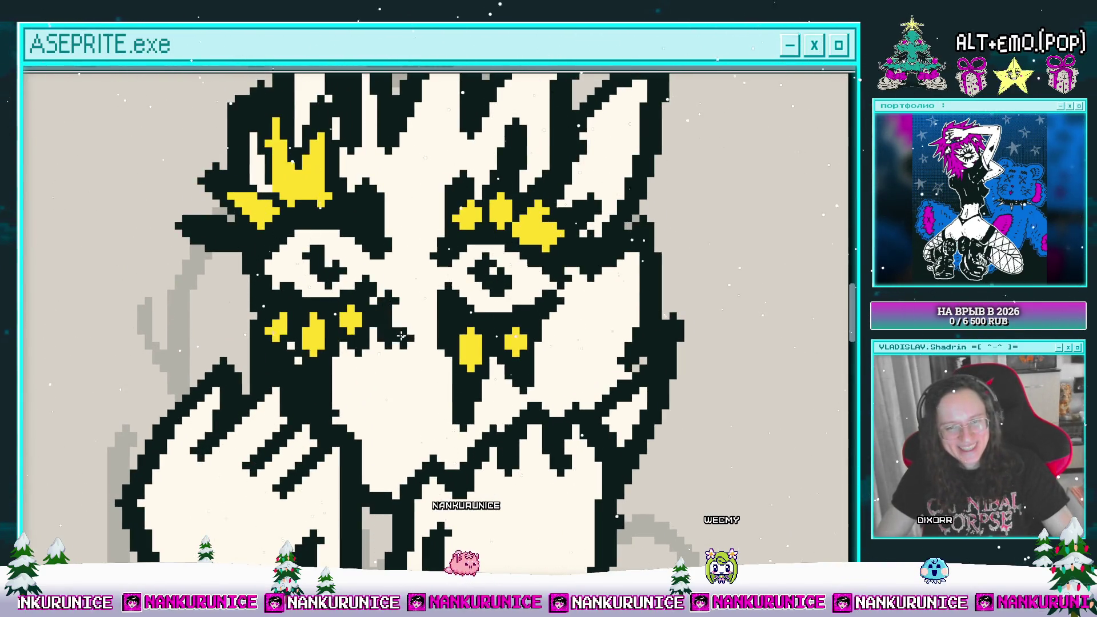
- Center on the face and paint fuller magenta upper and lower lips
{"action": "left_click_drag", "start_coordinate": [400, 337], "coordinate": [392, 289]}
{"action": "scroll", "coordinate": [410, 318], "scroll_direction": "down", "scroll_amount": 4}
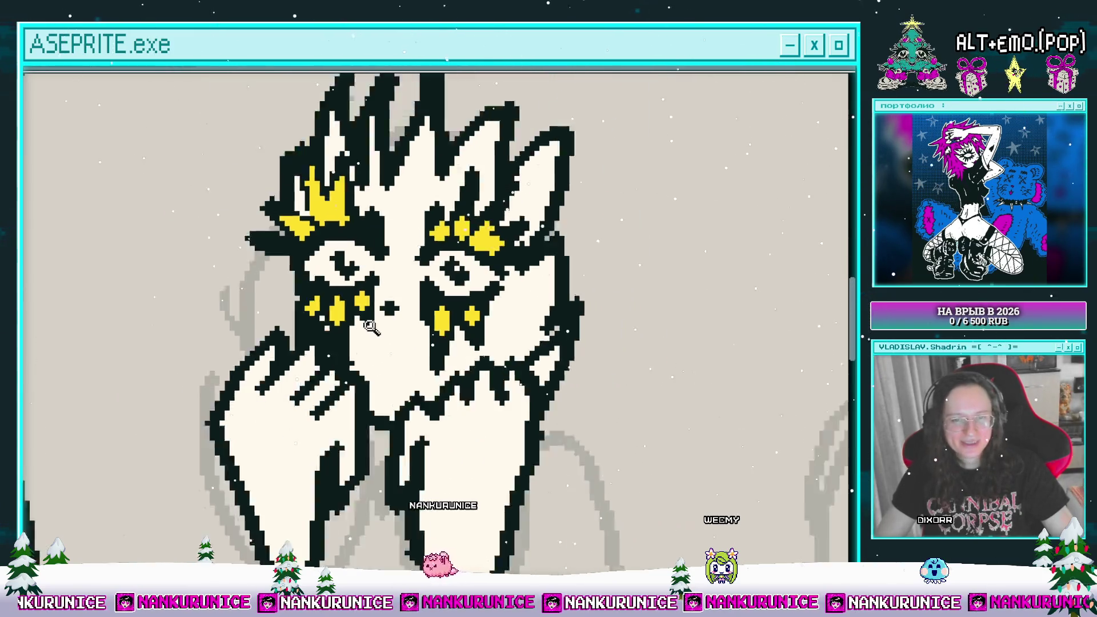
{"action": "scroll", "coordinate": [388, 321], "scroll_direction": "up", "scroll_amount": 3}
{"action": "scroll", "coordinate": [358, 336], "scroll_direction": "down", "scroll_amount": 2}
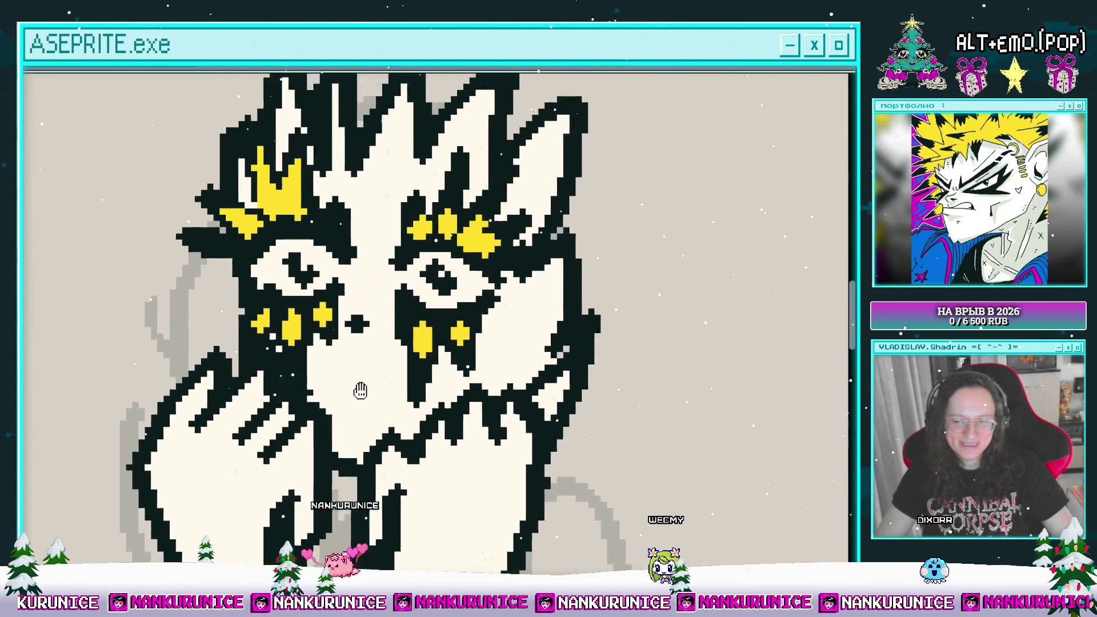
{"action": "scroll", "coordinate": [360, 314], "scroll_direction": "up", "scroll_amount": 2}
{"action": "scroll", "coordinate": [358, 303], "scroll_direction": "up", "scroll_amount": 2}
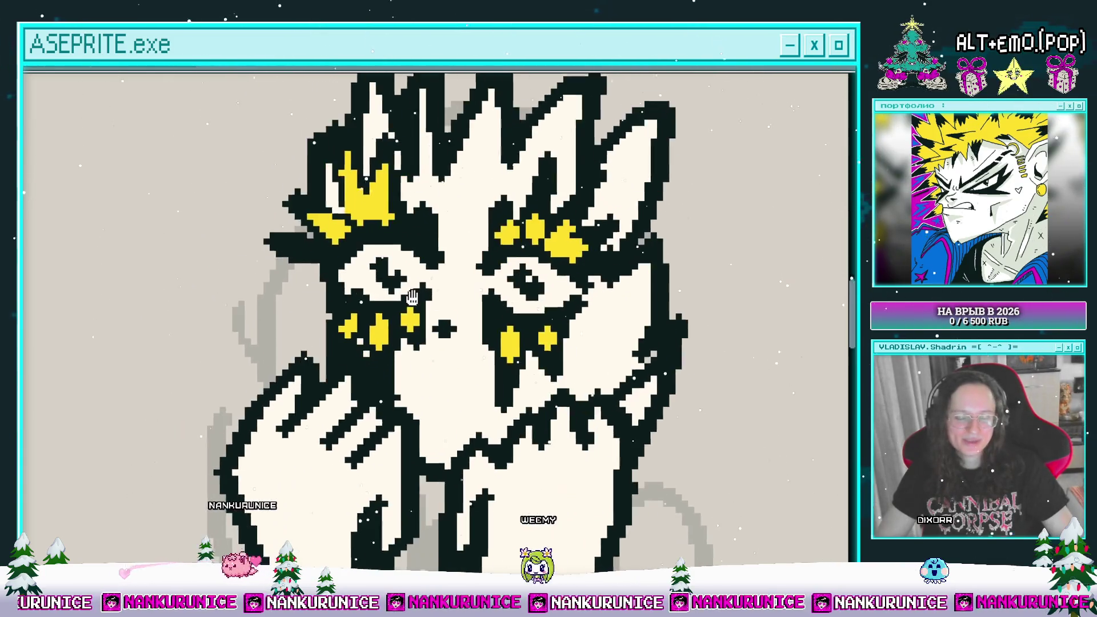
{"action": "left_click_drag", "start_coordinate": [416, 362], "coordinate": [398, 319]}
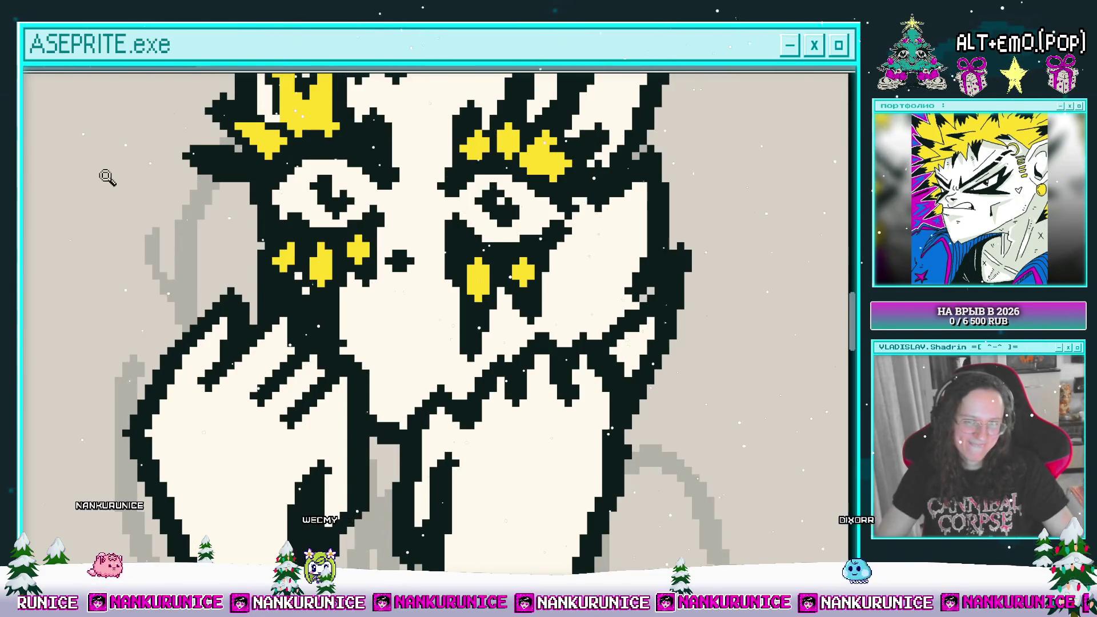
{"action": "left_click", "coordinate": [348, 374]}
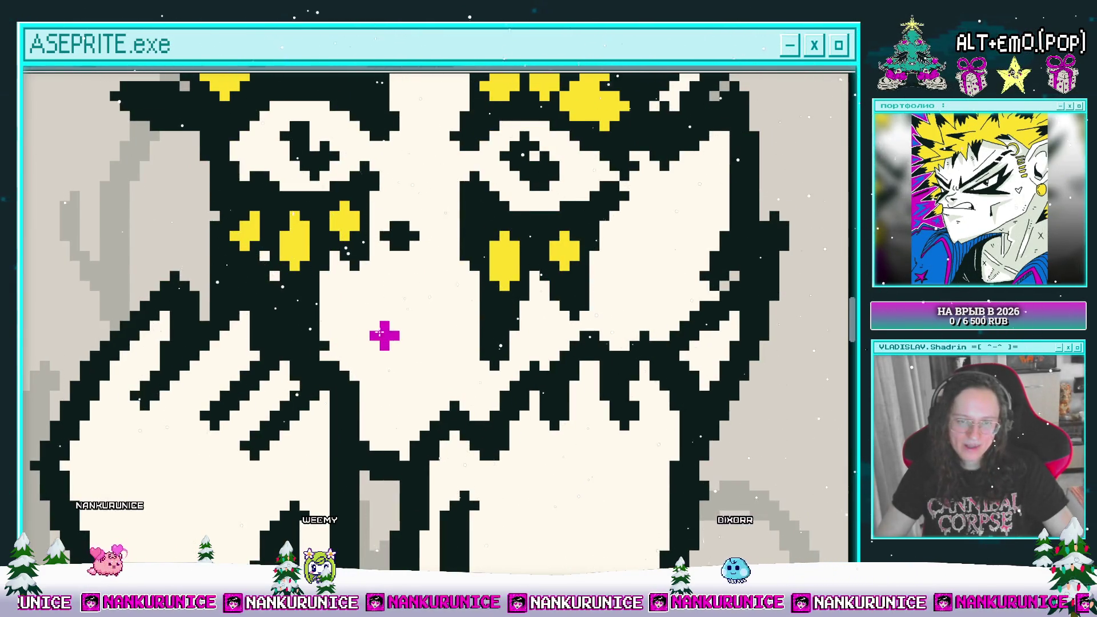
{"action": "mouse_move", "coordinate": [411, 310]}
{"action": "left_mouse_down"}
{"action": "mouse_move", "coordinate": [380, 371]}
{"action": "mouse_move", "coordinate": [424, 370]}
{"action": "left_mouse_up"}
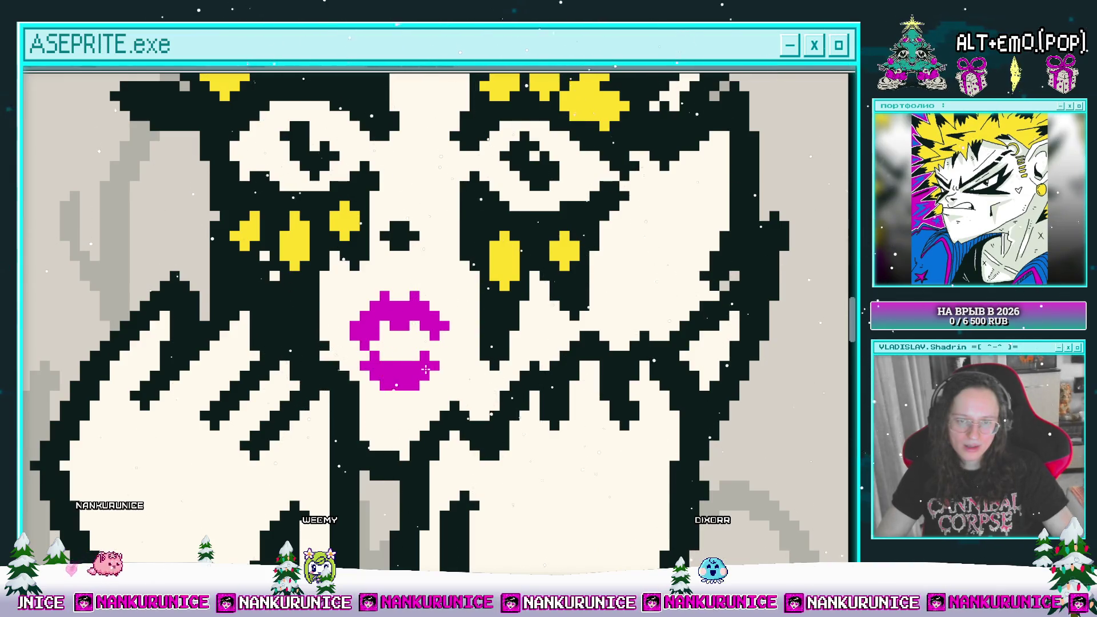
{"action": "scroll", "coordinate": [411, 366], "scroll_direction": "down", "scroll_amount": 3}
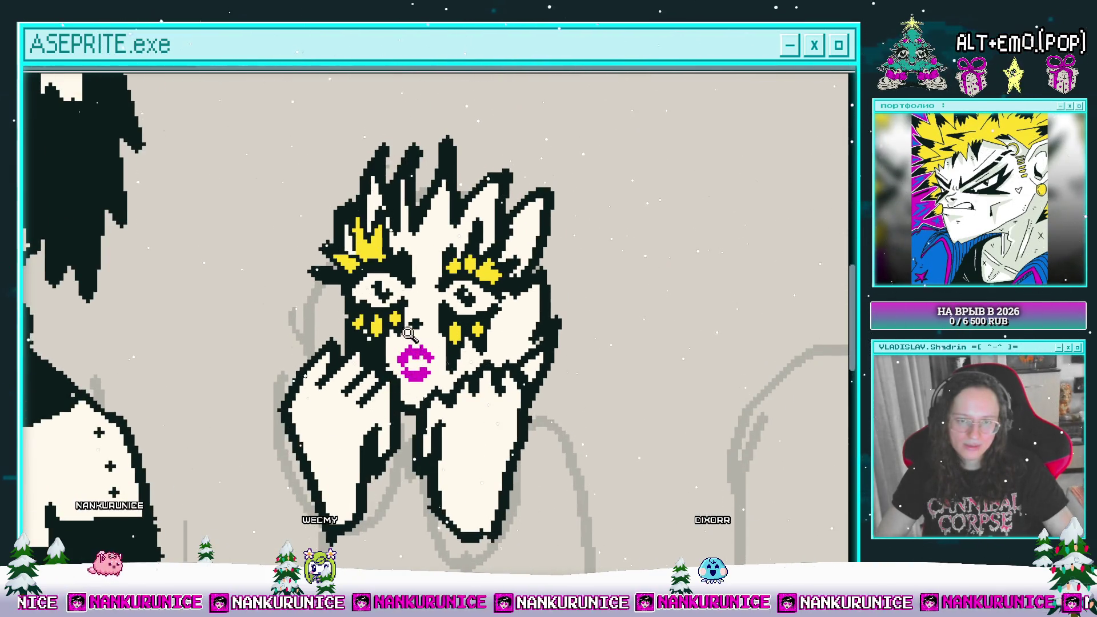
{"action": "scroll", "coordinate": [414, 357], "scroll_direction": "up", "scroll_amount": 2}
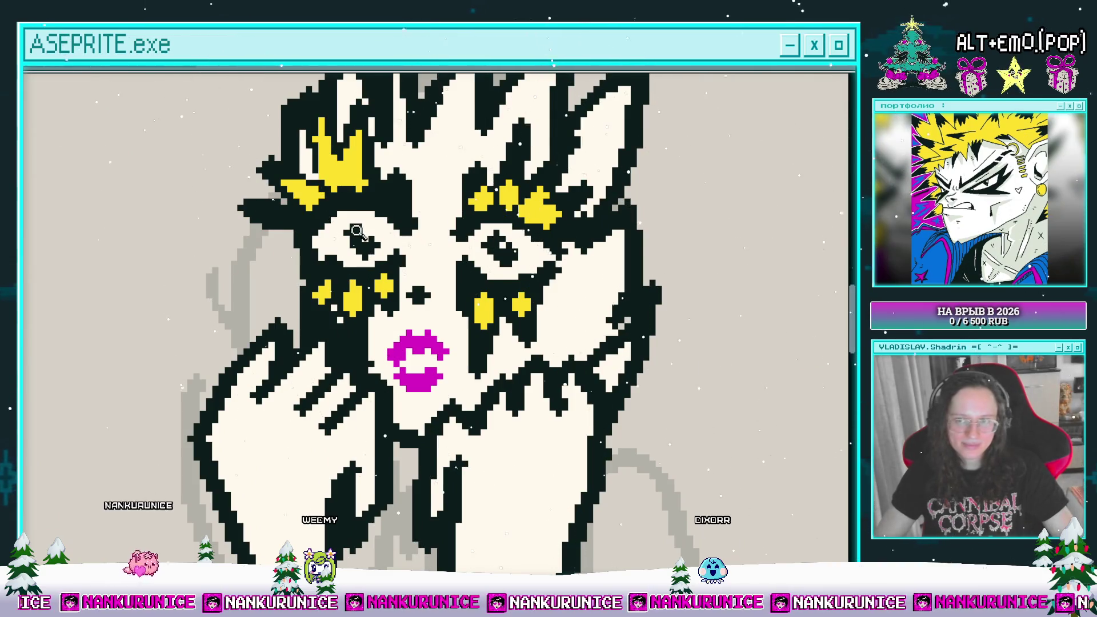
{"action": "scroll", "coordinate": [403, 385], "scroll_direction": "up", "scroll_amount": 1}
- Fill the mouth black between the lips and add a light grey inner line, undoing stray white pixels
{"action": "mouse_move", "coordinate": [403, 388]}
{"action": "left_mouse_down"}
{"action": "mouse_move", "coordinate": [430, 406]}
{"action": "mouse_move", "coordinate": [455, 370]}
{"action": "mouse_move", "coordinate": [405, 369]}
{"action": "left_mouse_up"}
{"action": "scroll", "coordinate": [439, 366], "scroll_direction": "down", "scroll_amount": 2}
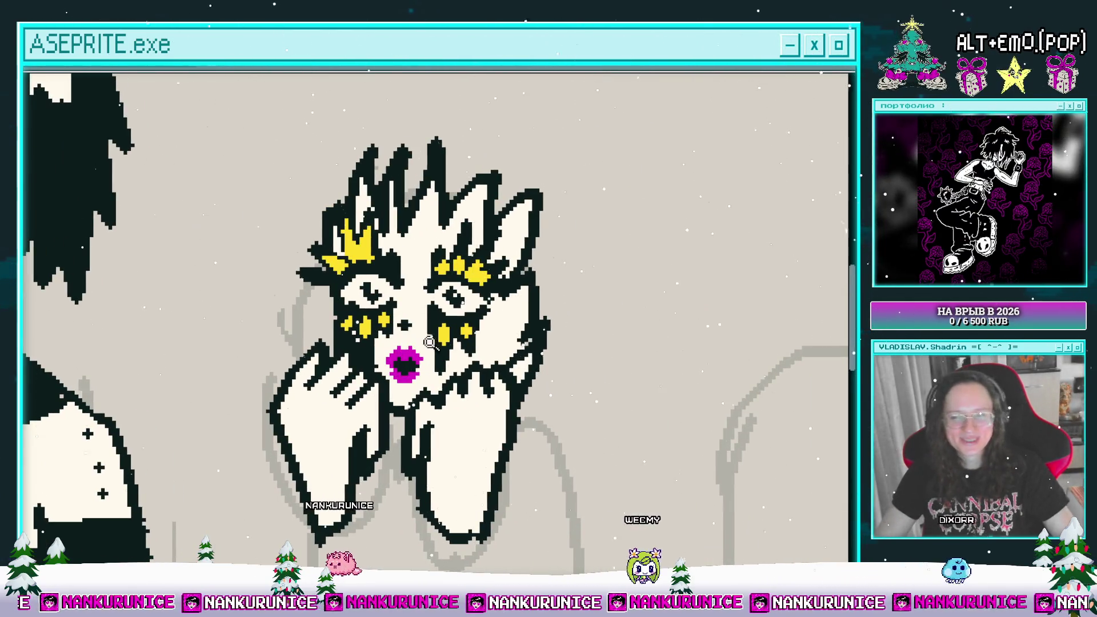
{"action": "left_click", "coordinate": [401, 344]}
{"action": "left_click", "coordinate": [398, 349]}
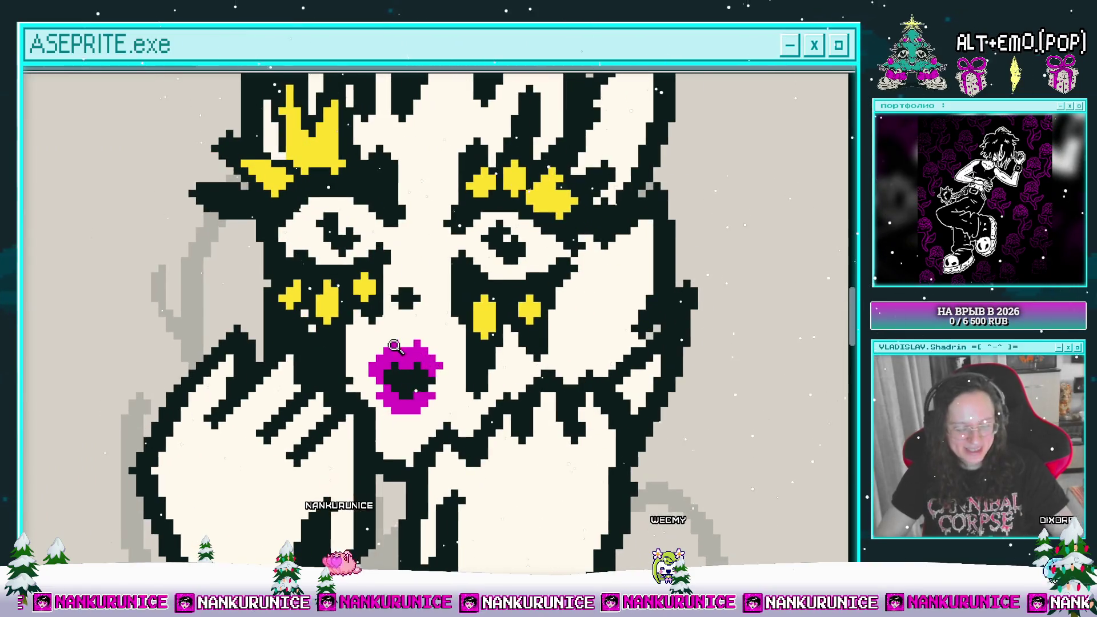
{"action": "left_click", "coordinate": [403, 366]}
{"action": "left_click_drag", "start_coordinate": [384, 384], "coordinate": [411, 383]}
{"action": "key", "text": "ctrl+z"}
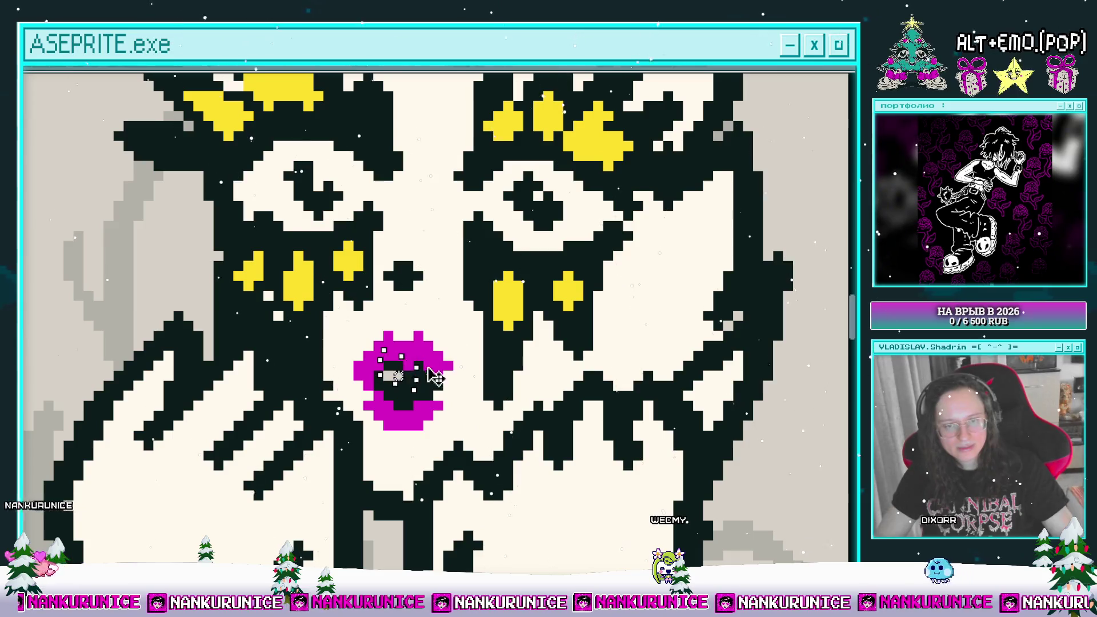
{"action": "left_click_drag", "start_coordinate": [393, 376], "coordinate": [407, 375]}
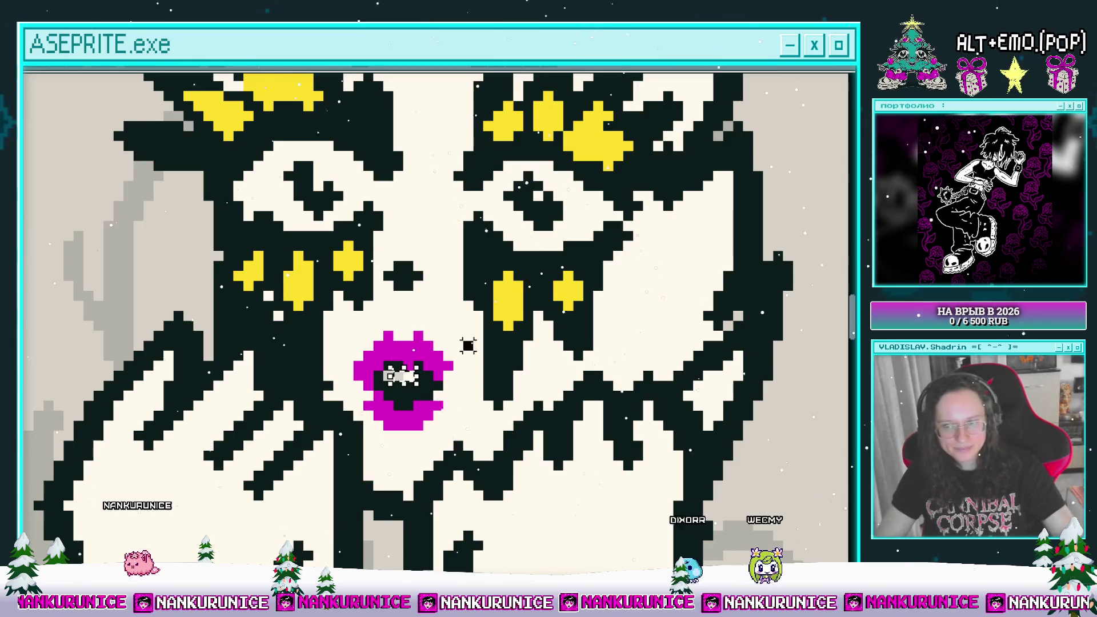
{"action": "left_click", "coordinate": [390, 375]}
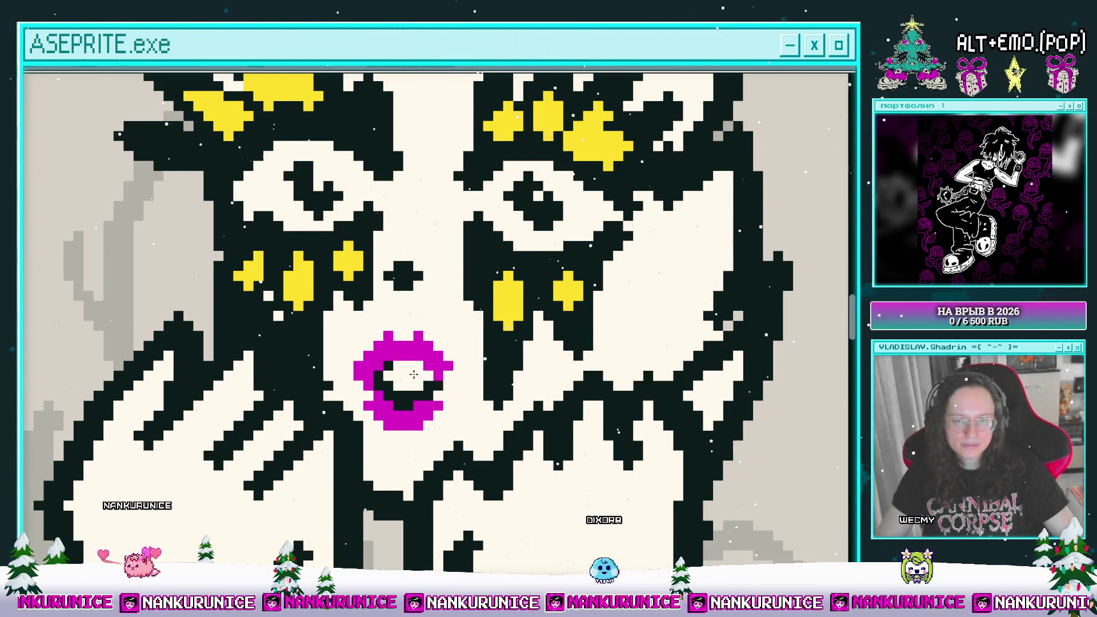
{"action": "scroll", "coordinate": [389, 374], "scroll_direction": "down", "scroll_amount": 5}
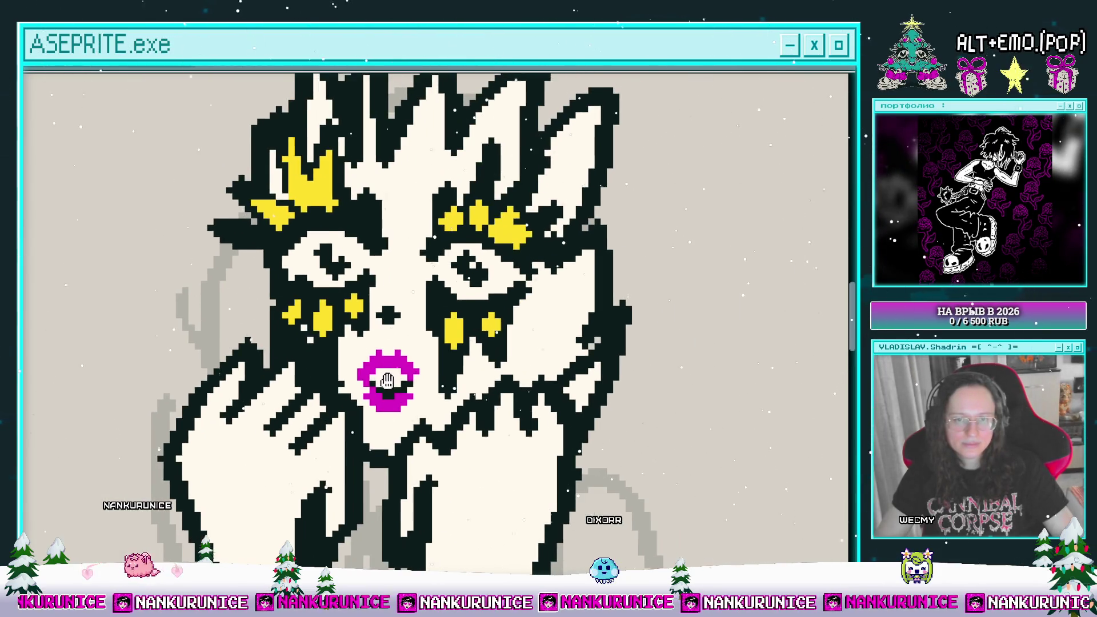
{"action": "key", "text": "v"}
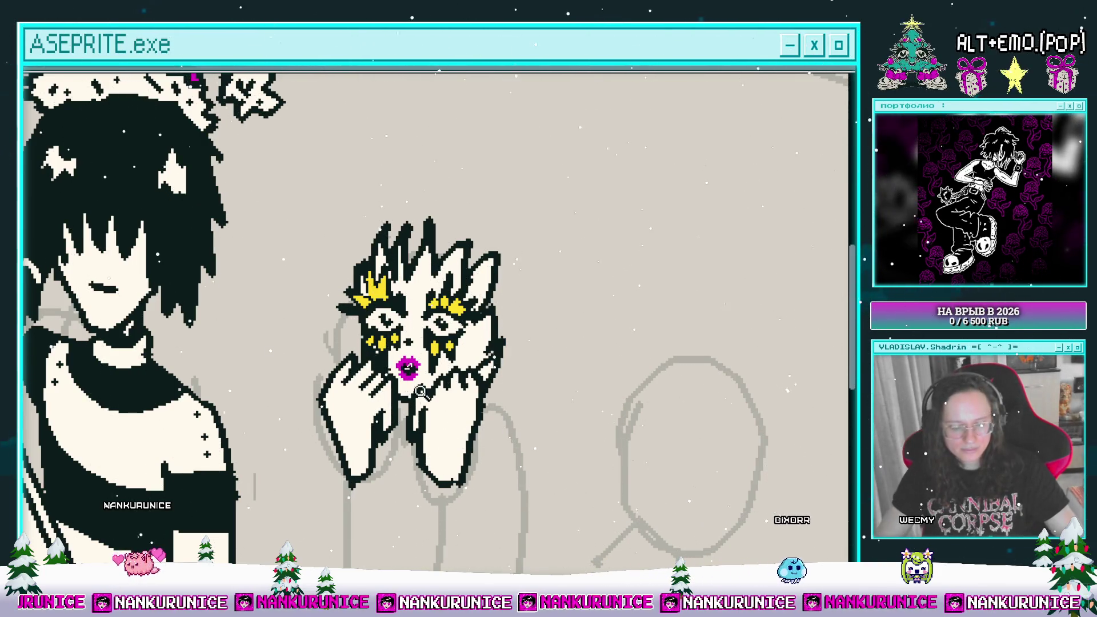
- Start a jagged black zigzag stroke descending from above the small figure's head
{"action": "scroll", "coordinate": [430, 330], "scroll_direction": "down", "scroll_amount": 1}
{"action": "scroll", "coordinate": [430, 330], "scroll_direction": "down", "scroll_amount": 2}
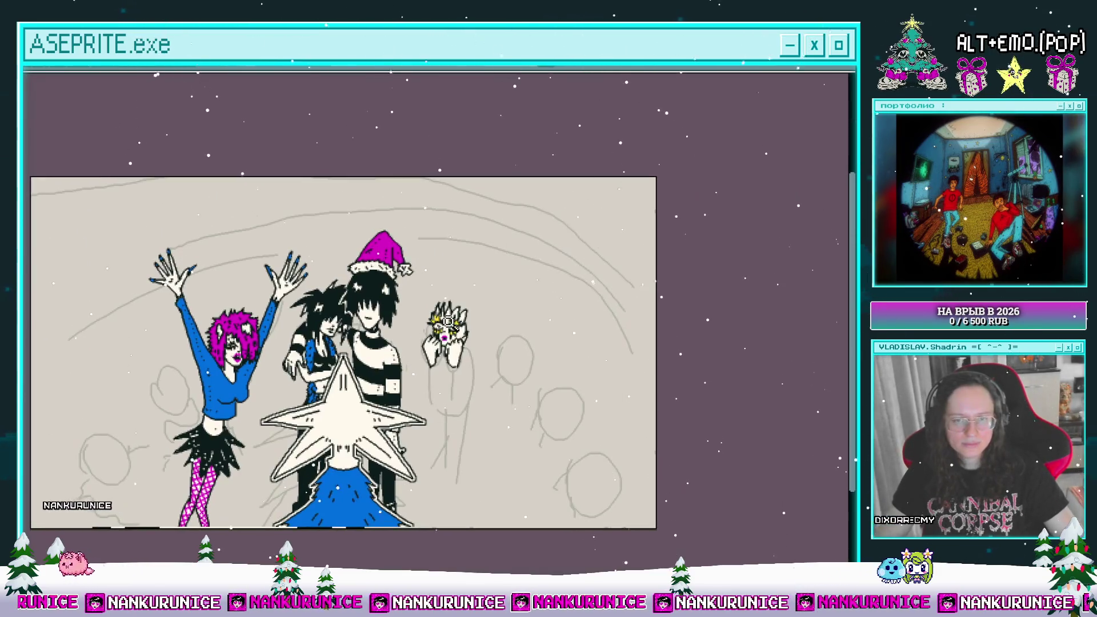
{"action": "scroll", "coordinate": [470, 299], "scroll_direction": "up", "scroll_amount": 2}
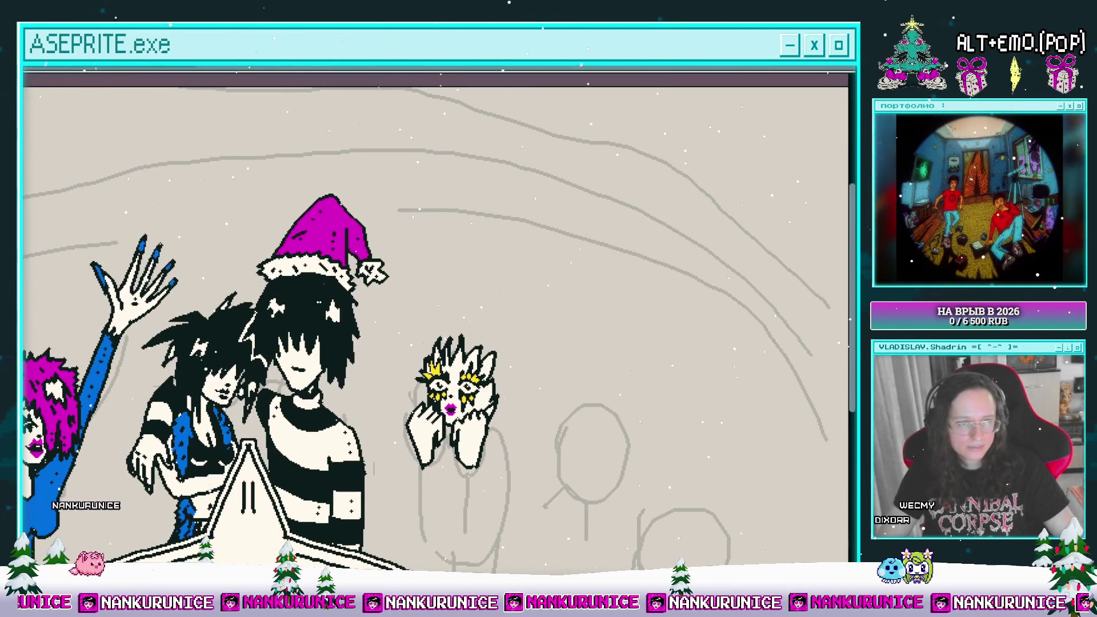
{"action": "scroll", "coordinate": [457, 317], "scroll_direction": "up", "scroll_amount": 1}
{"action": "scroll", "coordinate": [507, 311], "scroll_direction": "up", "scroll_amount": 1}
{"action": "mouse_move", "coordinate": [513, 328]}
{"action": "left_mouse_down"}
{"action": "mouse_move", "coordinate": [521, 276]}
{"action": "mouse_move", "coordinate": [489, 278]}
{"action": "left_mouse_up"}
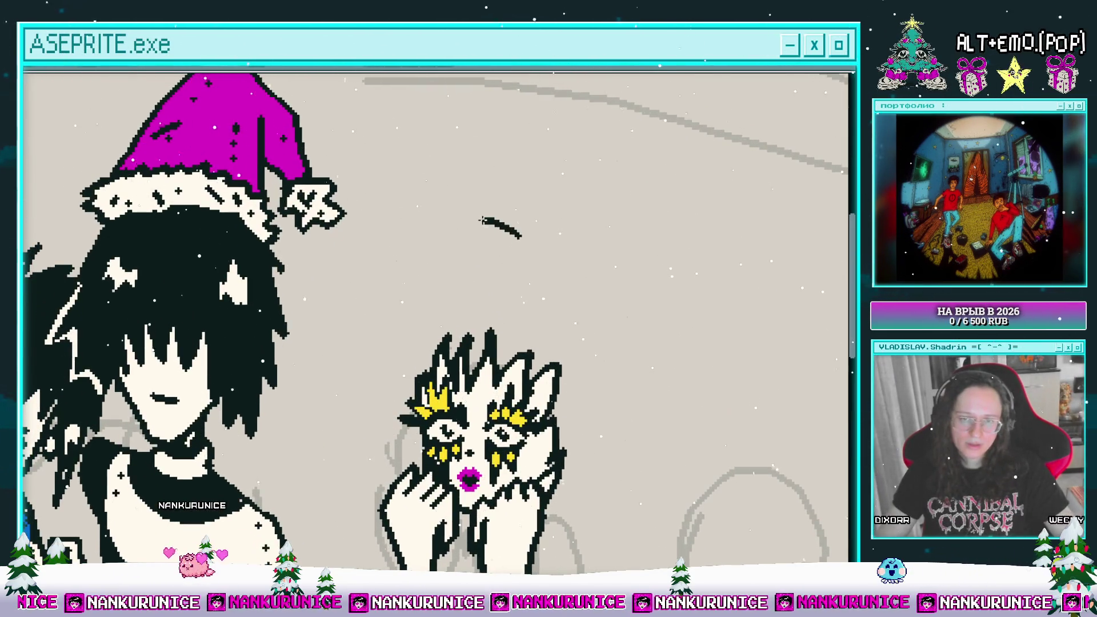
{"action": "left_click_drag", "start_coordinate": [457, 242], "coordinate": [457, 190]}
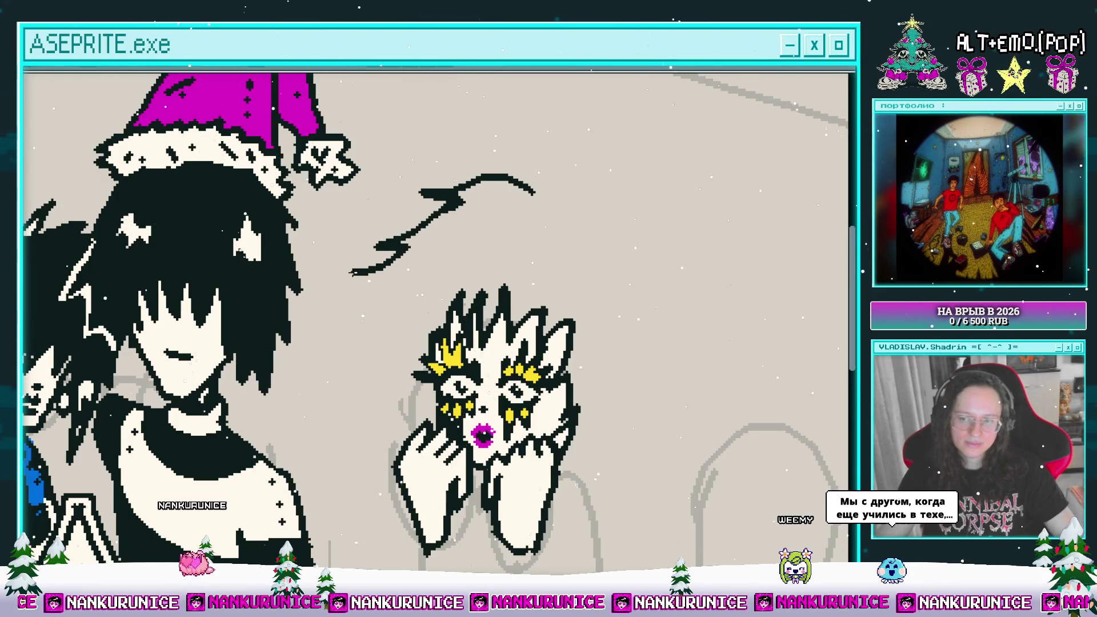
{"action": "mouse_move", "coordinate": [403, 266]}
{"action": "left_mouse_down"}
{"action": "mouse_move", "coordinate": [398, 245]}
{"action": "mouse_move", "coordinate": [365, 337]}
{"action": "mouse_move", "coordinate": [373, 382]}
{"action": "left_mouse_up"}
{"action": "left_click_drag", "start_coordinate": [372, 381], "coordinate": [328, 439]}
- Extend the outline's top to the right and hook it back down
{"action": "left_click_drag", "start_coordinate": [469, 280], "coordinate": [428, 310]}
{"action": "mouse_move", "coordinate": [443, 255]}
{"action": "left_mouse_down"}
{"action": "mouse_move", "coordinate": [502, 227]}
{"action": "mouse_move", "coordinate": [363, 232]}
{"action": "mouse_move", "coordinate": [474, 243]}
{"action": "mouse_move", "coordinate": [448, 254]}
{"action": "left_mouse_up"}
{"action": "scroll", "coordinate": [502, 228], "scroll_direction": "right", "scroll_amount": 3}
{"action": "scroll", "coordinate": [448, 245], "scroll_direction": "down", "scroll_amount": 2}
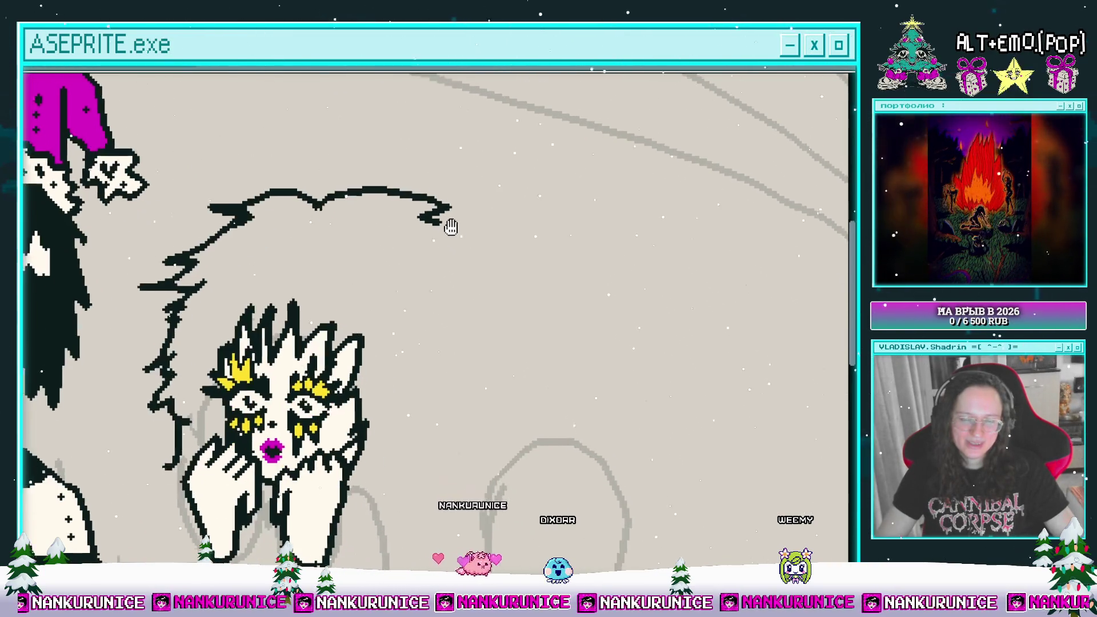
{"action": "mouse_move", "coordinate": [442, 212]}
{"action": "left_mouse_down"}
{"action": "mouse_move", "coordinate": [462, 256]}
{"action": "mouse_move", "coordinate": [517, 221]}
{"action": "mouse_move", "coordinate": [560, 231]}
{"action": "mouse_move", "coordinate": [545, 264]}
{"action": "mouse_move", "coordinate": [531, 203]}
{"action": "mouse_move", "coordinate": [473, 172]}
{"action": "mouse_move", "coordinate": [345, 191]}
{"action": "mouse_move", "coordinate": [304, 170]}
{"action": "mouse_move", "coordinate": [245, 193]}
{"action": "mouse_move", "coordinate": [193, 354]}
{"action": "mouse_move", "coordinate": [218, 365]}
{"action": "mouse_move", "coordinate": [211, 443]}
{"action": "mouse_move", "coordinate": [277, 259]}
{"action": "mouse_move", "coordinate": [402, 331]}
{"action": "mouse_move", "coordinate": [403, 277]}
{"action": "mouse_move", "coordinate": [402, 331]}
{"action": "mouse_move", "coordinate": [487, 275]}
{"action": "mouse_move", "coordinate": [497, 257]}
{"action": "mouse_move", "coordinate": [485, 272]}
{"action": "mouse_move", "coordinate": [466, 252]}
{"action": "mouse_move", "coordinate": [480, 268]}
{"action": "mouse_move", "coordinate": [472, 275]}
{"action": "left_mouse_up"}
- Draw black outline strokes with a hooked end down the figure's right side
{"action": "left_click_drag", "start_coordinate": [454, 232], "coordinate": [490, 260]}
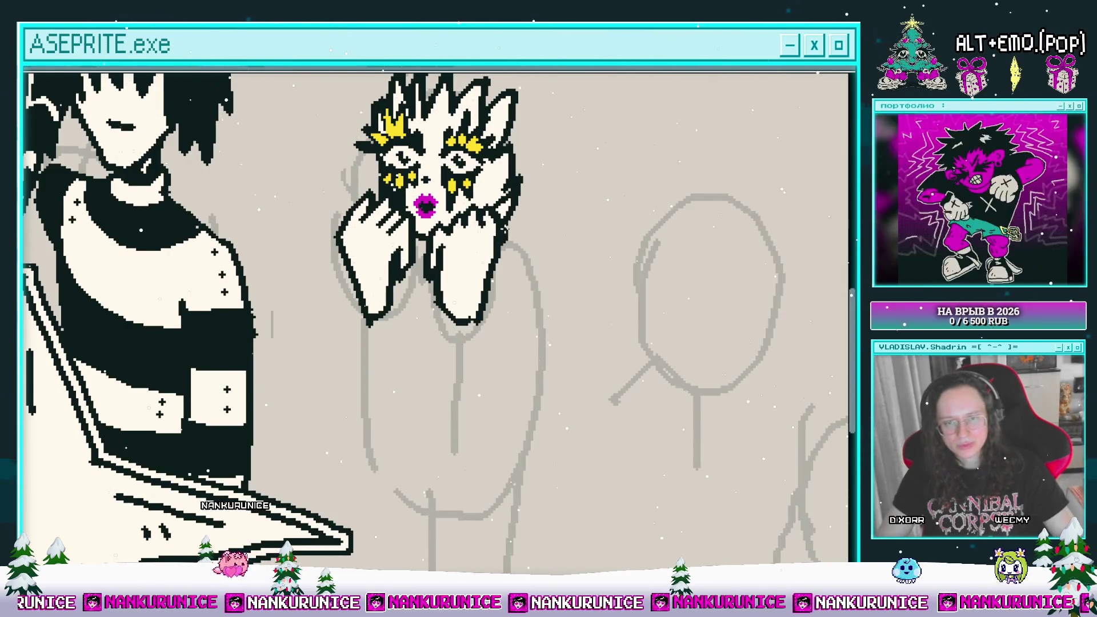
{"action": "left_click_drag", "start_coordinate": [557, 264], "coordinate": [576, 266]}
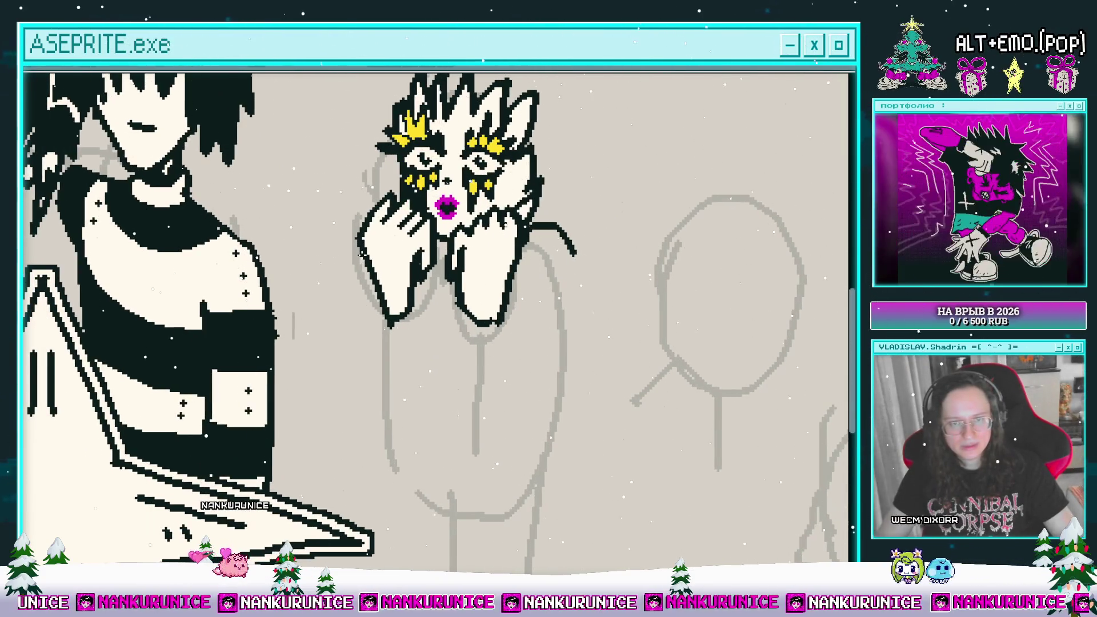
{"action": "mouse_move", "coordinate": [381, 401]}
{"action": "left_mouse_down"}
{"action": "mouse_move", "coordinate": [428, 400]}
{"action": "mouse_move", "coordinate": [382, 379]}
{"action": "left_mouse_up"}
{"action": "left_click_drag", "start_coordinate": [437, 408], "coordinate": [473, 374]}
{"action": "left_click_drag", "start_coordinate": [521, 260], "coordinate": [490, 292]}
{"action": "left_click_drag", "start_coordinate": [438, 404], "coordinate": [457, 323]}
{"action": "left_click_drag", "start_coordinate": [492, 275], "coordinate": [507, 395]}
{"action": "left_click_drag", "start_coordinate": [446, 423], "coordinate": [462, 320]}
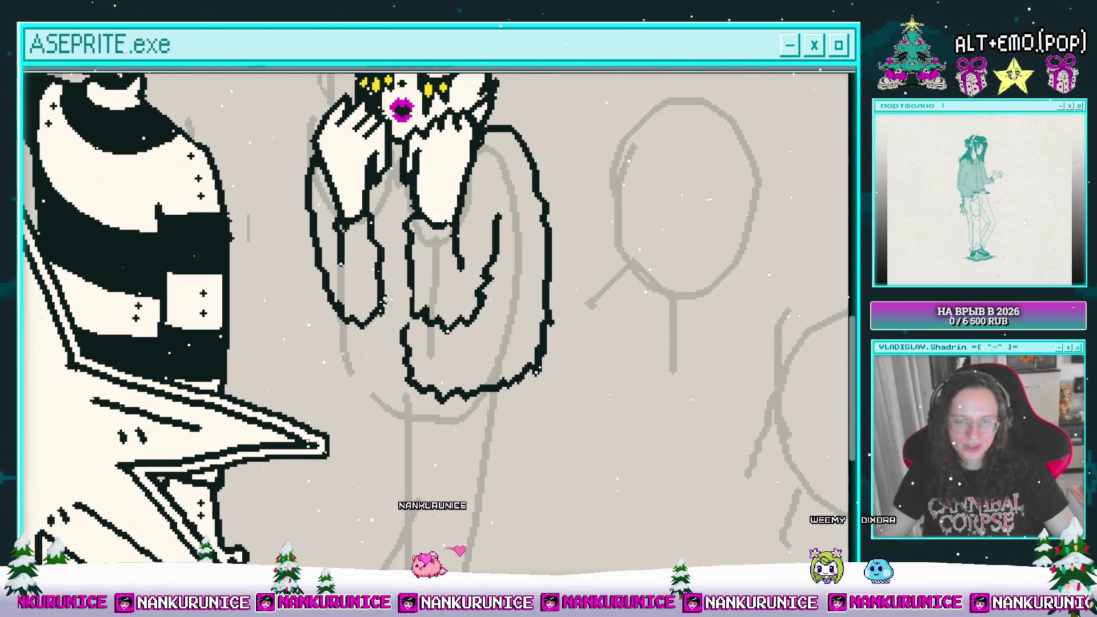
- Add jagged, pointed strokes to the robe's right edge and a flowing hair outline beside her
{"action": "mouse_move", "coordinate": [398, 312]}
{"action": "left_mouse_down"}
{"action": "mouse_move", "coordinate": [363, 359]}
{"action": "mouse_move", "coordinate": [353, 310]}
{"action": "left_mouse_up"}
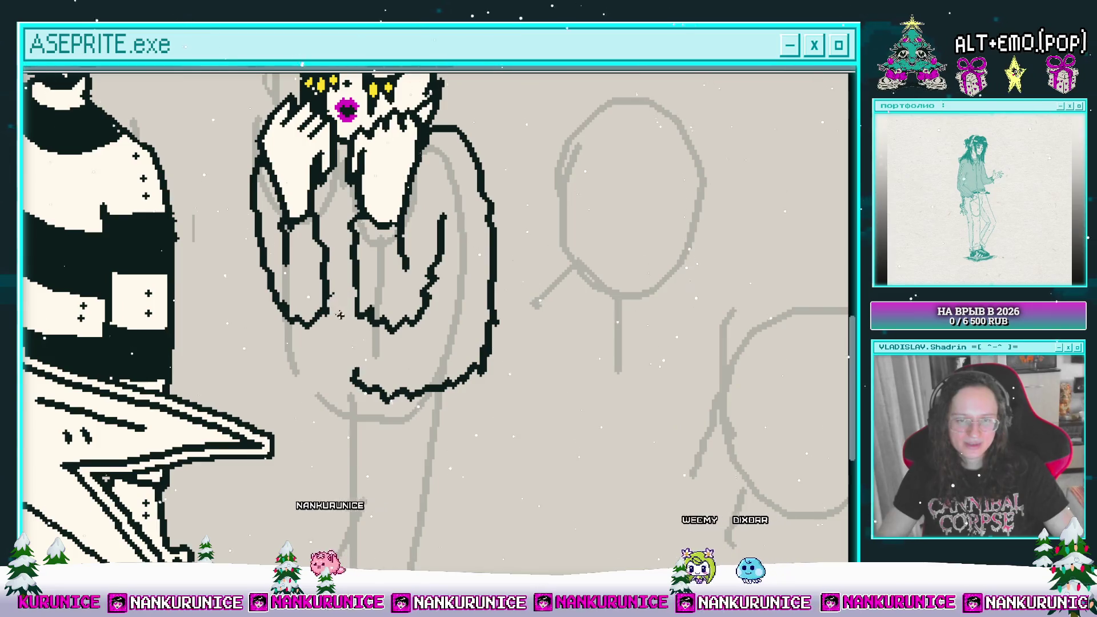
{"action": "mouse_move", "coordinate": [379, 380]}
{"action": "left_mouse_down"}
{"action": "mouse_move", "coordinate": [401, 336]}
{"action": "mouse_move", "coordinate": [448, 341]}
{"action": "mouse_move", "coordinate": [485, 364]}
{"action": "left_mouse_up"}
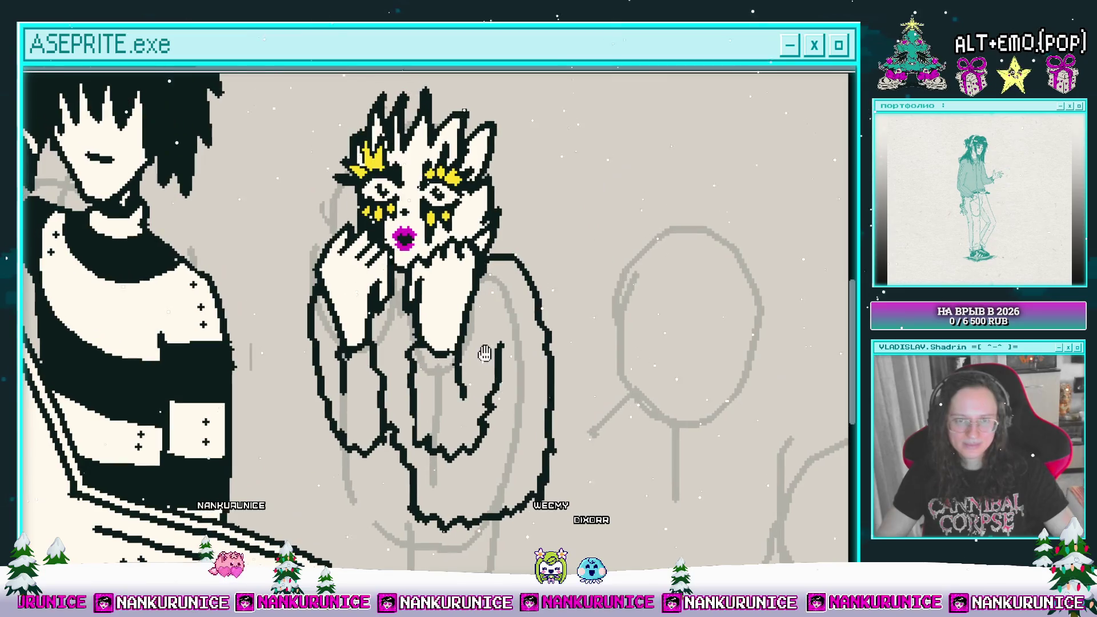
{"action": "mouse_move", "coordinate": [480, 213]}
{"action": "left_mouse_down"}
{"action": "mouse_move", "coordinate": [491, 305]}
{"action": "mouse_move", "coordinate": [476, 280]}
{"action": "mouse_move", "coordinate": [496, 274]}
{"action": "mouse_move", "coordinate": [473, 263]}
{"action": "mouse_move", "coordinate": [511, 398]}
{"action": "mouse_move", "coordinate": [490, 423]}
{"action": "mouse_move", "coordinate": [517, 400]}
{"action": "mouse_move", "coordinate": [537, 409]}
{"action": "left_mouse_up"}
{"action": "left_click_drag", "start_coordinate": [528, 371], "coordinate": [514, 399]}
{"action": "left_click_drag", "start_coordinate": [523, 438], "coordinate": [548, 422]}
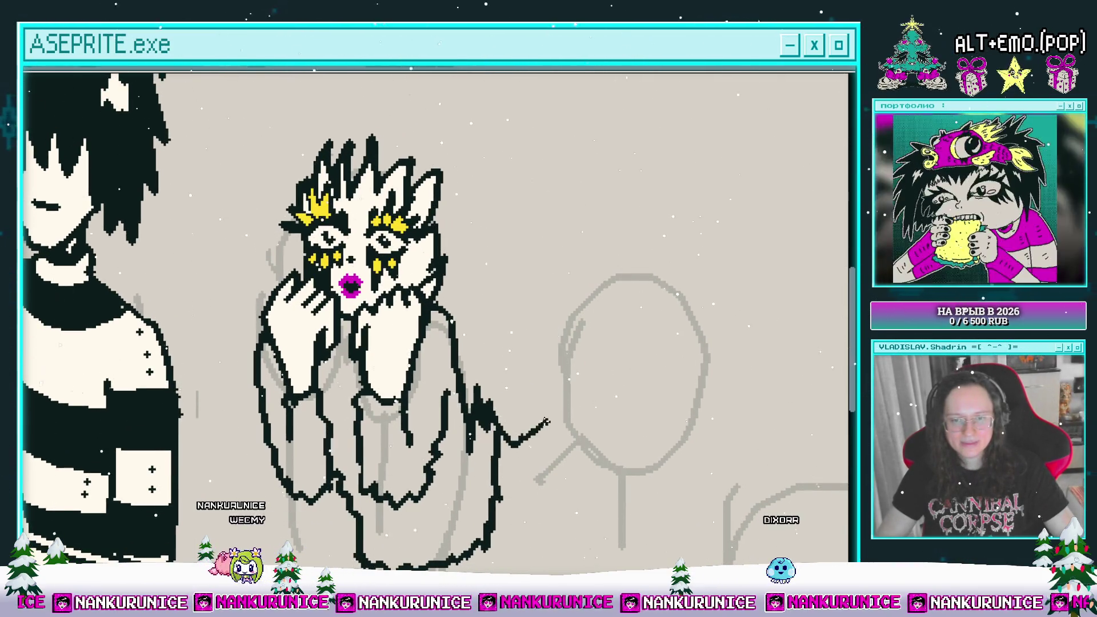
{"action": "left_click_drag", "start_coordinate": [501, 319], "coordinate": [537, 371]}
{"action": "mouse_move", "coordinate": [511, 141]}
{"action": "left_mouse_down"}
{"action": "mouse_move", "coordinate": [584, 190]}
{"action": "mouse_move", "coordinate": [539, 288]}
{"action": "mouse_move", "coordinate": [542, 403]}
{"action": "left_mouse_up"}
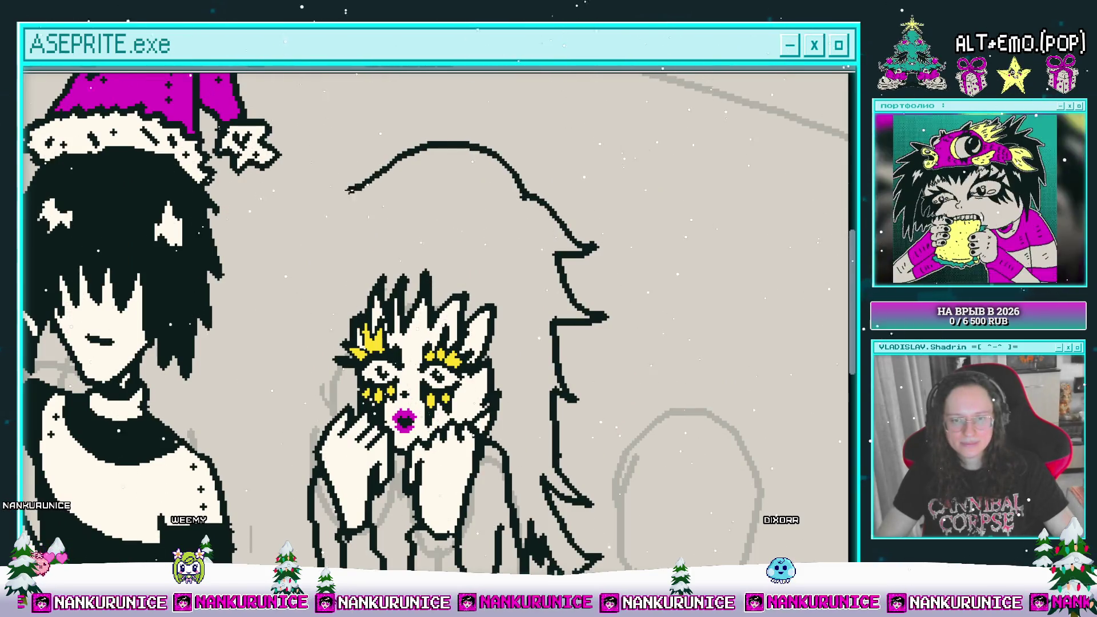
- Undo the zigzag hair strokes and redraw the top hair outline stroke
{"action": "left_click_drag", "start_coordinate": [380, 203], "coordinate": [413, 179]}
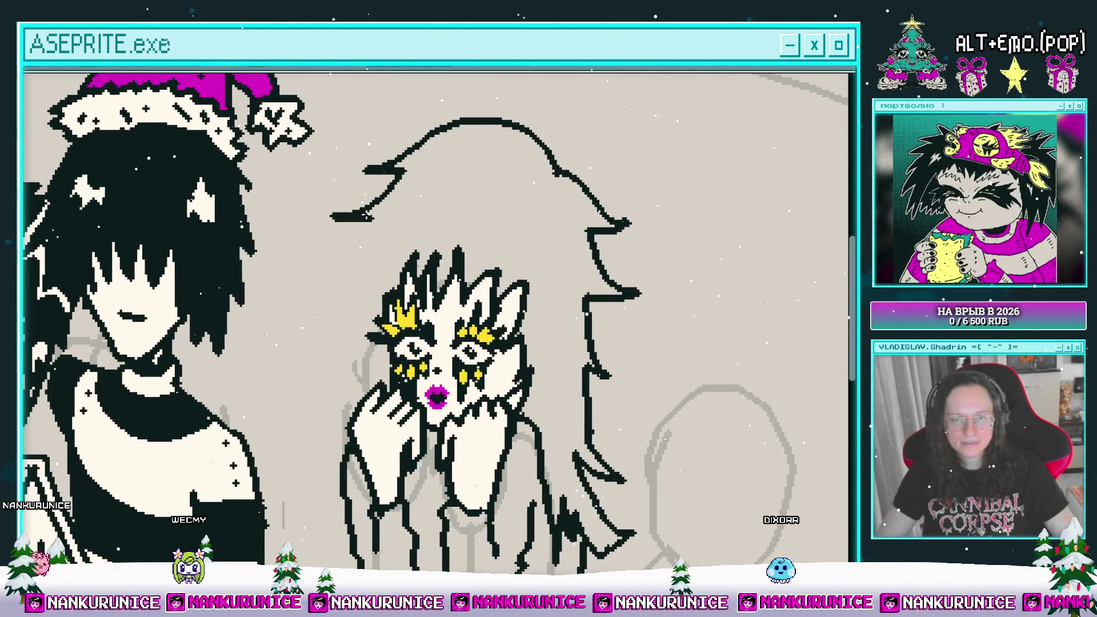
{"action": "key", "text": "ctrl+z"}
{"action": "key", "text": "ctrl+z"}
{"action": "mouse_move", "coordinate": [371, 174]}
{"action": "left_mouse_down"}
{"action": "mouse_move", "coordinate": [486, 128]}
{"action": "mouse_move", "coordinate": [557, 166]}
{"action": "mouse_move", "coordinate": [490, 136]}
{"action": "mouse_move", "coordinate": [445, 147]}
{"action": "mouse_move", "coordinate": [372, 191]}
{"action": "mouse_move", "coordinate": [358, 232]}
{"action": "mouse_move", "coordinate": [385, 157]}
{"action": "mouse_move", "coordinate": [351, 191]}
{"action": "mouse_move", "coordinate": [358, 155]}
{"action": "mouse_move", "coordinate": [365, 213]}
{"action": "mouse_move", "coordinate": [321, 245]}
{"action": "mouse_move", "coordinate": [393, 198]}
{"action": "mouse_move", "coordinate": [367, 303]}
{"action": "left_mouse_up"}
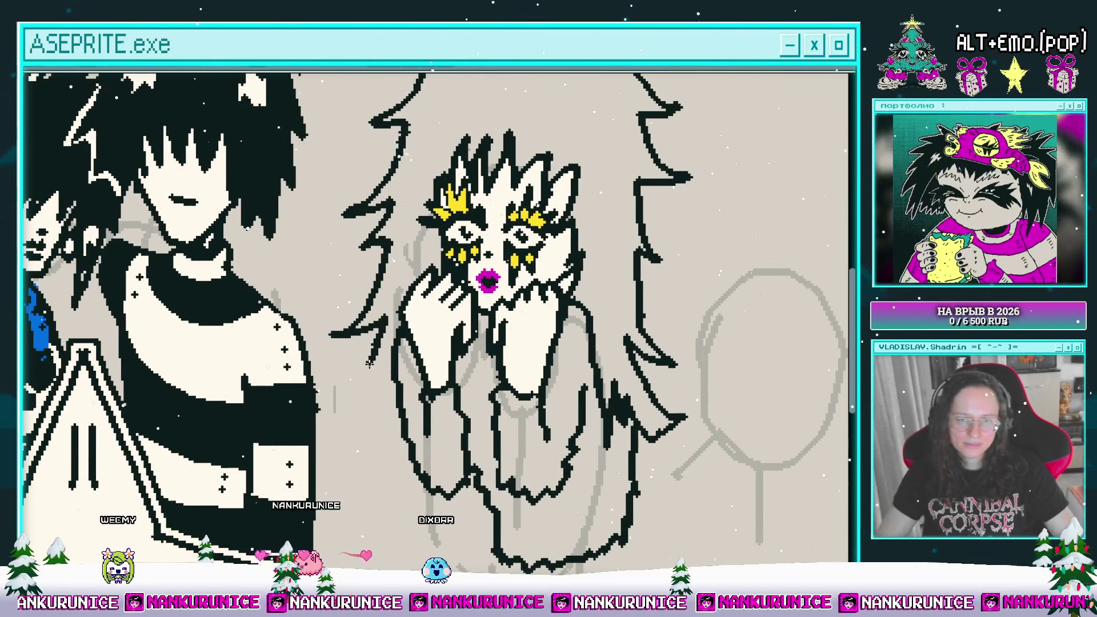
- Draw black strand lines curving across the yellow-filled hair
{"action": "left_click_drag", "start_coordinate": [394, 369], "coordinate": [357, 389]}
{"action": "left_click_drag", "start_coordinate": [371, 259], "coordinate": [378, 436]}
{"action": "mouse_move", "coordinate": [496, 297]}
{"action": "left_mouse_down"}
{"action": "mouse_move", "coordinate": [447, 234]}
{"action": "mouse_move", "coordinate": [422, 257]}
{"action": "mouse_move", "coordinate": [404, 303]}
{"action": "mouse_move", "coordinate": [424, 328]}
{"action": "left_mouse_up"}
{"action": "mouse_move", "coordinate": [436, 279]}
{"action": "left_mouse_down"}
{"action": "mouse_move", "coordinate": [439, 339]}
{"action": "mouse_move", "coordinate": [485, 312]}
{"action": "mouse_move", "coordinate": [446, 357]}
{"action": "mouse_move", "coordinate": [482, 336]}
{"action": "mouse_move", "coordinate": [479, 324]}
{"action": "left_mouse_up"}
{"action": "mouse_move", "coordinate": [371, 321]}
{"action": "left_mouse_down"}
{"action": "mouse_move", "coordinate": [412, 273]}
{"action": "mouse_move", "coordinate": [398, 242]}
{"action": "left_mouse_up"}
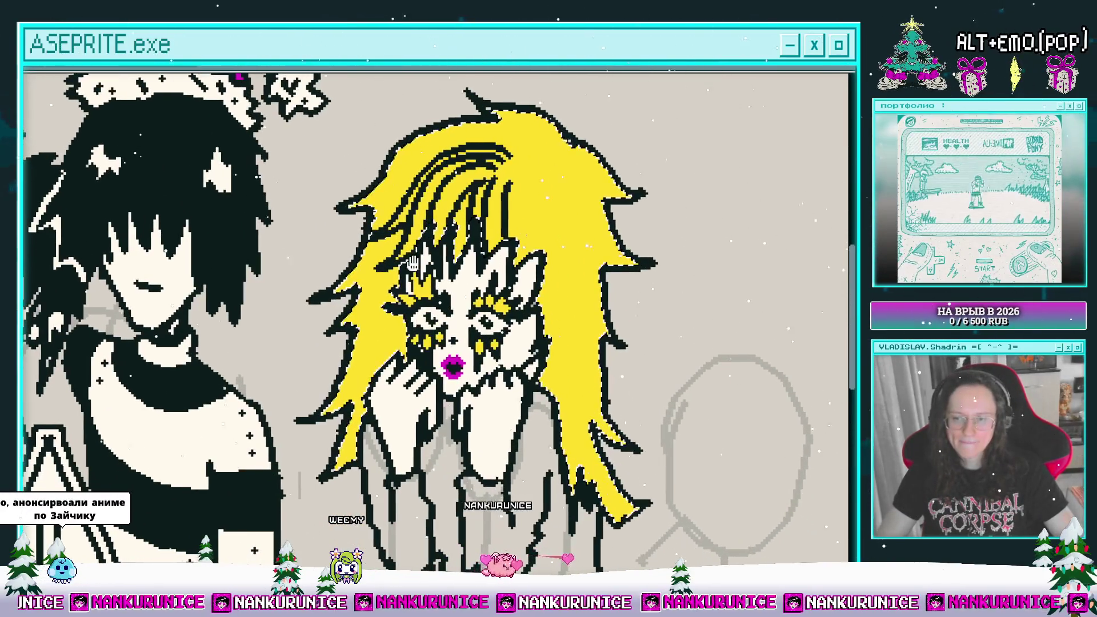
{"action": "scroll", "coordinate": [388, 306], "scroll_direction": "up", "scroll_amount": 1}
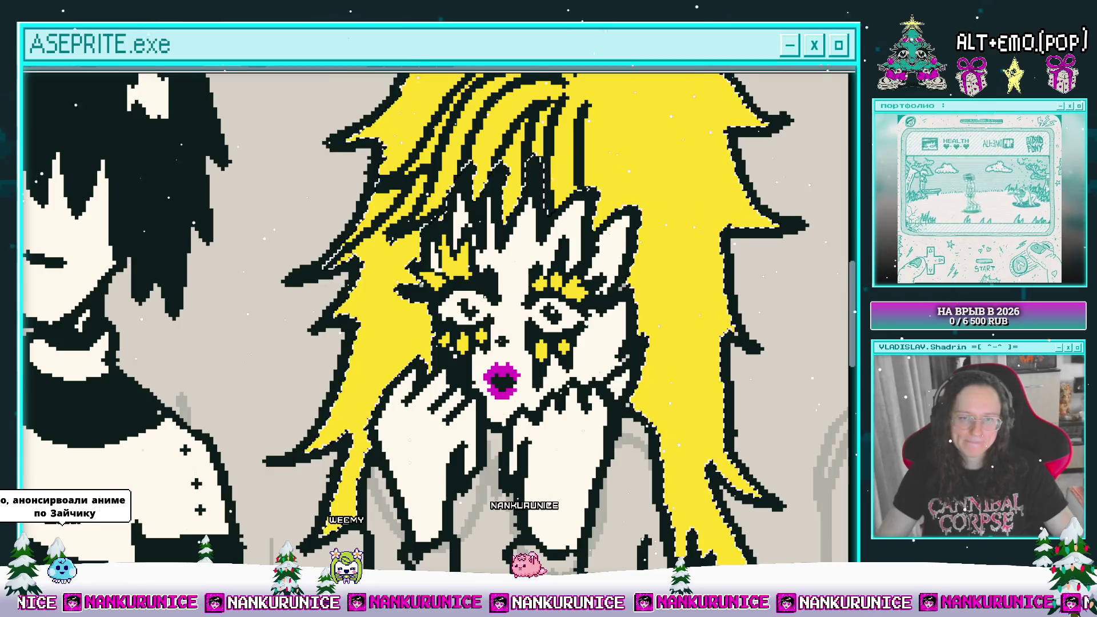
{"action": "left_click_drag", "start_coordinate": [417, 337], "coordinate": [401, 284]}
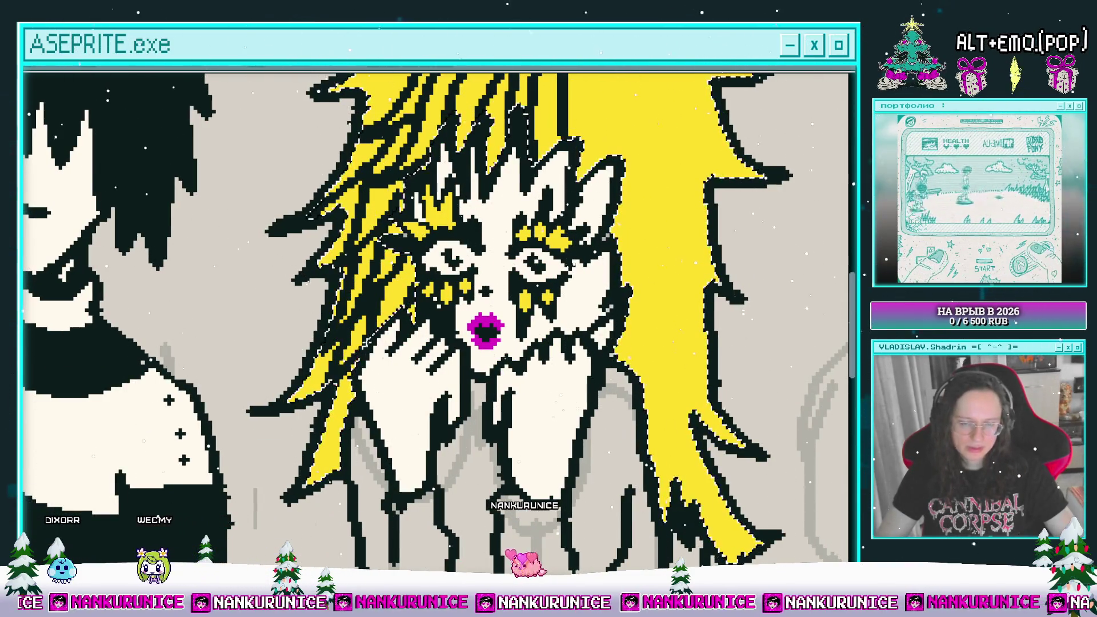
{"action": "left_click_drag", "start_coordinate": [401, 284], "coordinate": [338, 258]}
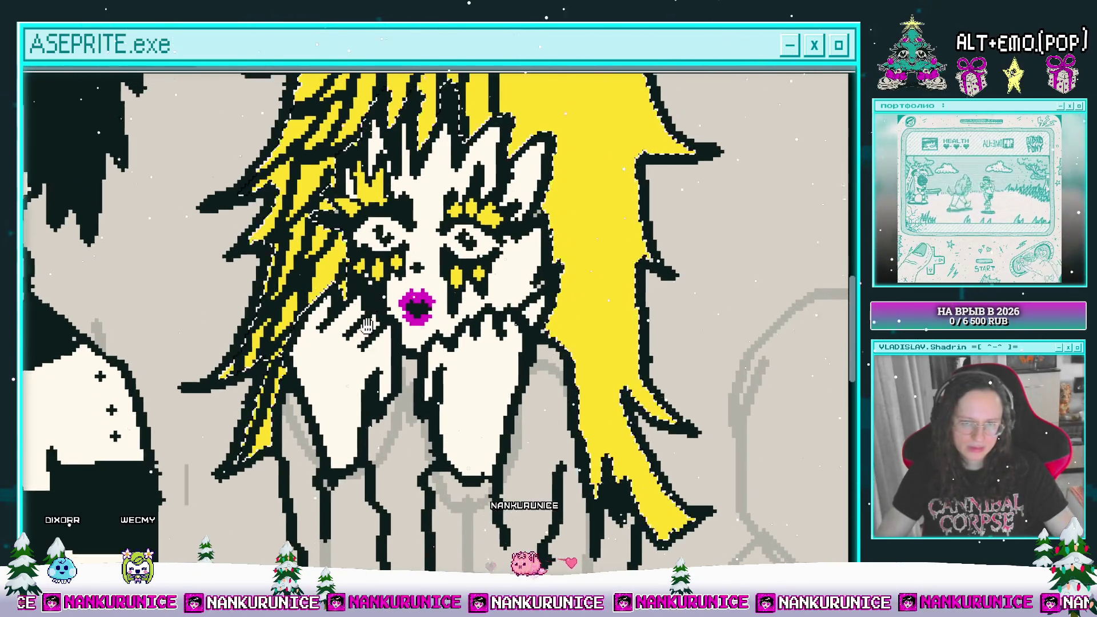
{"action": "left_click_drag", "start_coordinate": [514, 74], "coordinate": [376, 211]}
{"action": "scroll", "coordinate": [394, 212], "scroll_direction": "down", "scroll_amount": 2}
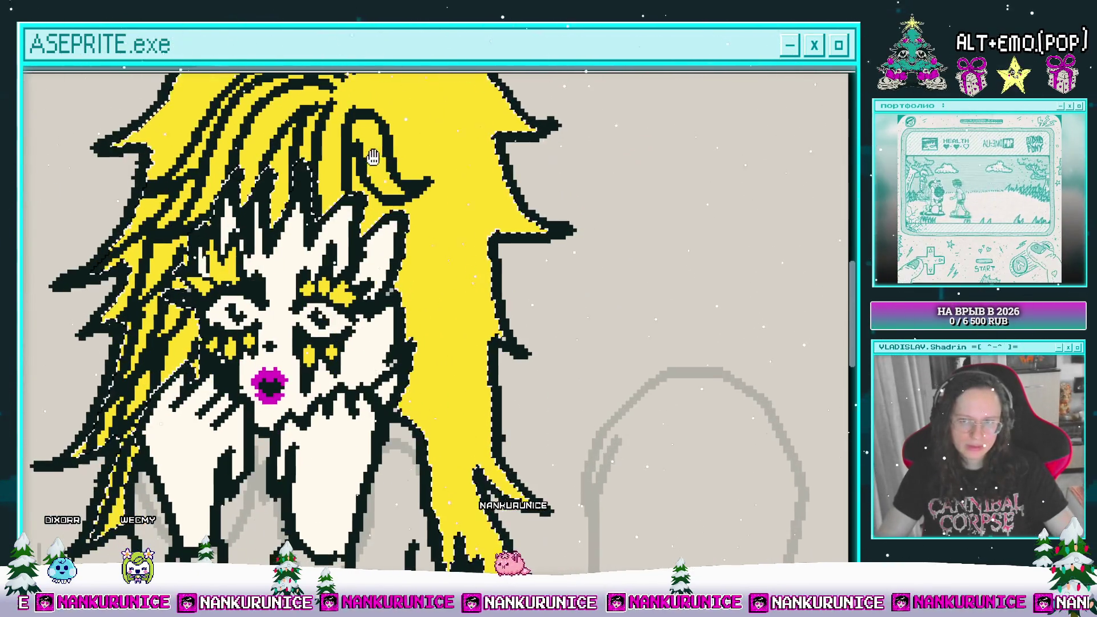
{"action": "scroll", "coordinate": [414, 217], "scroll_direction": "down", "scroll_amount": 2}
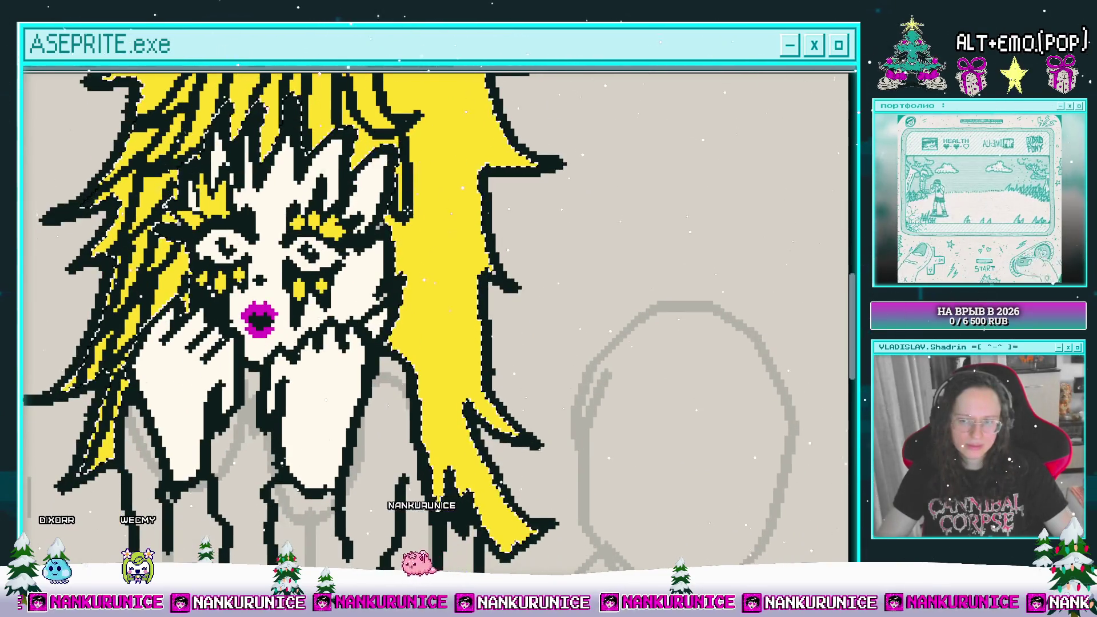
{"action": "scroll", "coordinate": [418, 228], "scroll_direction": "down", "scroll_amount": 2}
{"action": "scroll", "coordinate": [418, 227], "scroll_direction": "up", "scroll_amount": 9}
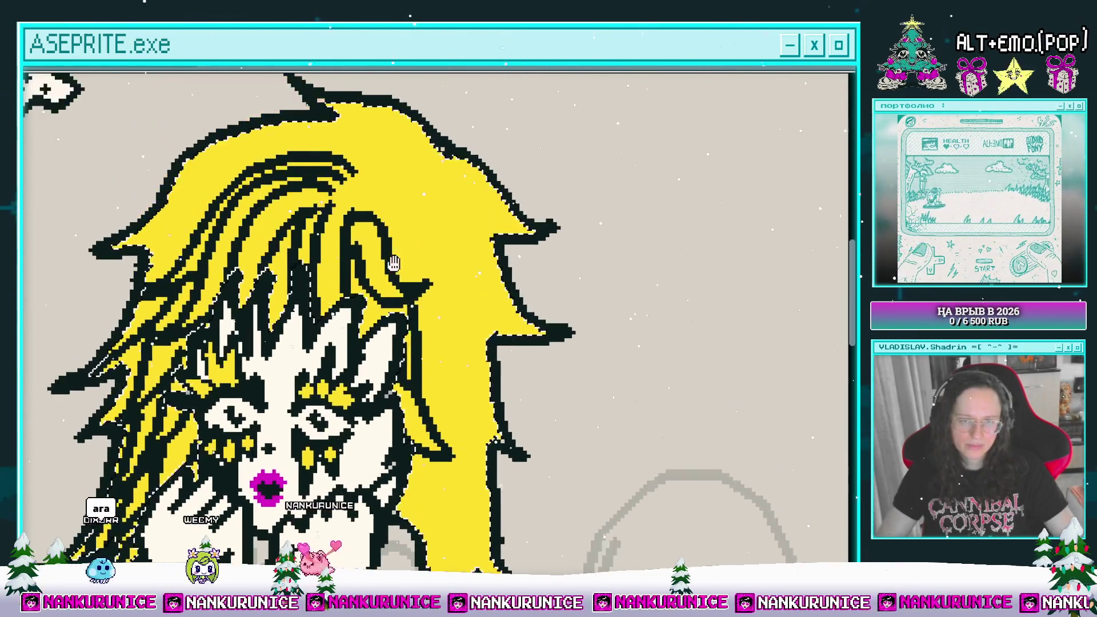
{"action": "scroll", "coordinate": [348, 240], "scroll_direction": "left", "scroll_amount": 2}
{"action": "scroll", "coordinate": [347, 230], "scroll_direction": "up", "scroll_amount": 2}
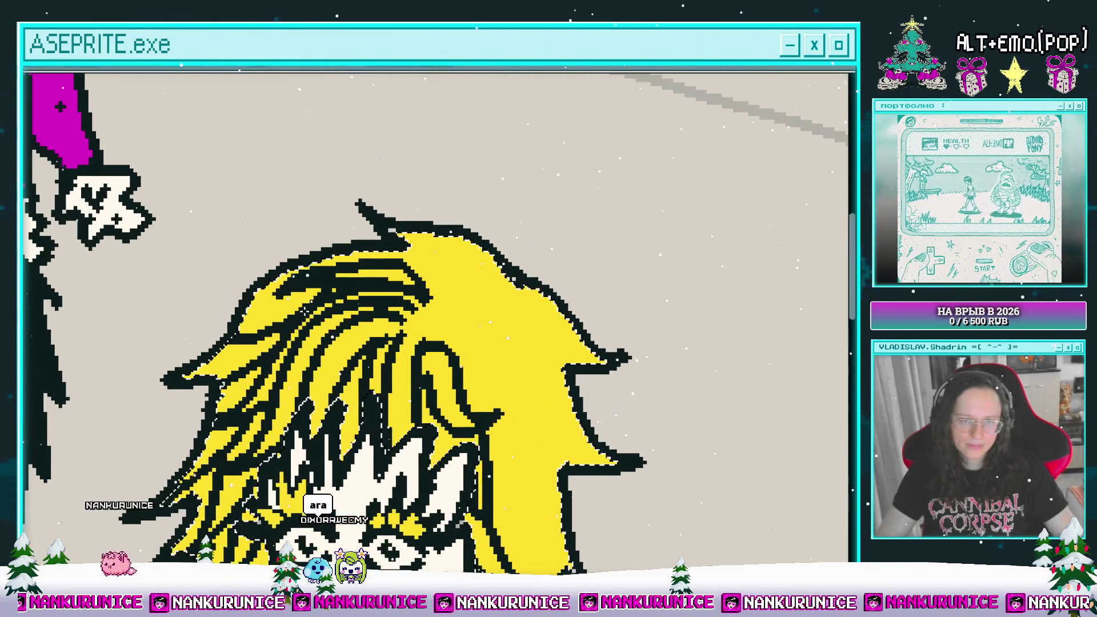
{"action": "scroll", "coordinate": [361, 307], "scroll_direction": "right", "scroll_amount": 2}
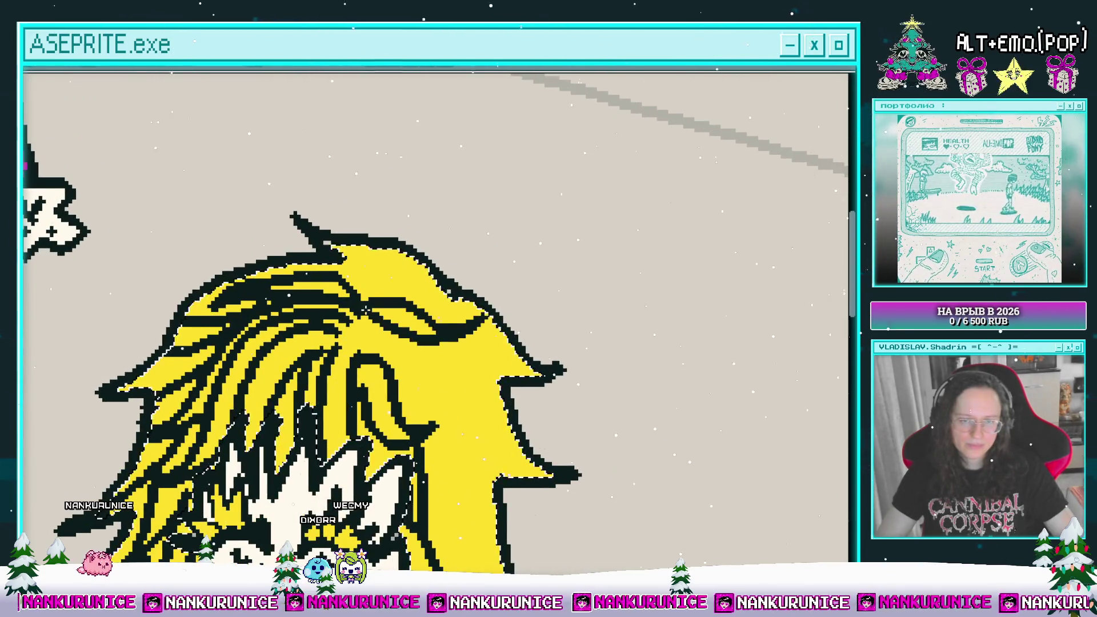
{"action": "scroll", "coordinate": [366, 309], "scroll_direction": "up", "scroll_amount": 1}
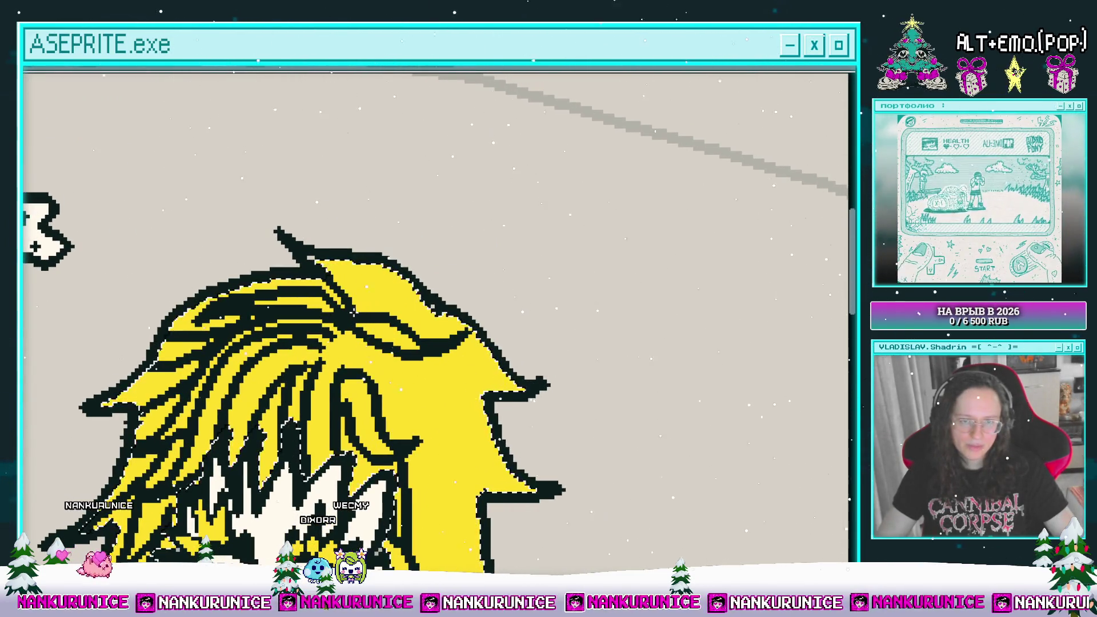
{"action": "scroll", "coordinate": [419, 299], "scroll_direction": "down", "scroll_amount": 7}
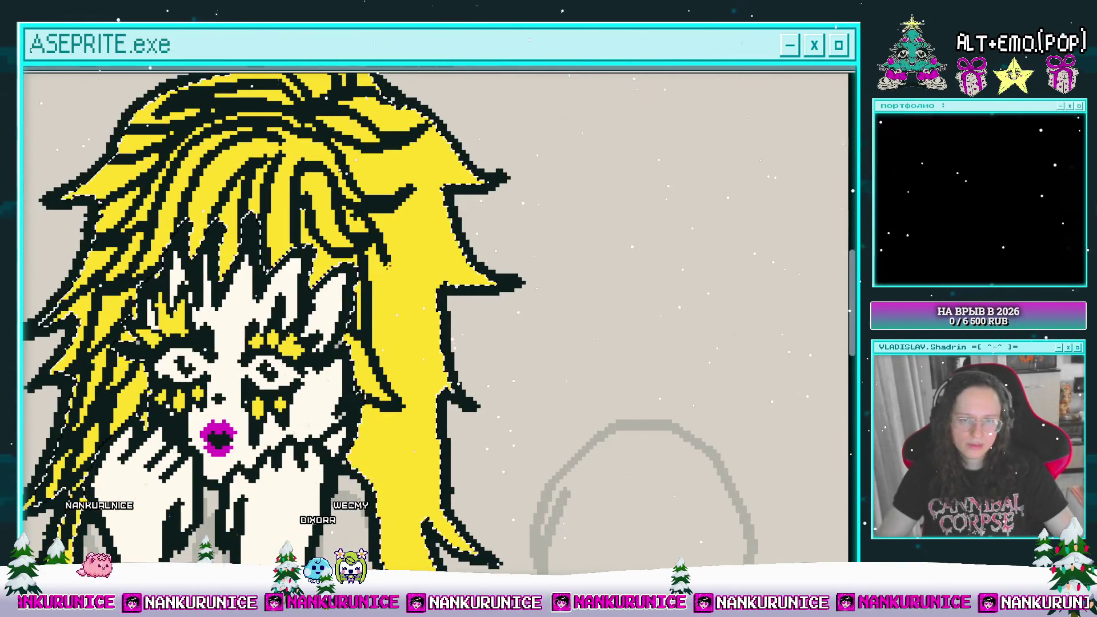
{"action": "scroll", "coordinate": [358, 255], "scroll_direction": "down", "scroll_amount": 3}
{"action": "scroll", "coordinate": [358, 255], "scroll_direction": "down", "scroll_amount": 3}
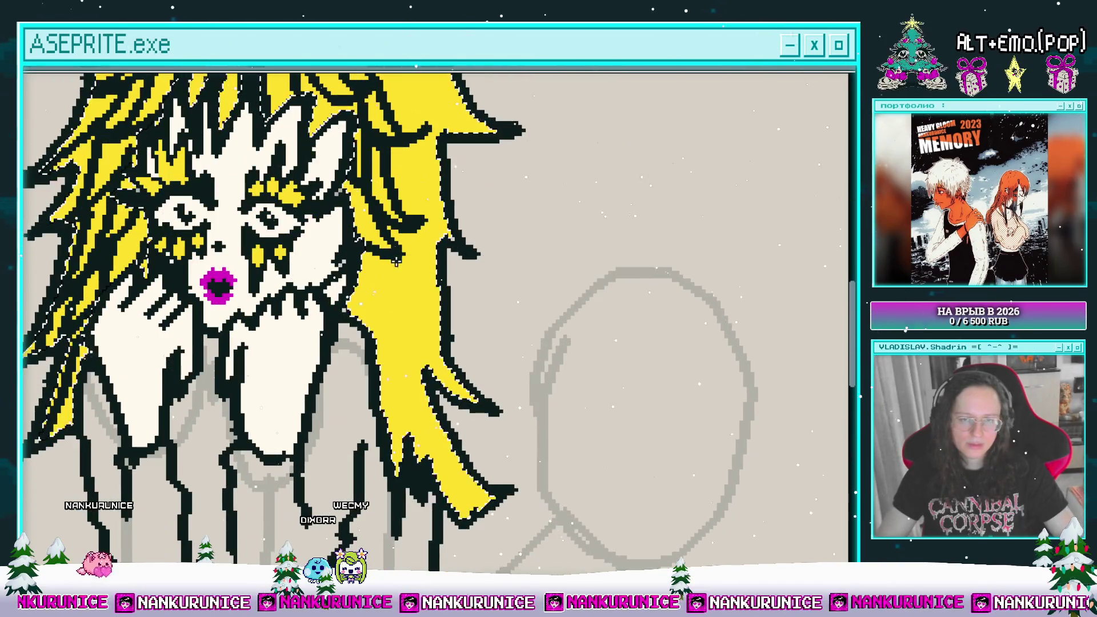
{"action": "scroll", "coordinate": [358, 255], "scroll_direction": "down", "scroll_amount": 2}
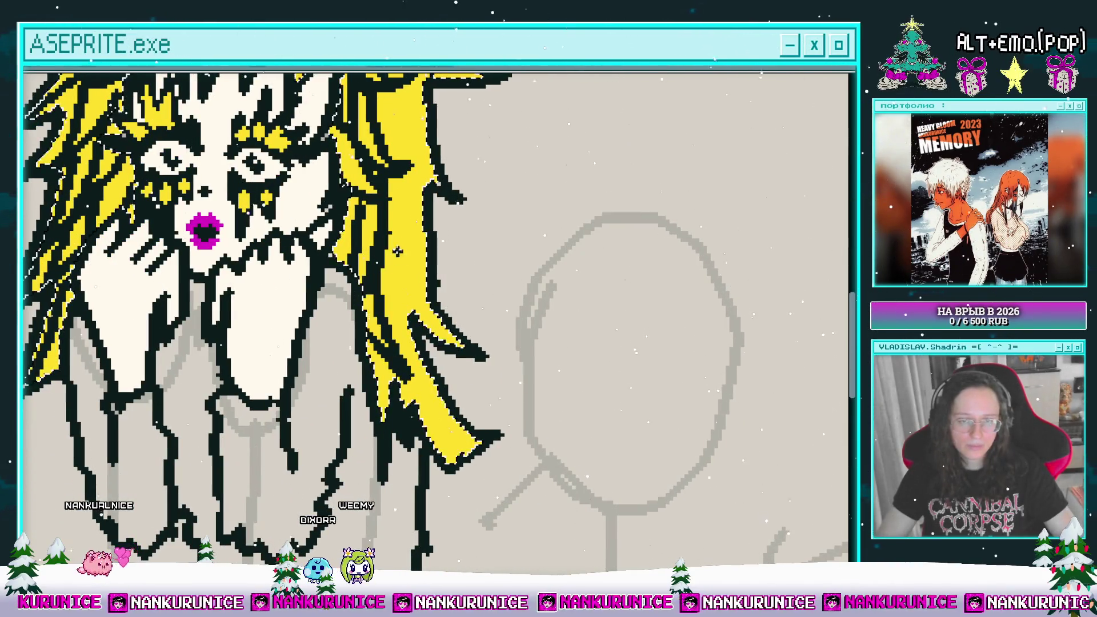
{"action": "scroll", "coordinate": [388, 274], "scroll_direction": "down", "scroll_amount": 2}
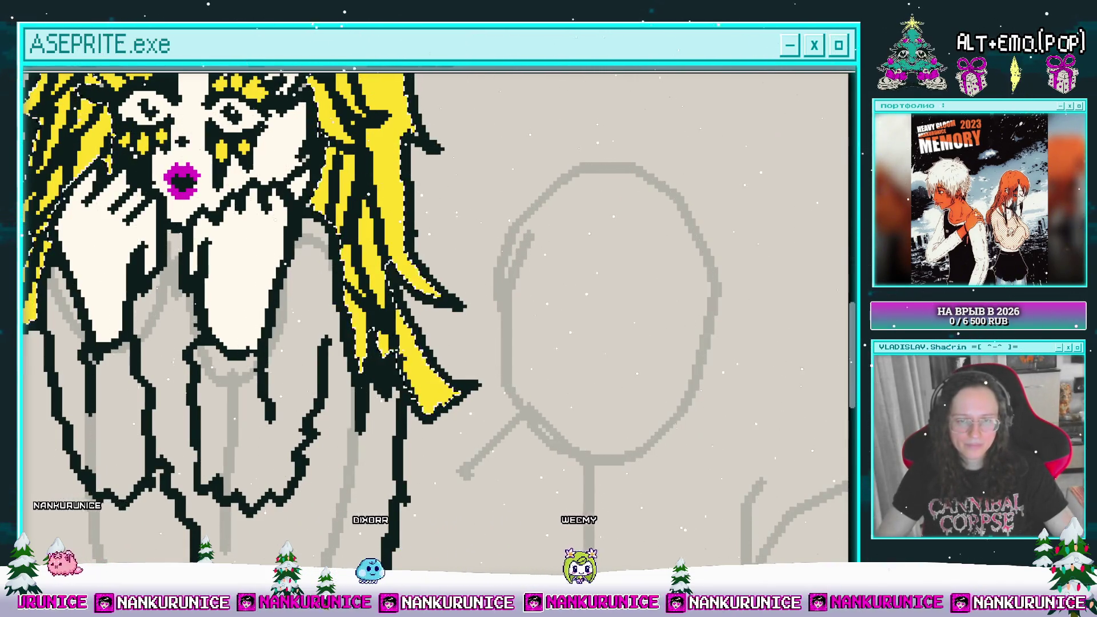
{"action": "scroll", "coordinate": [390, 329], "scroll_direction": "up", "scroll_amount": 7}
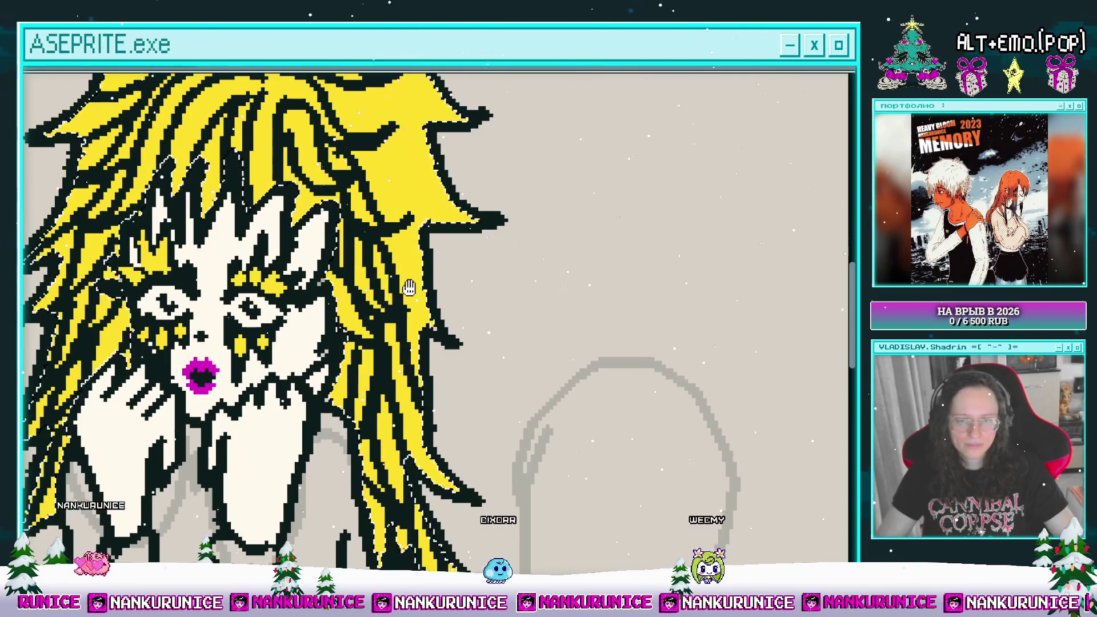
{"action": "scroll", "coordinate": [265, 320], "scroll_direction": "up", "scroll_amount": 5}
{"action": "mouse_move", "coordinate": [372, 213]}
{"action": "left_mouse_down"}
{"action": "mouse_move", "coordinate": [360, 264]}
{"action": "mouse_move", "coordinate": [363, 249]}
{"action": "left_mouse_up"}
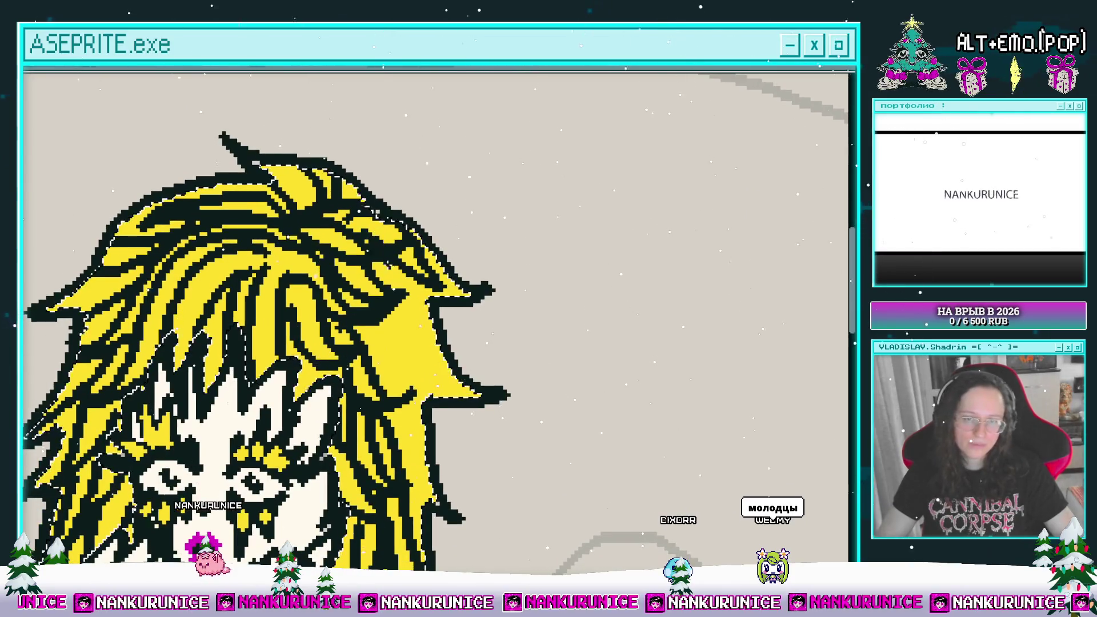
{"action": "scroll", "coordinate": [399, 297], "scroll_direction": "down", "scroll_amount": 3}
{"action": "left_click_drag", "start_coordinate": [427, 341], "coordinate": [399, 308]}
{"action": "scroll", "coordinate": [399, 308], "scroll_direction": "down", "scroll_amount": 2}
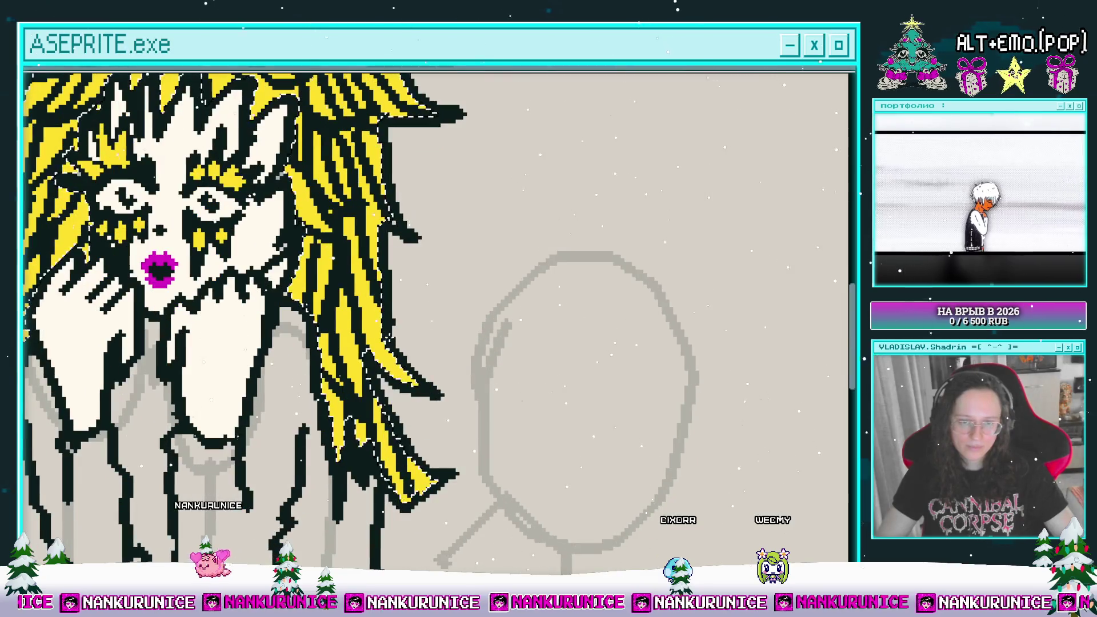
{"action": "scroll", "coordinate": [422, 303], "scroll_direction": "down", "scroll_amount": 2}
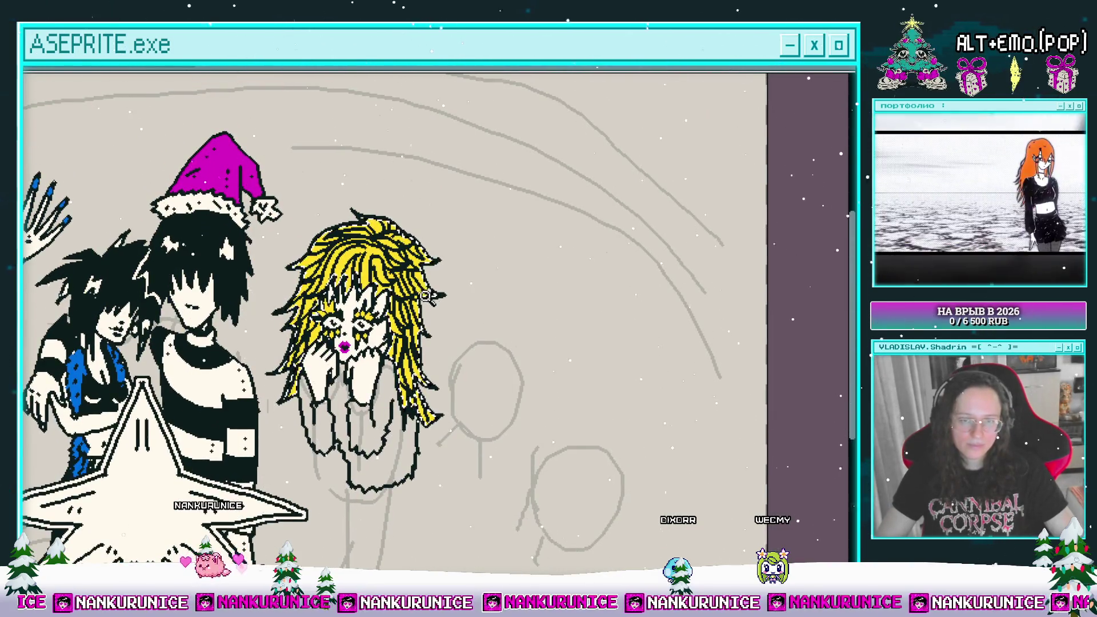
{"action": "scroll", "coordinate": [413, 273], "scroll_direction": "up", "scroll_amount": 2}
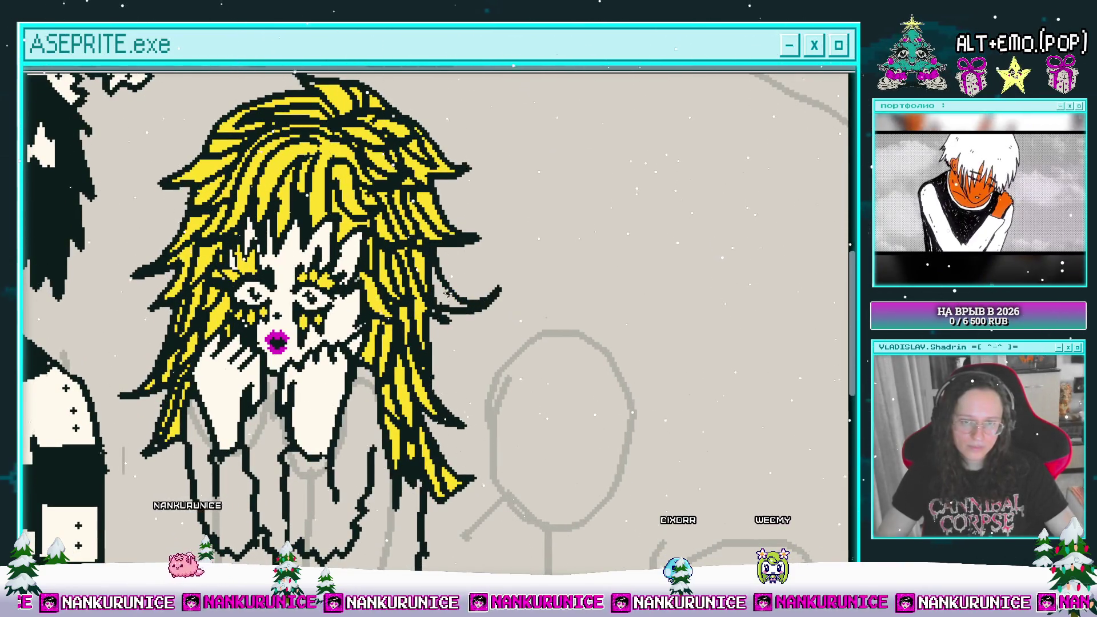
{"action": "scroll", "coordinate": [437, 265], "scroll_direction": "down", "scroll_amount": 2}
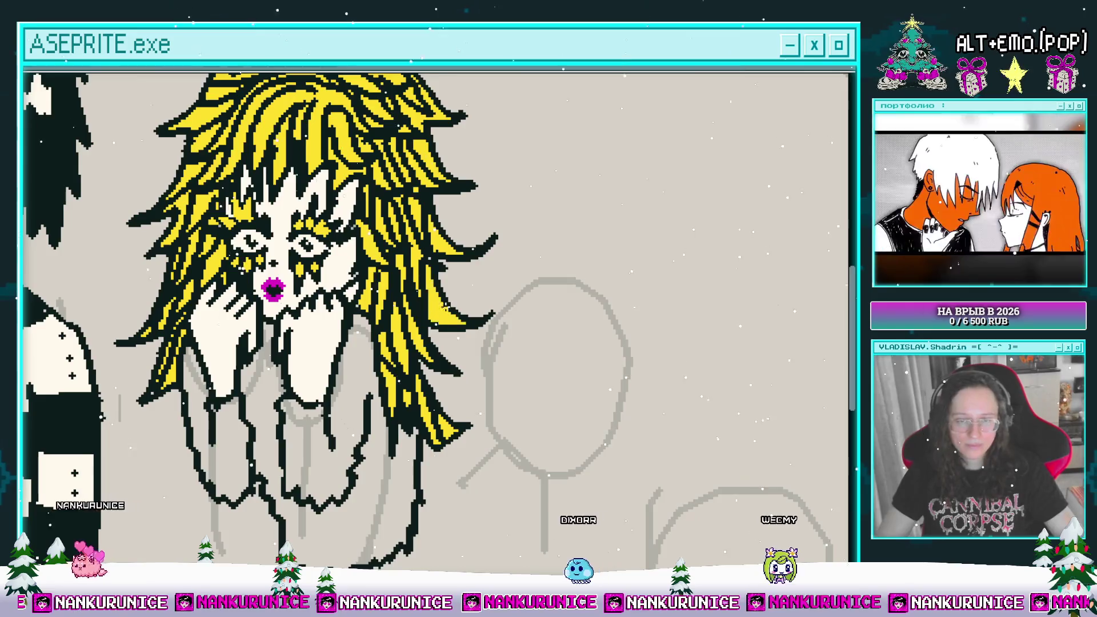
{"action": "scroll", "coordinate": [439, 268], "scroll_direction": "down", "scroll_amount": 2}
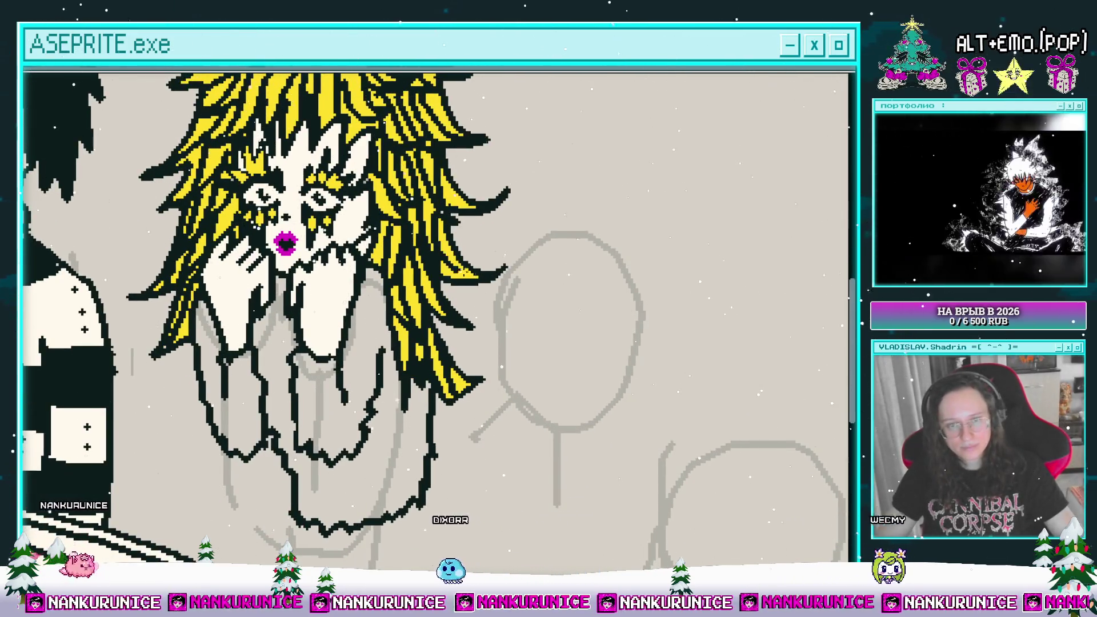
{"action": "scroll", "coordinate": [439, 268], "scroll_direction": "up", "scroll_amount": 2}
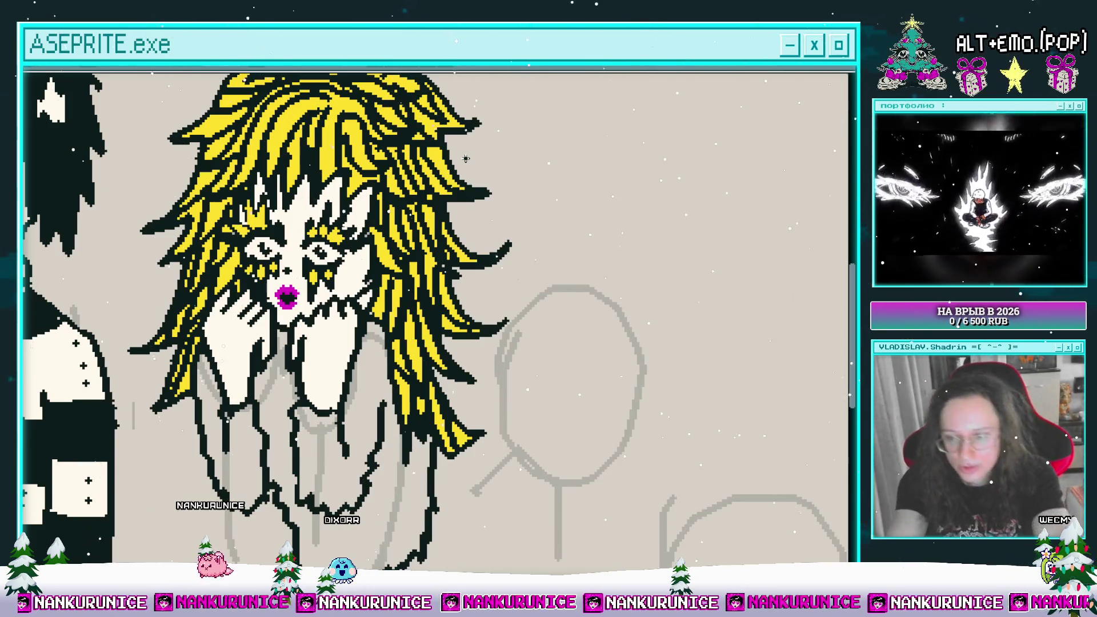
{"action": "key", "text": "ctrl+s"}
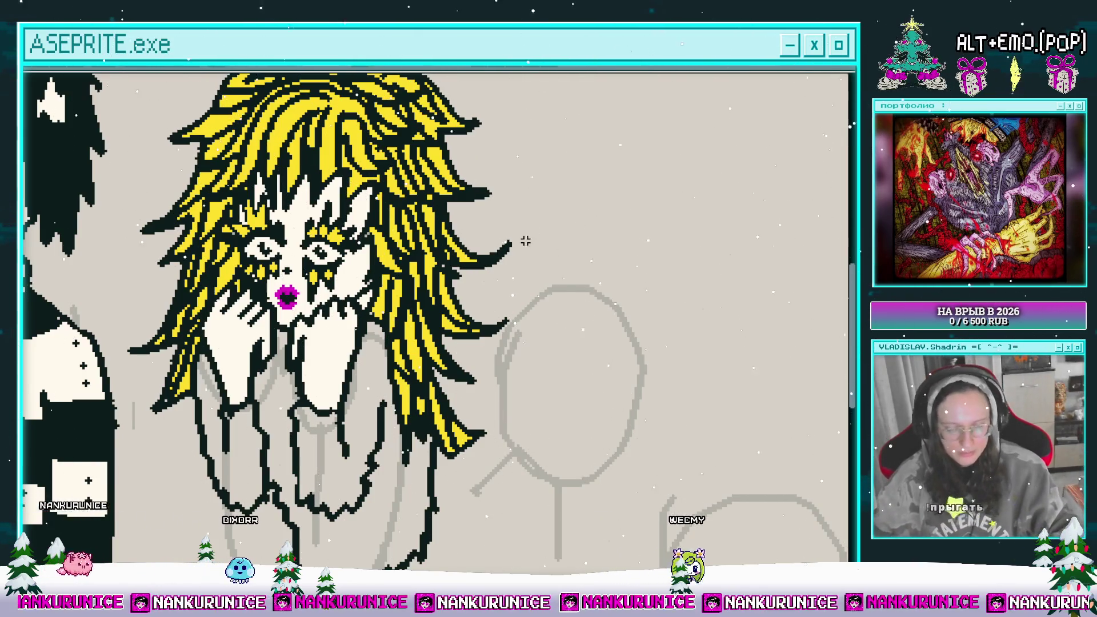
- Fill the blonde figure's top with magenta, undoing one stray fill
{"action": "left_click_drag", "start_coordinate": [531, 244], "coordinate": [641, 261]}
{"action": "scroll", "coordinate": [460, 245], "scroll_direction": "down", "scroll_amount": 2}
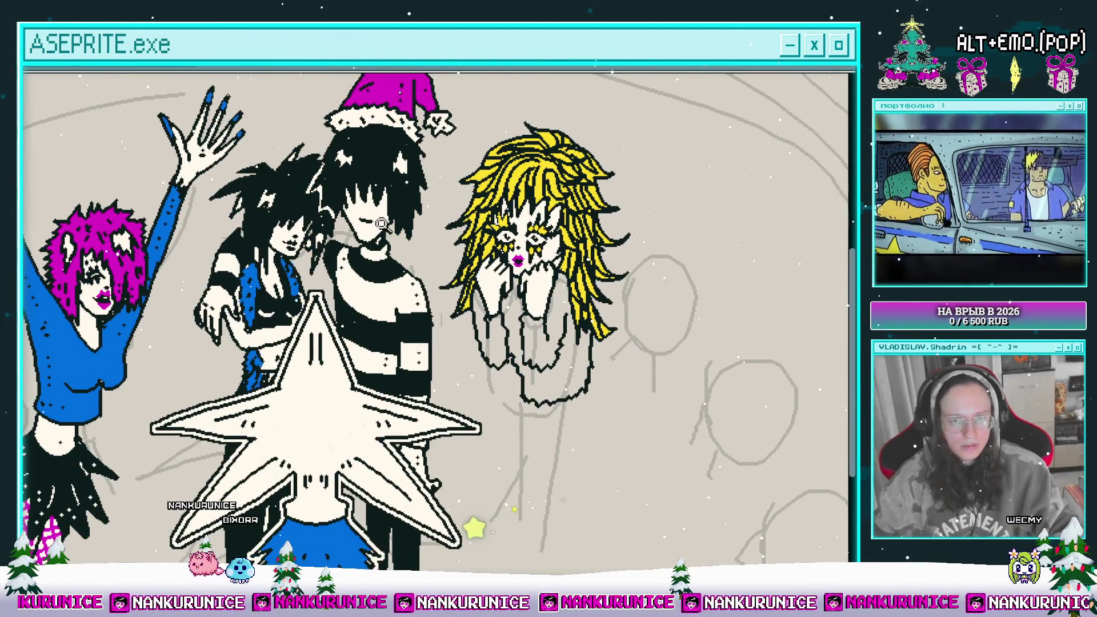
{"action": "left_click", "coordinate": [511, 320]}
{"action": "left_click", "coordinate": [473, 299]}
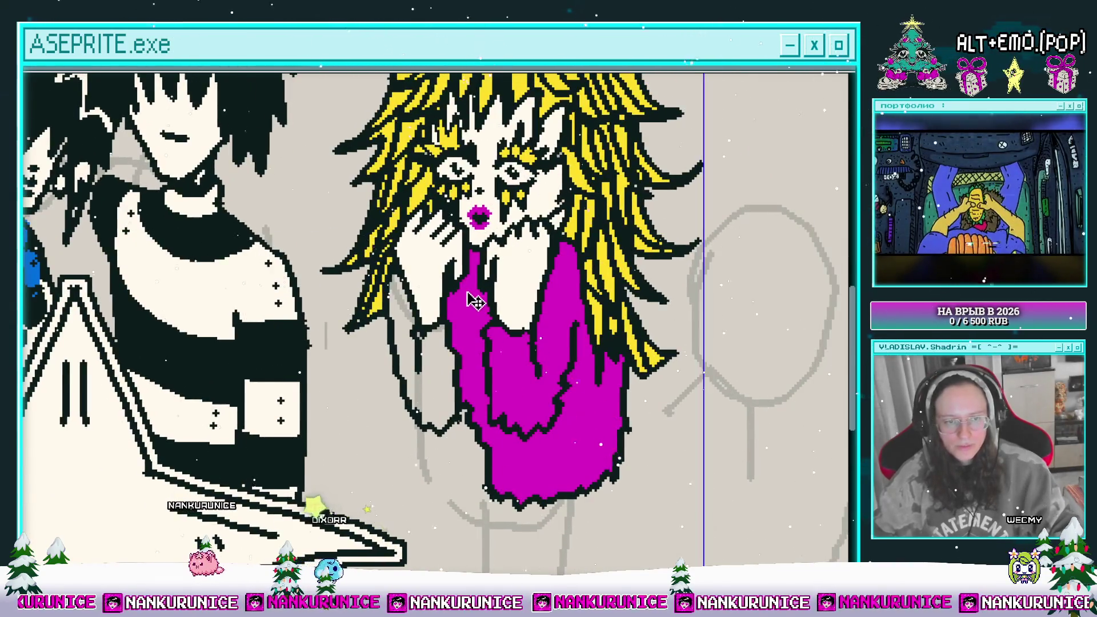
{"action": "key", "text": "ctrl+z"}
{"action": "scroll", "coordinate": [475, 312], "scroll_direction": "up", "scroll_amount": 1}
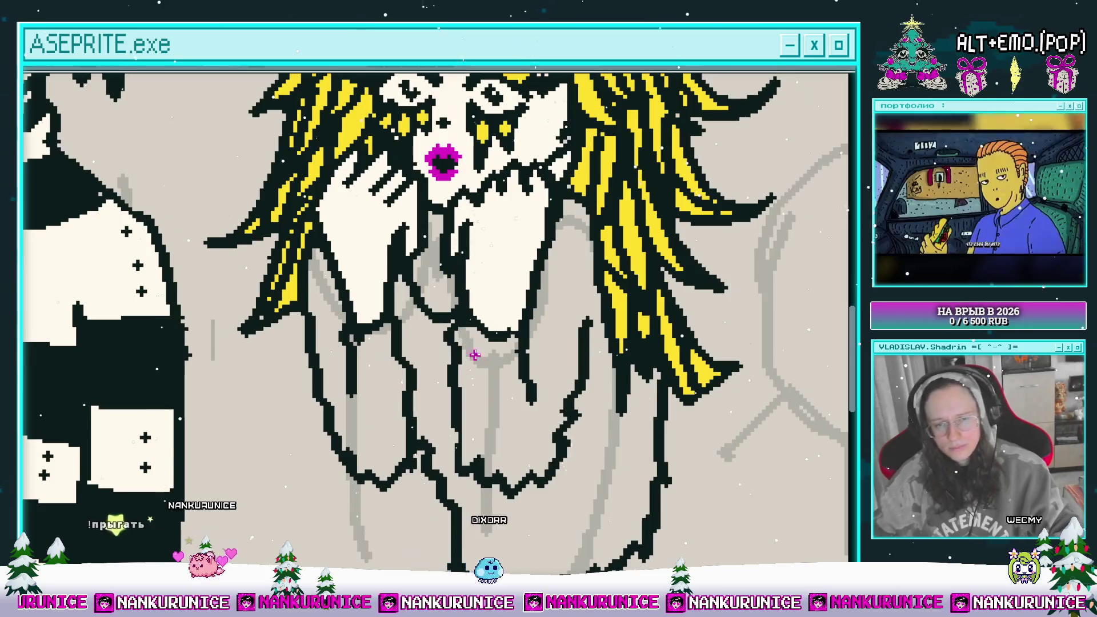
{"action": "left_click", "coordinate": [474, 355]}
- Add black texture marks across the magenta top and save the drawing
{"action": "left_click_drag", "start_coordinate": [405, 383], "coordinate": [406, 367]}
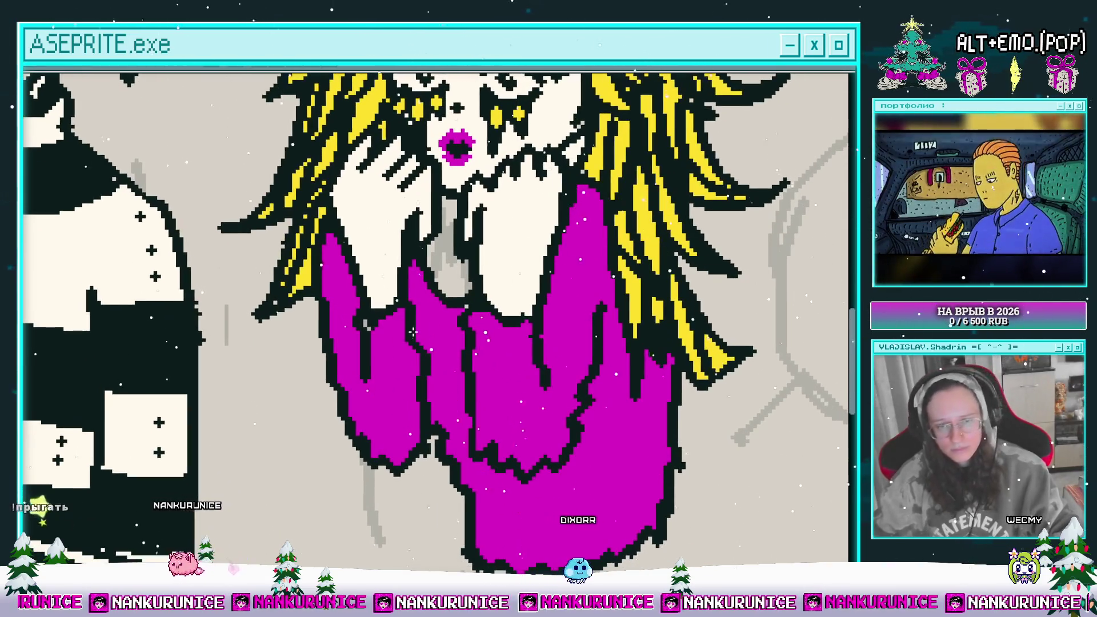
{"action": "left_click_drag", "start_coordinate": [399, 413], "coordinate": [373, 363]}
{"action": "left_click_drag", "start_coordinate": [415, 443], "coordinate": [364, 393]}
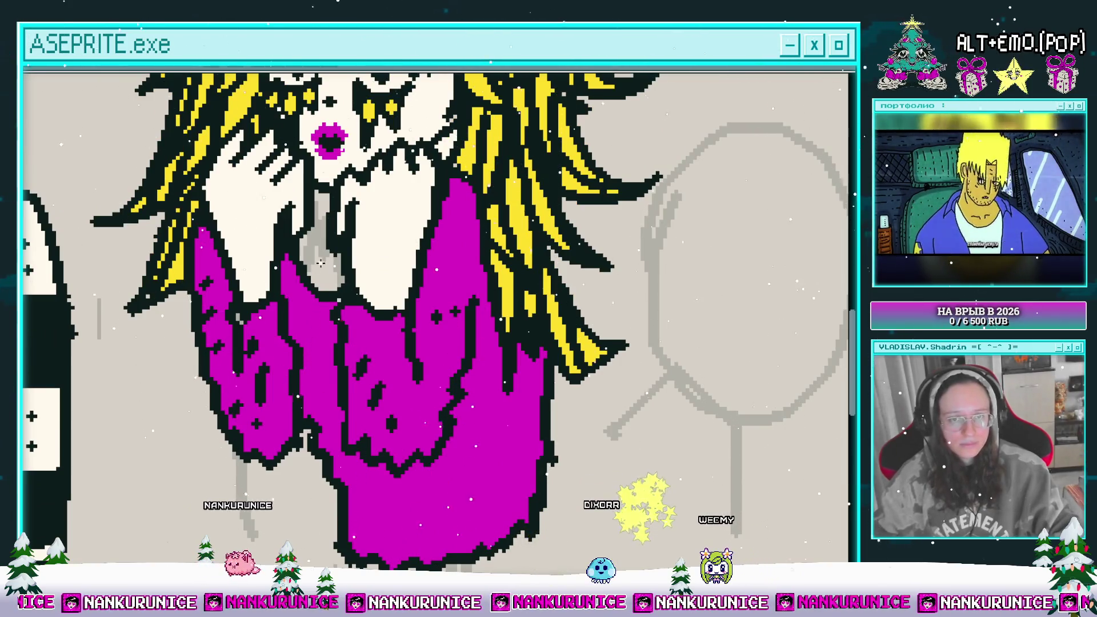
{"action": "left_click_drag", "start_coordinate": [392, 297], "coordinate": [358, 288]}
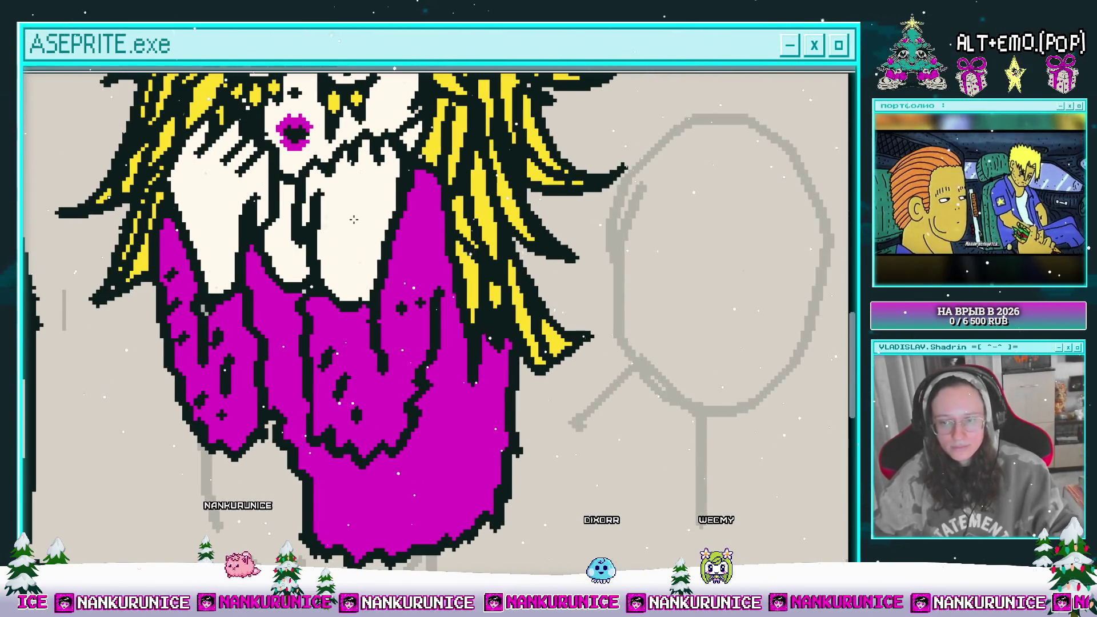
{"action": "key", "text": "ctrl+s"}
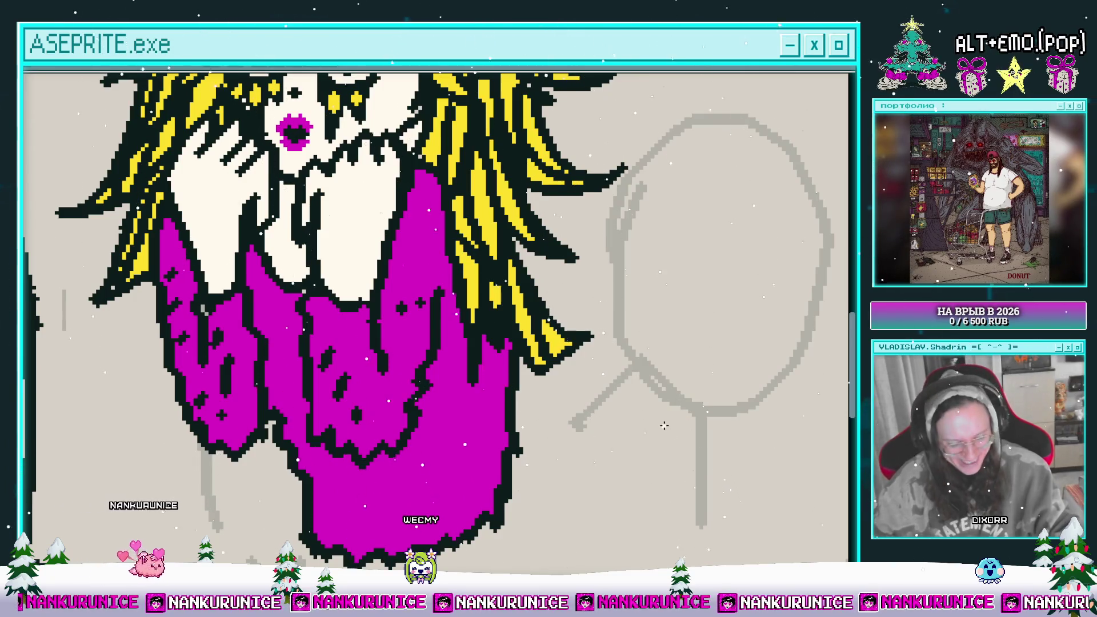
- Scroll the canvas view around the magenta-robed, yellow-haired figure
{"action": "scroll", "coordinate": [540, 343], "scroll_direction": "down", "scroll_amount": 2}
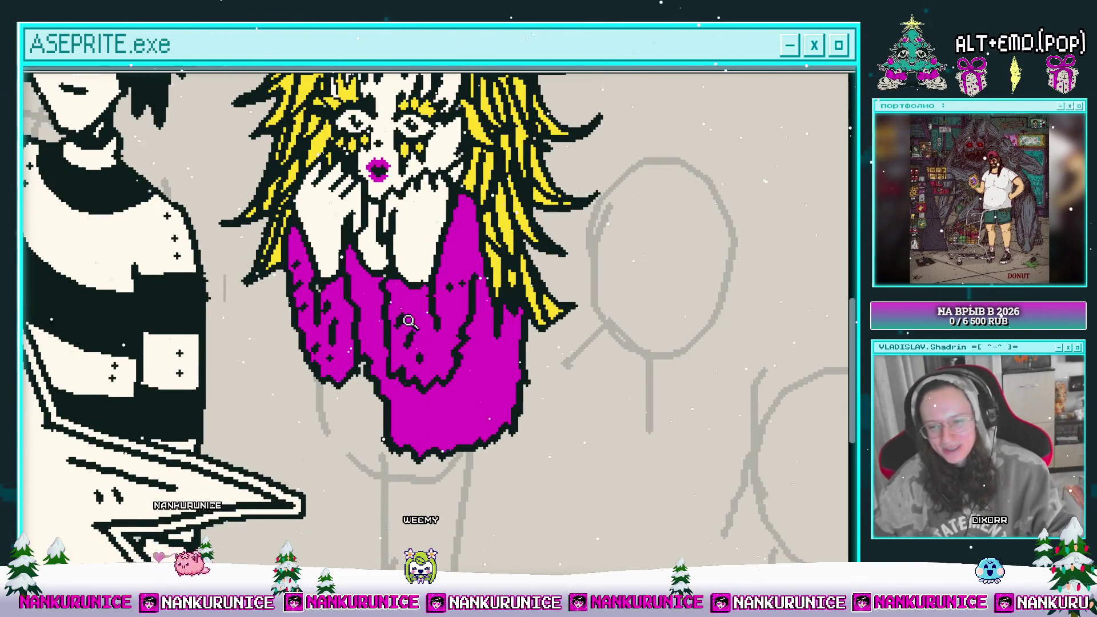
- Stamp five small black crosses over the lower part of the magenta top
{"action": "scroll", "coordinate": [411, 309], "scroll_direction": "up", "scroll_amount": 2}
{"action": "mouse_move", "coordinate": [477, 269]}
{"action": "left_mouse_down"}
{"action": "mouse_move", "coordinate": [490, 308]}
{"action": "mouse_move", "coordinate": [489, 265]}
{"action": "mouse_move", "coordinate": [472, 263]}
{"action": "left_mouse_up"}
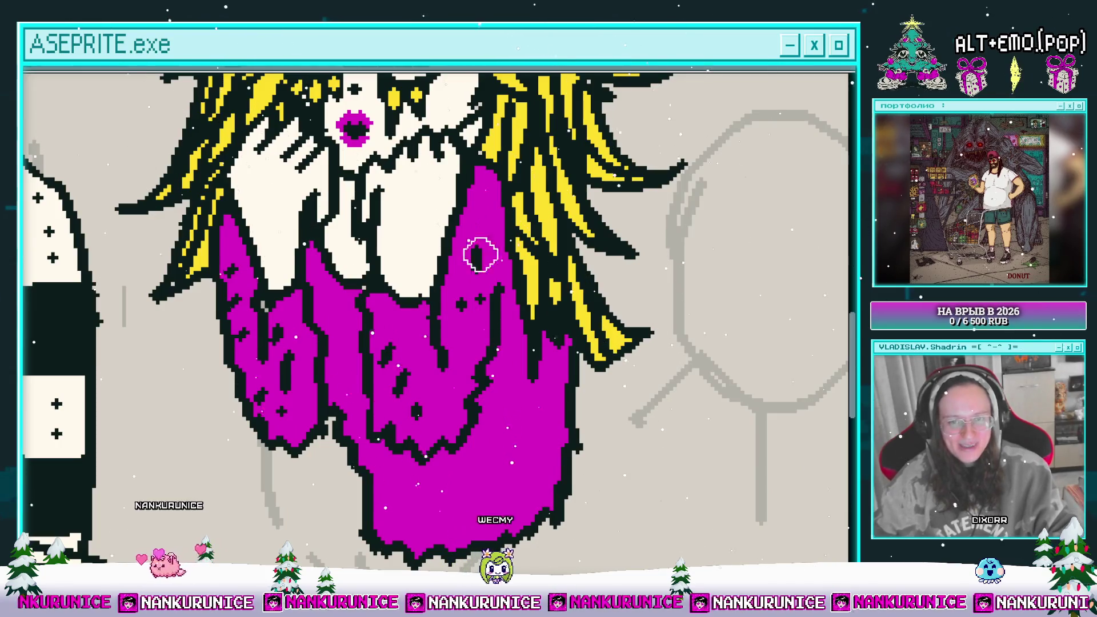
{"action": "mouse_move", "coordinate": [473, 257]}
{"action": "left_mouse_down"}
{"action": "mouse_move", "coordinate": [470, 294]}
{"action": "mouse_move", "coordinate": [497, 226]}
{"action": "left_mouse_up"}
{"action": "mouse_move", "coordinate": [359, 311]}
{"action": "left_mouse_down"}
{"action": "mouse_move", "coordinate": [325, 211]}
{"action": "mouse_move", "coordinate": [329, 260]}
{"action": "left_mouse_up"}
{"action": "left_click", "coordinate": [420, 396]}
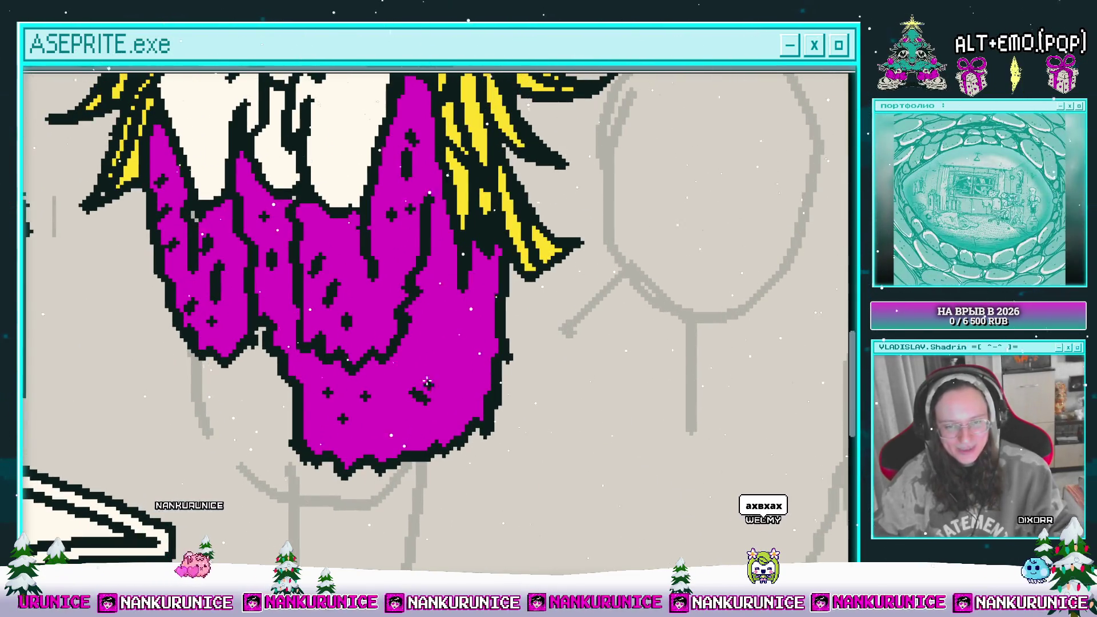
{"action": "left_click", "coordinate": [410, 419]}
{"action": "left_click", "coordinate": [455, 393]}
{"action": "left_click", "coordinate": [436, 363]}
{"action": "left_click", "coordinate": [436, 329]}
{"action": "scroll", "coordinate": [429, 333], "scroll_direction": "down", "scroll_amount": 1}
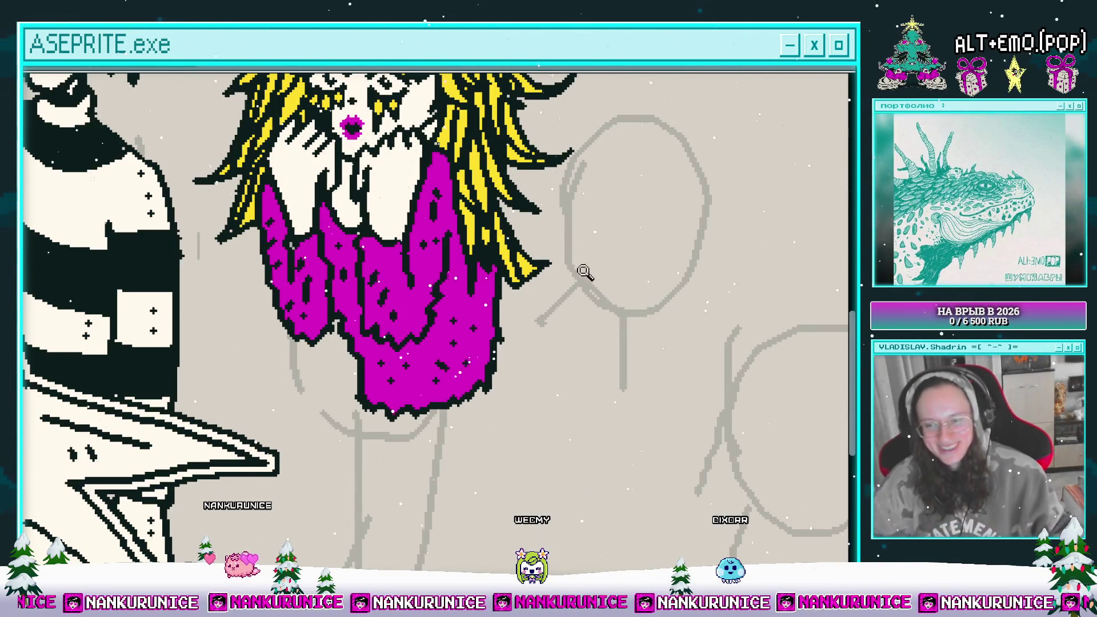
- Draw a closed black loop under the magenta top and fill it with cream
{"action": "scroll", "coordinate": [539, 299], "scroll_direction": "down", "scroll_amount": 3}
{"action": "scroll", "coordinate": [538, 299], "scroll_direction": "left", "scroll_amount": 2}
{"action": "scroll", "coordinate": [472, 340], "scroll_direction": "down", "scroll_amount": 3}
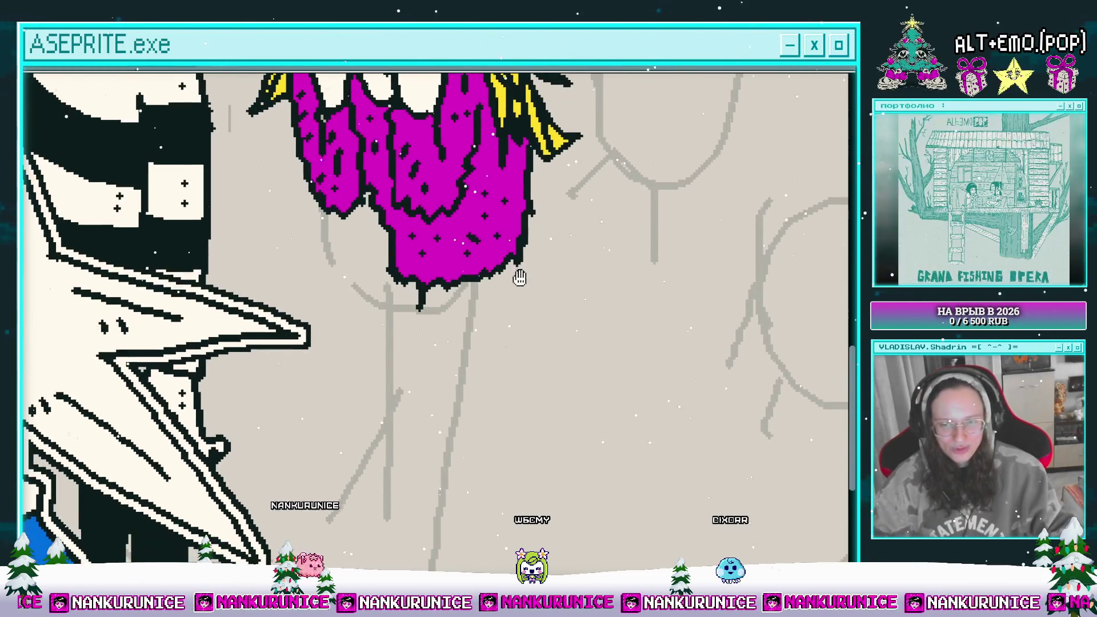
{"action": "mouse_move", "coordinate": [508, 266]}
{"action": "left_mouse_down"}
{"action": "mouse_move", "coordinate": [524, 214]}
{"action": "mouse_move", "coordinate": [523, 285]}
{"action": "mouse_move", "coordinate": [538, 298]}
{"action": "mouse_move", "coordinate": [445, 331]}
{"action": "mouse_move", "coordinate": [422, 317]}
{"action": "mouse_move", "coordinate": [401, 335]}
{"action": "left_mouse_up"}
{"action": "mouse_move", "coordinate": [505, 322]}
{"action": "left_mouse_down"}
{"action": "mouse_move", "coordinate": [507, 342]}
{"action": "mouse_move", "coordinate": [508, 296]}
{"action": "left_mouse_up"}
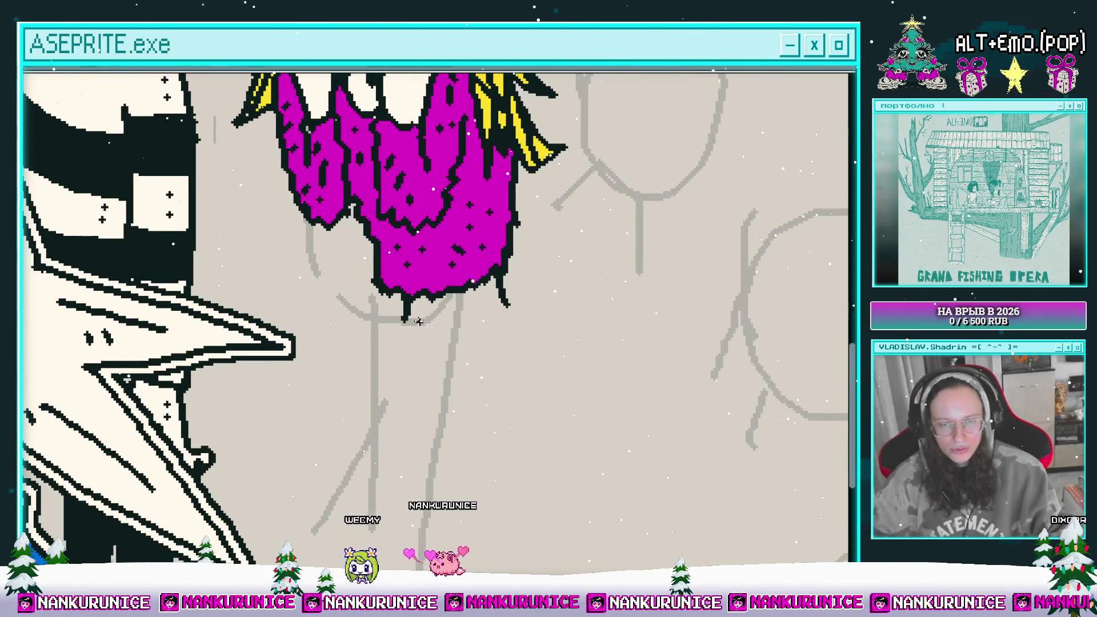
{"action": "mouse_move", "coordinate": [484, 341]}
{"action": "left_mouse_down"}
{"action": "mouse_move", "coordinate": [502, 280]}
{"action": "mouse_move", "coordinate": [518, 326]}
{"action": "left_mouse_up"}
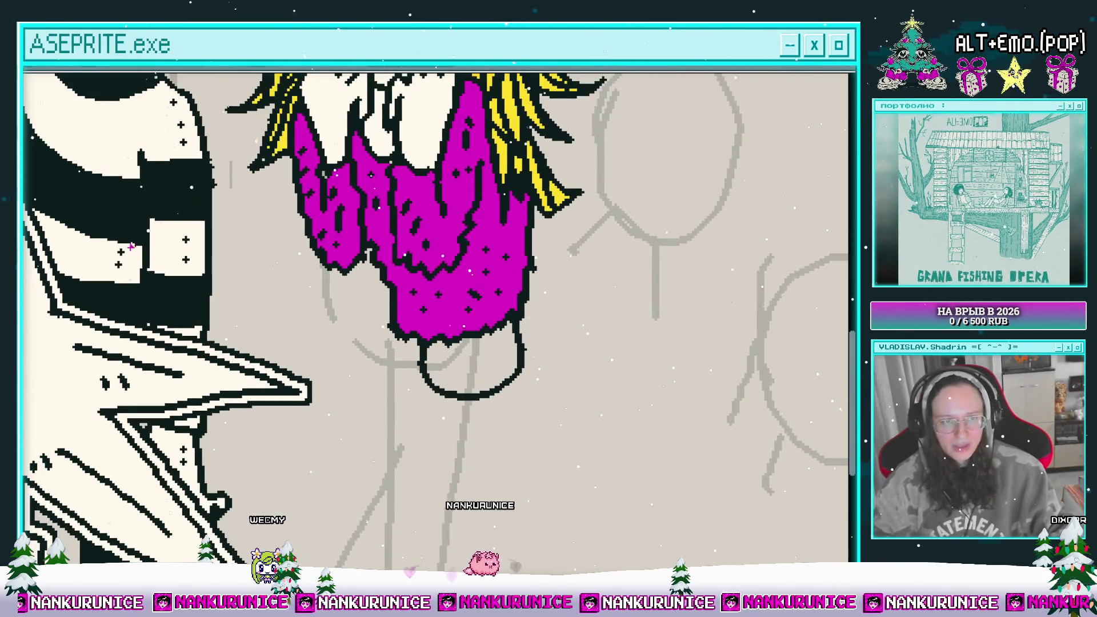
{"action": "left_click", "coordinate": [457, 365]}
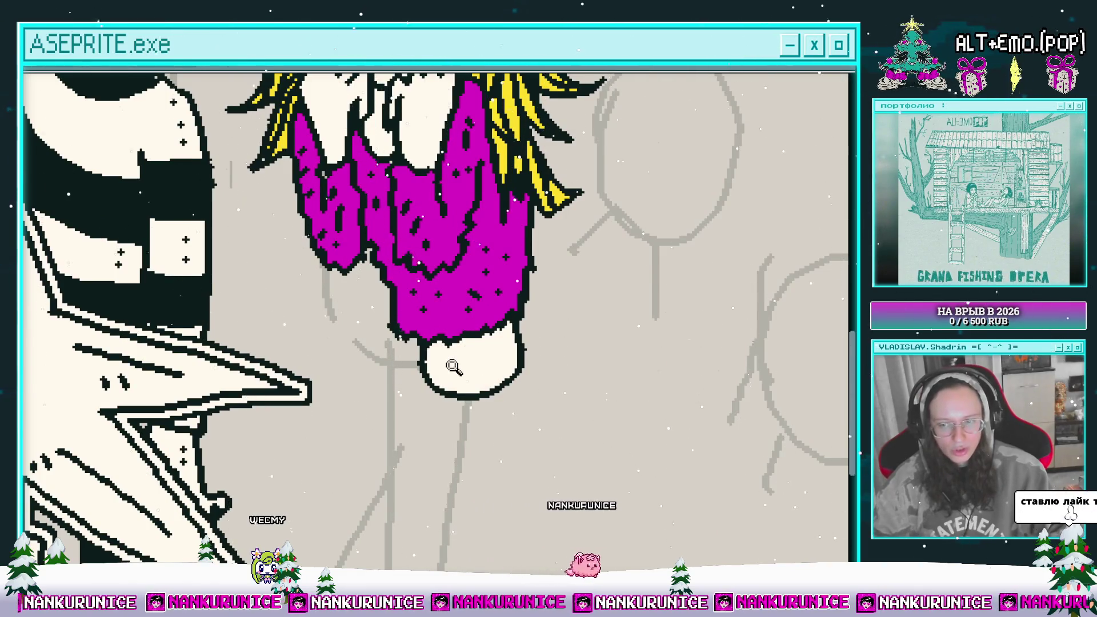
- Zoom out to the whole Christmas scene, recentre it, then zoom toward the star
{"action": "scroll", "coordinate": [457, 366], "scroll_direction": "up", "scroll_amount": 2}
{"action": "scroll", "coordinate": [457, 370], "scroll_direction": "down", "scroll_amount": 1}
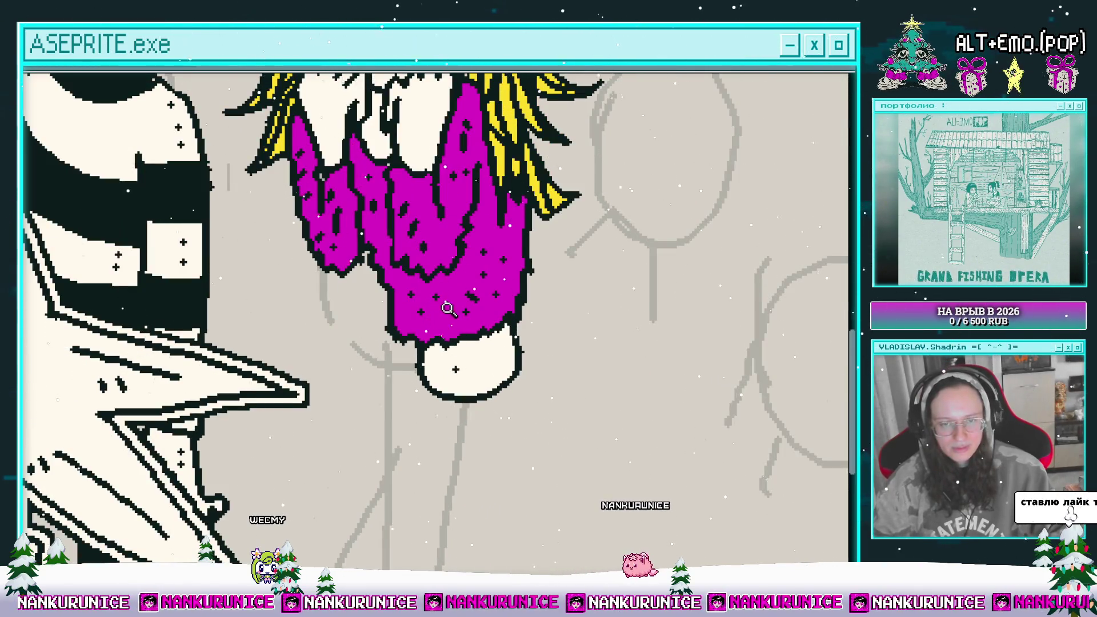
{"action": "scroll", "coordinate": [452, 332], "scroll_direction": "down", "scroll_amount": 2}
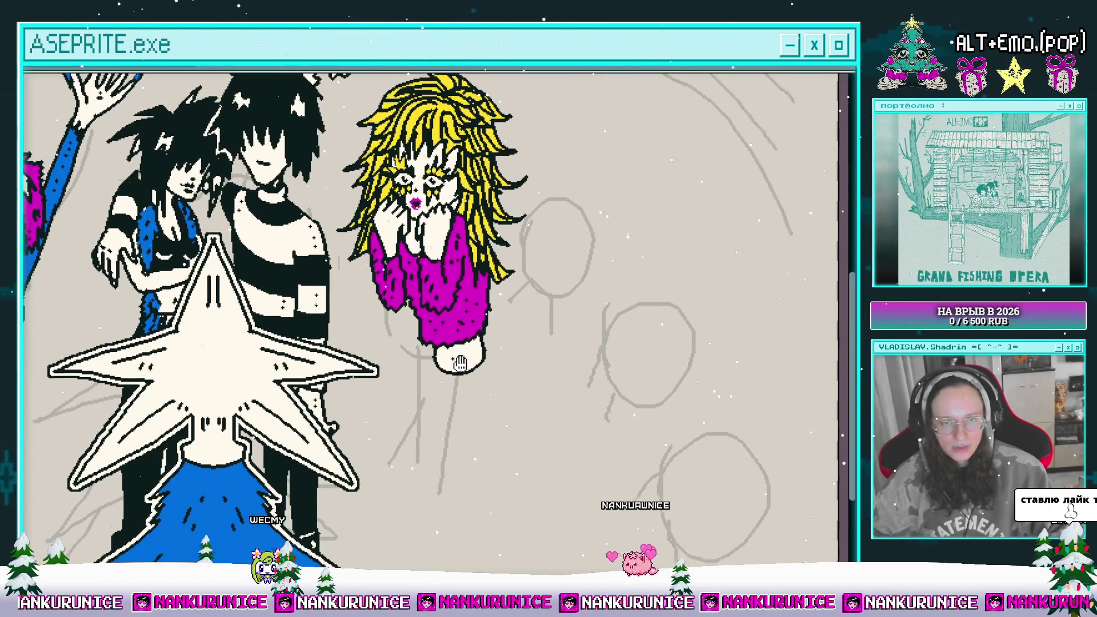
{"action": "scroll", "coordinate": [452, 343], "scroll_direction": "right", "scroll_amount": 2}
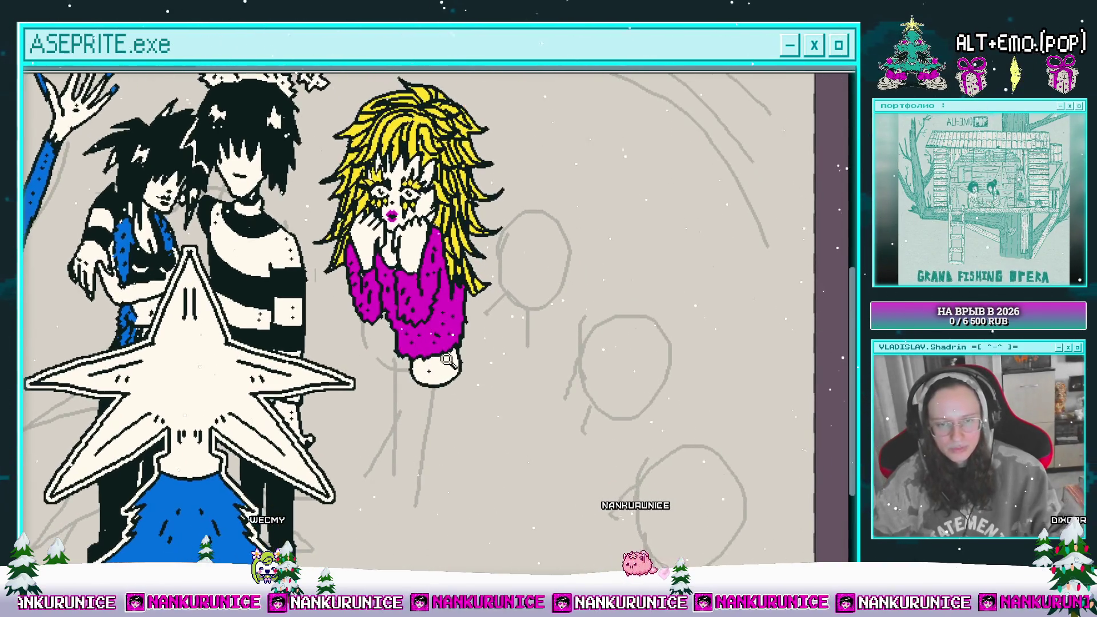
{"action": "scroll", "coordinate": [410, 364], "scroll_direction": "down", "scroll_amount": 2}
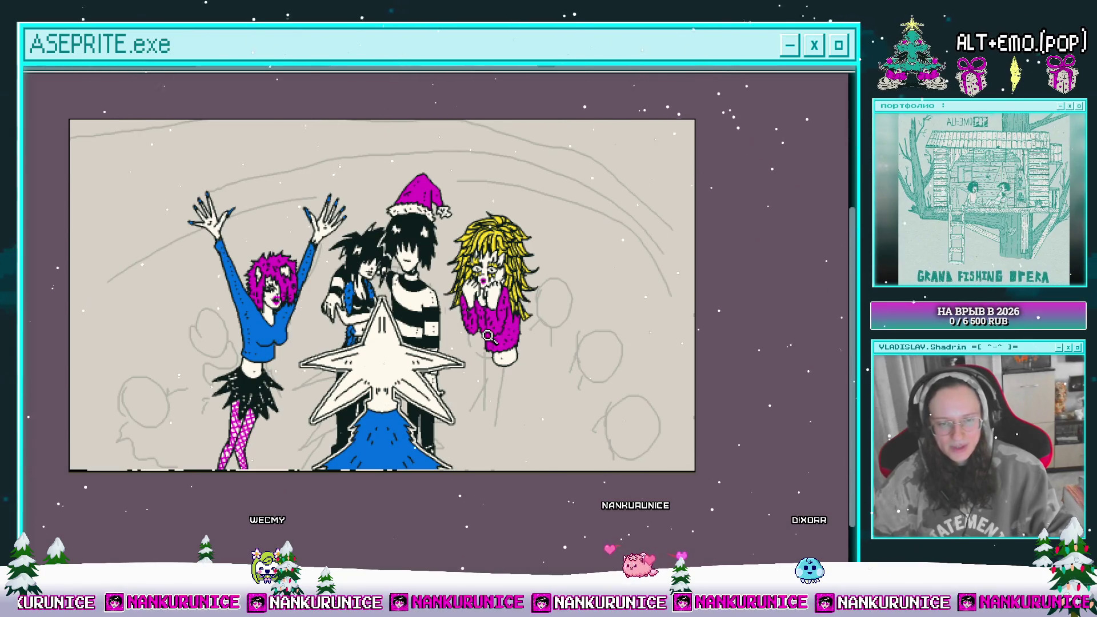
{"action": "left_click_drag", "start_coordinate": [508, 355], "coordinate": [490, 343]}
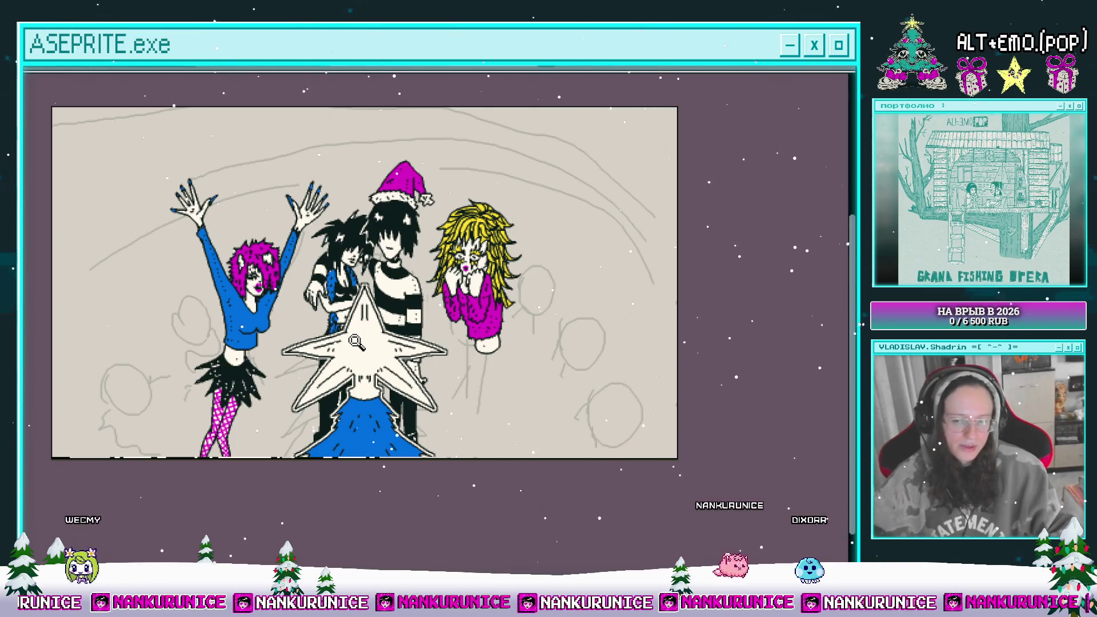
{"action": "left_click", "coordinate": [493, 350]}
{"action": "scroll", "coordinate": [479, 337], "scroll_direction": "down", "scroll_amount": 1}
- Draw magenta stripes down the left and right edges of the pink-haired girl's waist
{"action": "scroll", "coordinate": [468, 333], "scroll_direction": "up", "scroll_amount": 2}
{"action": "scroll", "coordinate": [317, 343], "scroll_direction": "up", "scroll_amount": 3}
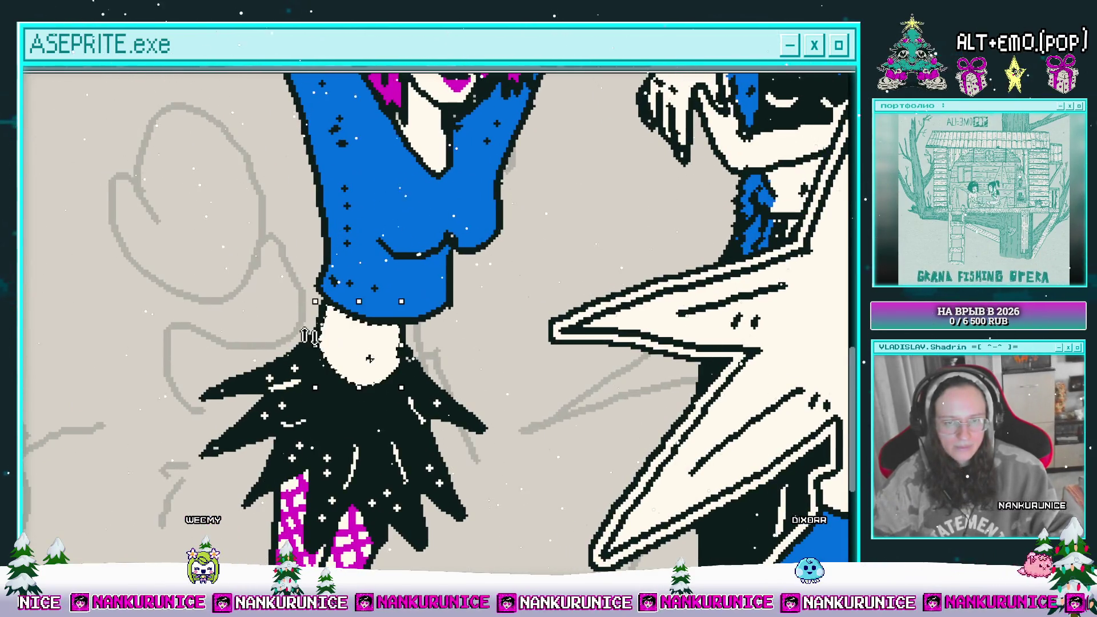
{"action": "scroll", "coordinate": [354, 360], "scroll_direction": "up", "scroll_amount": 1}
{"action": "left_click_drag", "start_coordinate": [308, 321], "coordinate": [324, 392]}
{"action": "mouse_move", "coordinate": [425, 341]}
{"action": "left_mouse_down"}
{"action": "mouse_move", "coordinate": [418, 394]}
{"action": "mouse_move", "coordinate": [390, 331]}
{"action": "left_mouse_up"}
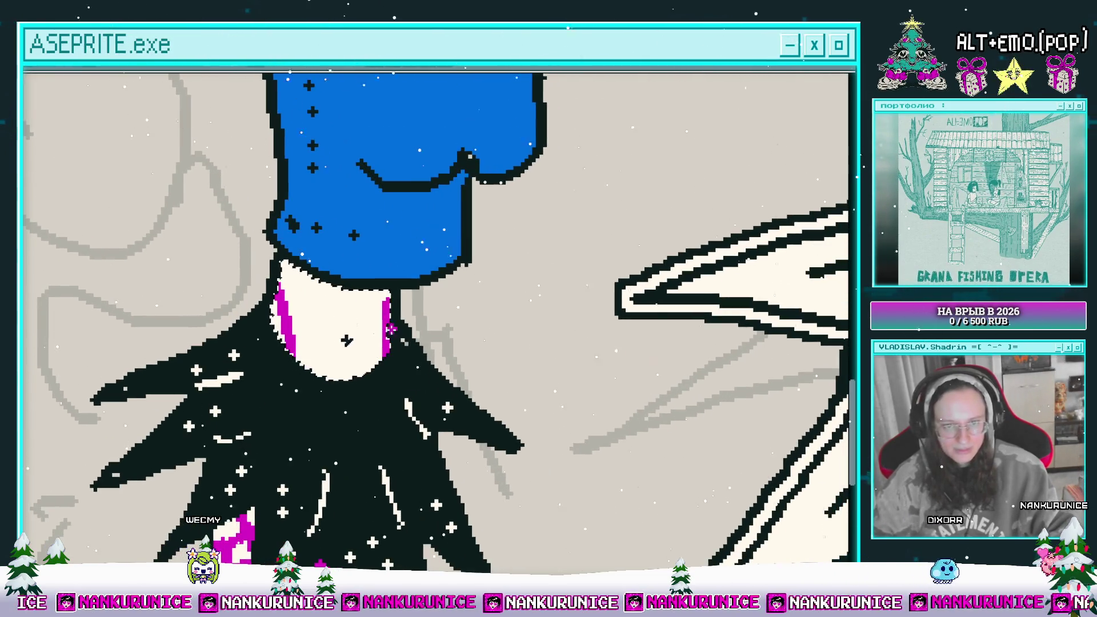
{"action": "scroll", "coordinate": [354, 343], "scroll_direction": "down", "scroll_amount": 3}
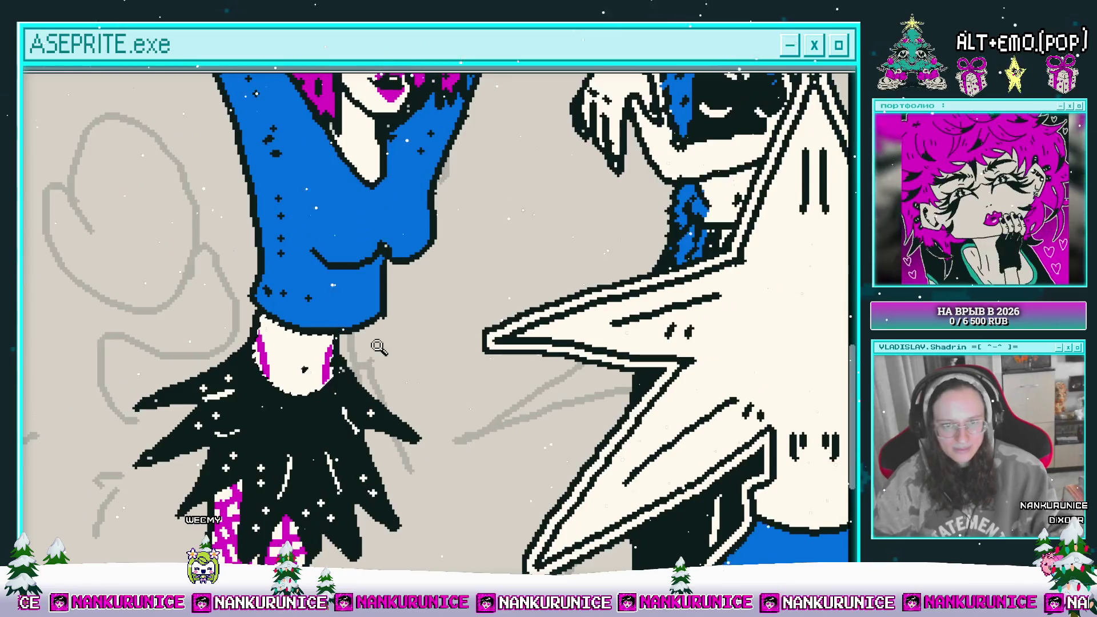
{"action": "scroll", "coordinate": [462, 322], "scroll_direction": "down", "scroll_amount": 3}
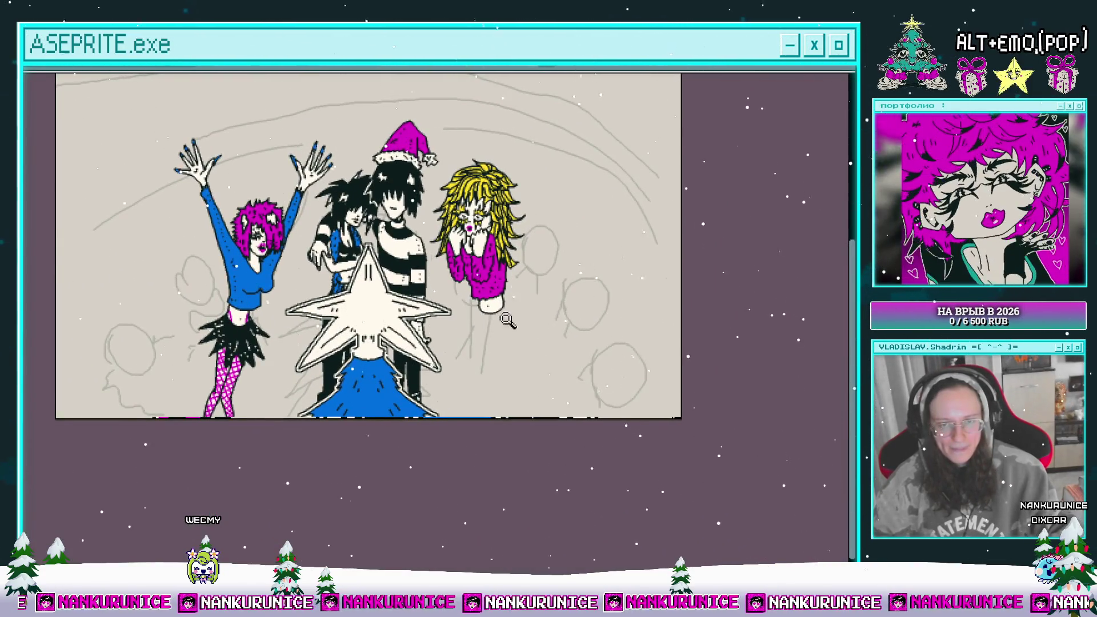
{"action": "scroll", "coordinate": [497, 322], "scroll_direction": "up", "scroll_amount": 2}
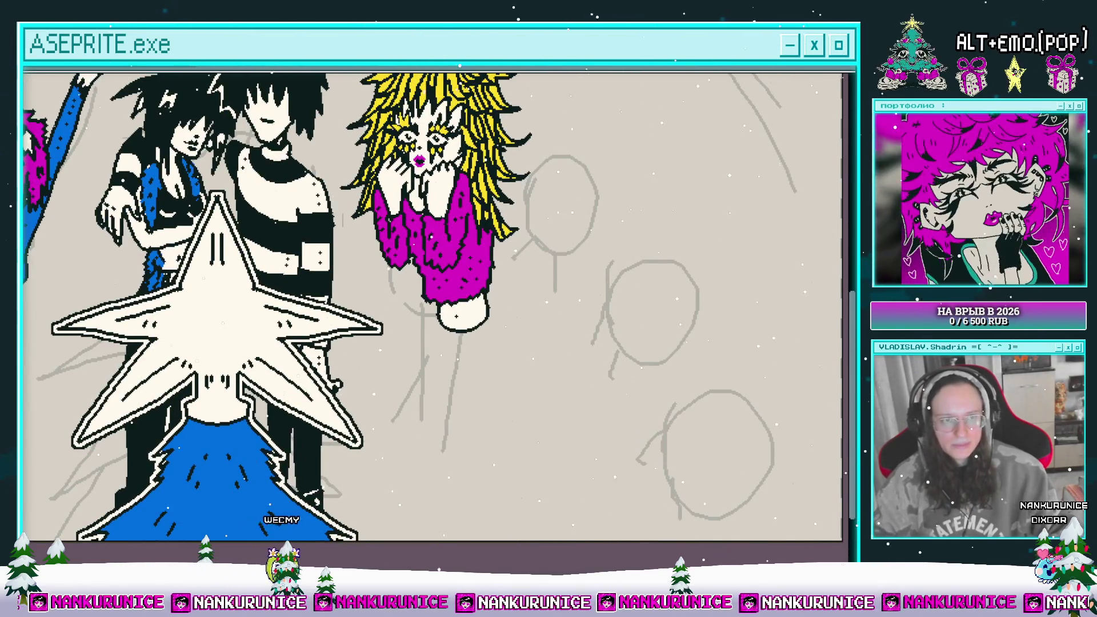
{"action": "scroll", "coordinate": [422, 311], "scroll_direction": "down", "scroll_amount": 2}
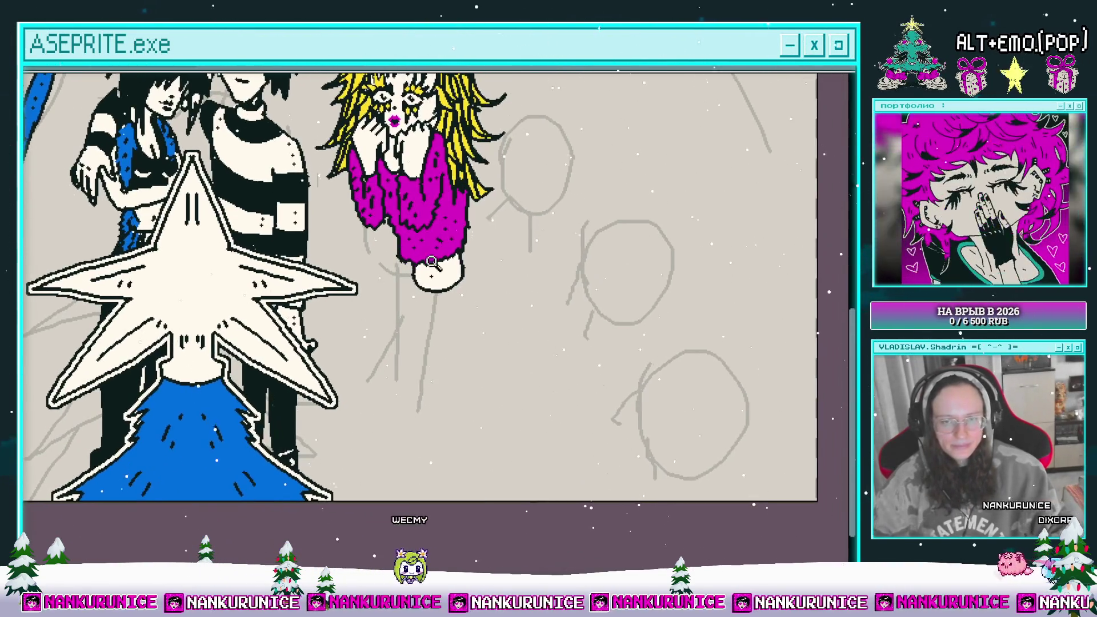
{"action": "scroll", "coordinate": [441, 303], "scroll_direction": "up", "scroll_amount": 2}
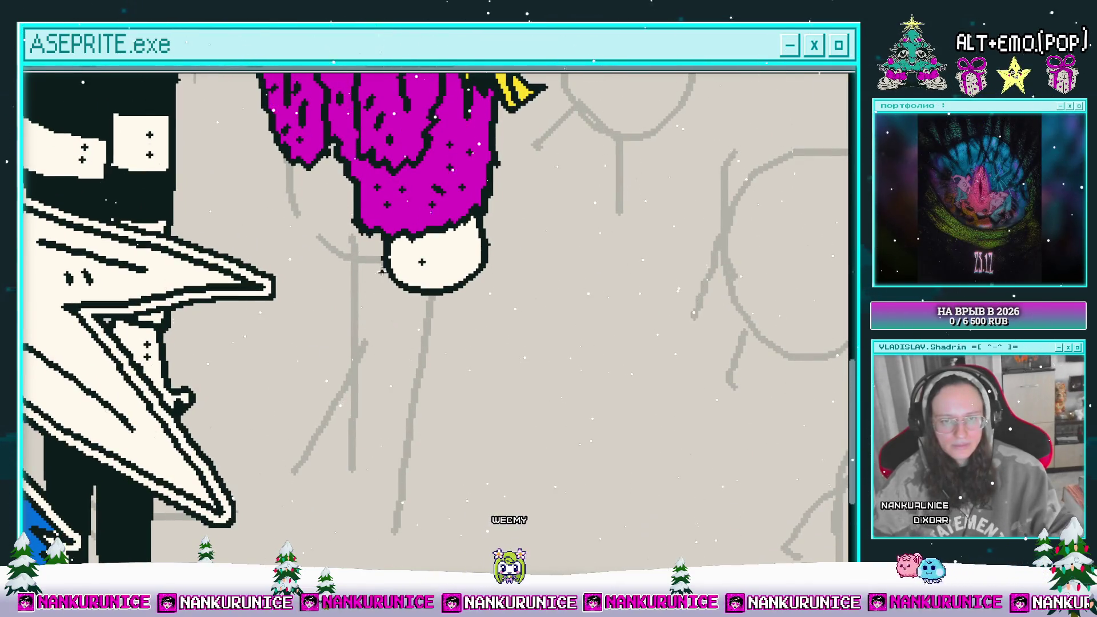
- Draw a zigzag line from the cream shape, then undo it entirely
{"action": "mouse_move", "coordinate": [381, 247]}
{"action": "left_mouse_down"}
{"action": "mouse_move", "coordinate": [282, 289]}
{"action": "mouse_move", "coordinate": [258, 314]}
{"action": "mouse_move", "coordinate": [258, 358]}
{"action": "left_mouse_up"}
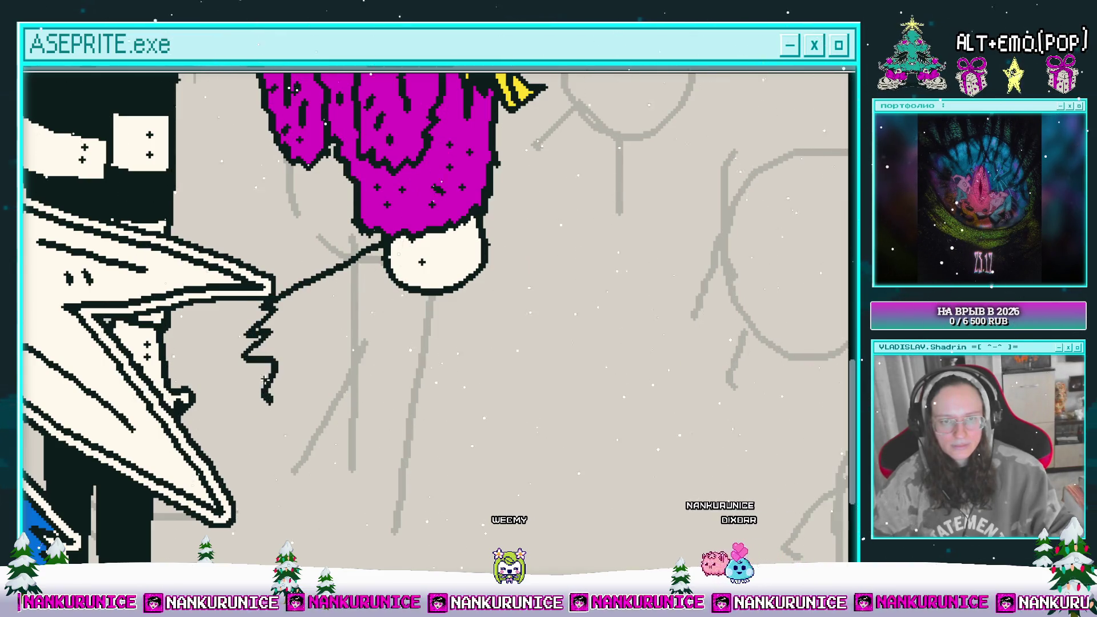
{"action": "key", "text": "ctrl+z"}
{"action": "scroll", "coordinate": [399, 306], "scroll_direction": "down", "scroll_amount": 1}
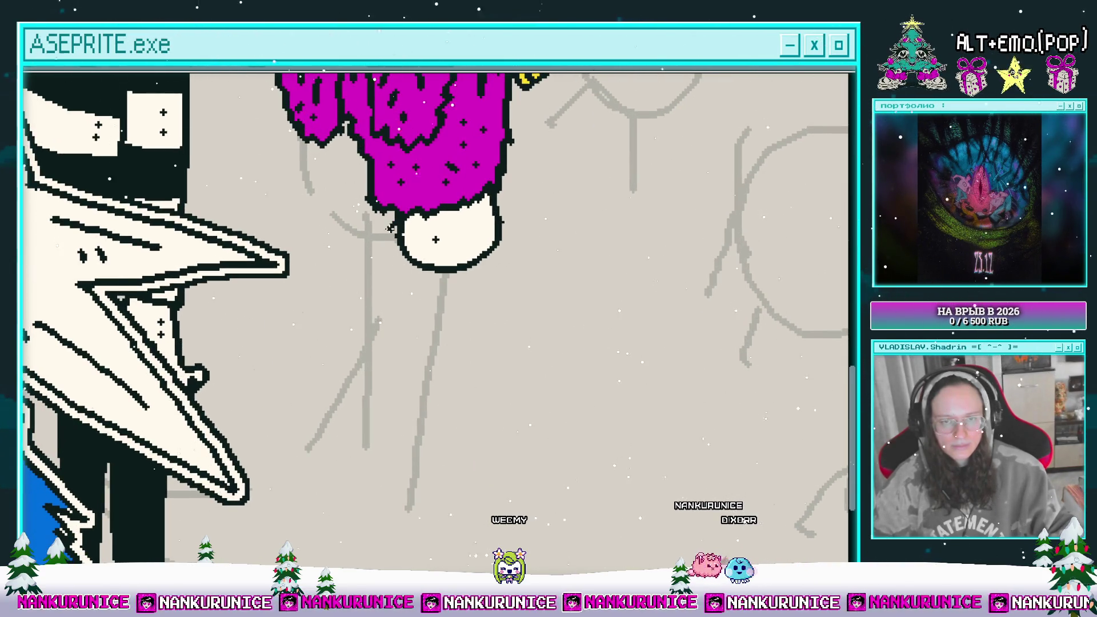
{"action": "key", "text": "ctrl+z"}
{"action": "key", "text": "ctrl+z"}
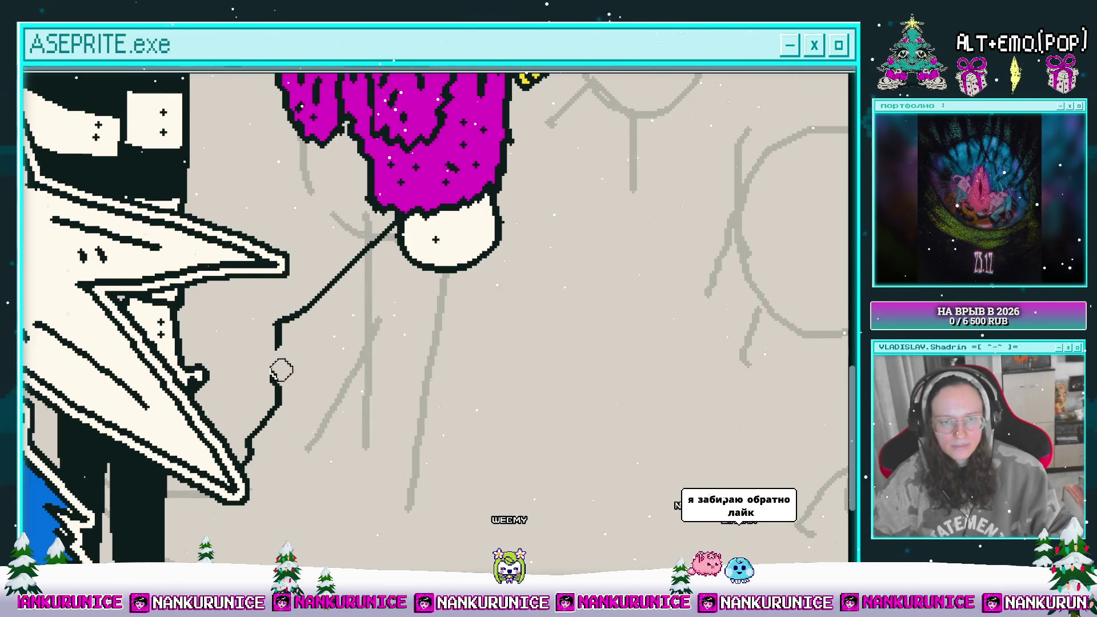
{"action": "left_click_drag", "start_coordinate": [306, 372], "coordinate": [333, 362]}
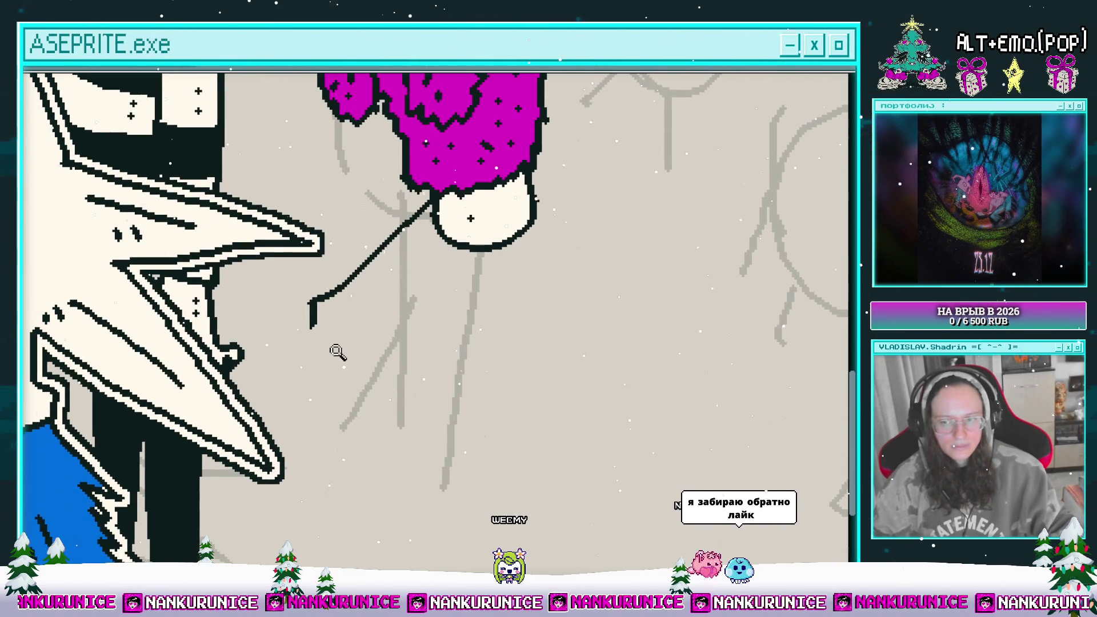
{"action": "scroll", "coordinate": [331, 362], "scroll_direction": "up", "scroll_amount": 2}
{"action": "key", "text": "ctrl+z"}
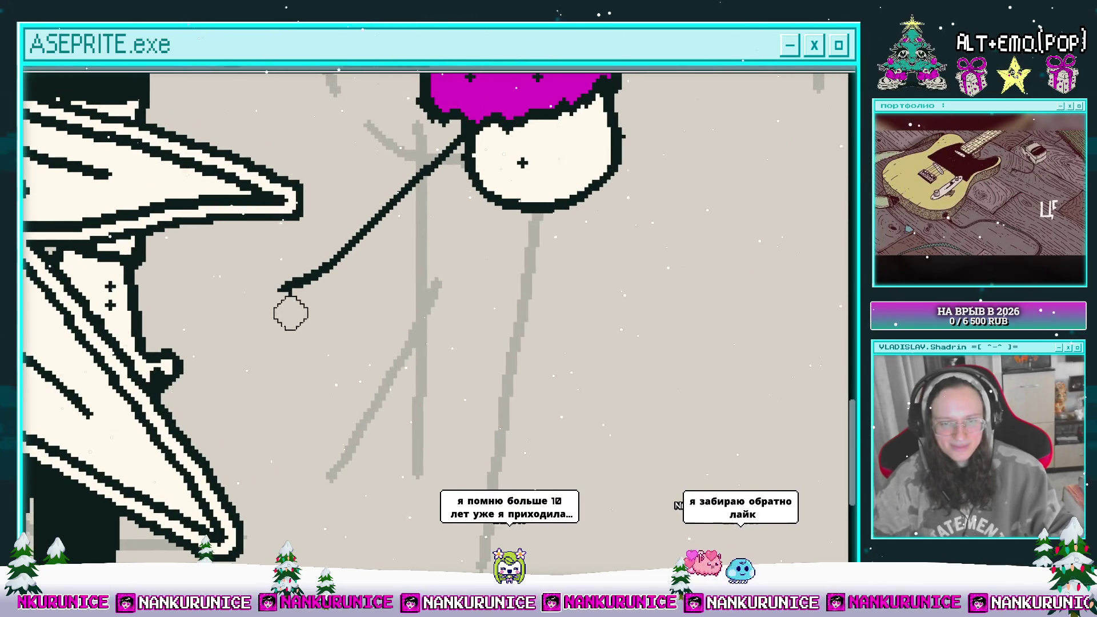
{"action": "scroll", "coordinate": [325, 342], "scroll_direction": "down", "scroll_amount": 2}
{"action": "left_click_drag", "start_coordinate": [284, 337], "coordinate": [284, 362]}
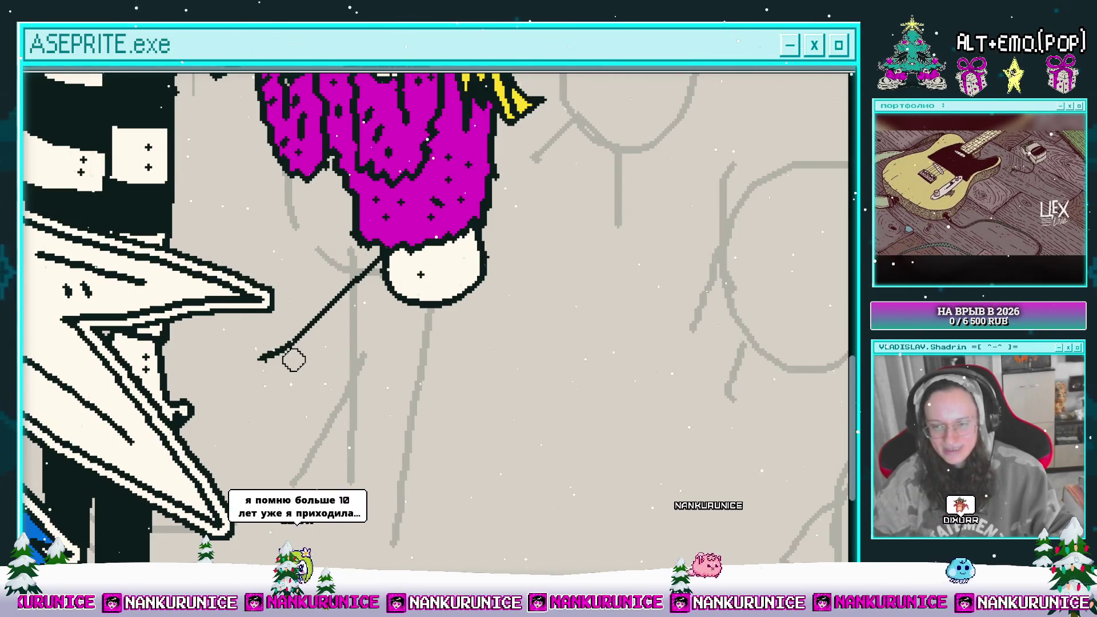
{"action": "left_click_drag", "start_coordinate": [293, 360], "coordinate": [295, 377]}
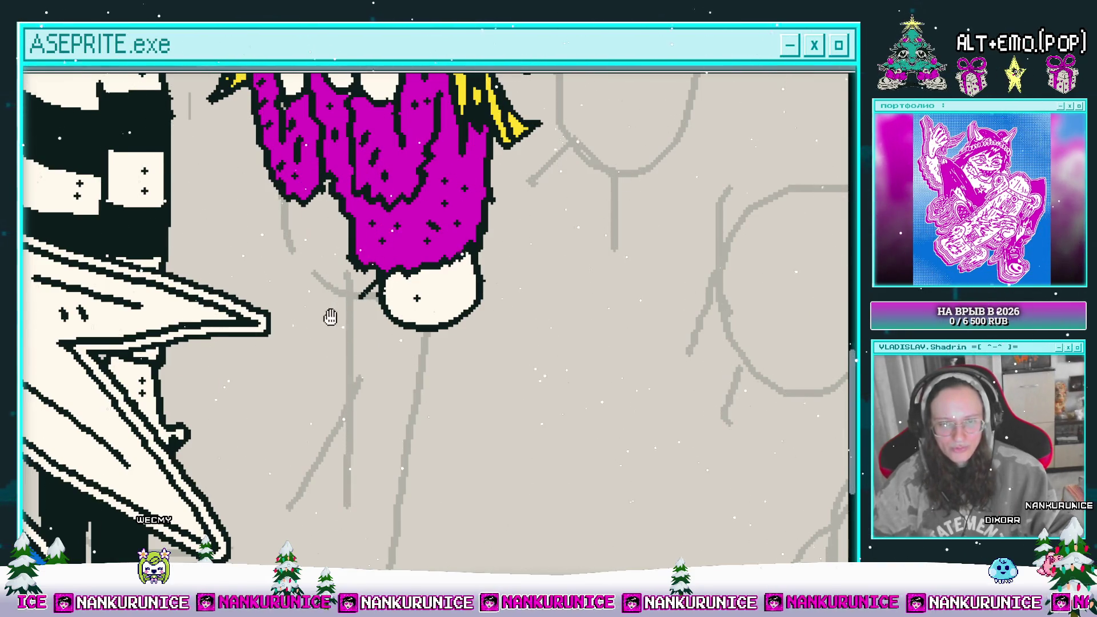
- Outline the skirt's left edge and right side with a zigzag hem below the waist
{"action": "left_click_drag", "start_coordinate": [445, 285], "coordinate": [405, 296]}
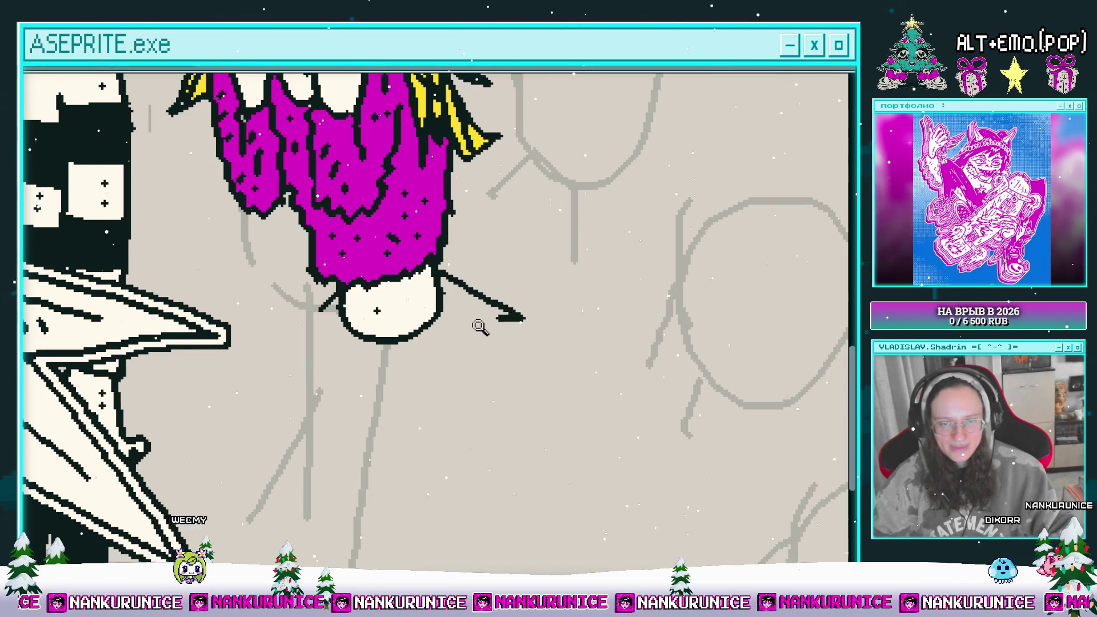
{"action": "scroll", "coordinate": [480, 325], "scroll_direction": "down", "scroll_amount": 4}
{"action": "scroll", "coordinate": [394, 289], "scroll_direction": "up", "scroll_amount": 3}
{"action": "mouse_move", "coordinate": [401, 281]}
{"action": "left_mouse_down"}
{"action": "mouse_move", "coordinate": [365, 322]}
{"action": "mouse_move", "coordinate": [352, 434]}
{"action": "mouse_move", "coordinate": [391, 421]}
{"action": "left_mouse_up"}
{"action": "mouse_move", "coordinate": [490, 285]}
{"action": "left_mouse_down"}
{"action": "mouse_move", "coordinate": [552, 367]}
{"action": "mouse_move", "coordinate": [529, 397]}
{"action": "mouse_move", "coordinate": [432, 425]}
{"action": "left_mouse_up"}
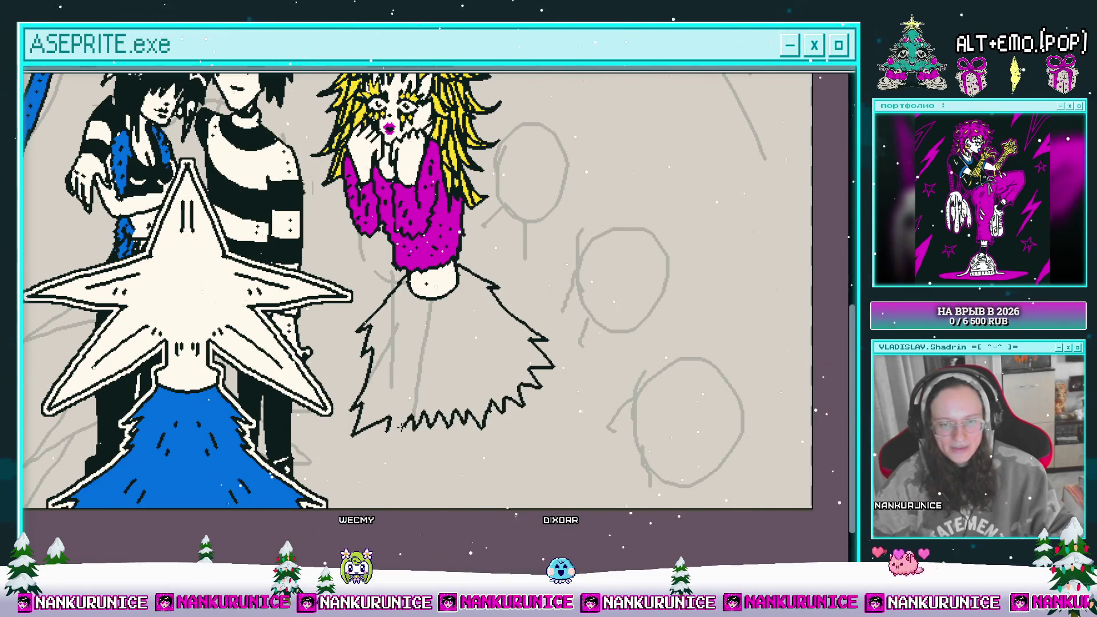
{"action": "scroll", "coordinate": [416, 371], "scroll_direction": "up", "scroll_amount": 2}
- Fill the skirt interior with cream
{"action": "left_click", "coordinate": [421, 369]}
{"action": "mouse_move", "coordinate": [420, 368]}
{"action": "left_mouse_down"}
{"action": "mouse_move", "coordinate": [375, 352]}
{"action": "mouse_move", "coordinate": [358, 326]}
{"action": "mouse_move", "coordinate": [378, 326]}
{"action": "left_mouse_up"}
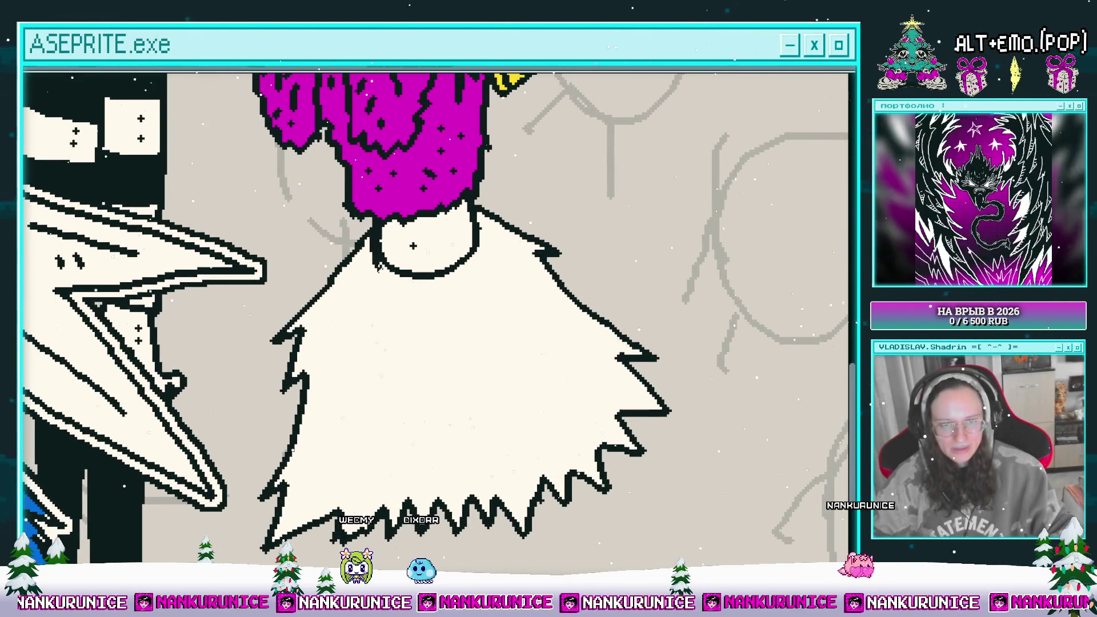
{"action": "left_click_drag", "start_coordinate": [479, 231], "coordinate": [484, 212]}
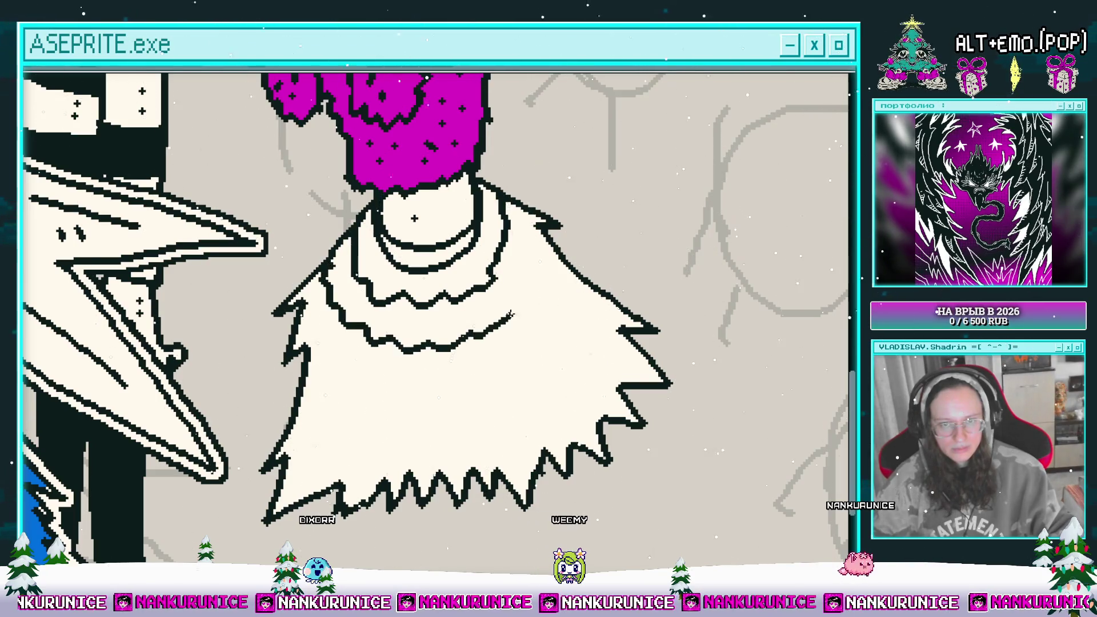
{"action": "left_click_drag", "start_coordinate": [539, 237], "coordinate": [478, 246]}
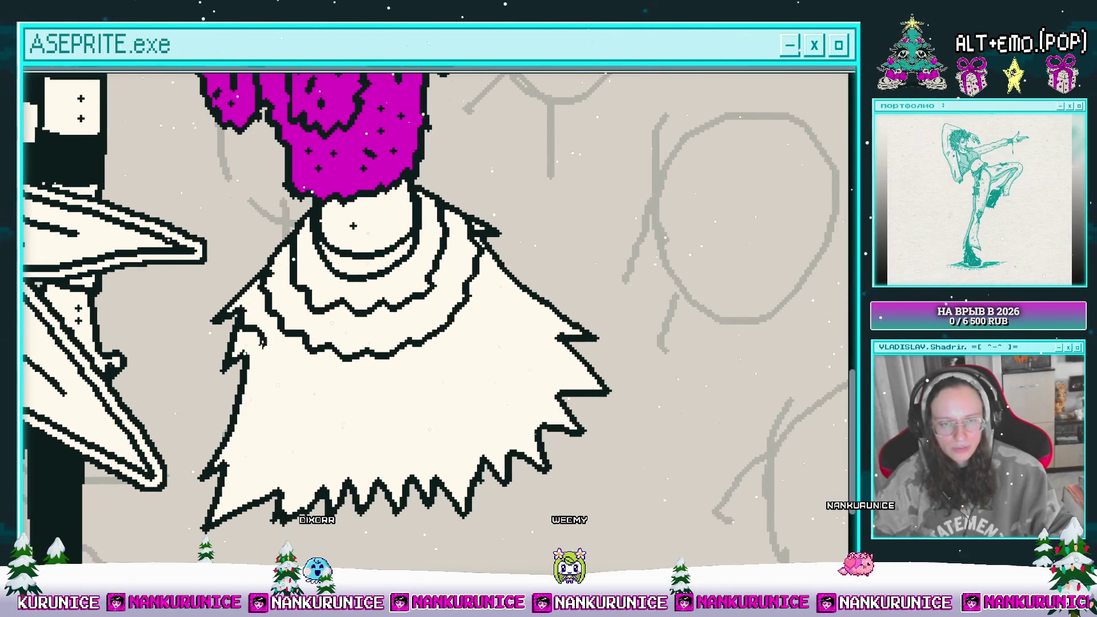
{"action": "scroll", "coordinate": [499, 311], "scroll_direction": "down", "scroll_amount": 2}
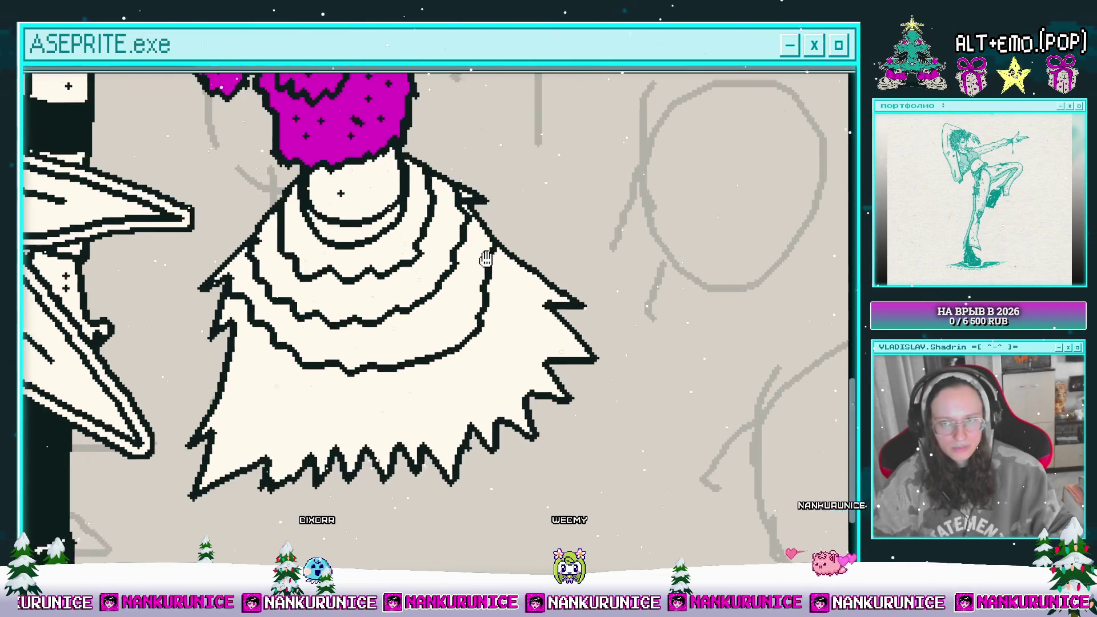
{"action": "scroll", "coordinate": [297, 337], "scroll_direction": "down", "scroll_amount": 2}
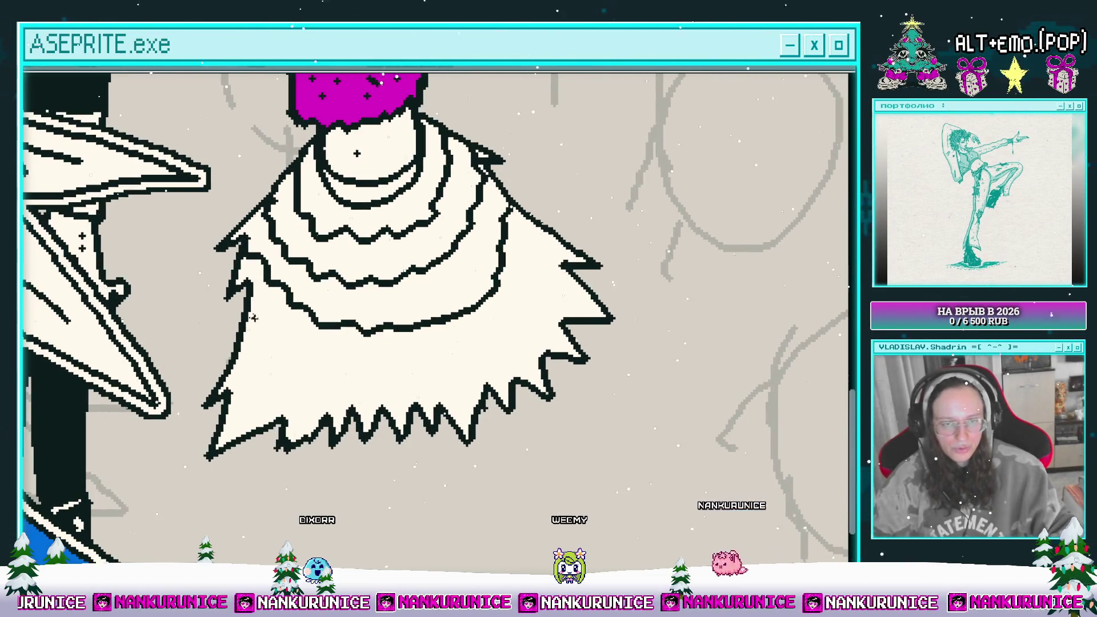
- Draw jagged wavy tier lines across the skirt to form layered ruffles
{"action": "mouse_move", "coordinate": [251, 334]}
{"action": "left_mouse_down"}
{"action": "mouse_move", "coordinate": [318, 355]}
{"action": "mouse_move", "coordinate": [381, 356]}
{"action": "left_mouse_up"}
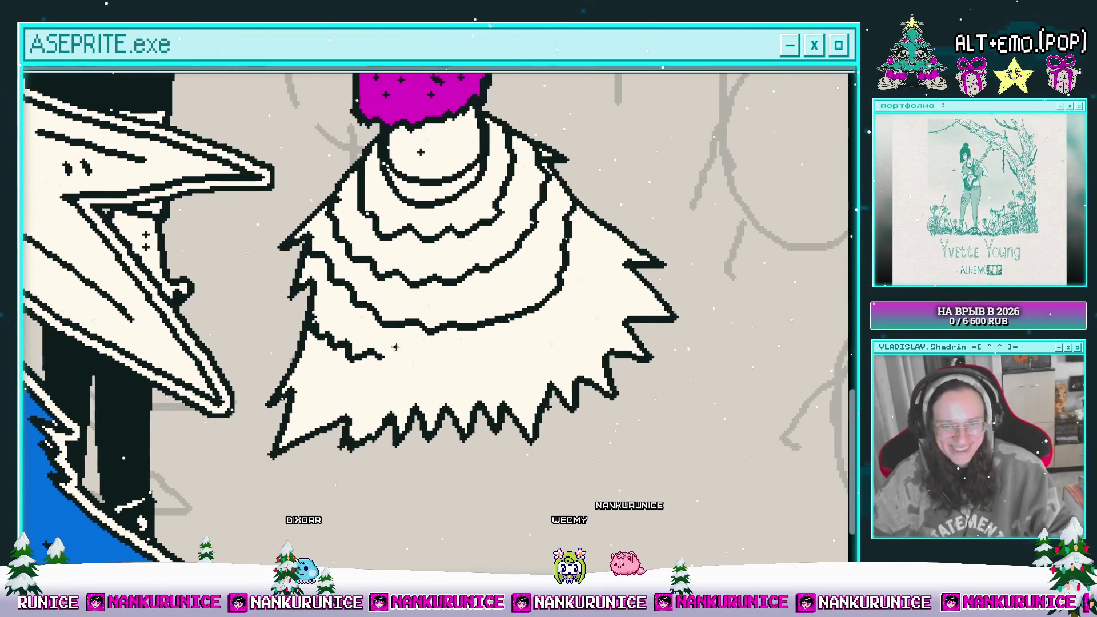
{"action": "scroll", "coordinate": [487, 350], "scroll_direction": "up", "scroll_amount": 2}
{"action": "scroll", "coordinate": [487, 350], "scroll_direction": "right", "scroll_amount": 3}
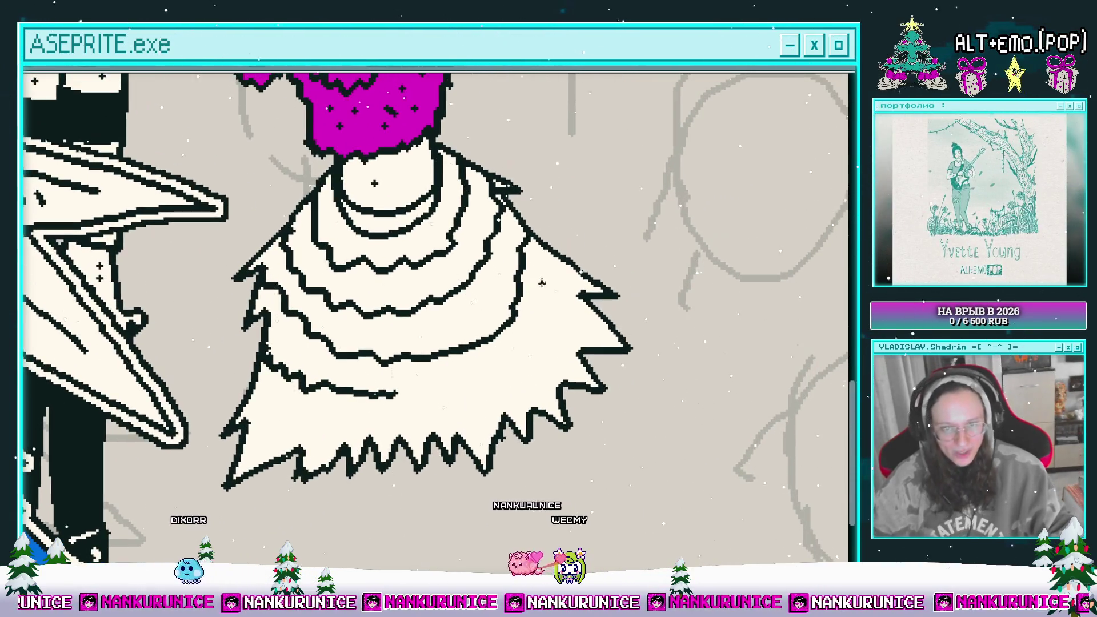
{"action": "left_click_drag", "start_coordinate": [397, 394], "coordinate": [503, 372]}
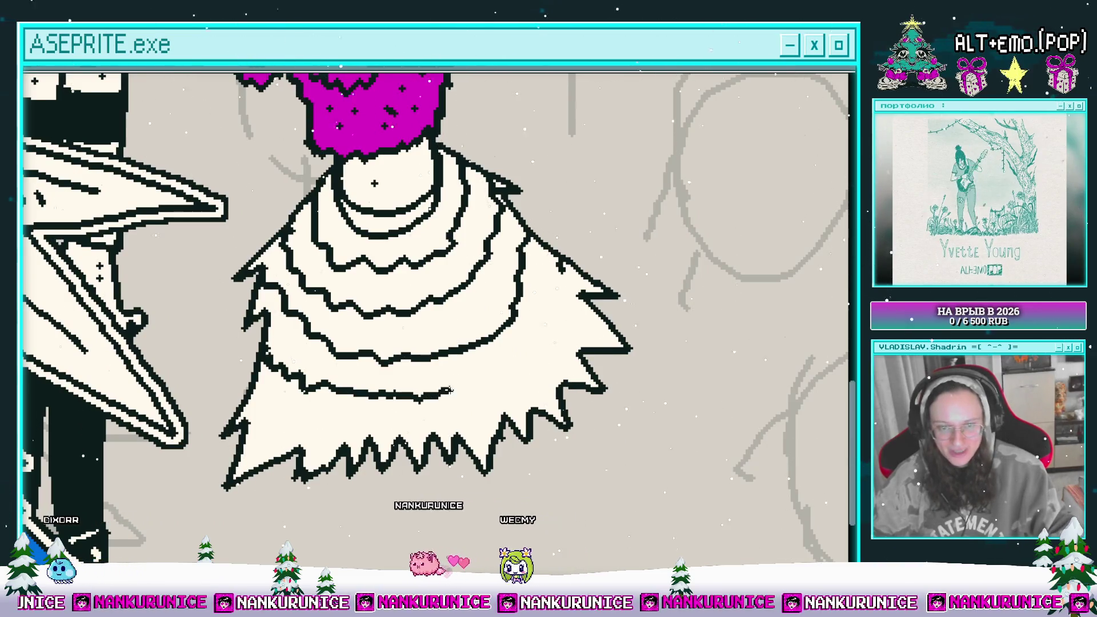
{"action": "scroll", "coordinate": [331, 364], "scroll_direction": "down", "scroll_amount": 3}
{"action": "scroll", "coordinate": [330, 365], "scroll_direction": "left", "scroll_amount": 4}
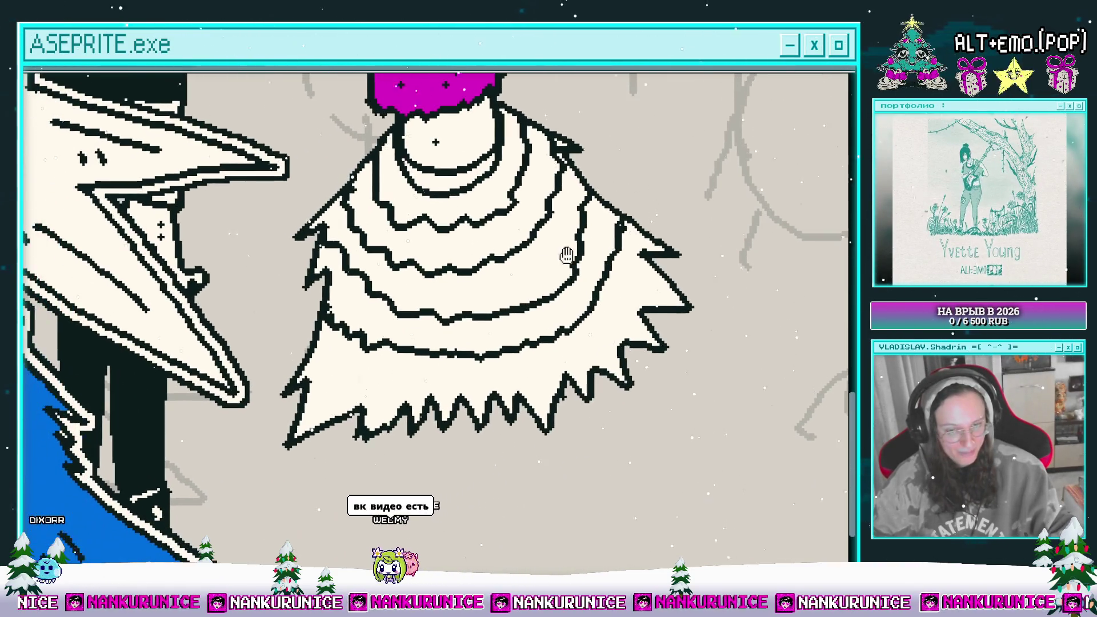
{"action": "mouse_move", "coordinate": [313, 368]}
{"action": "left_mouse_down"}
{"action": "mouse_move", "coordinate": [408, 379]}
{"action": "mouse_move", "coordinate": [509, 372]}
{"action": "mouse_move", "coordinate": [582, 345]}
{"action": "mouse_move", "coordinate": [631, 291]}
{"action": "mouse_move", "coordinate": [640, 243]}
{"action": "left_mouse_up"}
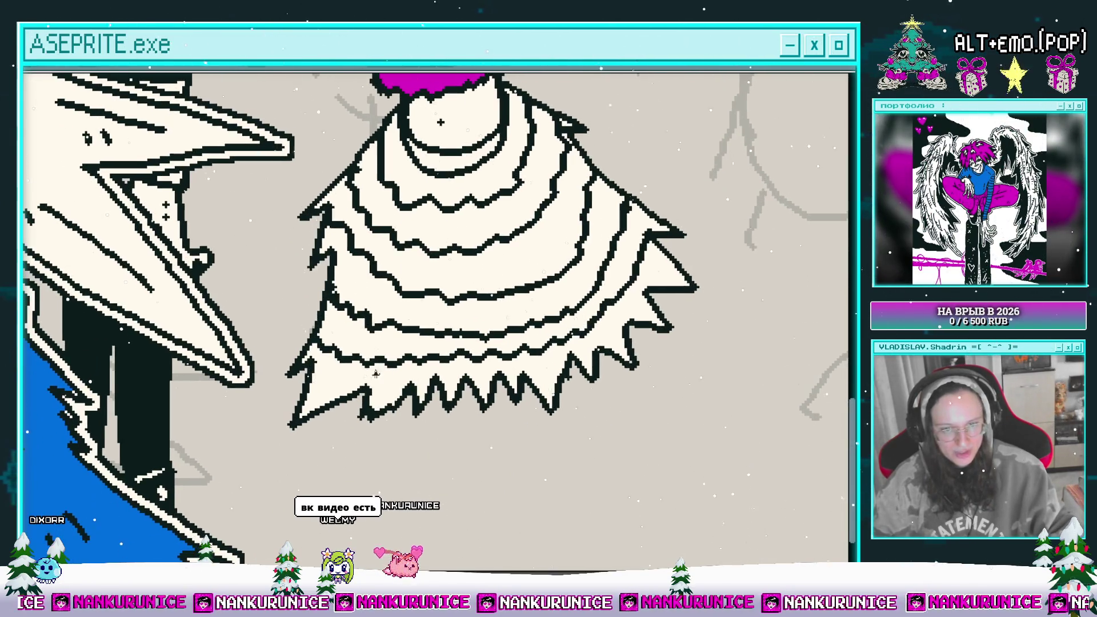
{"action": "left_click_drag", "start_coordinate": [385, 388], "coordinate": [334, 416]}
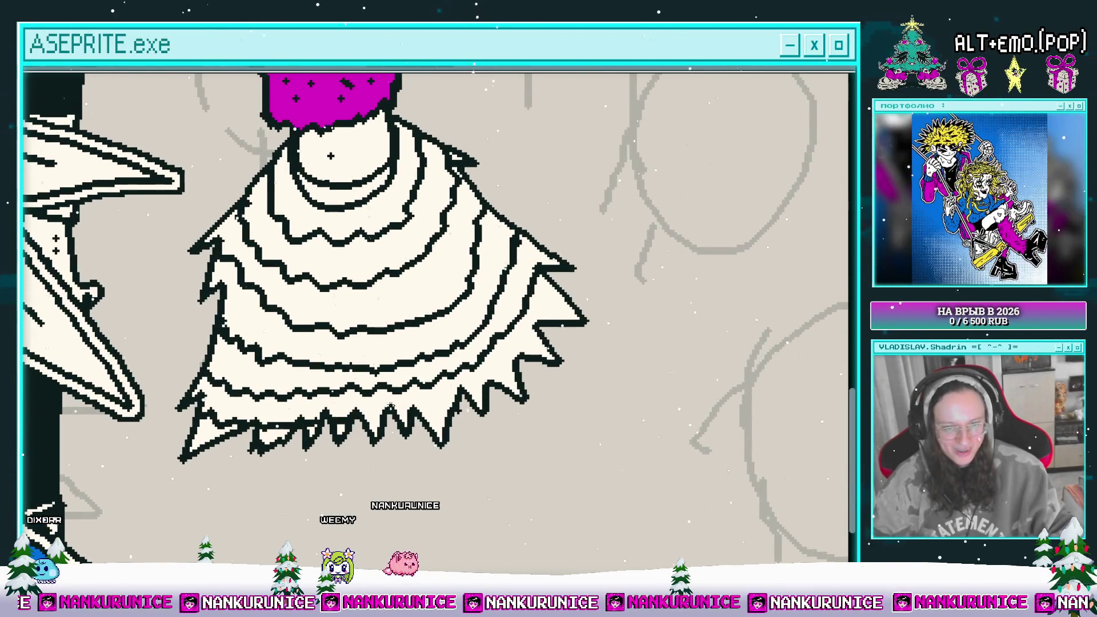
{"action": "mouse_move", "coordinate": [403, 401]}
{"action": "left_mouse_down"}
{"action": "mouse_move", "coordinate": [421, 393]}
{"action": "mouse_move", "coordinate": [418, 416]}
{"action": "mouse_move", "coordinate": [441, 425]}
{"action": "left_mouse_up"}
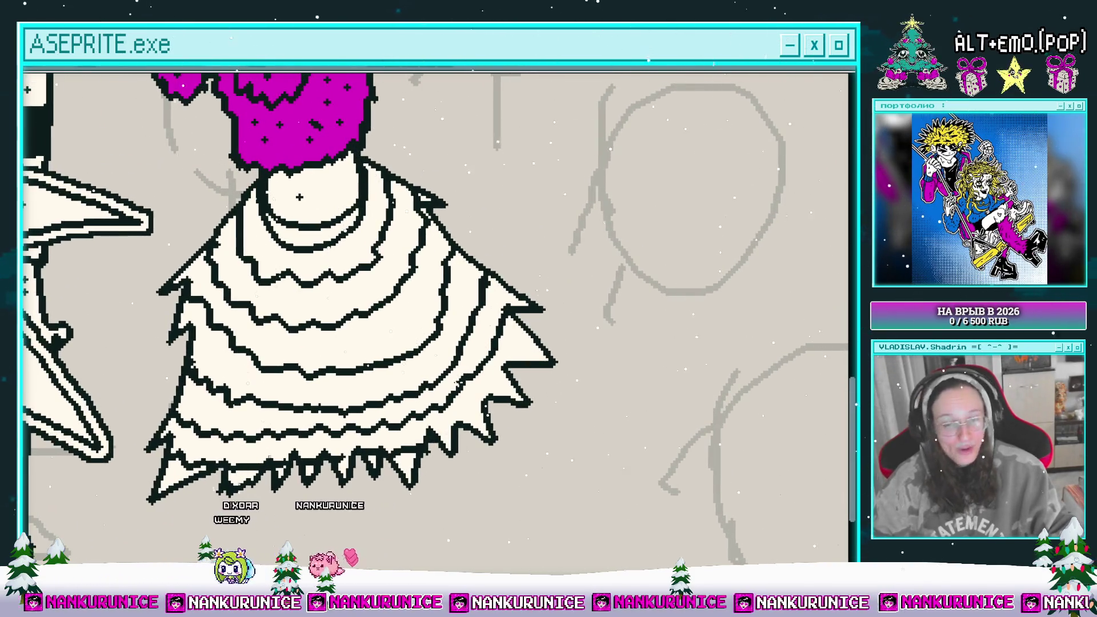
{"action": "left_click_drag", "start_coordinate": [460, 432], "coordinate": [464, 501]}
- Pan and zoom the canvas to bring the cream skirt's waist and upper ruffled tiers into view
{"action": "mouse_move", "coordinate": [505, 464]}
{"action": "left_mouse_down"}
{"action": "mouse_move", "coordinate": [509, 474]}
{"action": "mouse_move", "coordinate": [531, 440]}
{"action": "mouse_move", "coordinate": [540, 394]}
{"action": "left_mouse_up"}
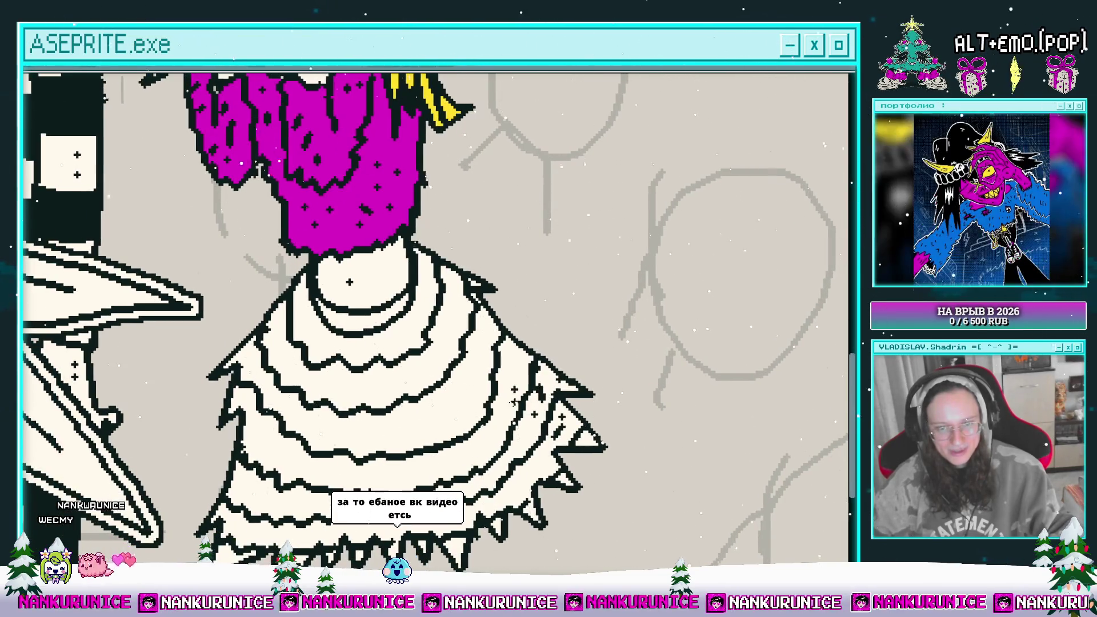
{"action": "left_click_drag", "start_coordinate": [479, 372], "coordinate": [494, 390]}
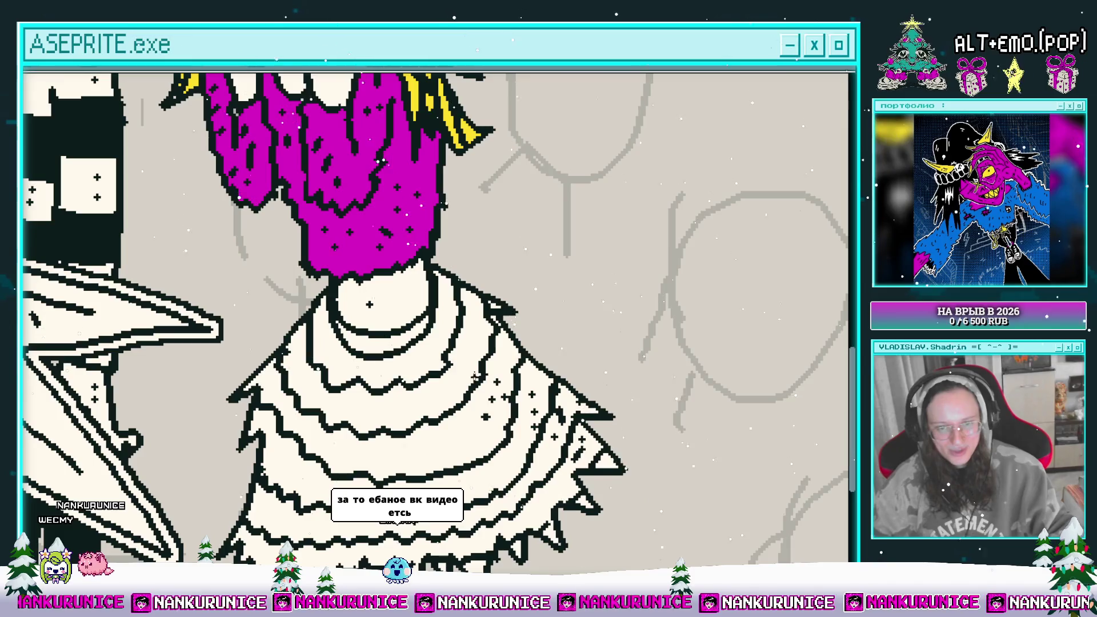
{"action": "mouse_move", "coordinate": [465, 346]}
{"action": "left_mouse_down"}
{"action": "mouse_move", "coordinate": [489, 325]}
{"action": "mouse_move", "coordinate": [480, 373]}
{"action": "mouse_move", "coordinate": [367, 368]}
{"action": "mouse_move", "coordinate": [371, 351]}
{"action": "mouse_move", "coordinate": [343, 329]}
{"action": "mouse_move", "coordinate": [353, 338]}
{"action": "mouse_move", "coordinate": [359, 297]}
{"action": "left_mouse_up"}
{"action": "scroll", "coordinate": [392, 286], "scroll_direction": "up", "scroll_amount": 2}
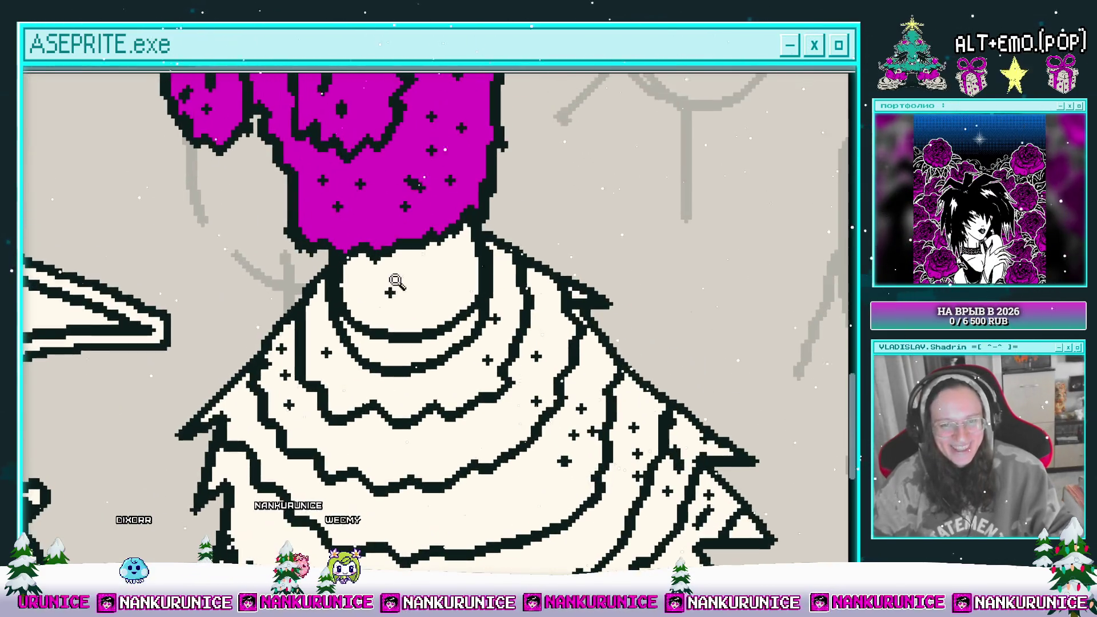
{"action": "scroll", "coordinate": [381, 319], "scroll_direction": "down", "scroll_amount": 3}
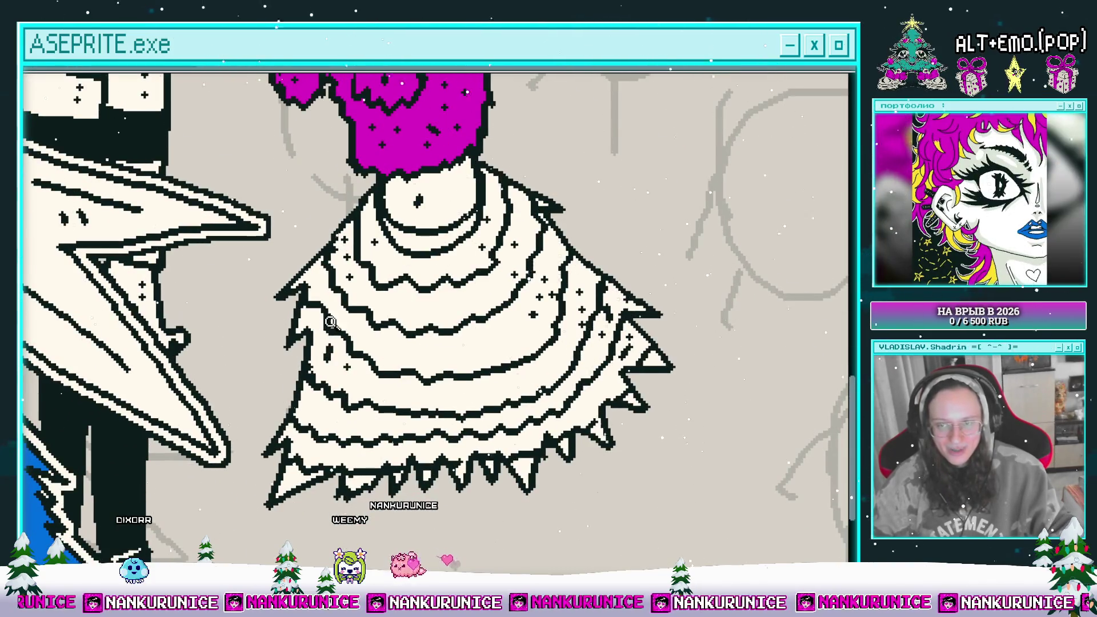
{"action": "scroll", "coordinate": [330, 322], "scroll_direction": "up", "scroll_amount": 1}
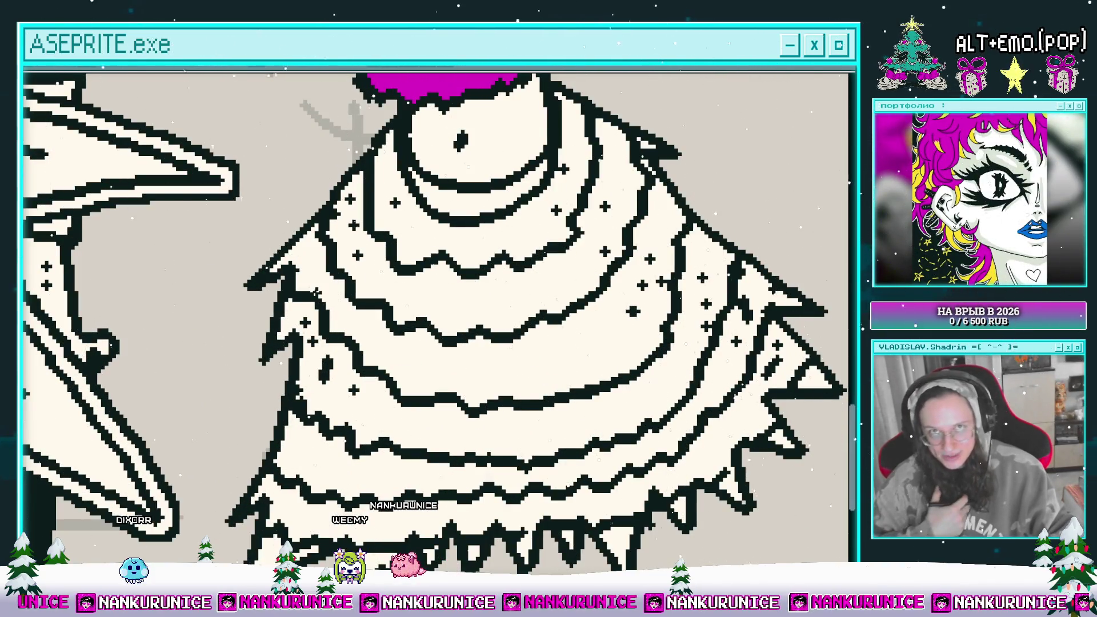
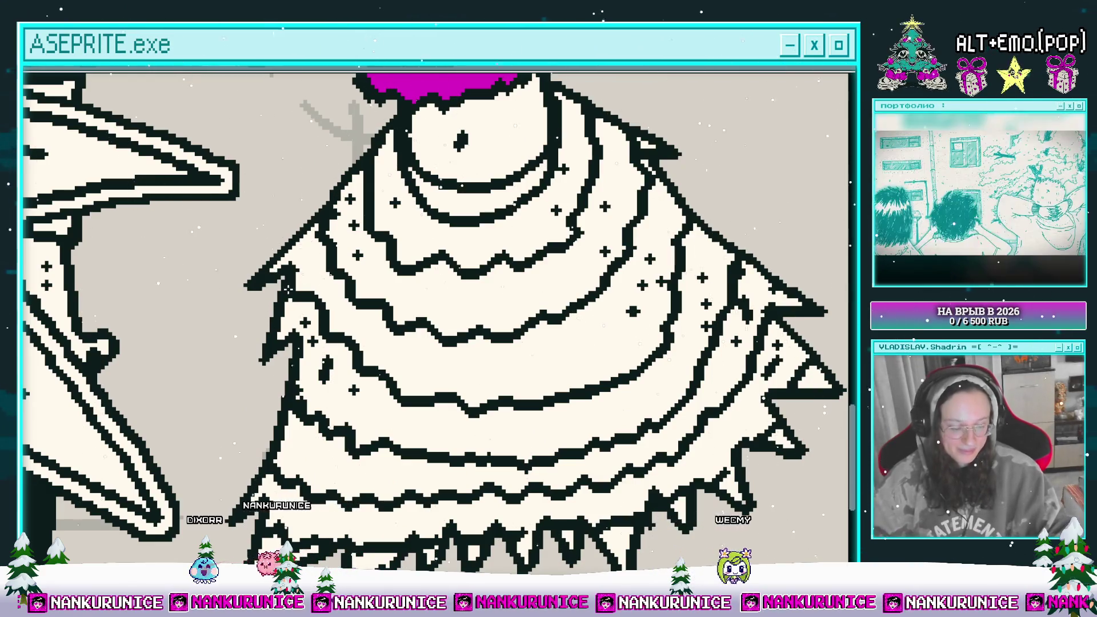
- Add a small sparkle cross on the blonde figure's frilly cream skirt
{"action": "left_click_drag", "start_coordinate": [412, 355], "coordinate": [399, 381]}
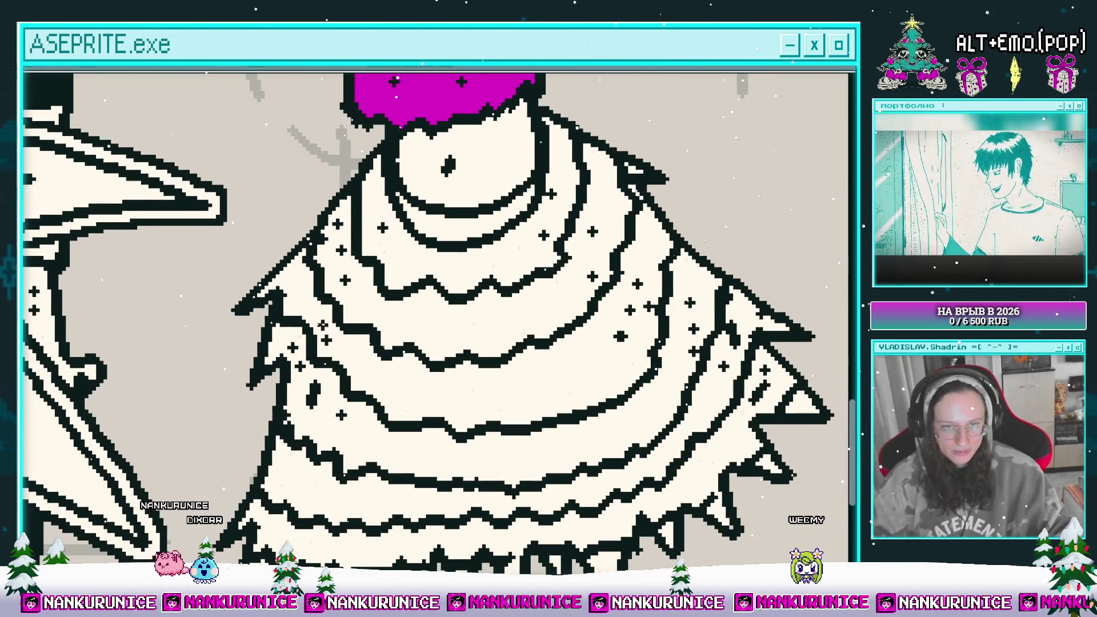
{"action": "left_click_drag", "start_coordinate": [303, 292], "coordinate": [270, 214]}
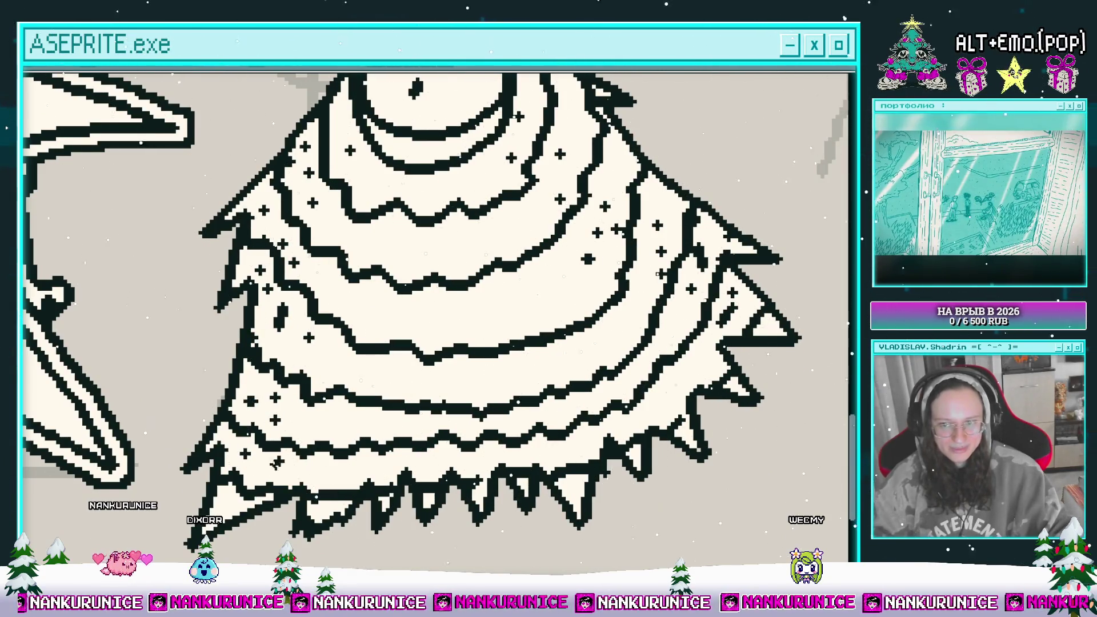
{"action": "left_click_drag", "start_coordinate": [276, 464], "coordinate": [289, 412]}
{"action": "scroll", "coordinate": [419, 348], "scroll_direction": "down", "scroll_amount": 4}
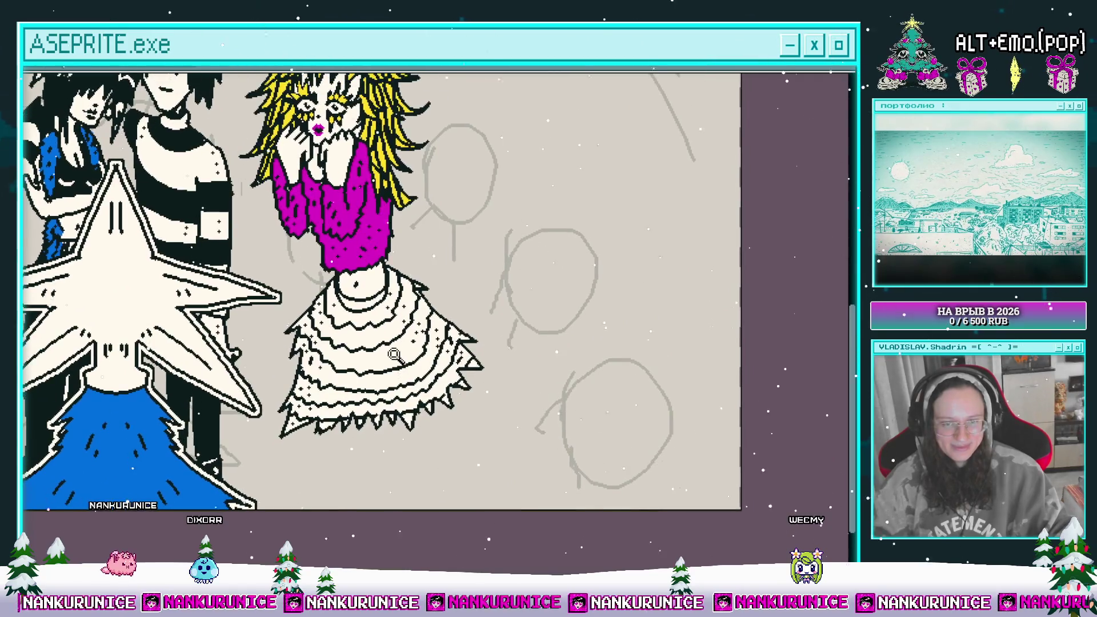
{"action": "scroll", "coordinate": [420, 348], "scroll_direction": "up", "scroll_amount": 4}
{"action": "left_click", "coordinate": [344, 357]}
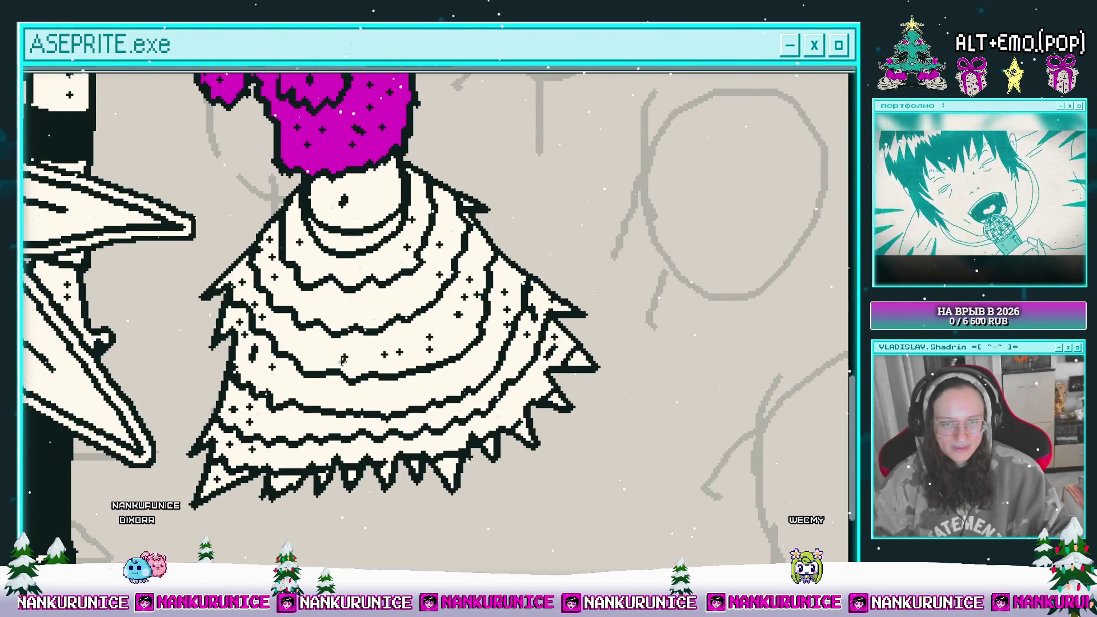
- Pan and zoom over the skirt's lower half to inspect the hem
{"action": "left_click_drag", "start_coordinate": [486, 371], "coordinate": [420, 308]}
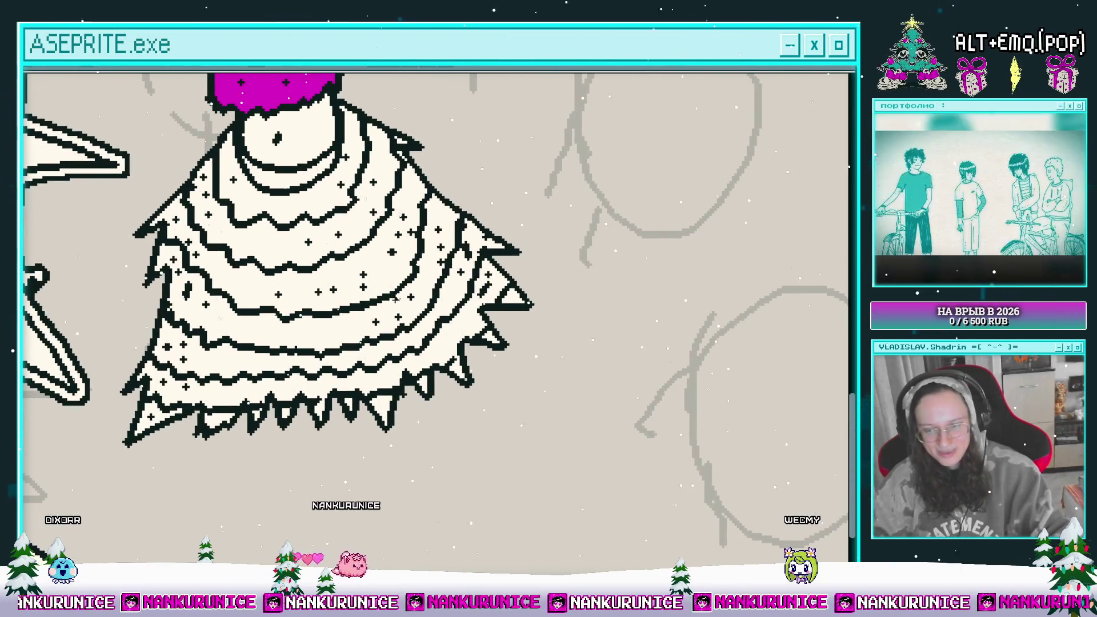
{"action": "scroll", "coordinate": [371, 293], "scroll_direction": "left", "scroll_amount": 2}
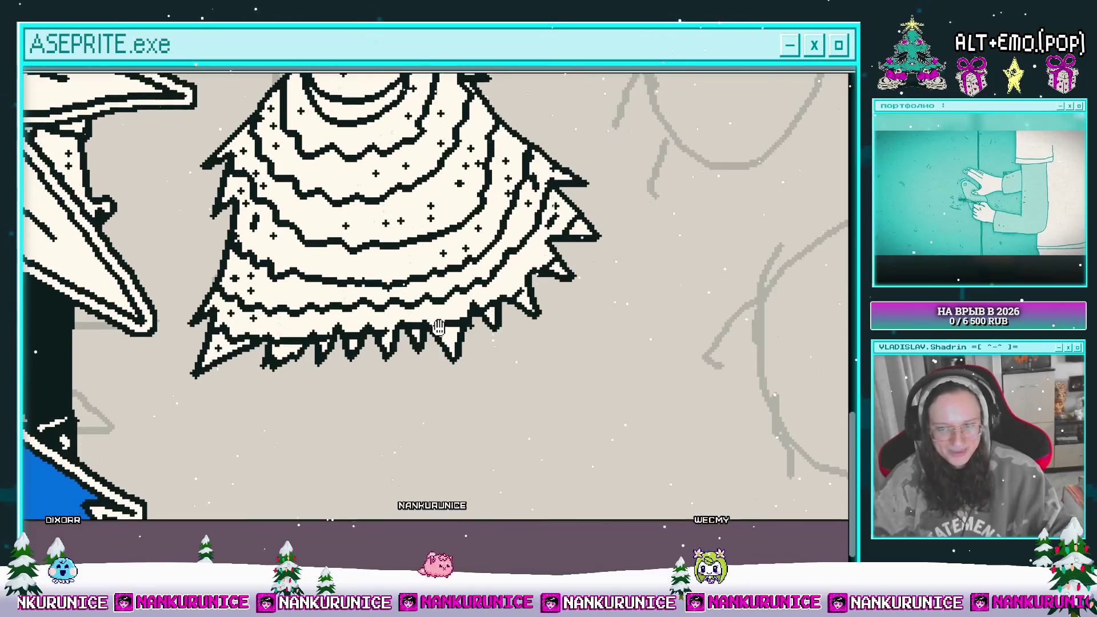
{"action": "scroll", "coordinate": [440, 273], "scroll_direction": "down", "scroll_amount": 4}
{"action": "scroll", "coordinate": [439, 272], "scroll_direction": "down", "scroll_amount": 5}
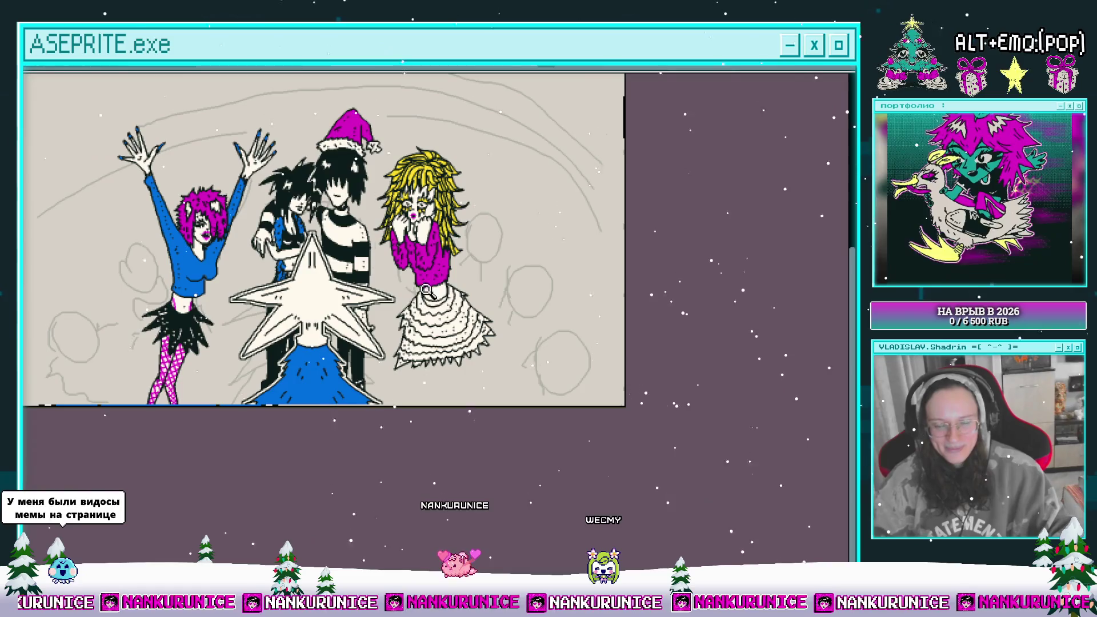
{"action": "scroll", "coordinate": [440, 311], "scroll_direction": "down", "scroll_amount": 2}
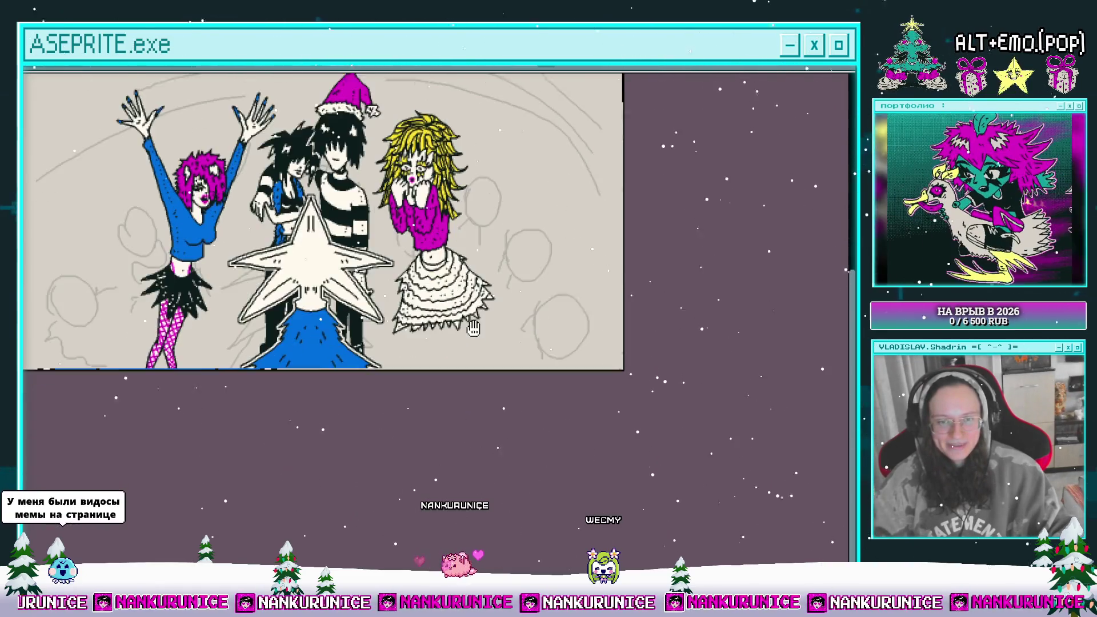
{"action": "scroll", "coordinate": [442, 322], "scroll_direction": "up", "scroll_amount": 2}
{"action": "scroll", "coordinate": [434, 308], "scroll_direction": "up", "scroll_amount": 1}
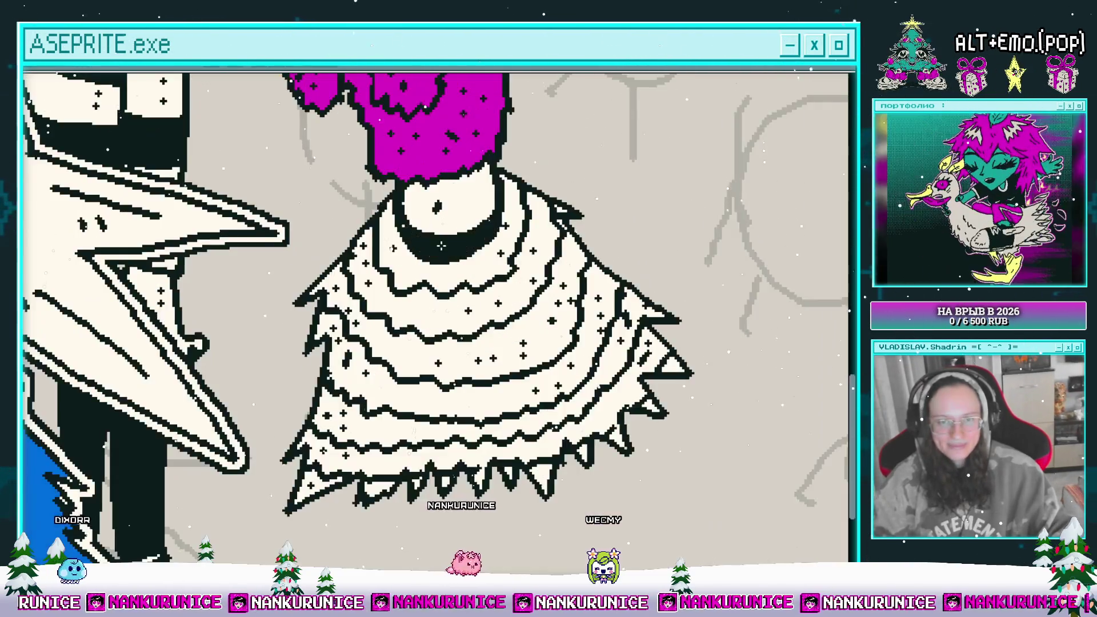
{"action": "scroll", "coordinate": [415, 287], "scroll_direction": "down", "scroll_amount": 3}
{"action": "scroll", "coordinate": [467, 254], "scroll_direction": "up", "scroll_amount": 1}
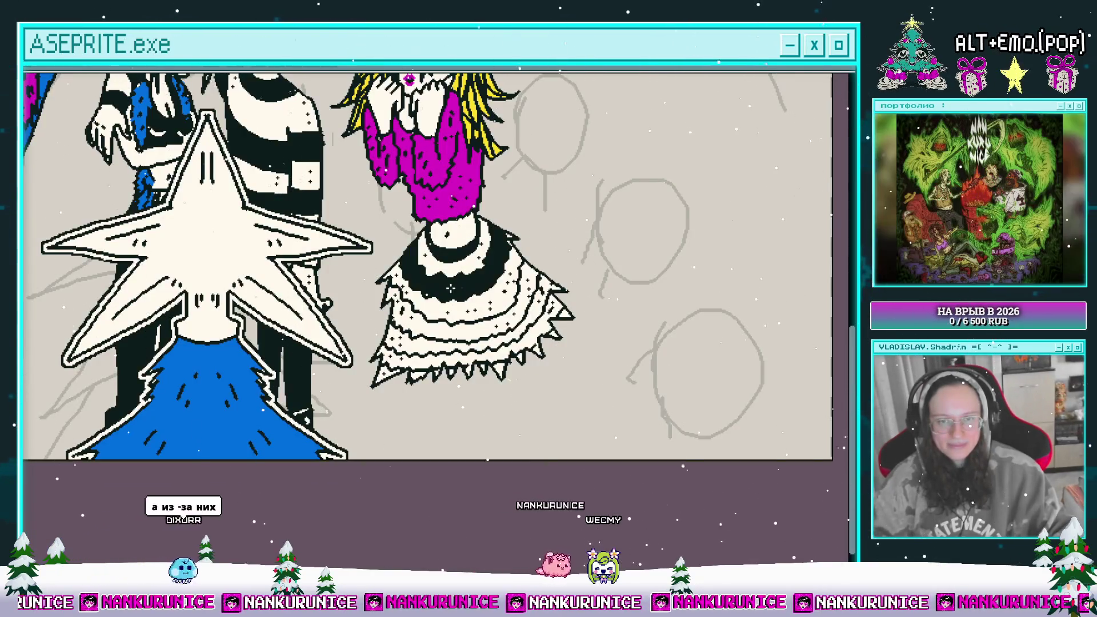
{"action": "left_click", "coordinate": [502, 302]}
{"action": "left_click", "coordinate": [467, 338]}
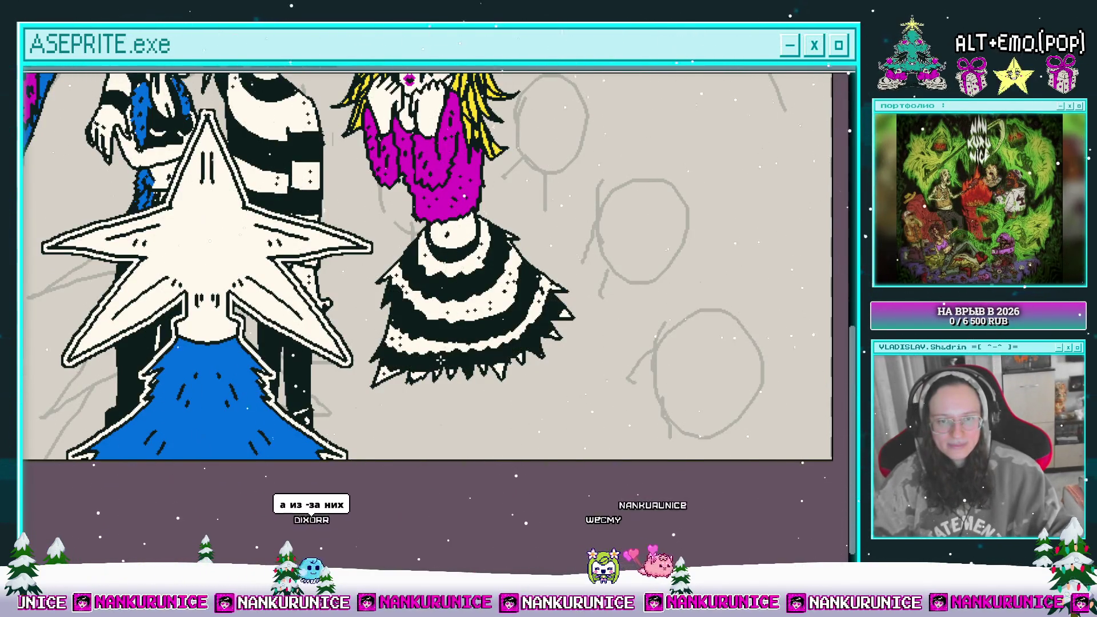
{"action": "scroll", "coordinate": [462, 337], "scroll_direction": "down", "scroll_amount": 1}
{"action": "left_click_drag", "start_coordinate": [436, 361], "coordinate": [430, 380]}
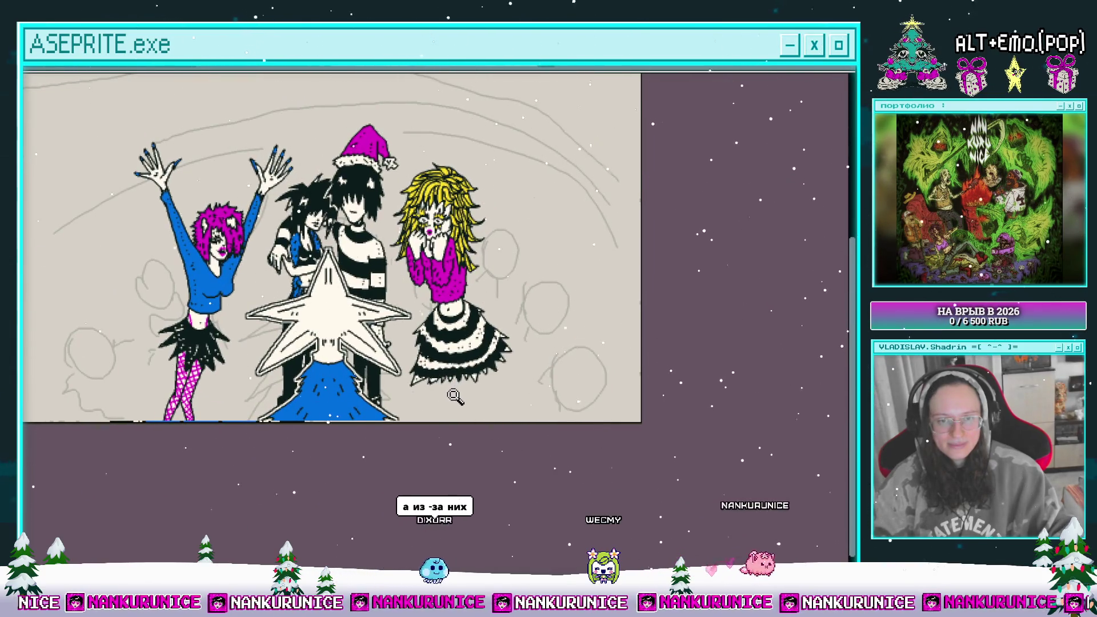
{"action": "key", "text": "ctrl+z"}
{"action": "key", "text": "ctrl+z"}
{"action": "key", "text": "ctrl+z"}
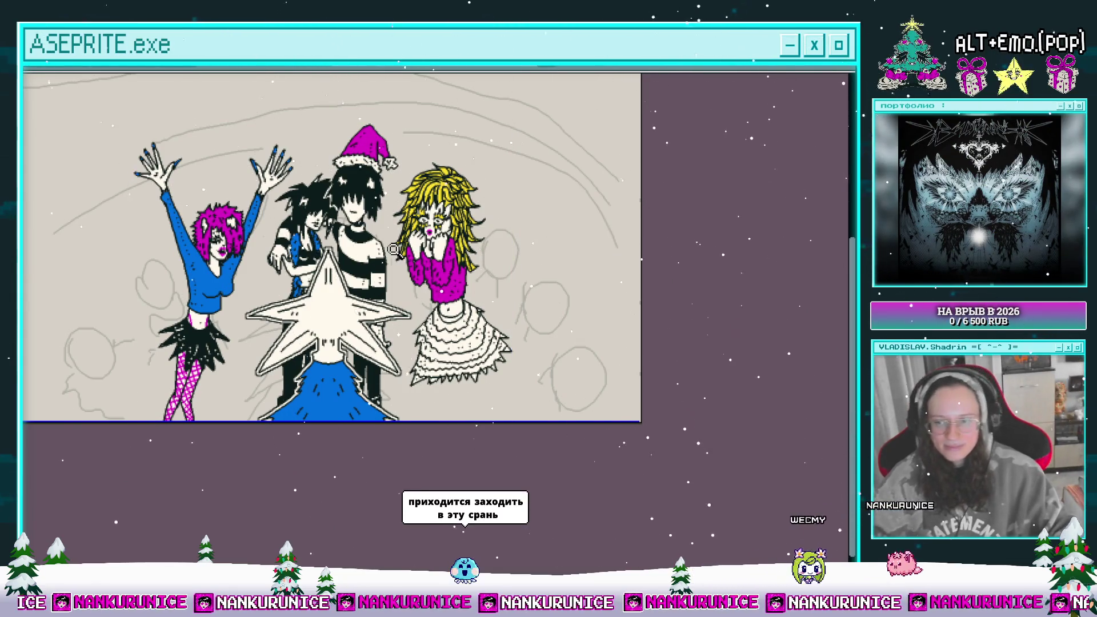
{"action": "left_click", "coordinate": [444, 324]}
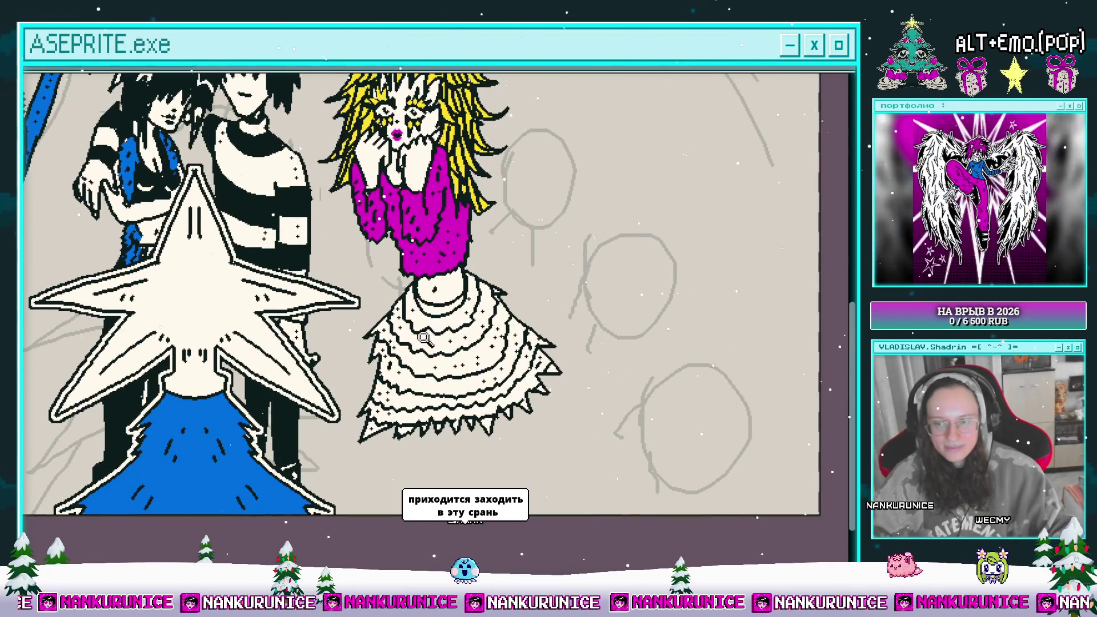
{"action": "left_click", "coordinate": [425, 337]}
{"action": "left_click", "coordinate": [429, 273]}
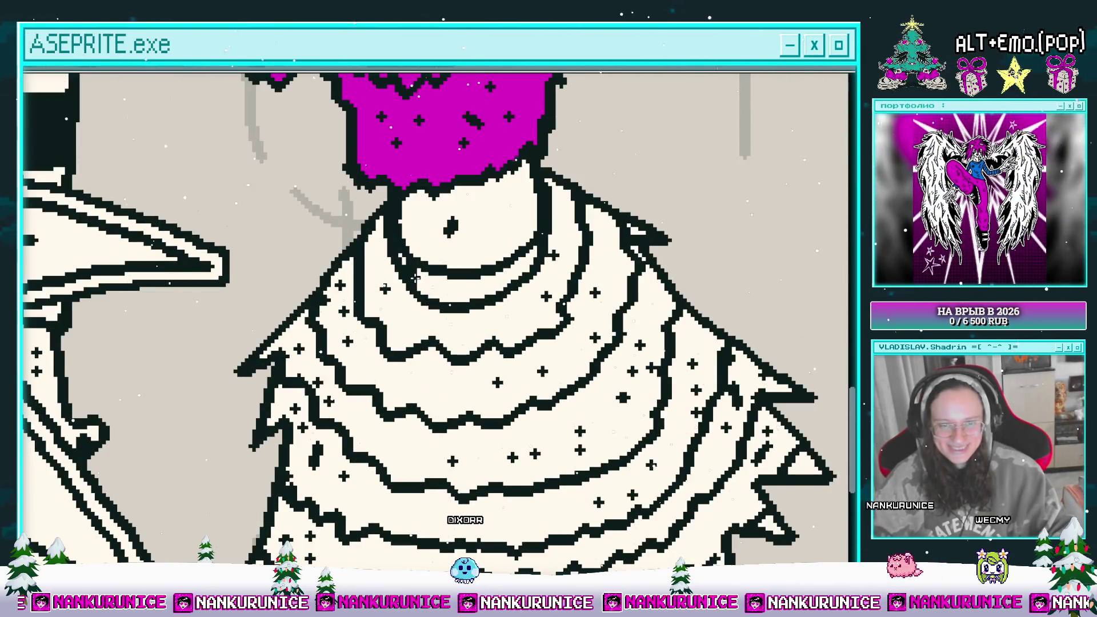
{"action": "right_click", "coordinate": [557, 254]}
{"action": "right_click", "coordinate": [552, 231]}
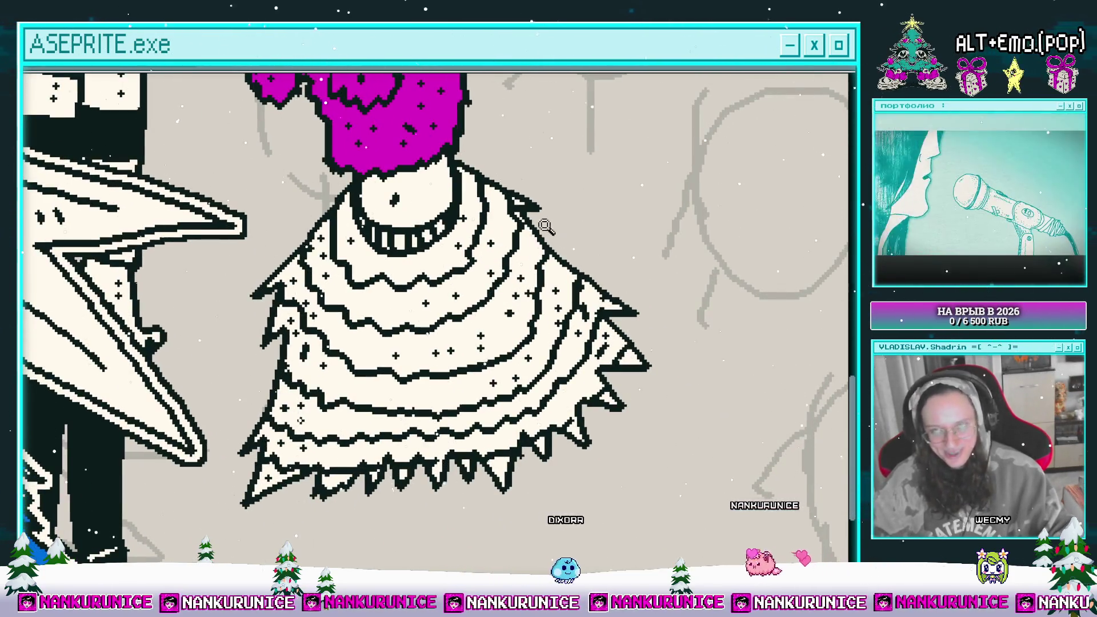
{"action": "left_click_drag", "start_coordinate": [505, 369], "coordinate": [501, 254]}
{"action": "left_click_drag", "start_coordinate": [538, 337], "coordinate": [526, 366]}
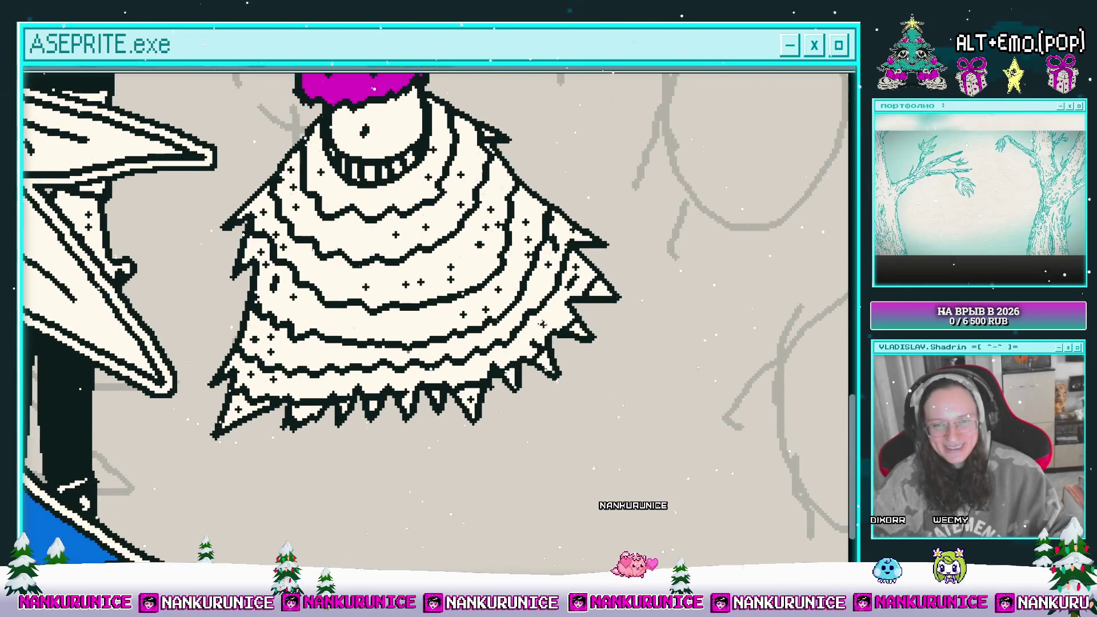
{"action": "mouse_move", "coordinate": [541, 329]}
{"action": "left_mouse_down"}
{"action": "mouse_move", "coordinate": [531, 274]}
{"action": "mouse_move", "coordinate": [572, 280]}
{"action": "left_mouse_up"}
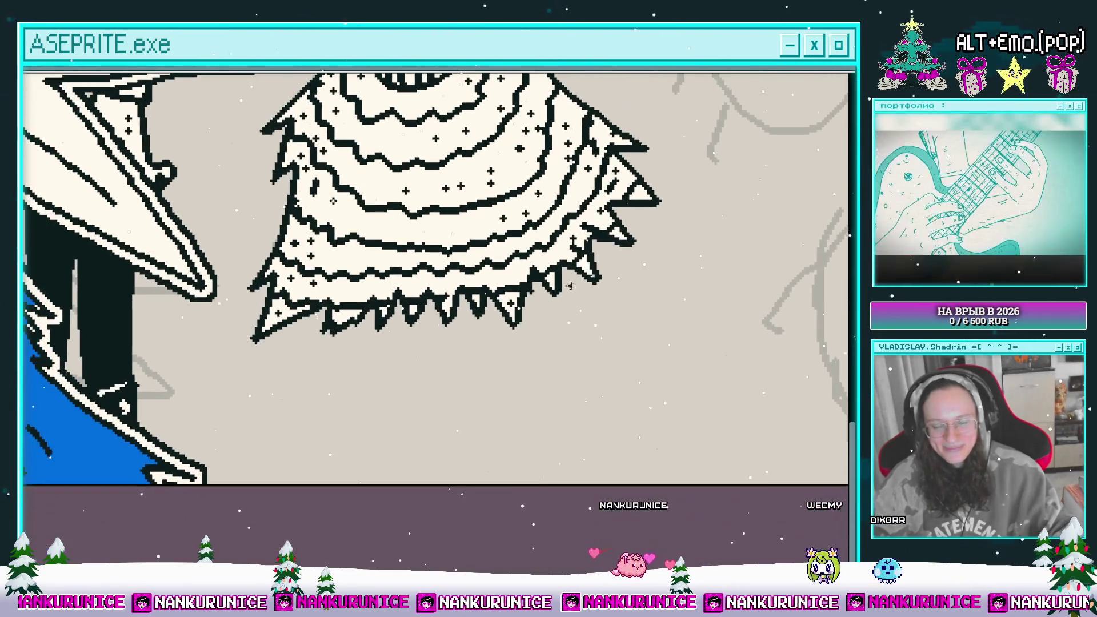
{"action": "scroll", "coordinate": [492, 365], "scroll_direction": "down", "scroll_amount": 2}
{"action": "scroll", "coordinate": [481, 344], "scroll_direction": "up", "scroll_amount": 2}
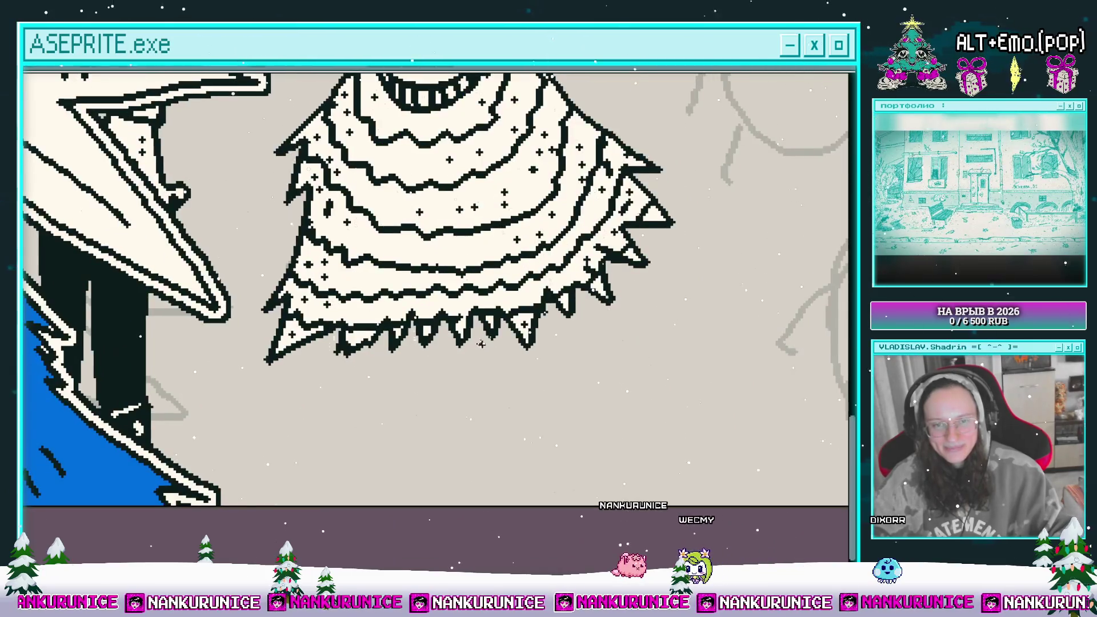
{"action": "left_click_drag", "start_coordinate": [460, 341], "coordinate": [507, 444]}
- Ink the right leg below the hem, redrawing one bad line, and fill its foot blue
{"action": "mouse_move", "coordinate": [534, 362]}
{"action": "left_mouse_down"}
{"action": "mouse_move", "coordinate": [506, 333]}
{"action": "mouse_move", "coordinate": [538, 317]}
{"action": "mouse_move", "coordinate": [532, 384]}
{"action": "left_mouse_up"}
{"action": "key", "text": "ctrl+z"}
{"action": "left_click_drag", "start_coordinate": [541, 350], "coordinate": [526, 321]}
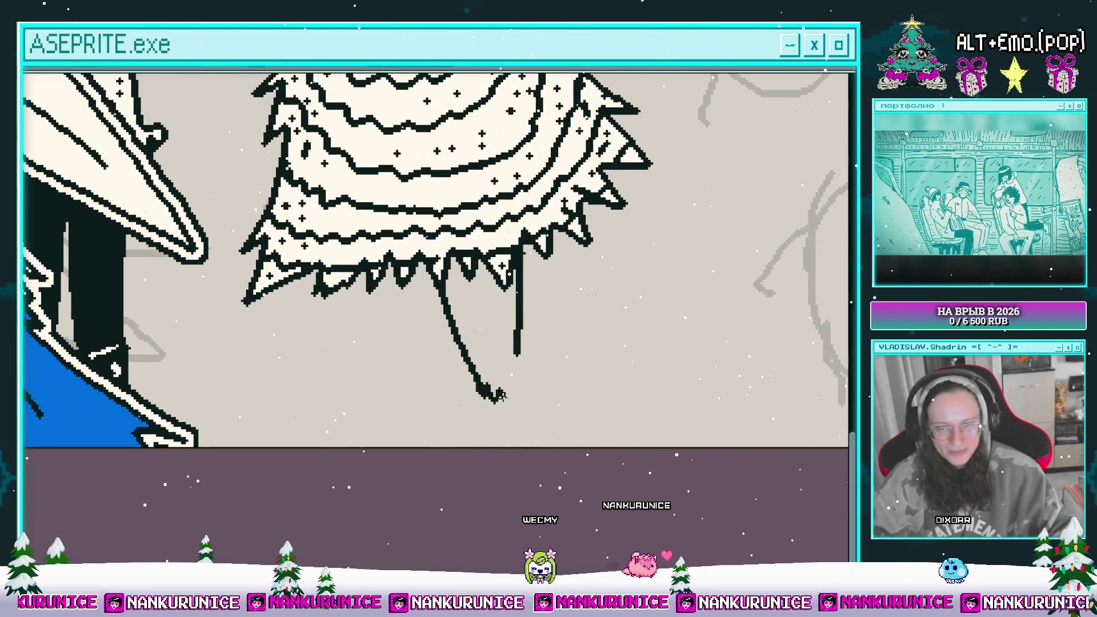
{"action": "left_click_drag", "start_coordinate": [523, 366], "coordinate": [563, 445]}
{"action": "left_click_drag", "start_coordinate": [562, 434], "coordinate": [594, 434]}
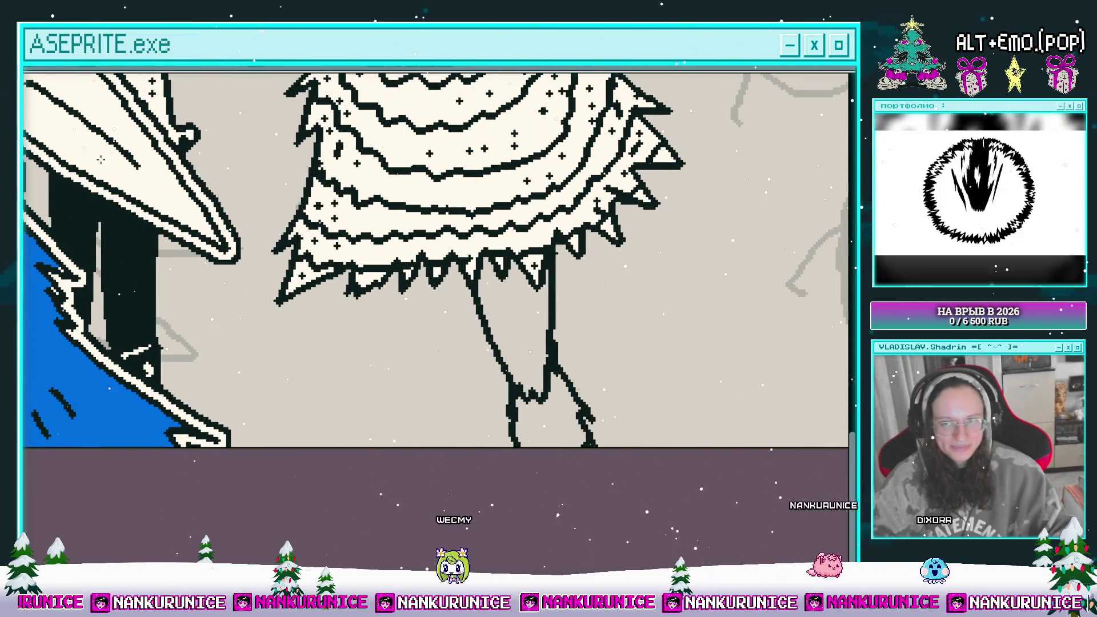
{"action": "left_click", "coordinate": [524, 421]}
- Extend the left leg's outline downward beneath the skirt
{"action": "left_click_drag", "start_coordinate": [540, 419], "coordinate": [515, 455]}
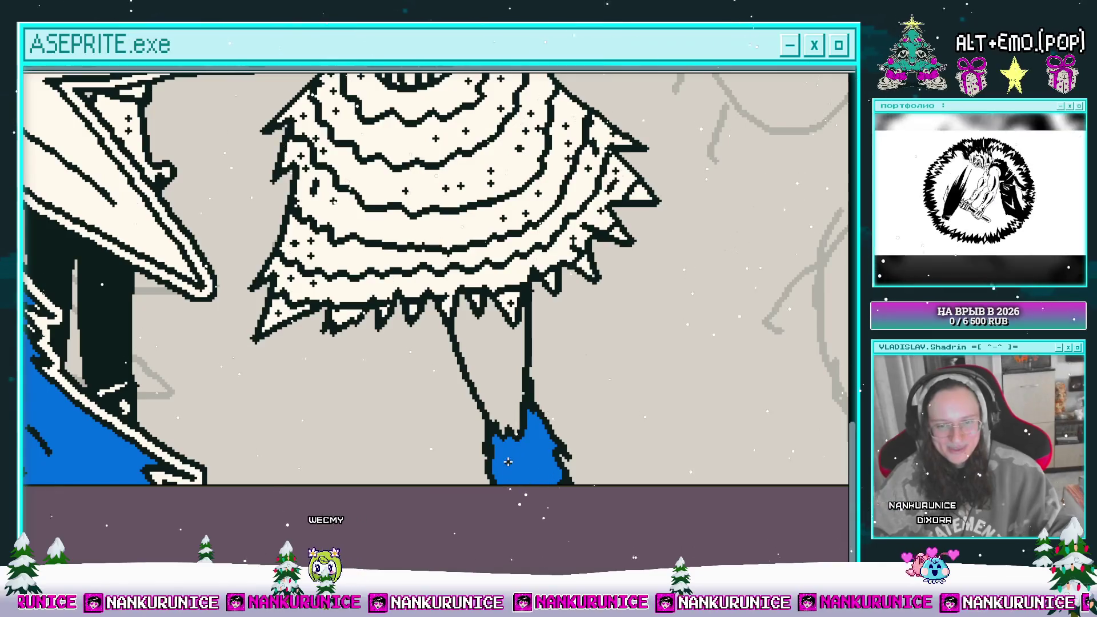
{"action": "scroll", "coordinate": [529, 480], "scroll_direction": "down", "scroll_amount": 5}
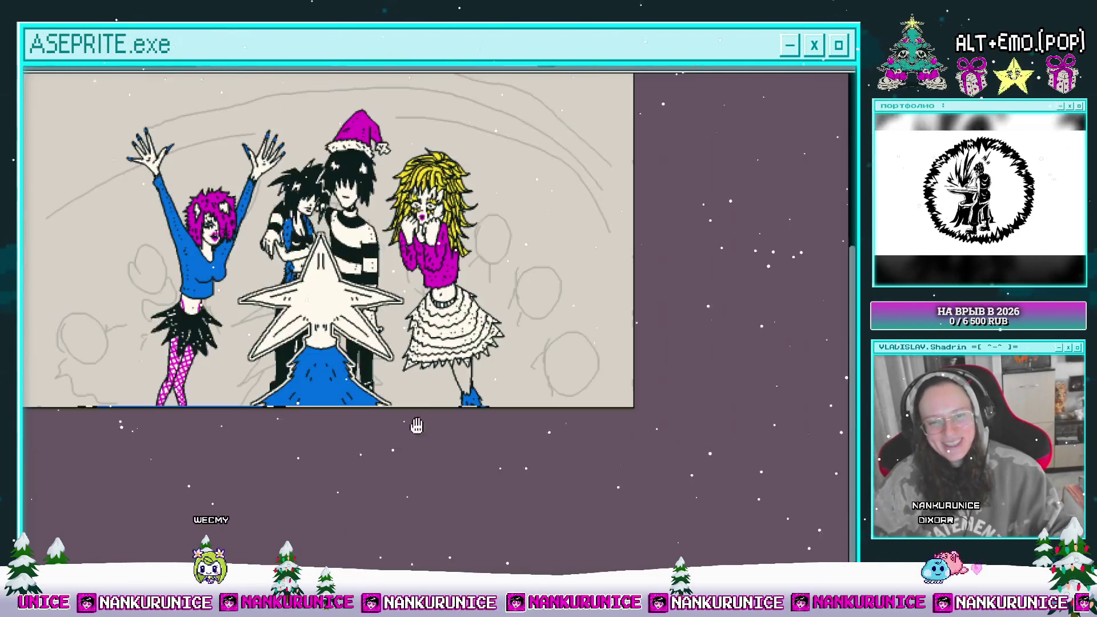
{"action": "scroll", "coordinate": [467, 425], "scroll_direction": "up", "scroll_amount": 4}
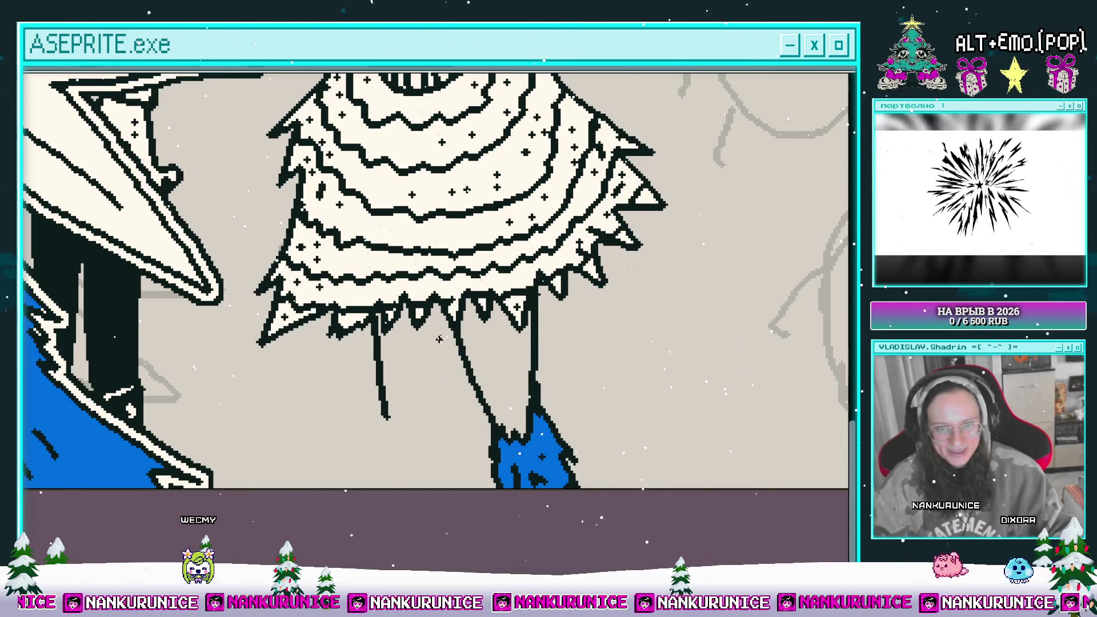
{"action": "left_click_drag", "start_coordinate": [424, 412], "coordinate": [429, 359]}
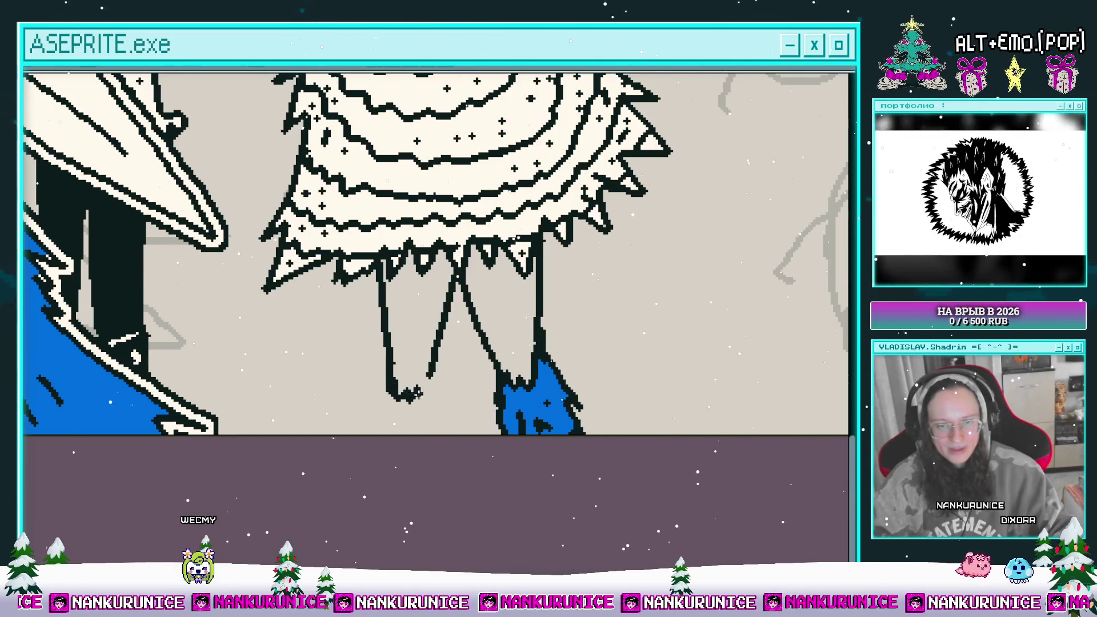
{"action": "left_click_drag", "start_coordinate": [393, 393], "coordinate": [381, 433]}
{"action": "scroll", "coordinate": [440, 451], "scroll_direction": "down", "scroll_amount": 1}
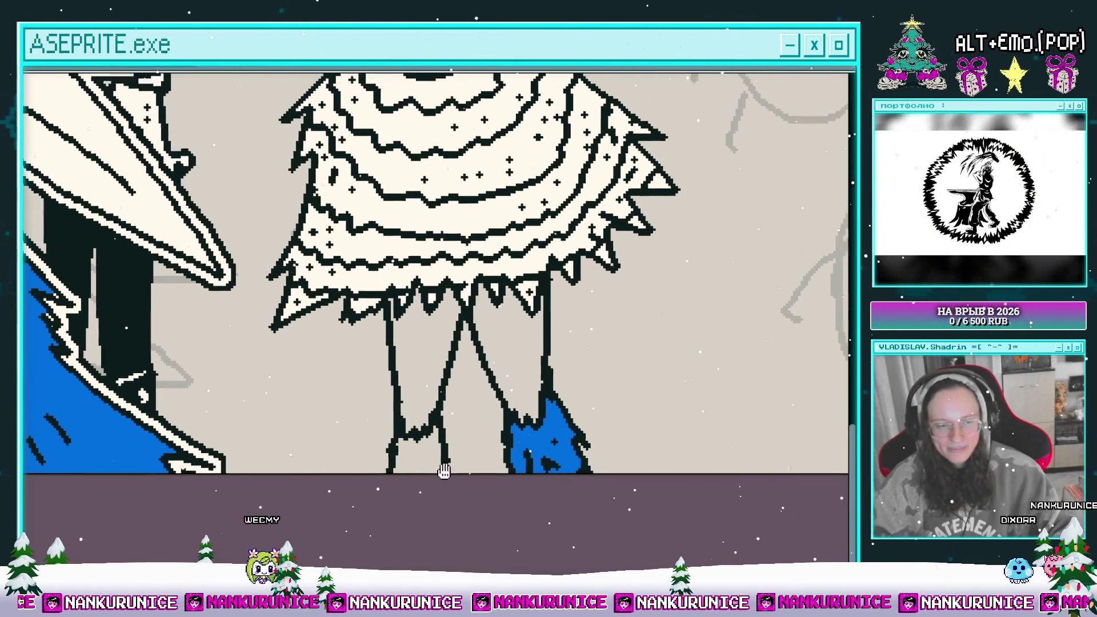
{"action": "scroll", "coordinate": [455, 421], "scroll_direction": "up", "scroll_amount": 1}
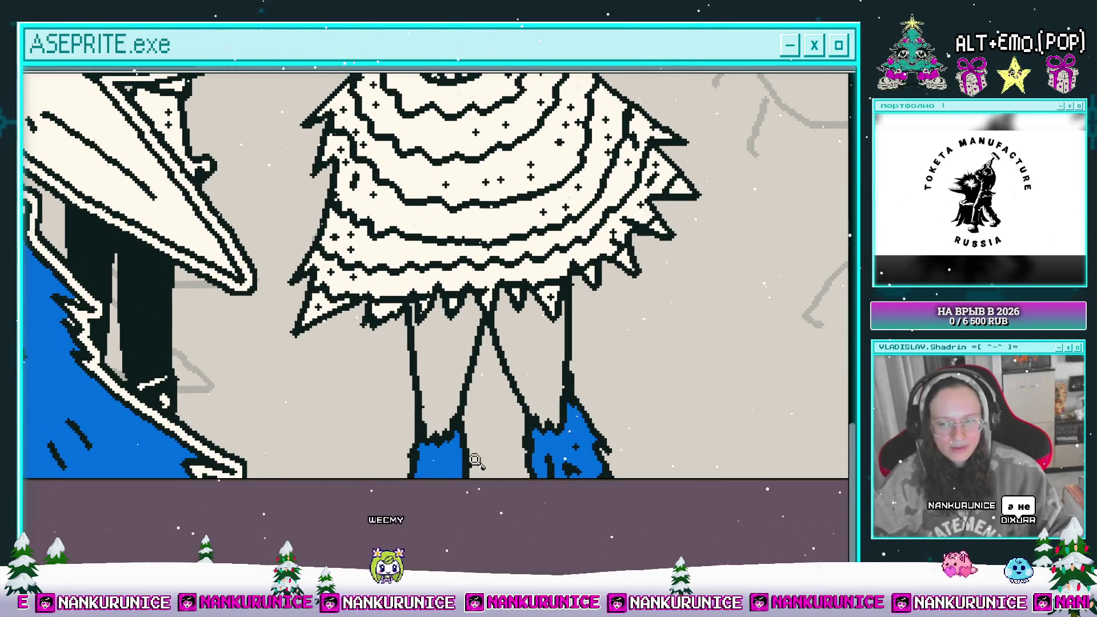
{"action": "scroll", "coordinate": [408, 418], "scroll_direction": "up", "scroll_amount": 2}
{"action": "scroll", "coordinate": [427, 431], "scroll_direction": "up", "scroll_amount": 4}
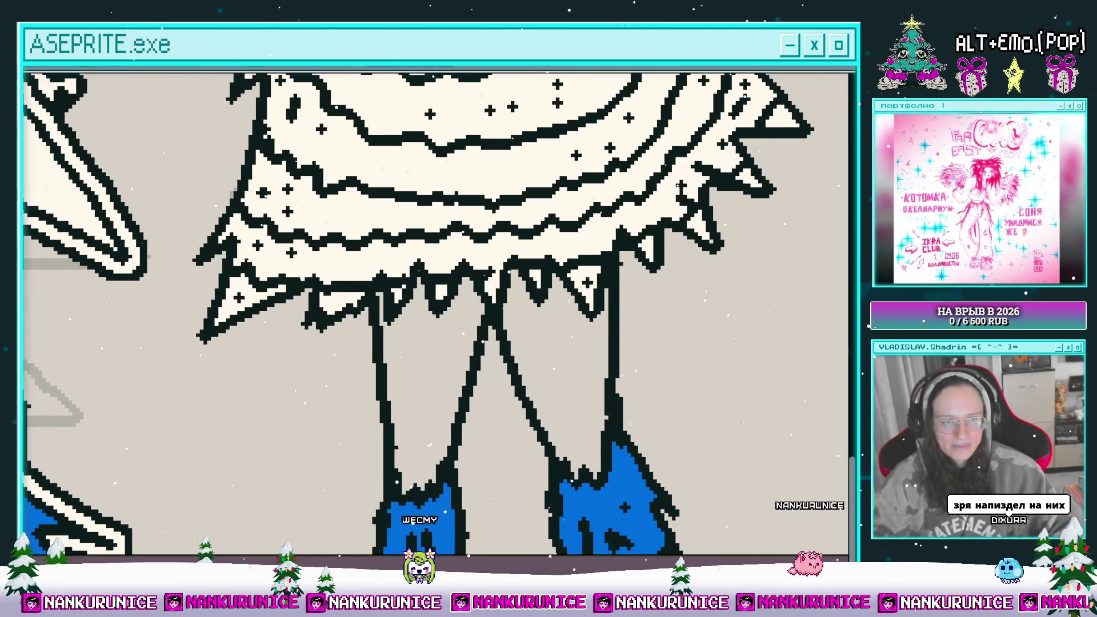
{"action": "left_click", "coordinate": [434, 358]}
{"action": "left_click", "coordinate": [543, 343]}
{"action": "mouse_move", "coordinate": [527, 338]}
{"action": "left_mouse_down"}
{"action": "mouse_move", "coordinate": [487, 339]}
{"action": "mouse_move", "coordinate": [516, 379]}
{"action": "left_mouse_up"}
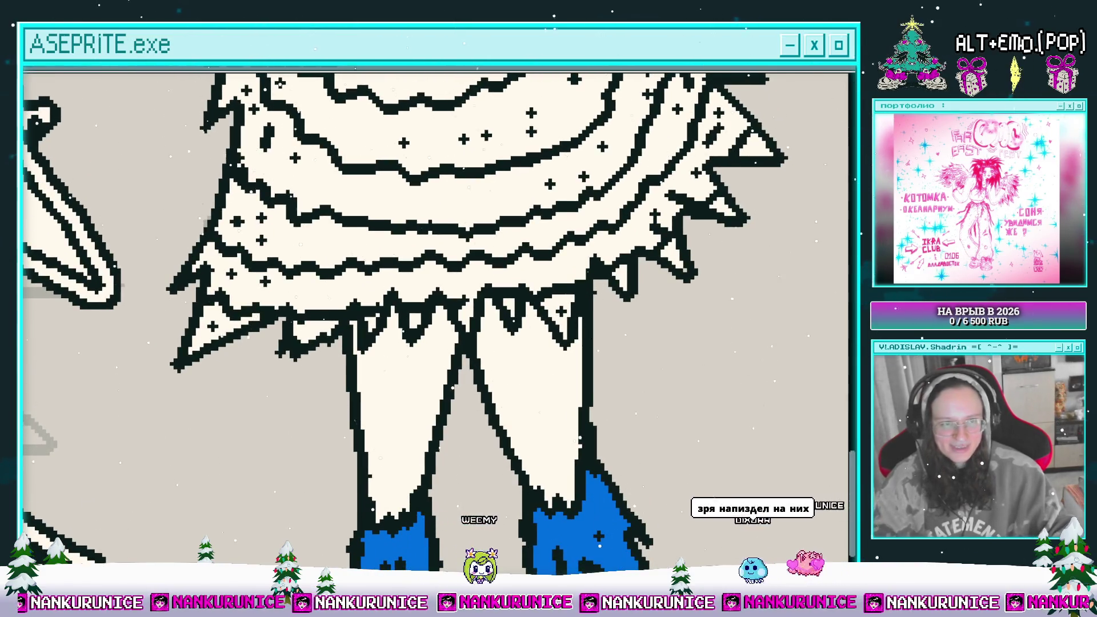
{"action": "left_click", "coordinate": [399, 417]}
{"action": "left_click", "coordinate": [507, 391]}
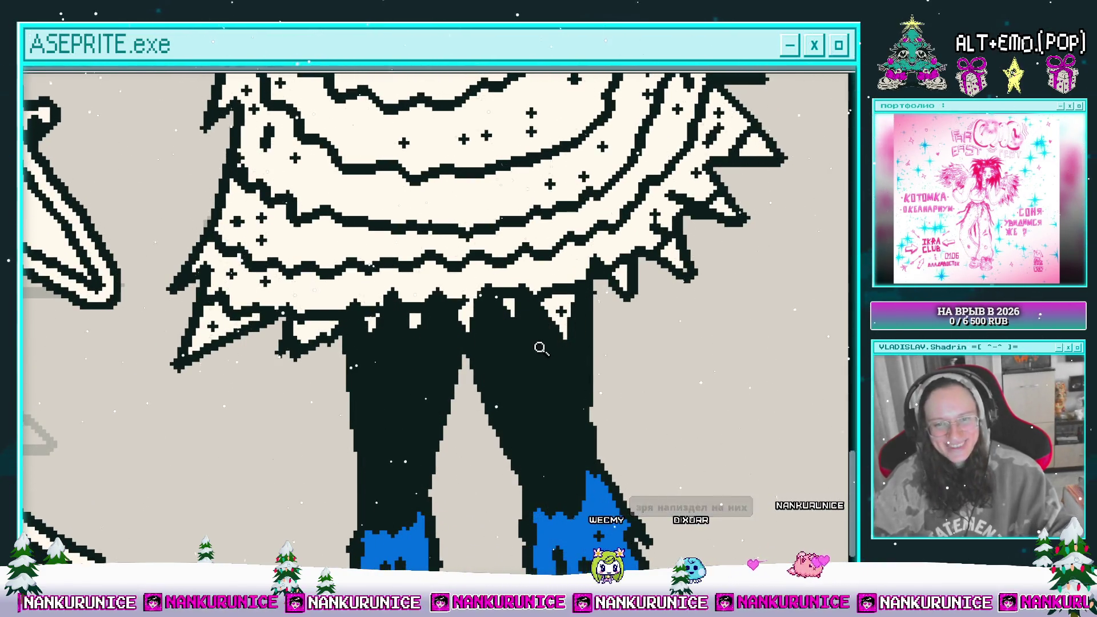
{"action": "scroll", "coordinate": [506, 391], "scroll_direction": "down", "scroll_amount": 2}
{"action": "scroll", "coordinate": [506, 391], "scroll_direction": "down", "scroll_amount": 2}
{"action": "scroll", "coordinate": [534, 354], "scroll_direction": "up", "scroll_amount": 2}
{"action": "mouse_move", "coordinate": [534, 354]}
{"action": "left_mouse_down"}
{"action": "mouse_move", "coordinate": [532, 365]}
{"action": "mouse_move", "coordinate": [499, 356]}
{"action": "left_mouse_up"}
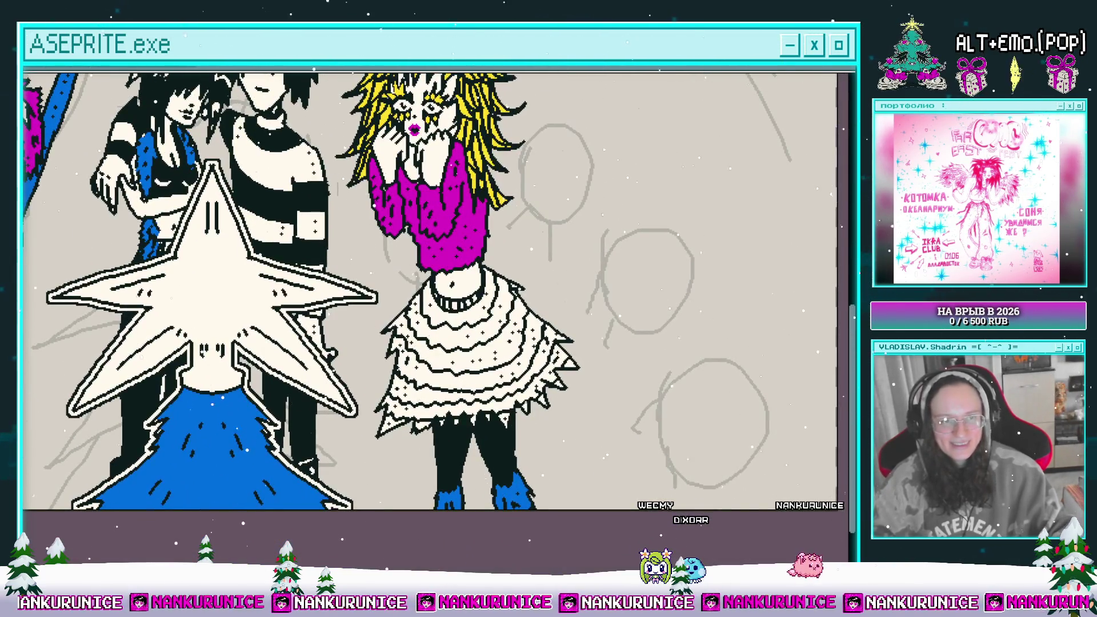
{"action": "left_click", "coordinate": [449, 357]}
{"action": "left_click", "coordinate": [449, 357]}
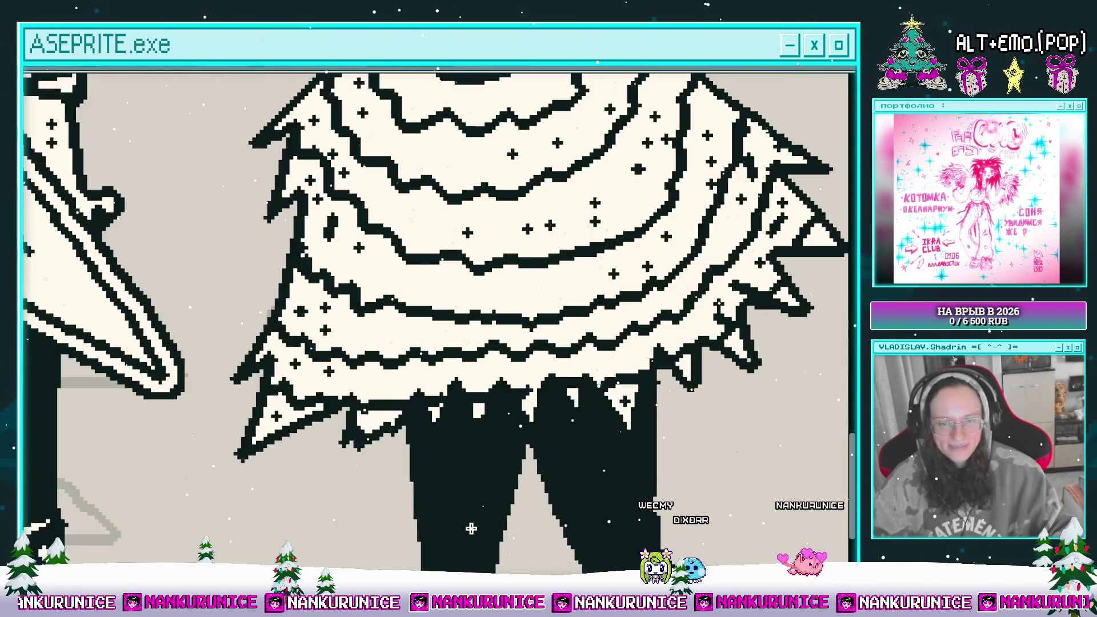
{"action": "mouse_move", "coordinate": [445, 456]}
{"action": "left_mouse_down"}
{"action": "mouse_move", "coordinate": [431, 365]}
{"action": "mouse_move", "coordinate": [451, 335]}
{"action": "mouse_move", "coordinate": [494, 339]}
{"action": "mouse_move", "coordinate": [485, 314]}
{"action": "left_mouse_up"}
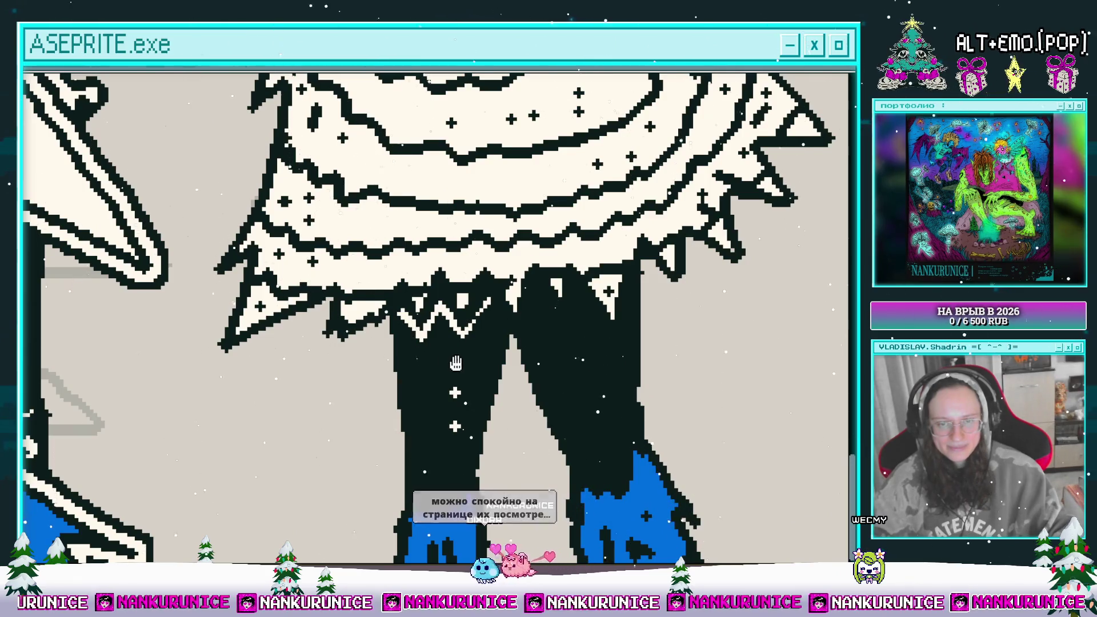
{"action": "left_click_drag", "start_coordinate": [533, 333], "coordinate": [433, 307]}
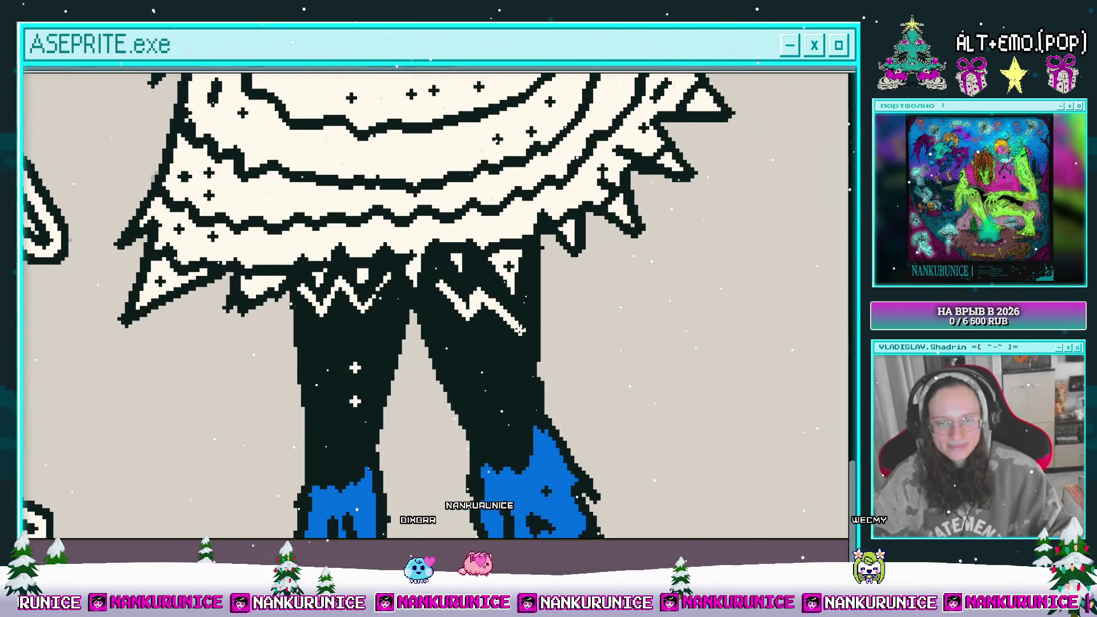
{"action": "left_click_drag", "start_coordinate": [486, 312], "coordinate": [498, 329]}
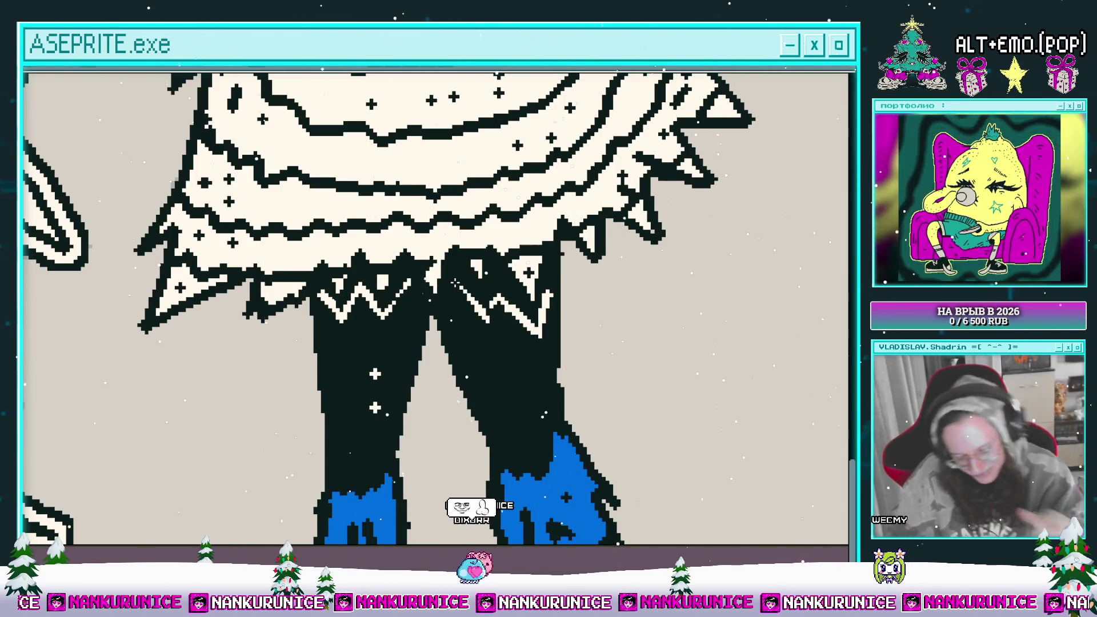
{"action": "scroll", "coordinate": [526, 249], "scroll_direction": "down", "scroll_amount": 2}
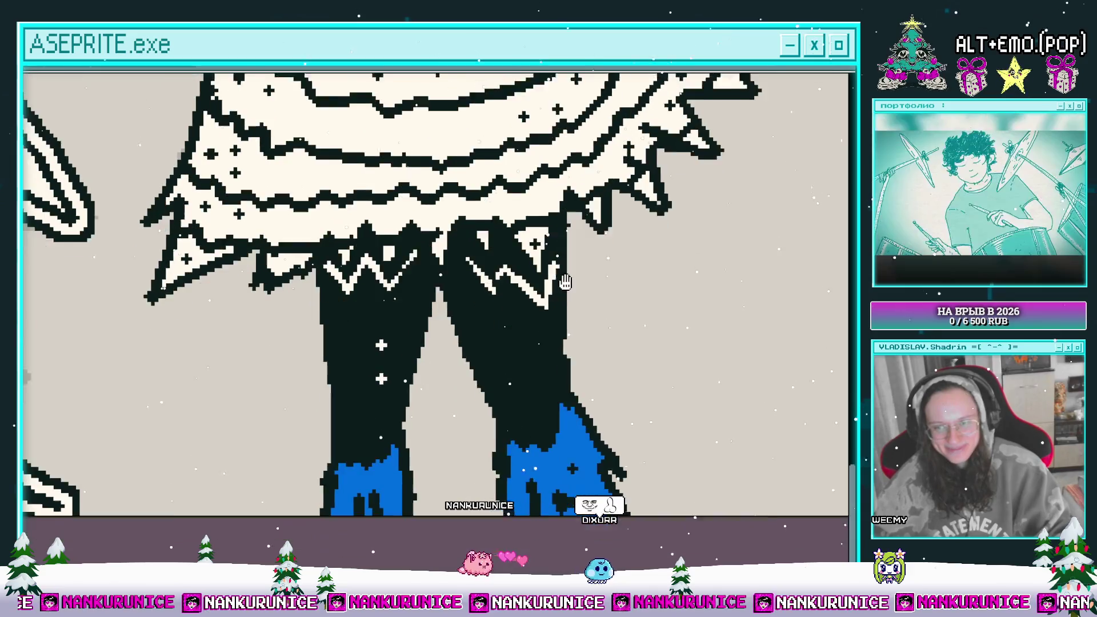
{"action": "scroll", "coordinate": [526, 249], "scroll_direction": "down", "scroll_amount": 5}
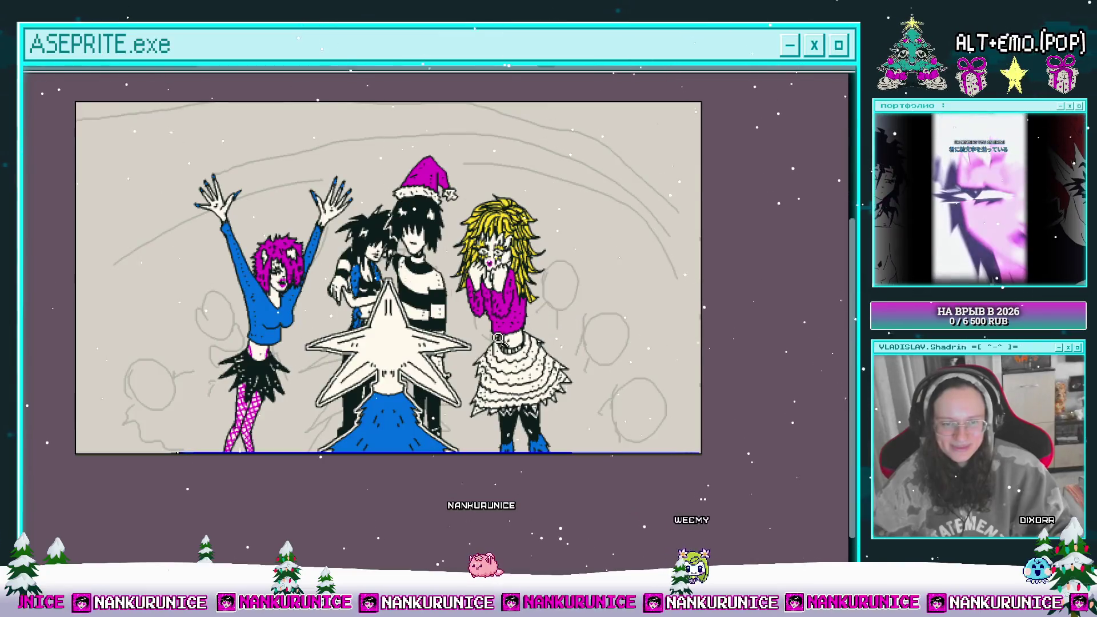
- Toggle a layer's visibility off and on to check the sketch underneath
{"action": "mouse_move", "coordinate": [551, 323]}
{"action": "left_mouse_down"}
{"action": "mouse_move", "coordinate": [572, 374]}
{"action": "mouse_move", "coordinate": [556, 345]}
{"action": "mouse_move", "coordinate": [563, 353]}
{"action": "left_mouse_up"}
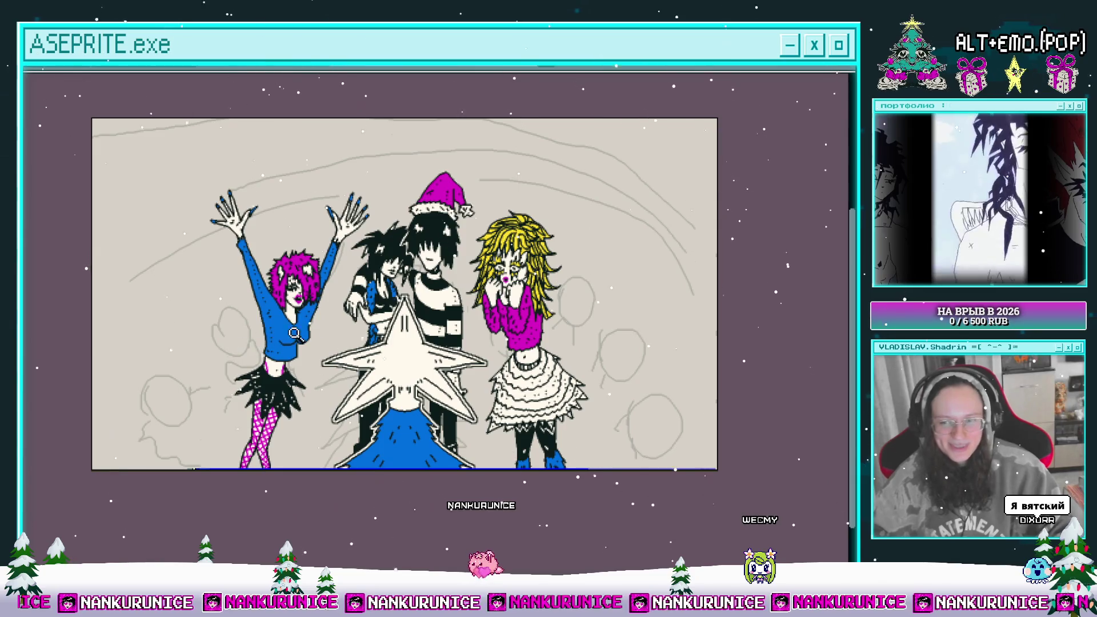
{"action": "left_click_drag", "start_coordinate": [406, 345], "coordinate": [398, 336]}
{"action": "key", "text": "Tab"}
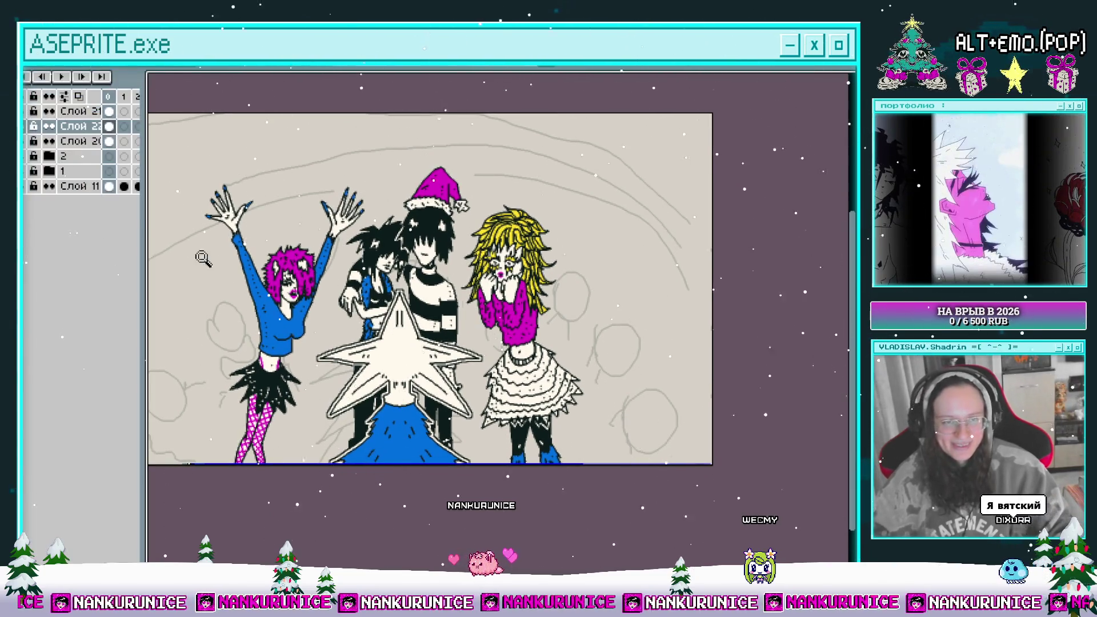
{"action": "left_click", "coordinate": [50, 141]}
{"action": "left_click", "coordinate": [51, 141]}
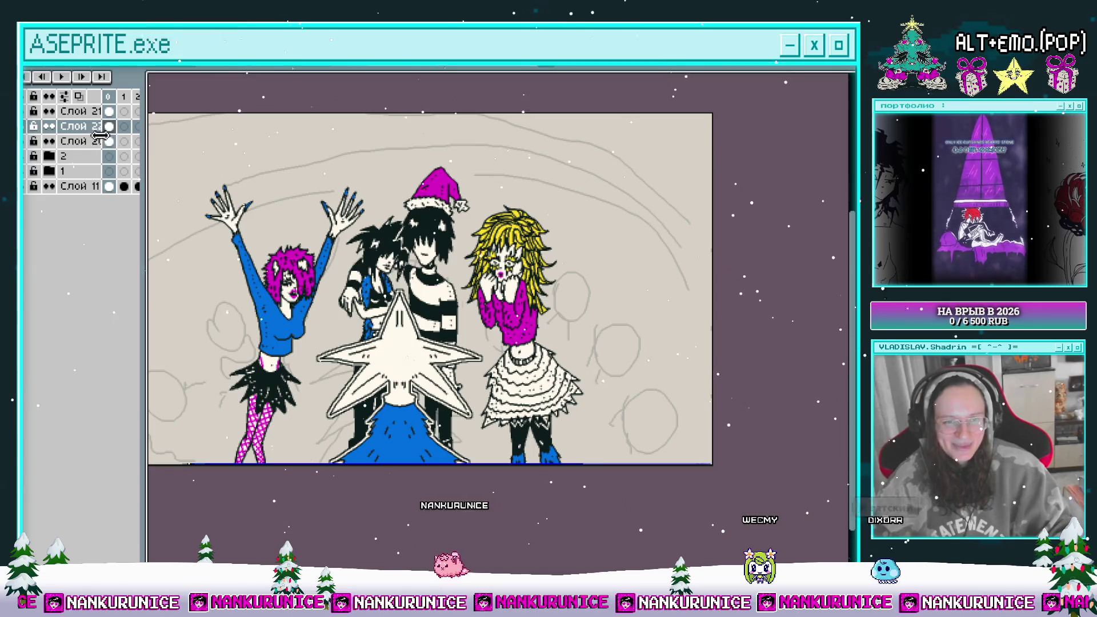
{"action": "key", "text": "Tab"}
- Zoom in on the blue-shirted girl and back out to review the scene
{"action": "left_click_drag", "start_coordinate": [549, 355], "coordinate": [505, 345]}
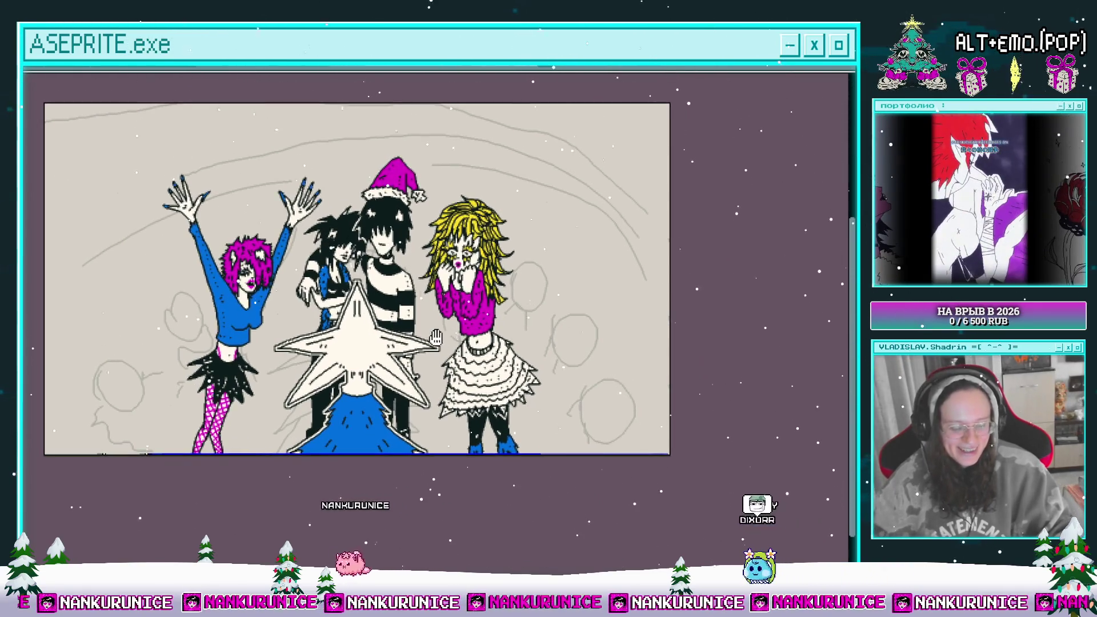
{"action": "scroll", "coordinate": [550, 353], "scroll_direction": "left", "scroll_amount": 5}
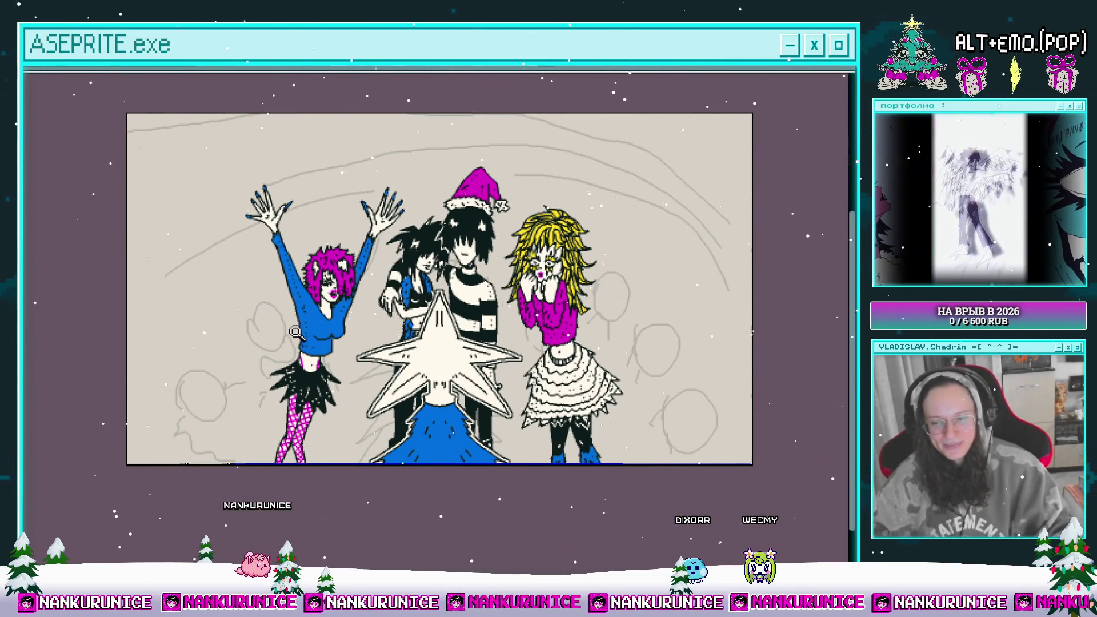
{"action": "left_click_drag", "start_coordinate": [608, 379], "coordinate": [601, 349]}
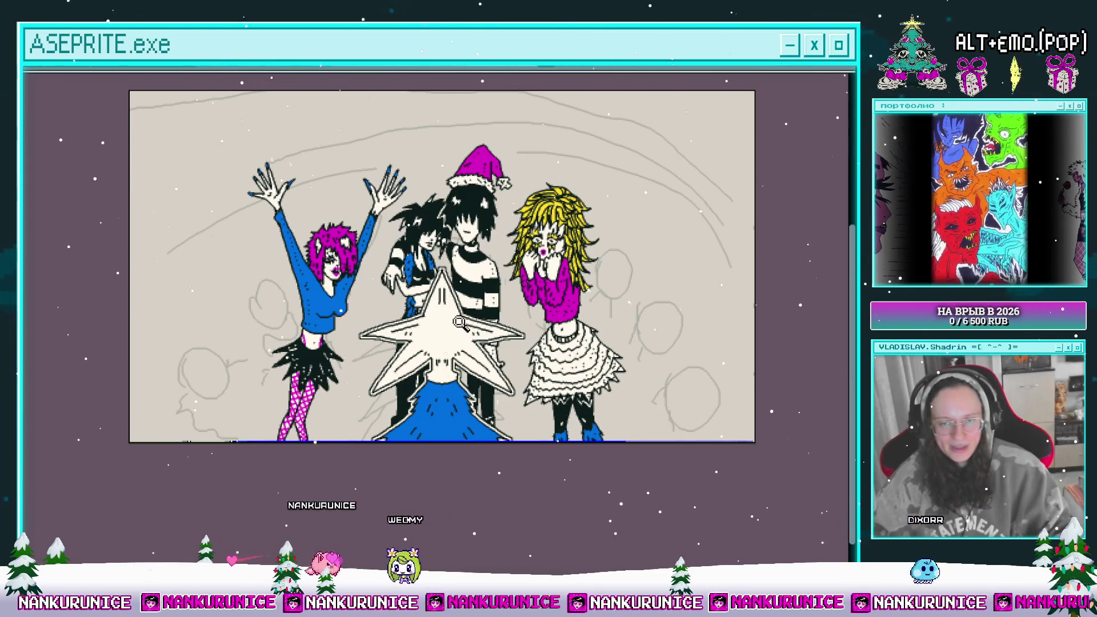
{"action": "left_click_drag", "start_coordinate": [462, 324], "coordinate": [247, 305]}
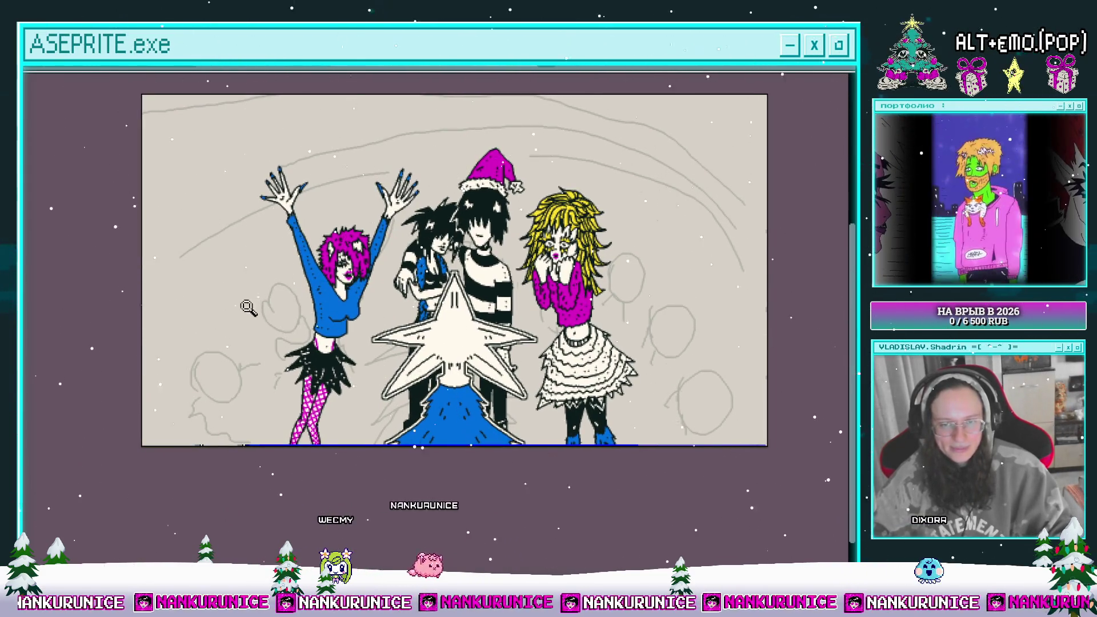
{"action": "left_click", "coordinate": [233, 284]}
{"action": "left_click_drag", "start_coordinate": [271, 336], "coordinate": [270, 329]}
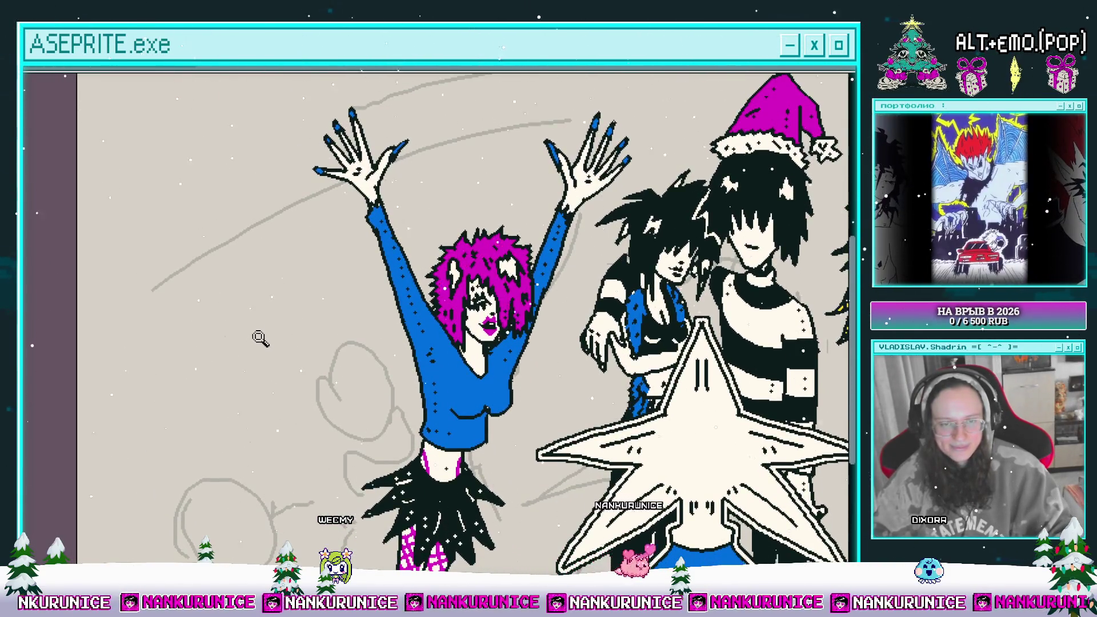
{"action": "left_click", "coordinate": [257, 338]}
{"action": "right_click", "coordinate": [264, 306]}
- Undo the rough grey sketch circles right of the blonde girl
{"action": "key", "text": "Tab"}
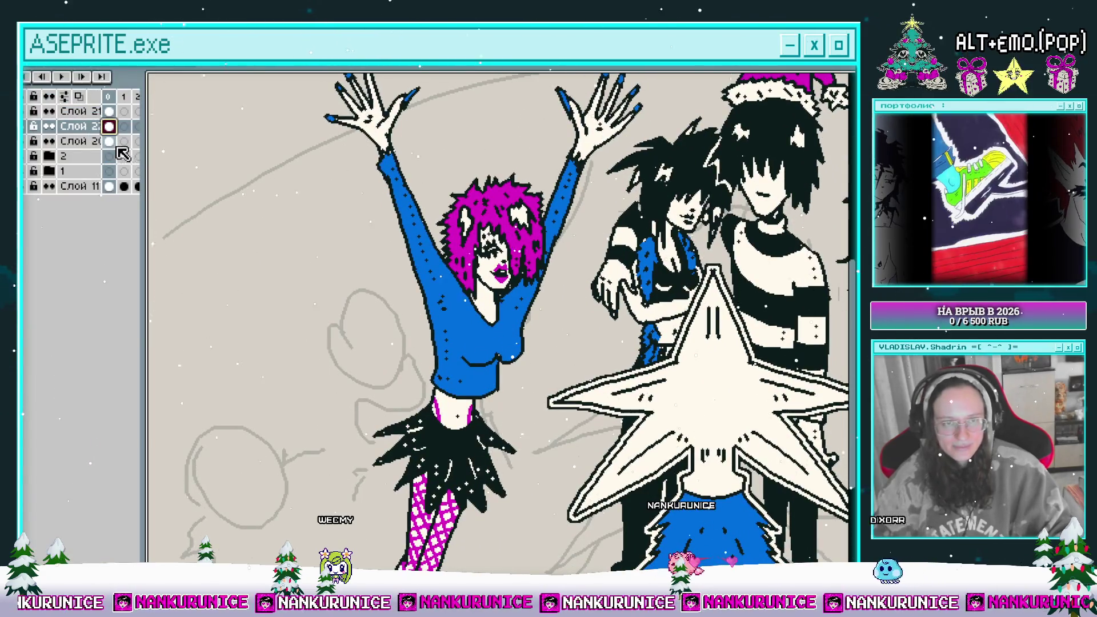
{"action": "right_click", "coordinate": [269, 274]}
{"action": "key", "text": "Tab"}
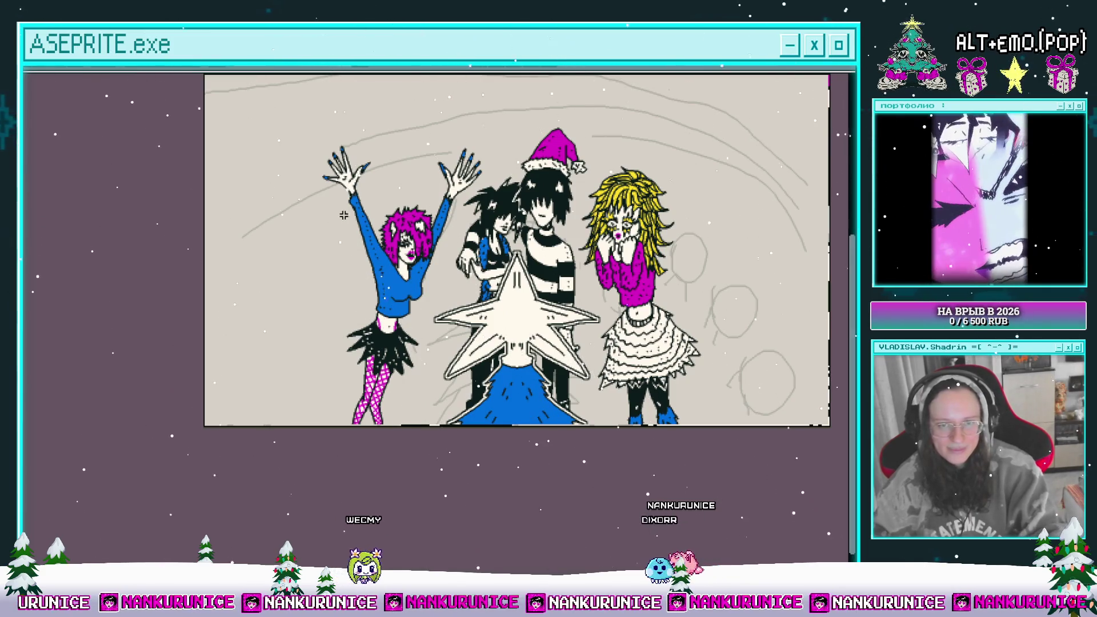
{"action": "key", "text": "ctrl+z"}
{"action": "key", "text": "ctrl+z"}
{"action": "key", "text": "ctrl+z"}
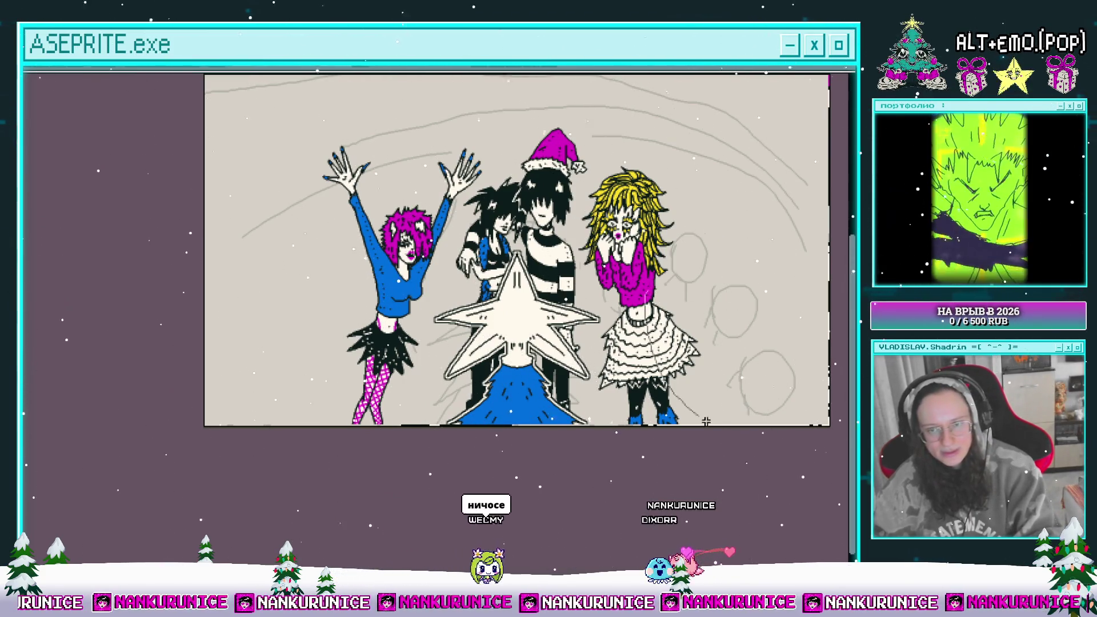
{"action": "scroll", "coordinate": [319, 287], "scroll_direction": "up", "scroll_amount": 1}
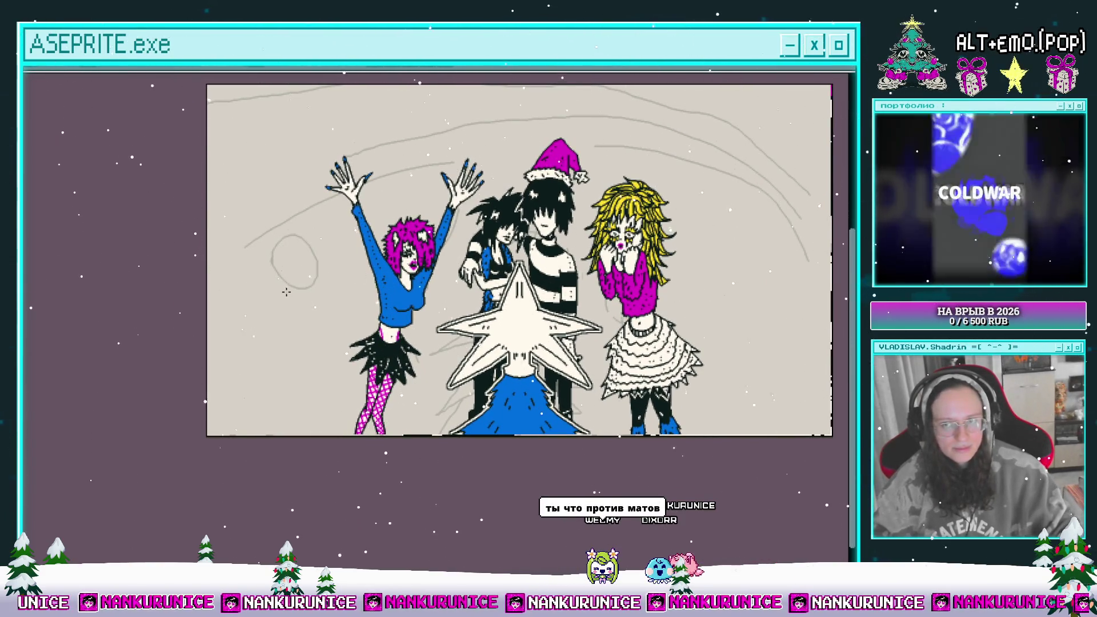
- Close the body outline of the new grey figure sketch
{"action": "scroll", "coordinate": [292, 311], "scroll_direction": "up", "scroll_amount": 2}
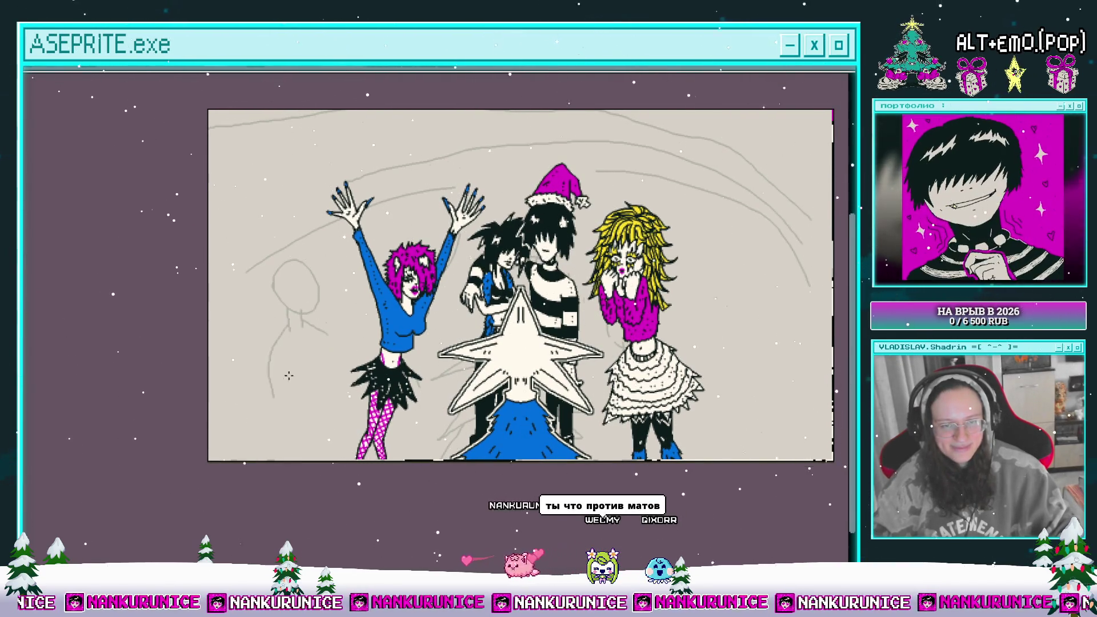
{"action": "scroll", "coordinate": [308, 331], "scroll_direction": "up", "scroll_amount": 3}
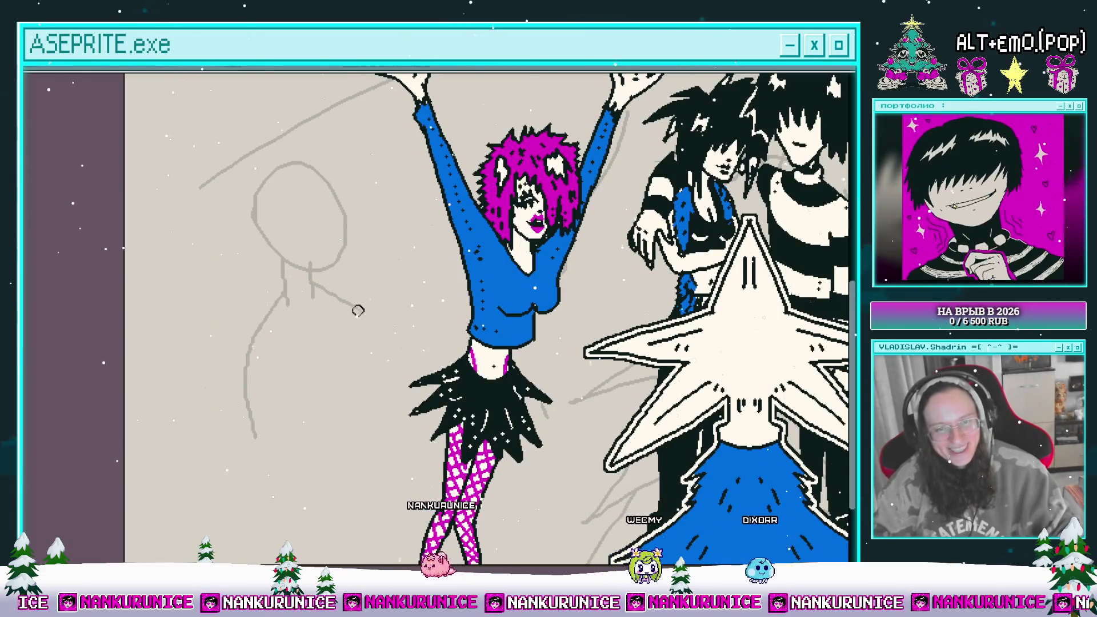
{"action": "mouse_move", "coordinate": [254, 435]}
{"action": "left_mouse_down"}
{"action": "mouse_move", "coordinate": [366, 443]}
{"action": "mouse_move", "coordinate": [398, 383]}
{"action": "left_mouse_up"}
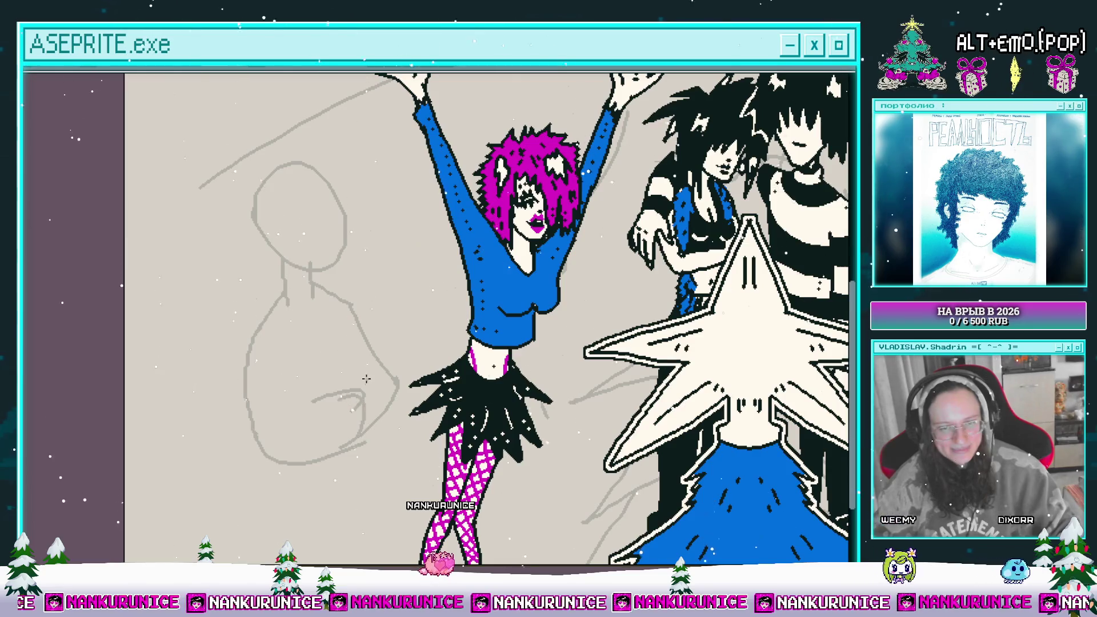
{"action": "scroll", "coordinate": [365, 380], "scroll_direction": "down", "scroll_amount": 3}
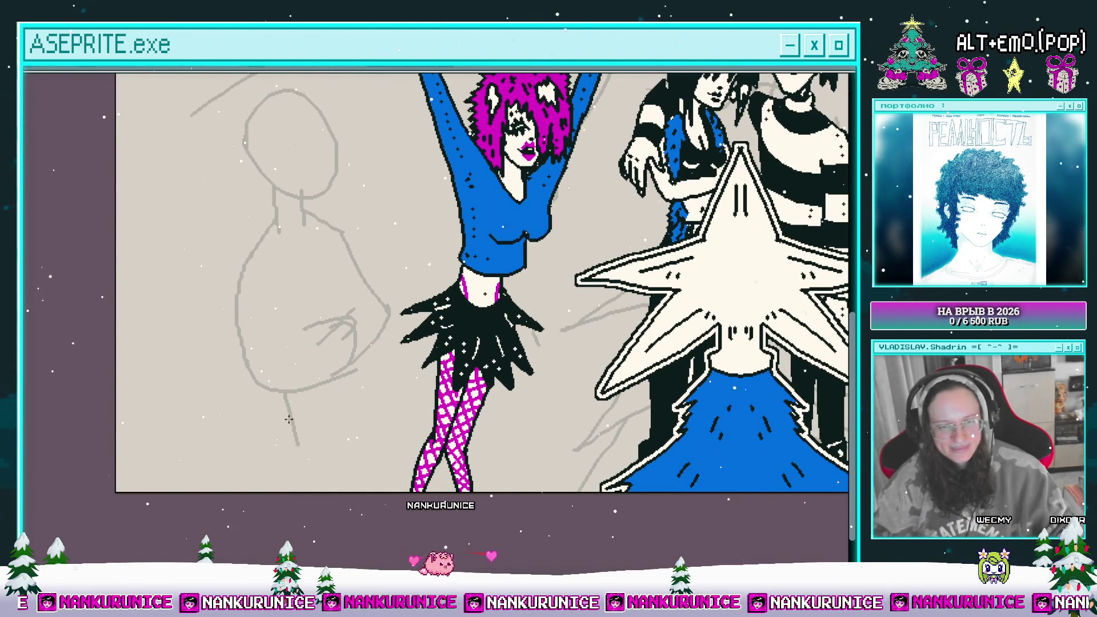
{"action": "left_click_drag", "start_coordinate": [347, 396], "coordinate": [386, 388]}
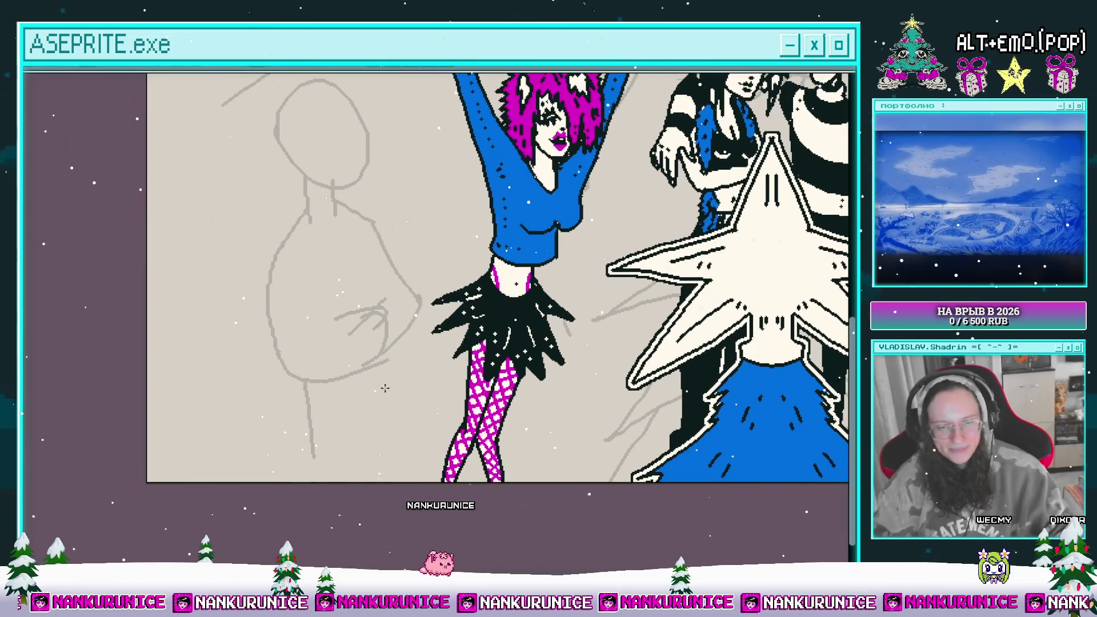
- Sketch spiky hair over the new figure's head and down its right side
{"action": "scroll", "coordinate": [342, 462], "scroll_direction": "down", "scroll_amount": 1}
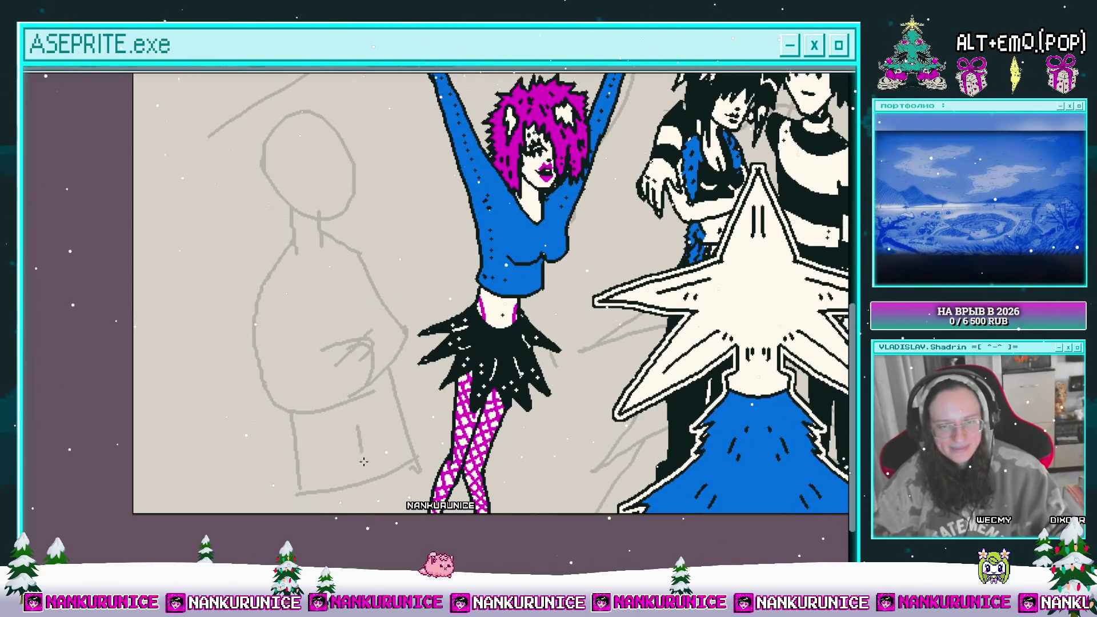
{"action": "scroll", "coordinate": [323, 318], "scroll_direction": "up", "scroll_amount": 1}
{"action": "scroll", "coordinate": [322, 318], "scroll_direction": "up", "scroll_amount": 3}
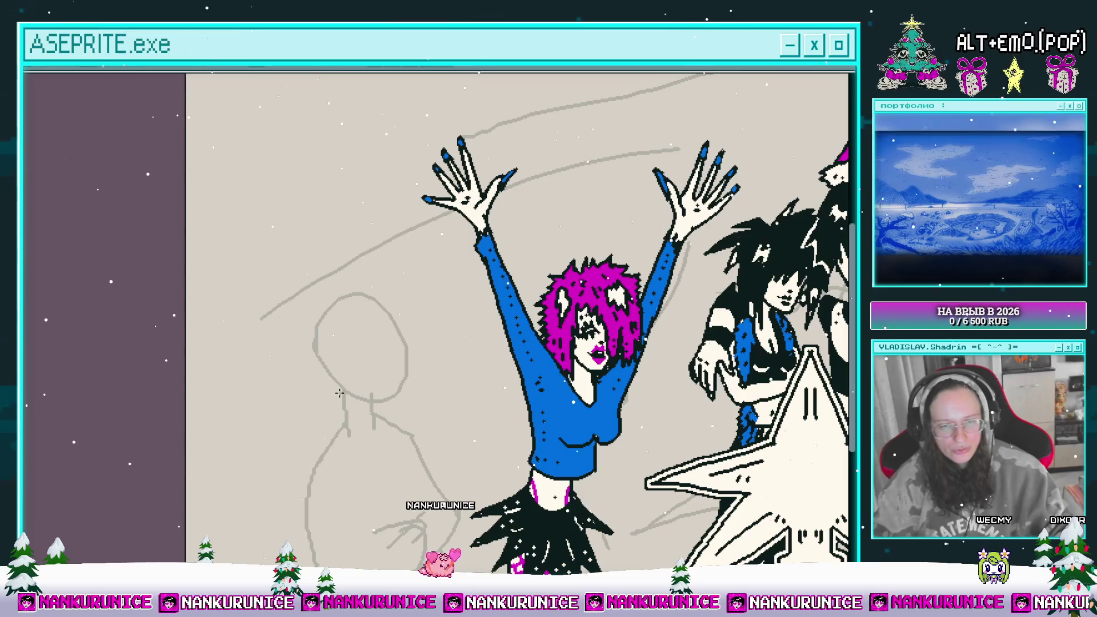
{"action": "scroll", "coordinate": [329, 422], "scroll_direction": "up", "scroll_amount": 1}
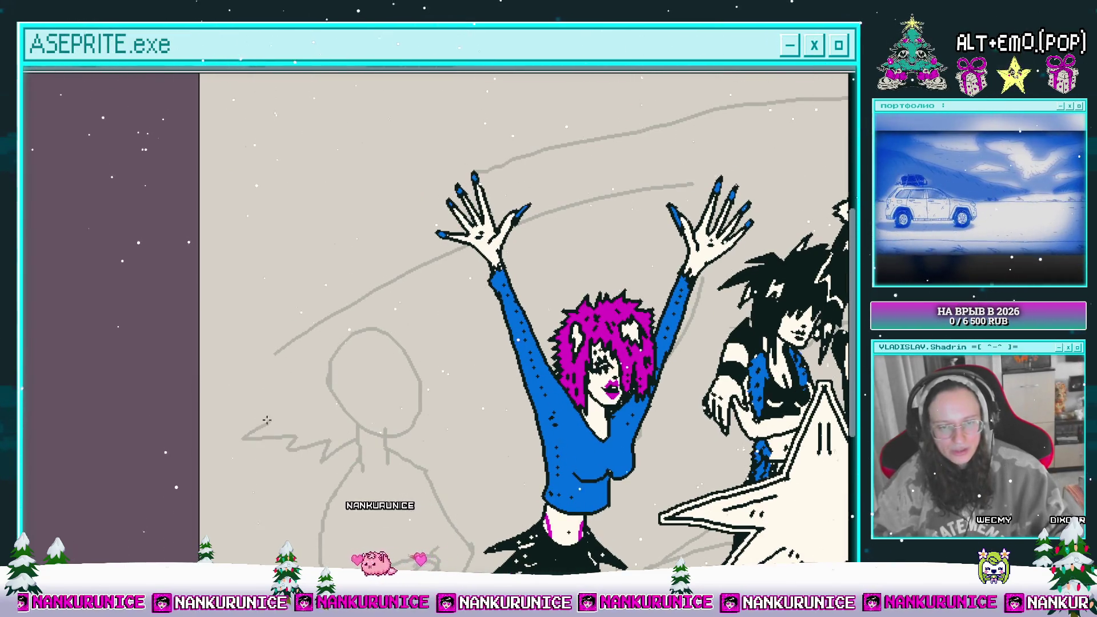
{"action": "mouse_move", "coordinate": [262, 359]}
{"action": "left_mouse_down"}
{"action": "mouse_move", "coordinate": [313, 281]}
{"action": "mouse_move", "coordinate": [367, 261]}
{"action": "left_mouse_up"}
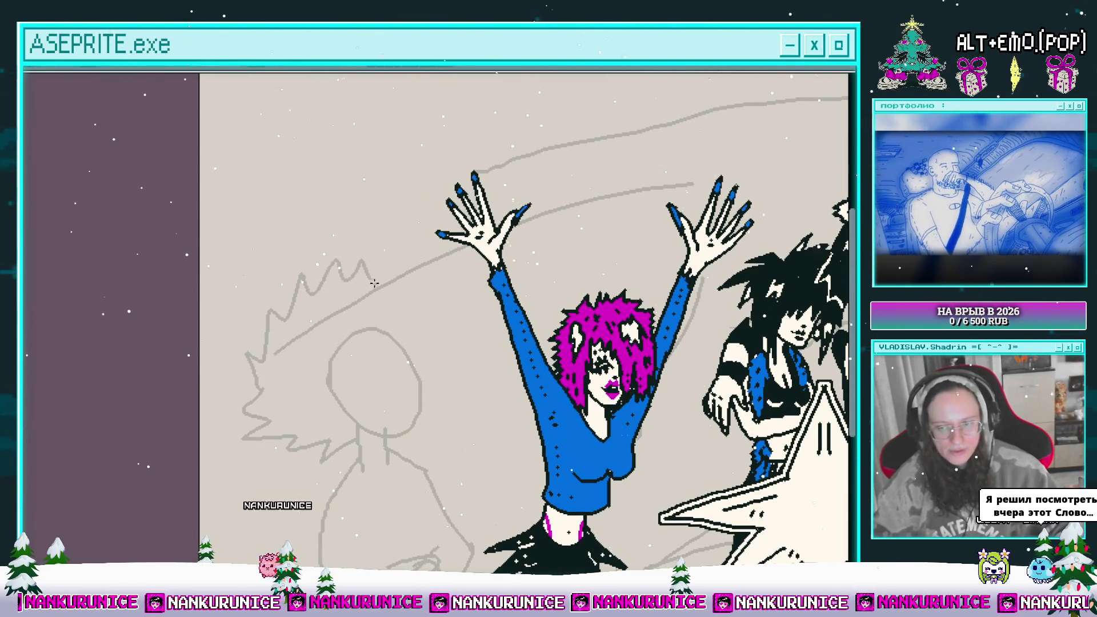
{"action": "scroll", "coordinate": [369, 264], "scroll_direction": "down", "scroll_amount": 1}
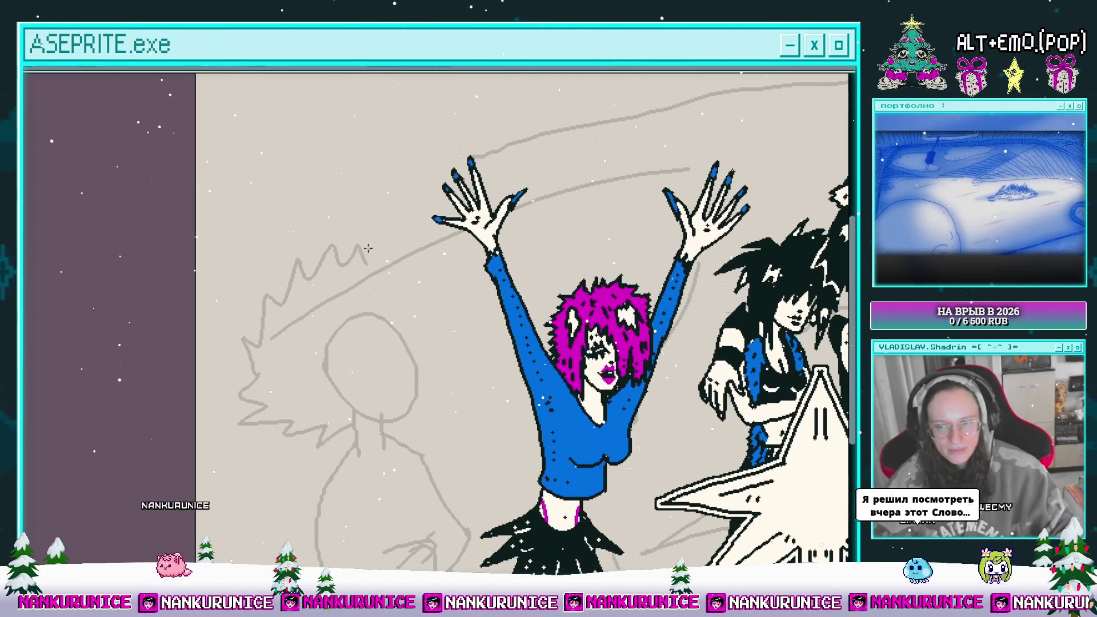
{"action": "mouse_move", "coordinate": [372, 270]}
{"action": "left_mouse_down"}
{"action": "mouse_move", "coordinate": [408, 291]}
{"action": "mouse_move", "coordinate": [446, 358]}
{"action": "left_mouse_up"}
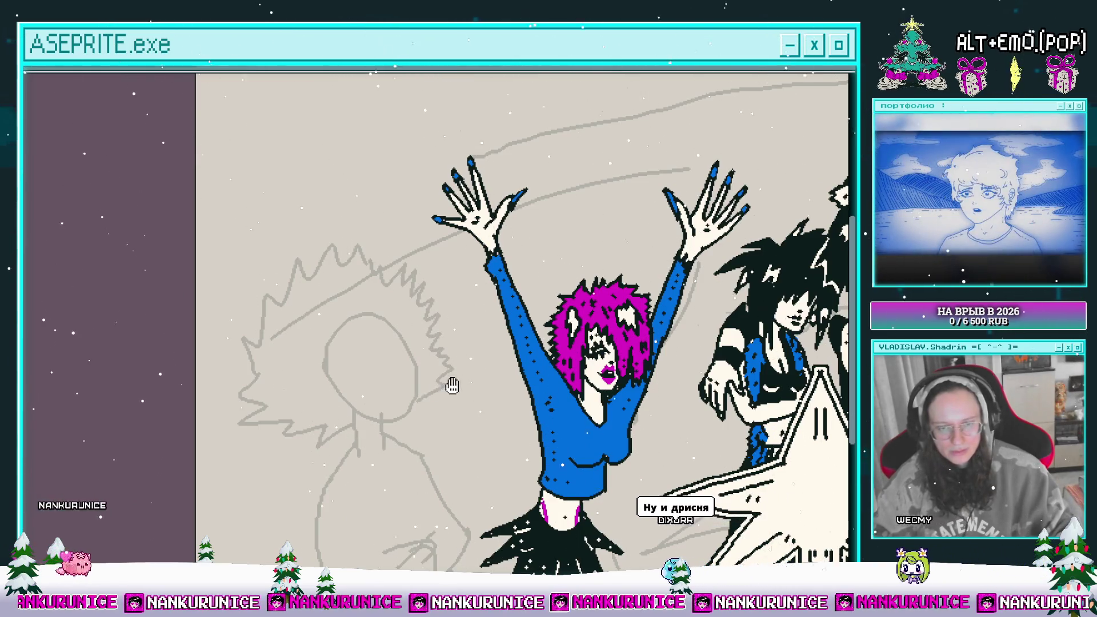
{"action": "scroll", "coordinate": [434, 365], "scroll_direction": "down", "scroll_amount": 2}
{"action": "scroll", "coordinate": [422, 354], "scroll_direction": "up", "scroll_amount": 1}
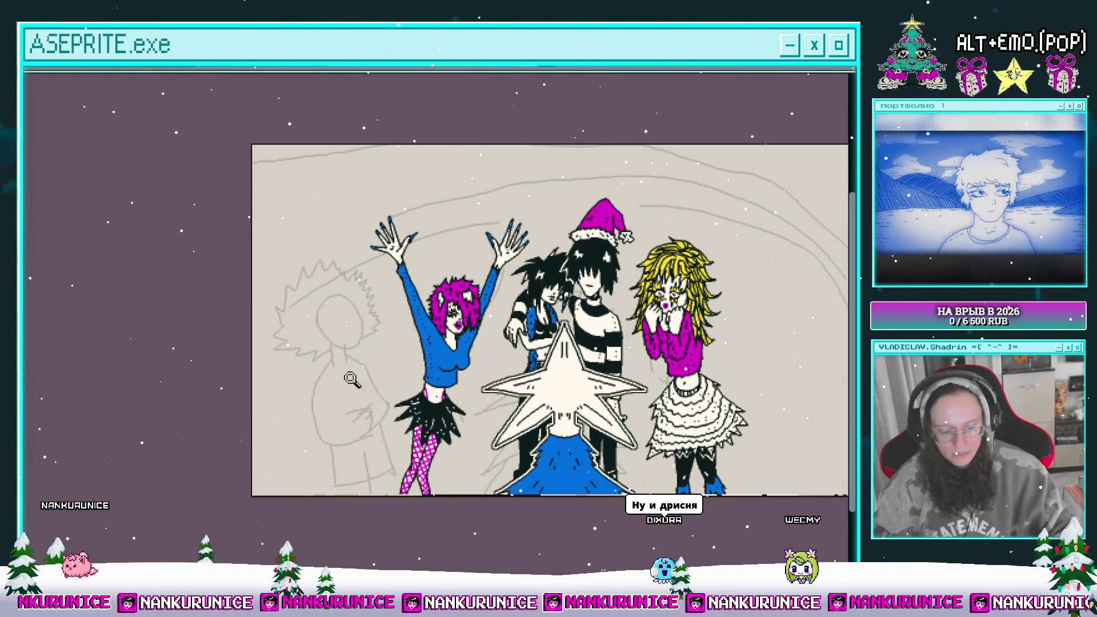
- Select the left sketch figure and rotate it slightly clockwise
{"action": "left_click_drag", "start_coordinate": [308, 493], "coordinate": [253, 429]}
{"action": "left_click_drag", "start_coordinate": [379, 274], "coordinate": [381, 272]}
{"action": "mouse_move", "coordinate": [434, 217]}
{"action": "left_mouse_down"}
{"action": "mouse_move", "coordinate": [513, 327]}
{"action": "mouse_move", "coordinate": [429, 323]}
{"action": "left_mouse_up"}
{"action": "key", "text": "Return"}
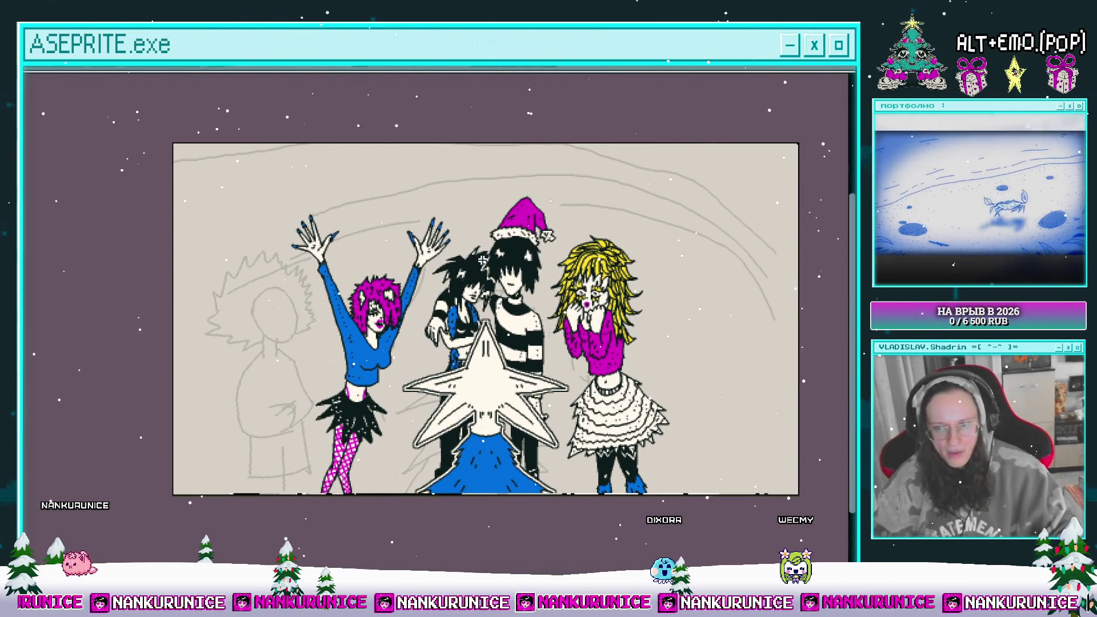
- Lasso the figure again, narrow it, shift it up-right and tilt it counter-clockwise
{"action": "mouse_move", "coordinate": [514, 331]}
{"action": "left_mouse_down"}
{"action": "mouse_move", "coordinate": [475, 343]}
{"action": "mouse_move", "coordinate": [448, 323]}
{"action": "left_mouse_up"}
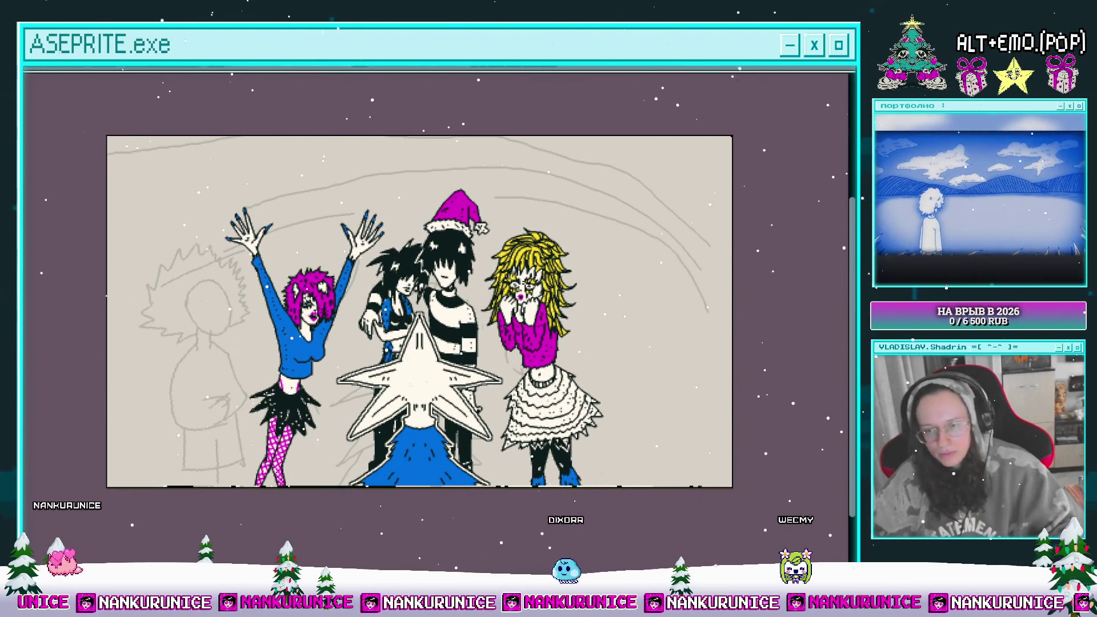
{"action": "mouse_move", "coordinate": [508, 369]}
{"action": "left_mouse_down"}
{"action": "mouse_move", "coordinate": [499, 374]}
{"action": "mouse_move", "coordinate": [527, 398]}
{"action": "left_mouse_up"}
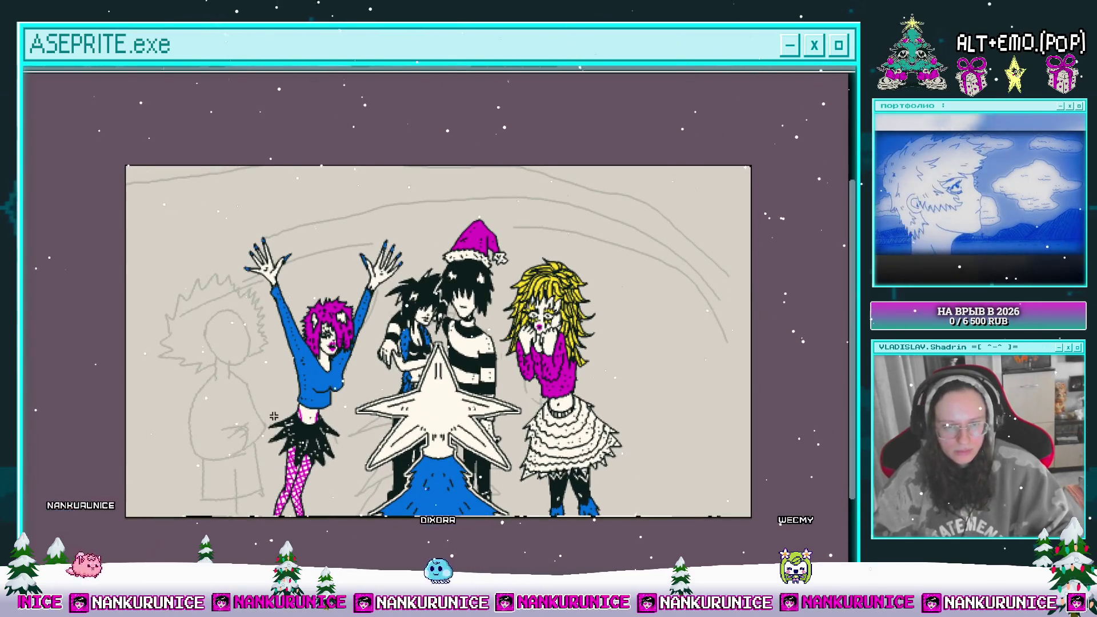
{"action": "mouse_move", "coordinate": [272, 414]}
{"action": "left_mouse_down"}
{"action": "mouse_move", "coordinate": [135, 388]}
{"action": "mouse_move", "coordinate": [229, 277]}
{"action": "mouse_move", "coordinate": [284, 351]}
{"action": "mouse_move", "coordinate": [282, 394]}
{"action": "left_mouse_up"}
{"action": "left_click_drag", "start_coordinate": [285, 271], "coordinate": [272, 270]}
{"action": "left_click_drag", "start_coordinate": [251, 358], "coordinate": [257, 347]}
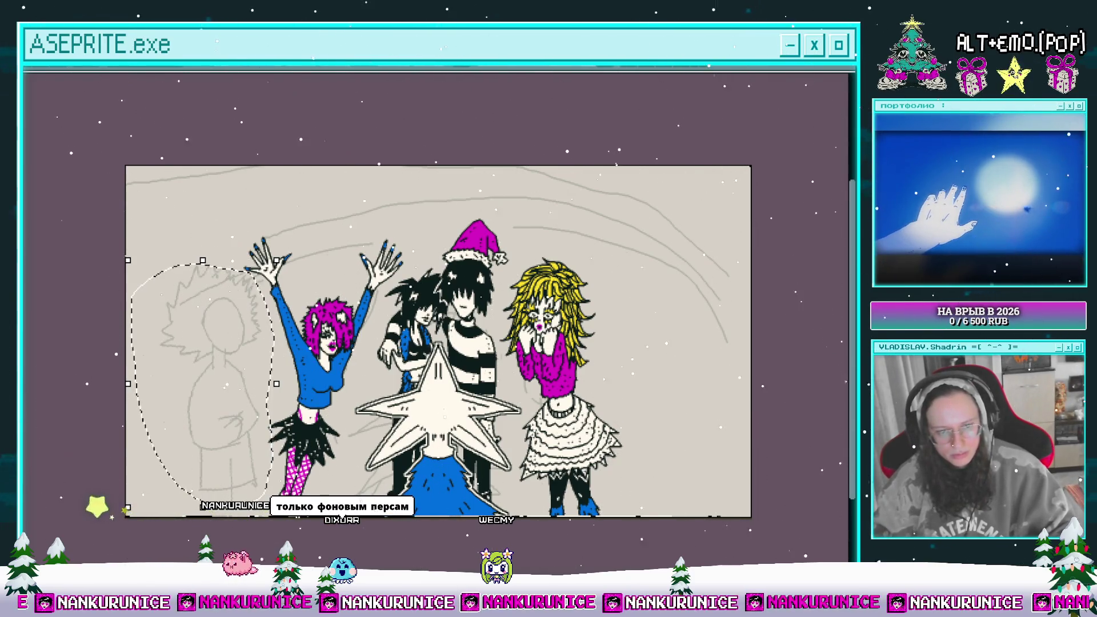
{"action": "mouse_move", "coordinate": [279, 502]}
{"action": "left_mouse_down"}
{"action": "mouse_move", "coordinate": [272, 479]}
{"action": "mouse_move", "coordinate": [295, 530]}
{"action": "left_mouse_up"}
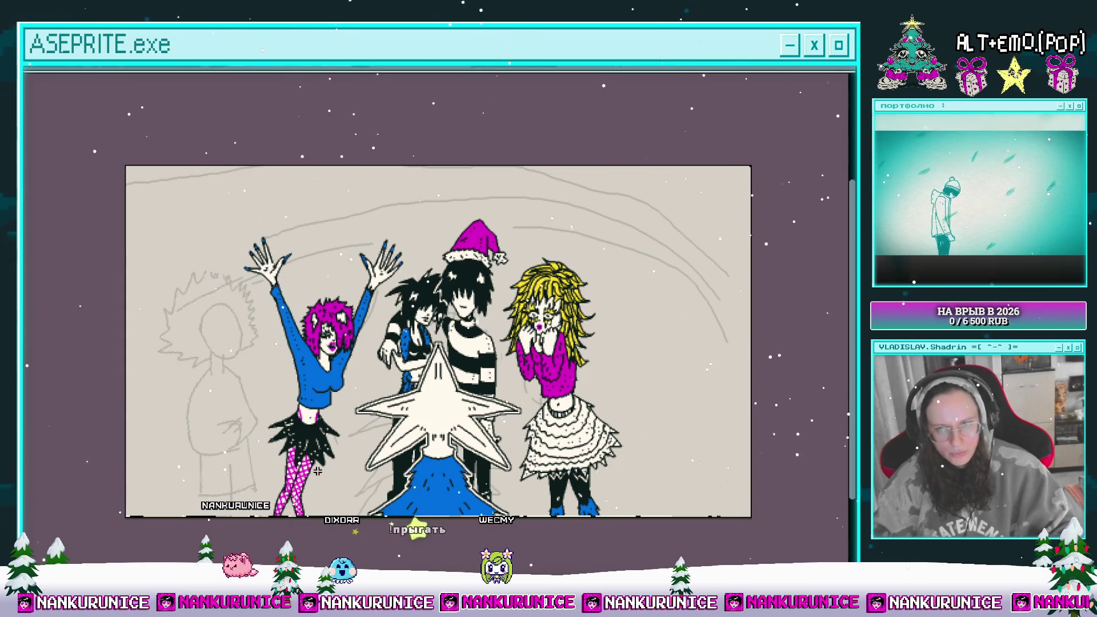
{"action": "key", "text": "Return"}
{"action": "left_click_drag", "start_coordinate": [472, 143], "coordinate": [444, 161]}
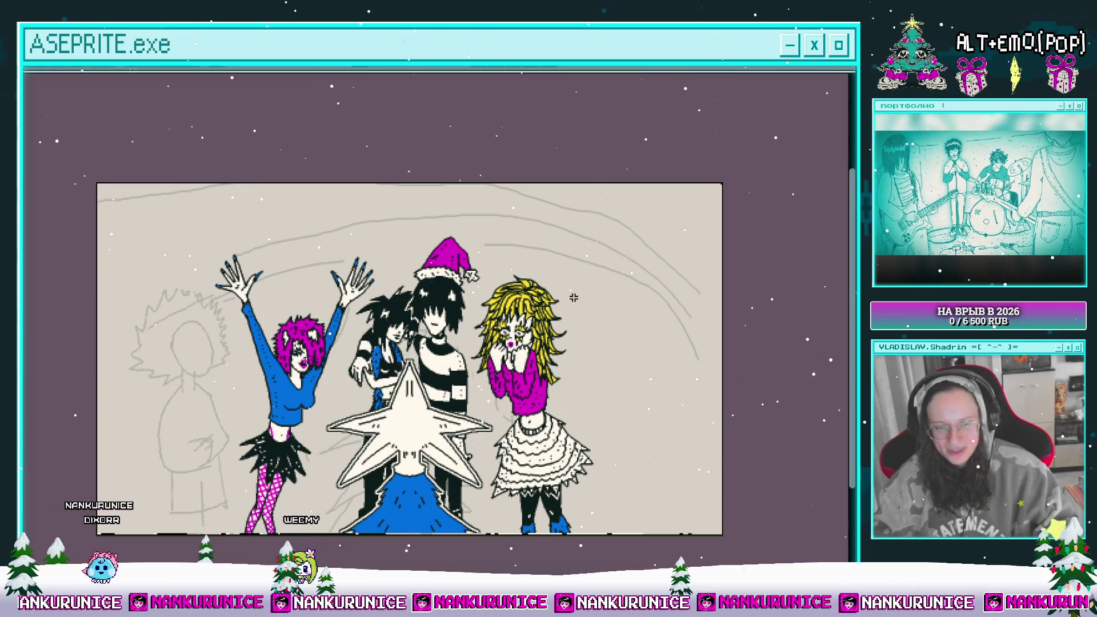
{"action": "left_click_drag", "start_coordinate": [417, 402], "coordinate": [452, 392]}
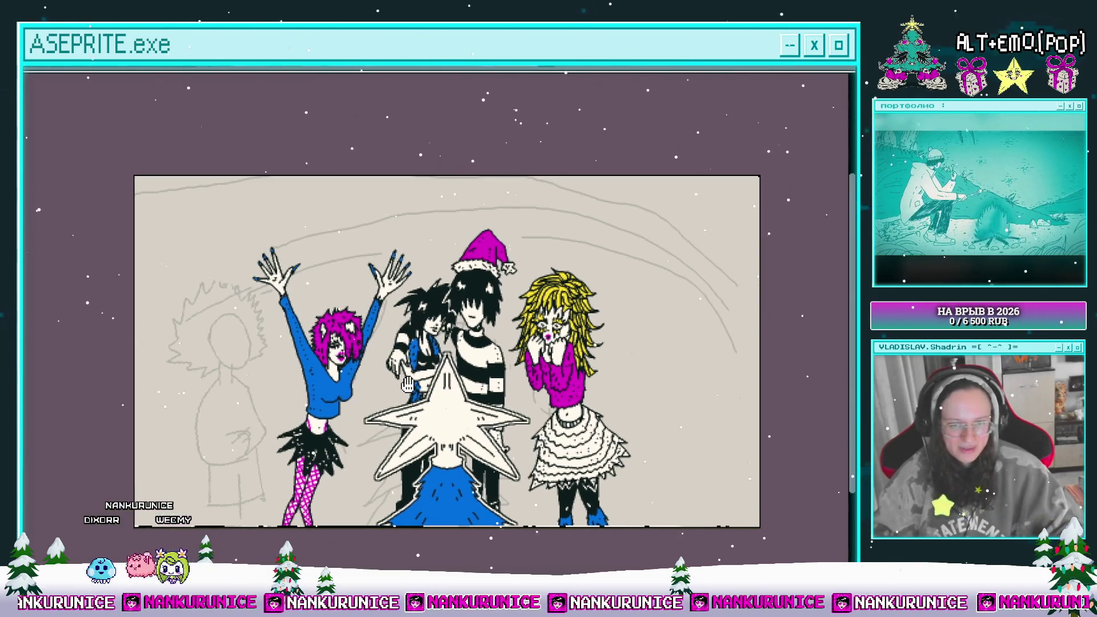
{"action": "key", "text": "Tab"}
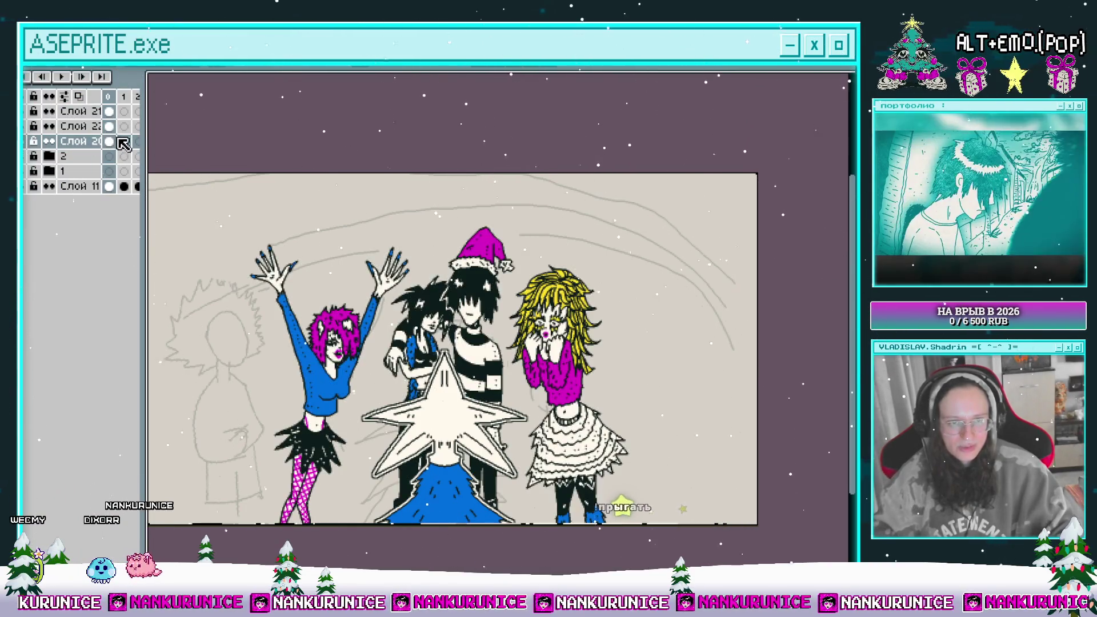
{"action": "key", "text": "Tab"}
{"action": "left_click_drag", "start_coordinate": [241, 337], "coordinate": [251, 324]}
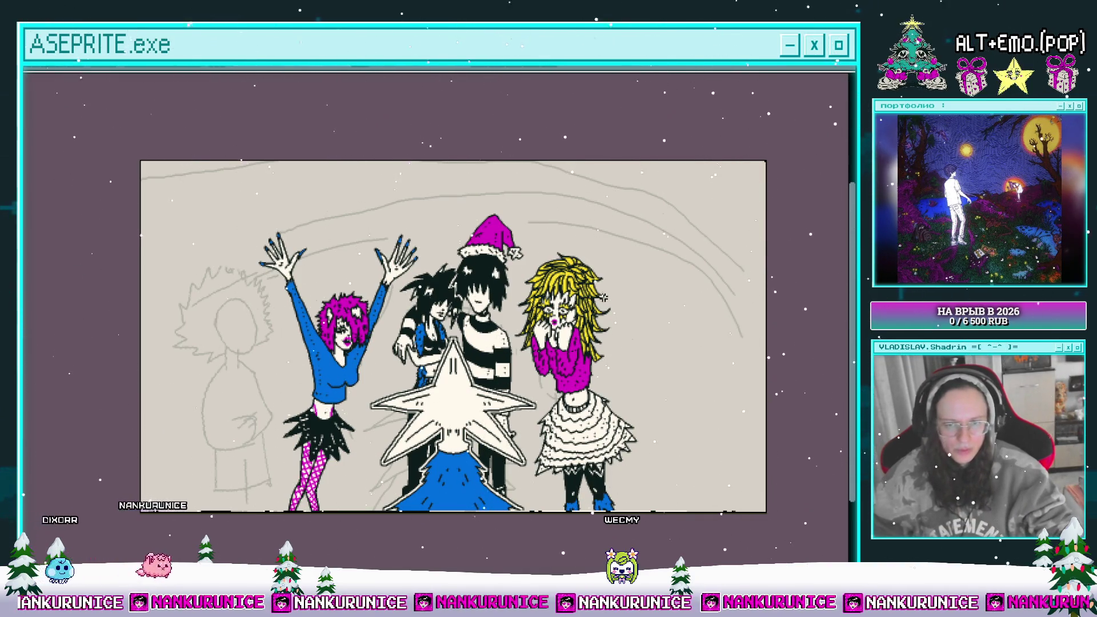
- Show the timeline, play through the animation frames, then hide it
{"action": "mouse_move", "coordinate": [509, 303]}
{"action": "left_mouse_down"}
{"action": "mouse_move", "coordinate": [523, 310]}
{"action": "mouse_move", "coordinate": [524, 291]}
{"action": "left_mouse_up"}
{"action": "key", "text": "Tab"}
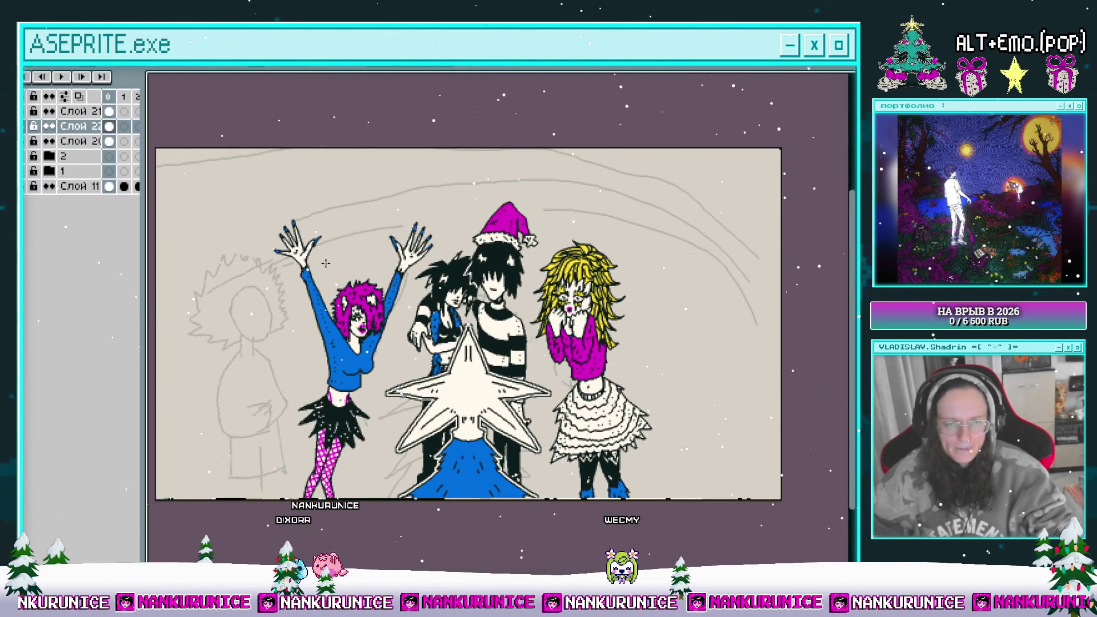
{"action": "key", "text": "Return"}
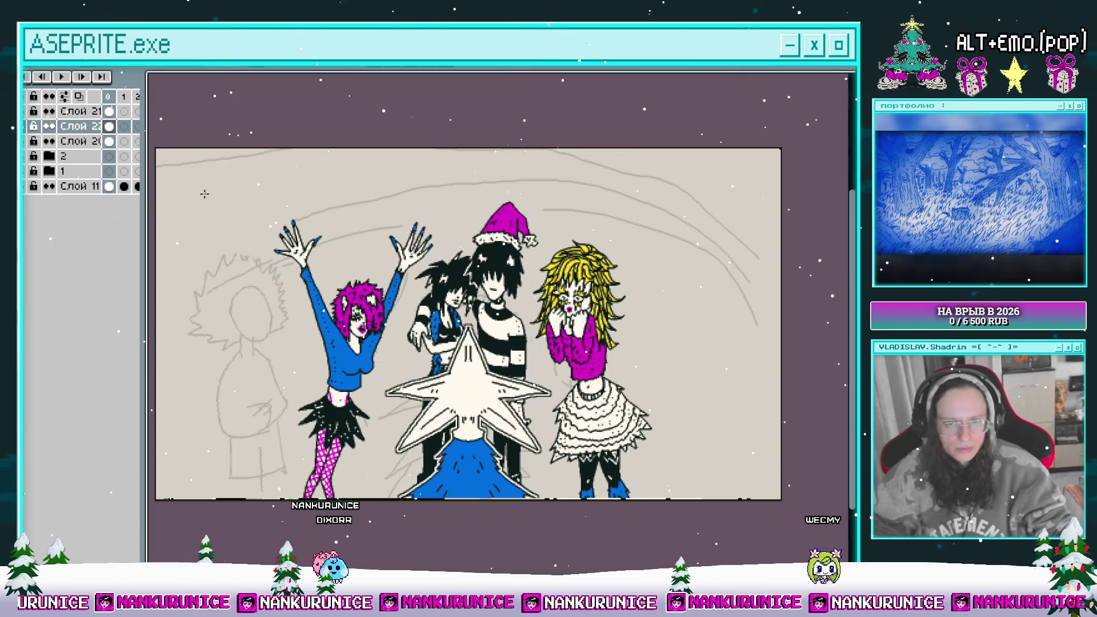
{"action": "scroll", "coordinate": [422, 344], "scroll_direction": "down", "scroll_amount": 1}
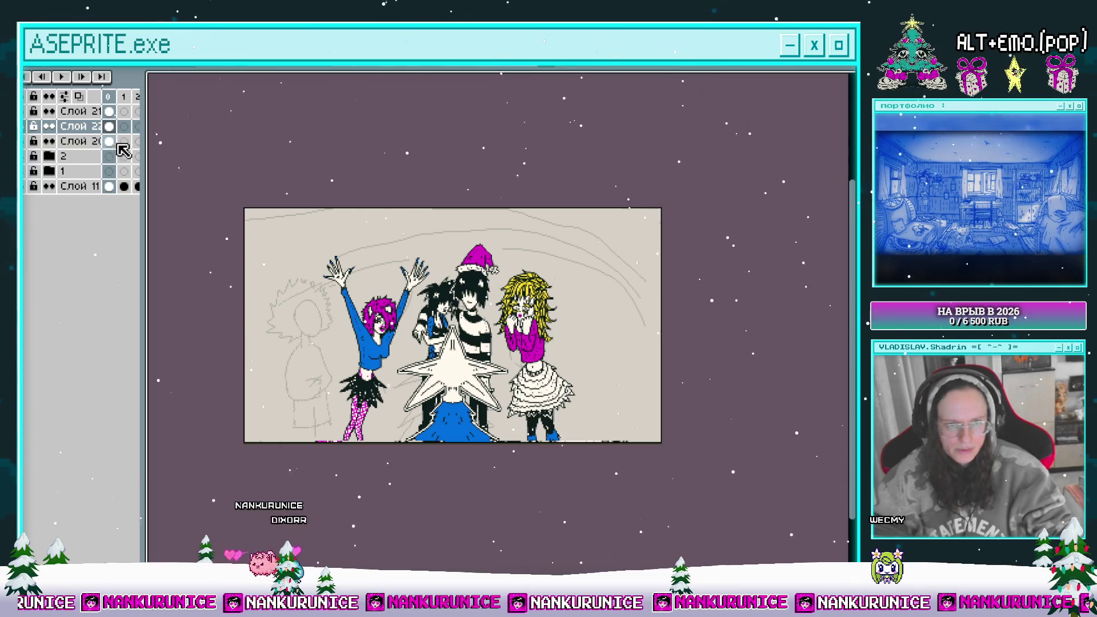
{"action": "key", "text": "Tab"}
{"action": "scroll", "coordinate": [562, 367], "scroll_direction": "up", "scroll_amount": 1}
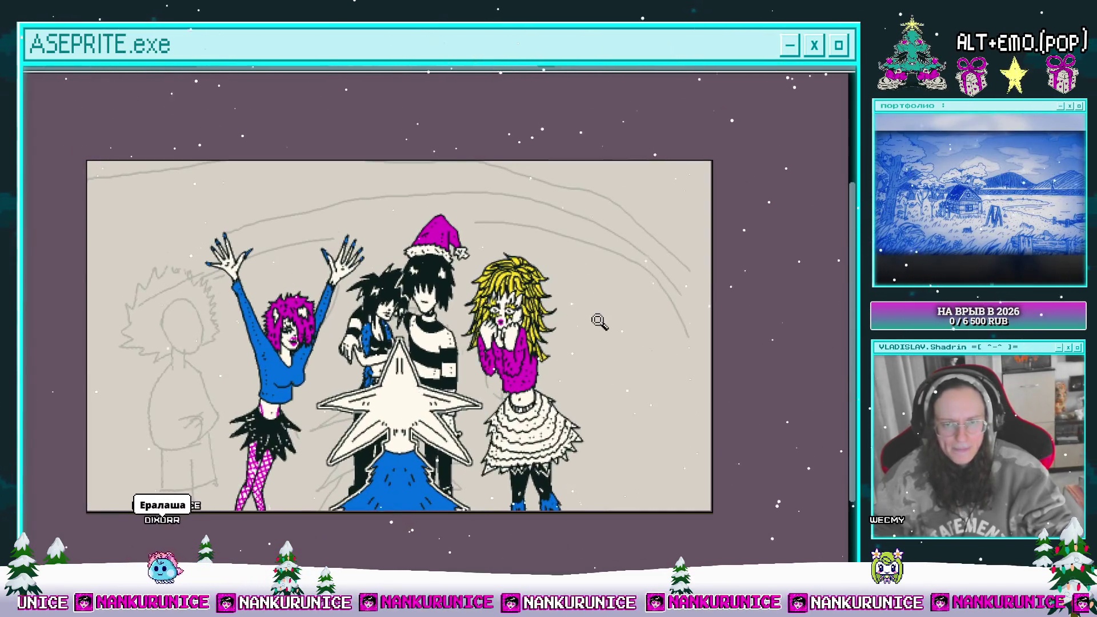
{"action": "scroll", "coordinate": [591, 323], "scroll_direction": "up", "scroll_amount": 2}
- Sketch a grey ghost figure with a triangle body and round head in the empty right area
{"action": "left_click_drag", "start_coordinate": [583, 319], "coordinate": [526, 297]}
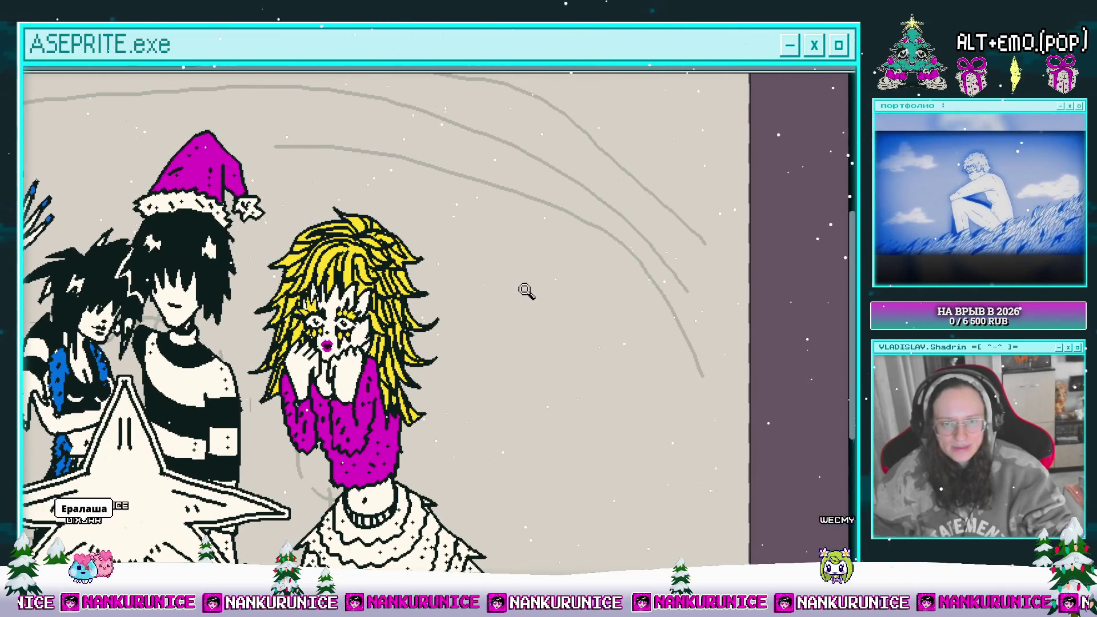
{"action": "scroll", "coordinate": [516, 332], "scroll_direction": "down", "scroll_amount": 1}
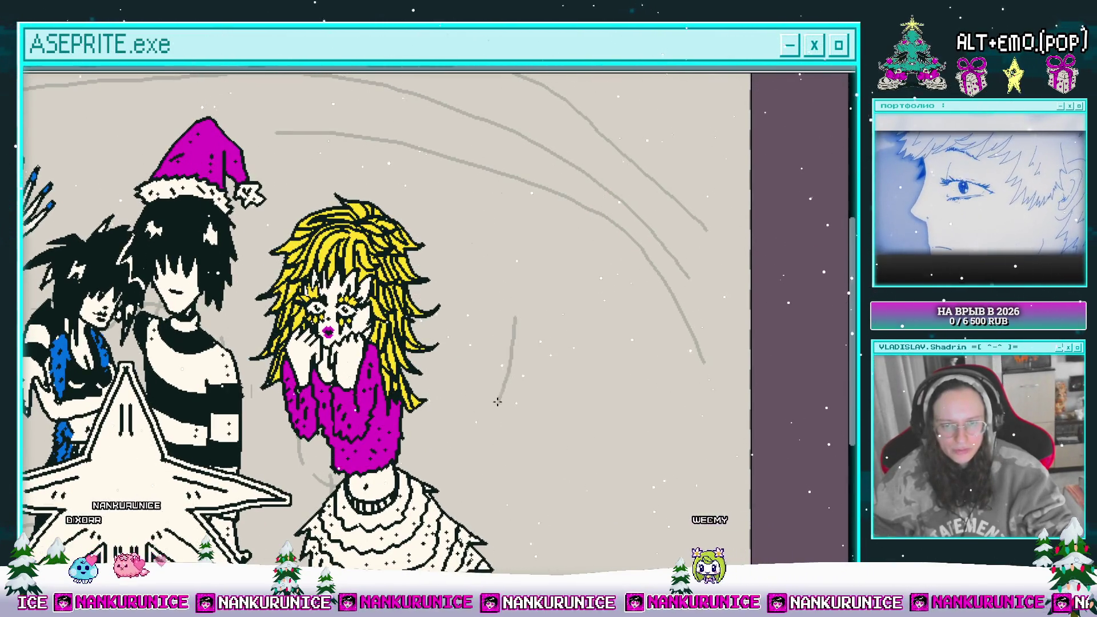
{"action": "mouse_move", "coordinate": [516, 319]}
{"action": "left_mouse_down"}
{"action": "mouse_move", "coordinate": [540, 402]}
{"action": "mouse_move", "coordinate": [503, 394]}
{"action": "left_mouse_up"}
{"action": "scroll", "coordinate": [520, 308], "scroll_direction": "up", "scroll_amount": 1}
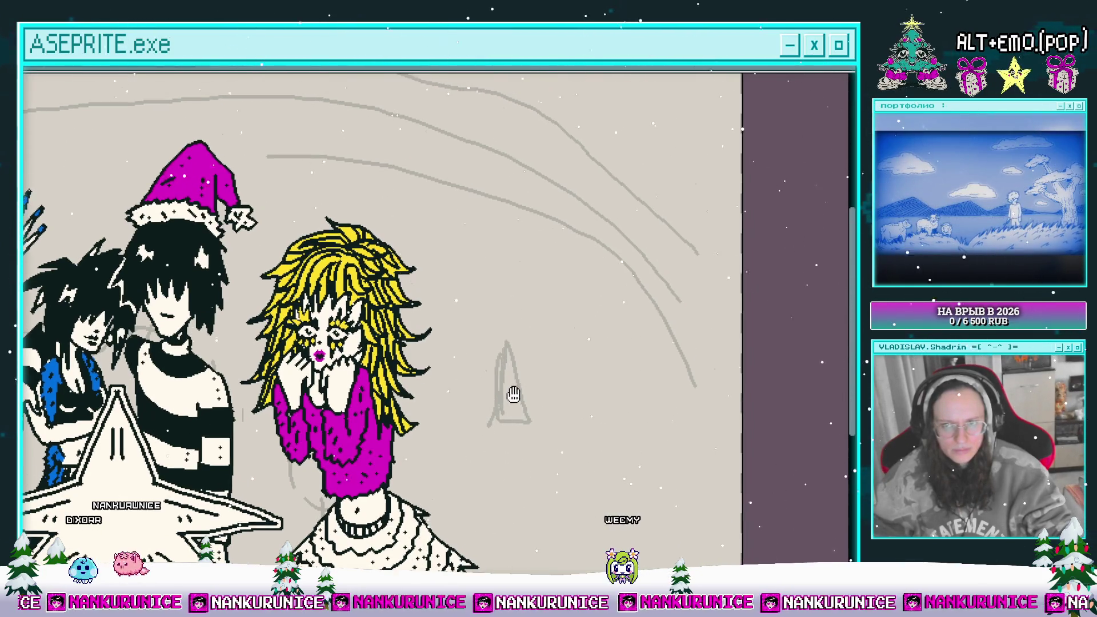
{"action": "scroll", "coordinate": [548, 275], "scroll_direction": "down", "scroll_amount": 3}
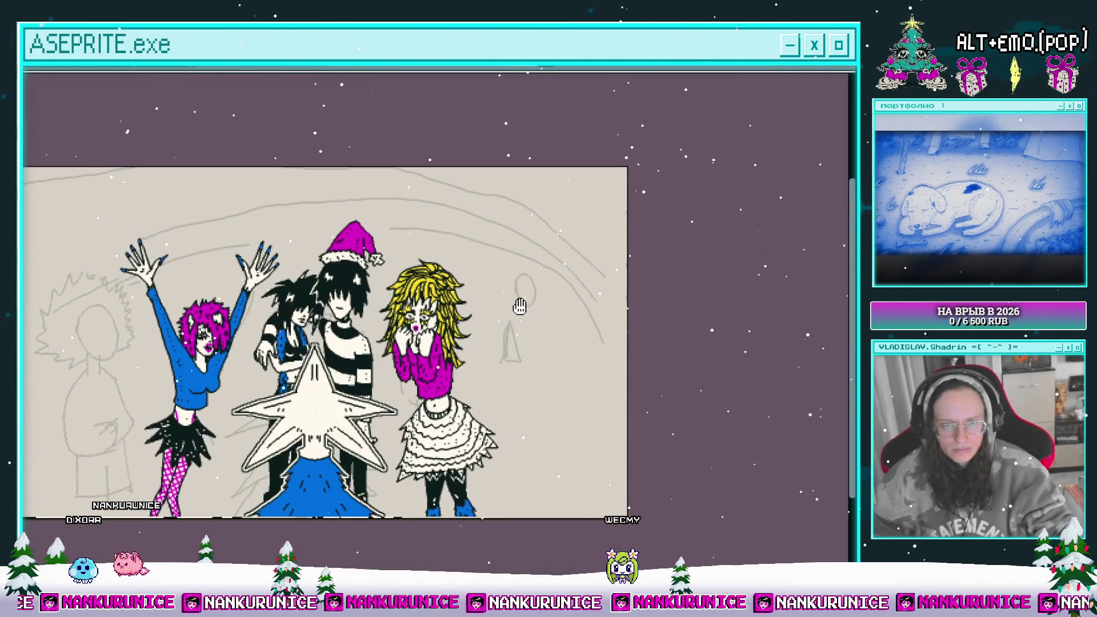
{"action": "scroll", "coordinate": [527, 289], "scroll_direction": "up", "scroll_amount": 3}
{"action": "left_click_drag", "start_coordinate": [514, 243], "coordinate": [512, 245]}
{"action": "scroll", "coordinate": [522, 306], "scroll_direction": "down", "scroll_amount": 3}
{"action": "scroll", "coordinate": [525, 322], "scroll_direction": "up", "scroll_amount": 1}
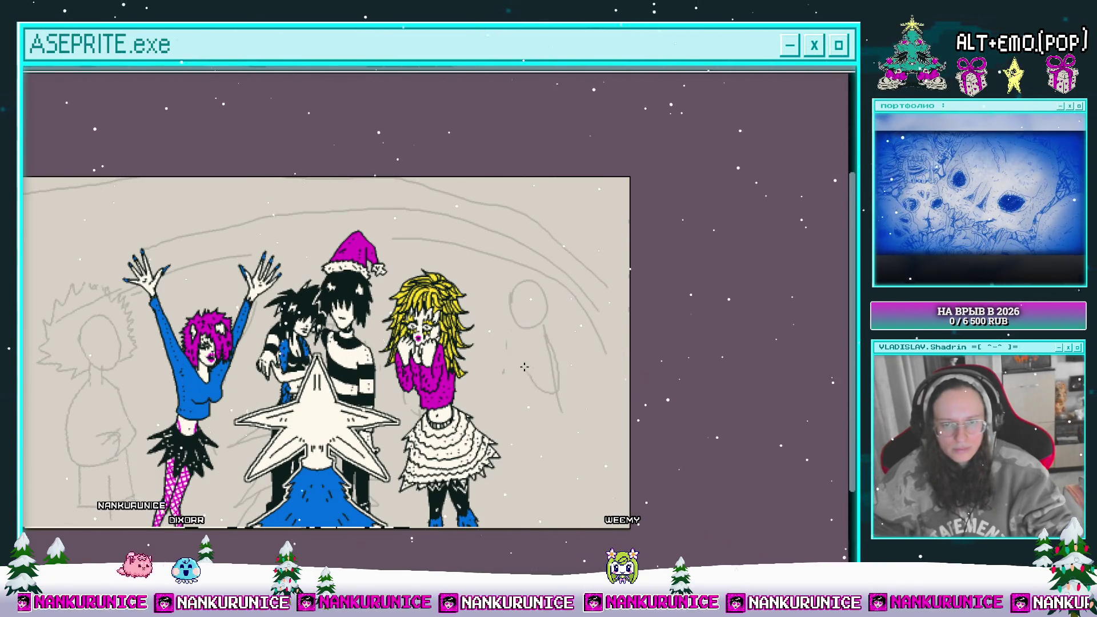
{"action": "left_click_drag", "start_coordinate": [517, 366], "coordinate": [525, 366]}
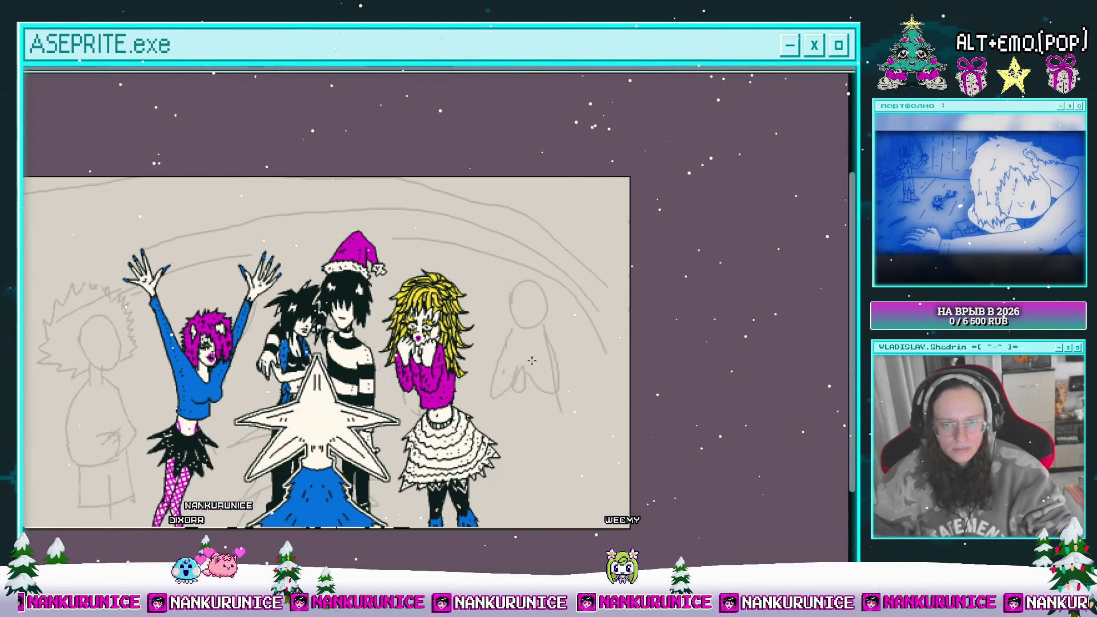
{"action": "scroll", "coordinate": [551, 379], "scroll_direction": "up", "scroll_amount": 1}
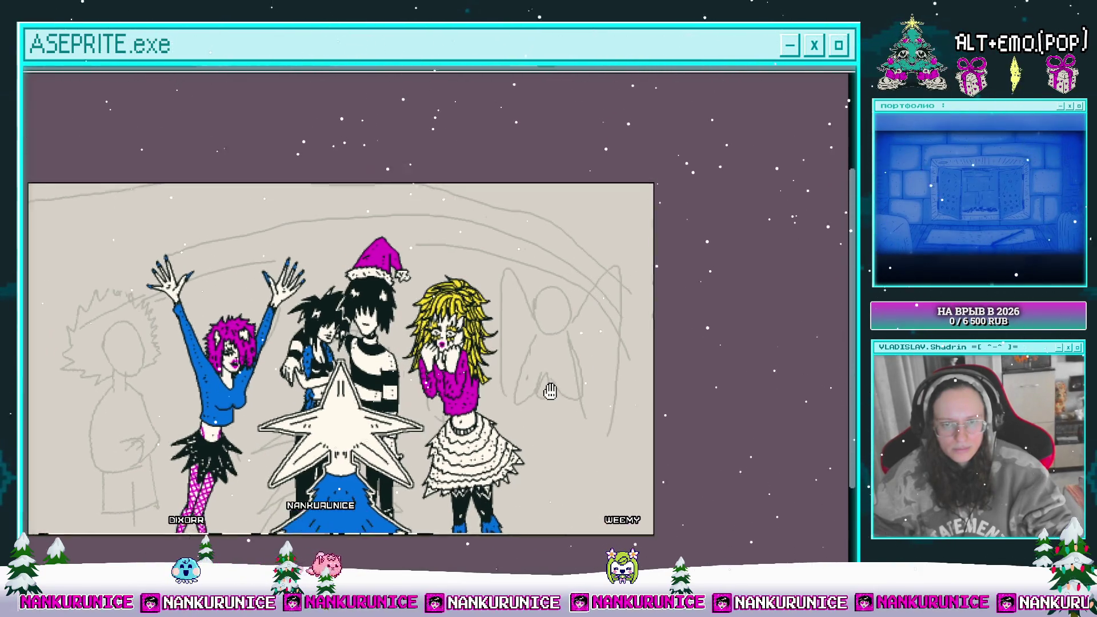
{"action": "mouse_move", "coordinate": [637, 434]}
{"action": "left_mouse_down"}
{"action": "mouse_move", "coordinate": [609, 450]}
{"action": "mouse_move", "coordinate": [503, 419]}
{"action": "left_mouse_up"}
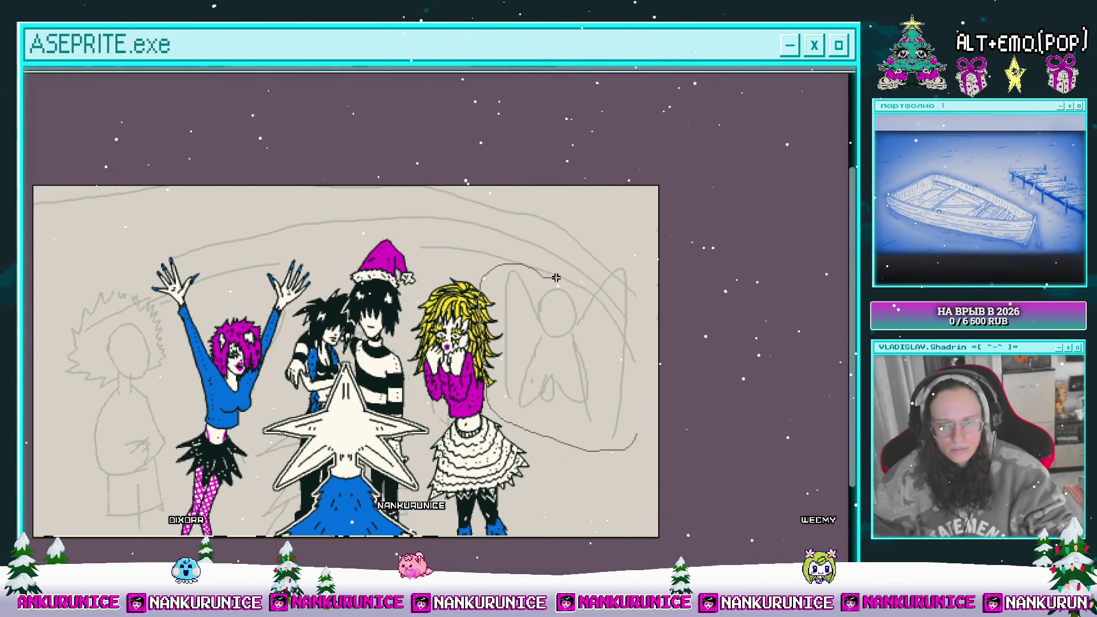
- Stretch the ghost sketch wider to the right, then select and release the left figure
{"action": "left_click_drag", "start_coordinate": [602, 279], "coordinate": [605, 282]}
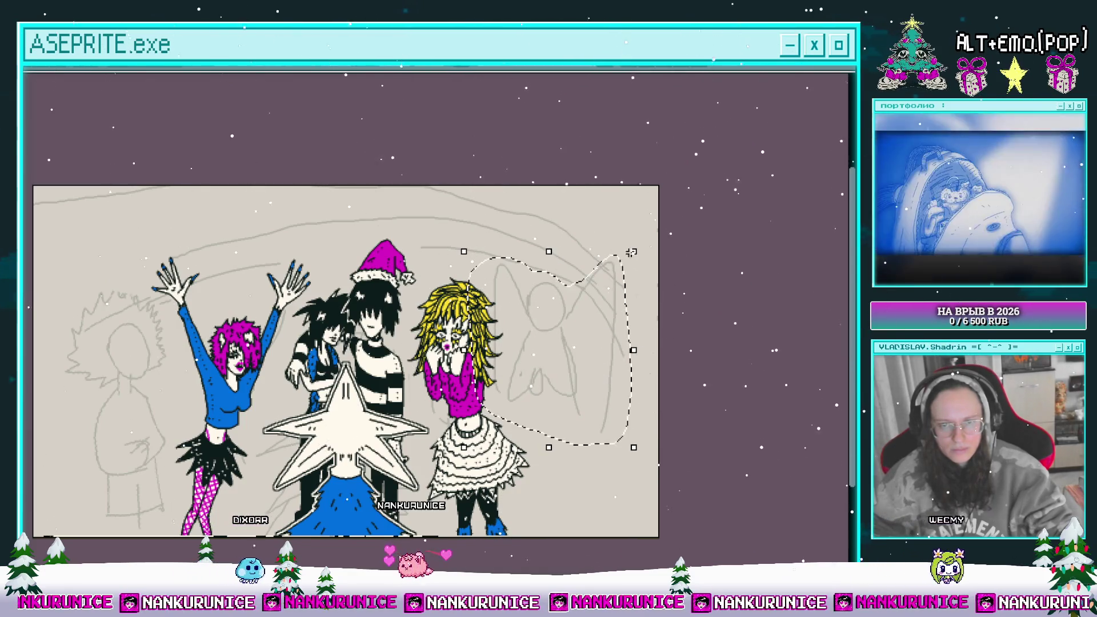
{"action": "left_click_drag", "start_coordinate": [638, 248], "coordinate": [612, 306]}
{"action": "key", "text": "Return"}
{"action": "left_click_drag", "start_coordinate": [681, 309], "coordinate": [537, 343]}
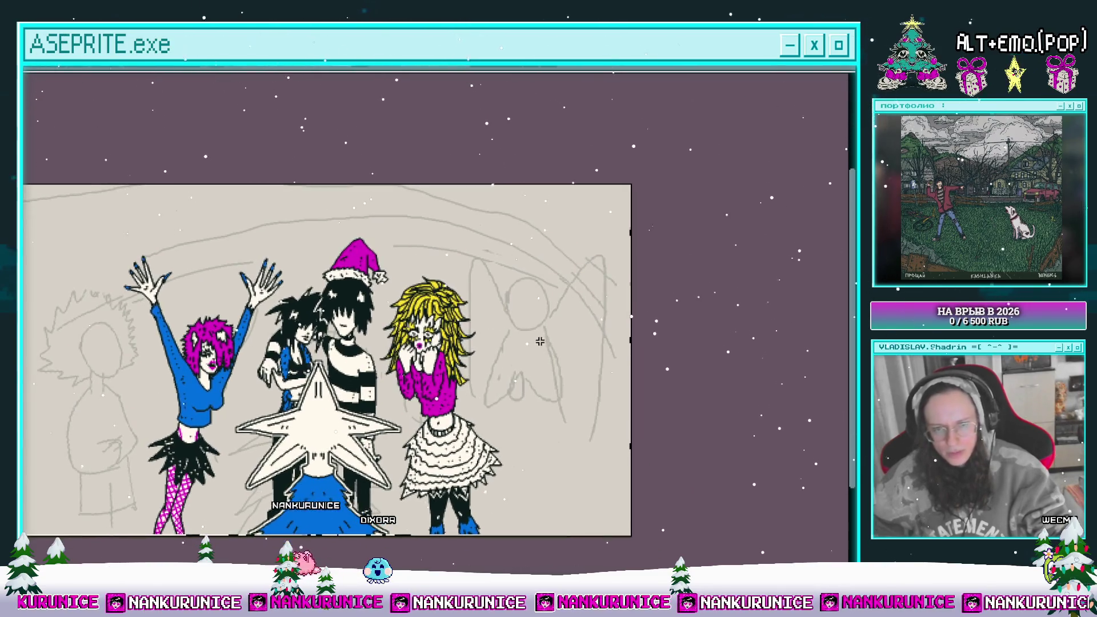
{"action": "mouse_move", "coordinate": [543, 398]}
{"action": "left_mouse_down"}
{"action": "mouse_move", "coordinate": [558, 372]}
{"action": "mouse_move", "coordinate": [583, 394]}
{"action": "mouse_move", "coordinate": [597, 382]}
{"action": "mouse_move", "coordinate": [578, 380]}
{"action": "left_mouse_up"}
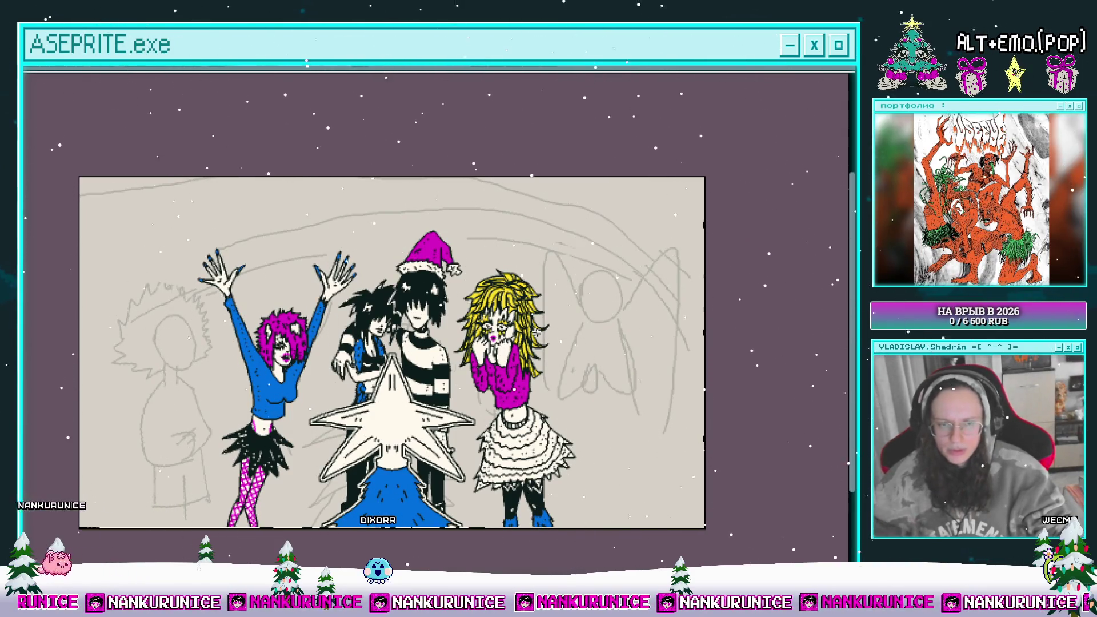
{"action": "mouse_move", "coordinate": [591, 364]}
{"action": "left_mouse_down"}
{"action": "mouse_move", "coordinate": [624, 376]}
{"action": "mouse_move", "coordinate": [616, 339]}
{"action": "mouse_move", "coordinate": [619, 378]}
{"action": "mouse_move", "coordinate": [550, 298]}
{"action": "mouse_move", "coordinate": [578, 305]}
{"action": "left_mouse_up"}
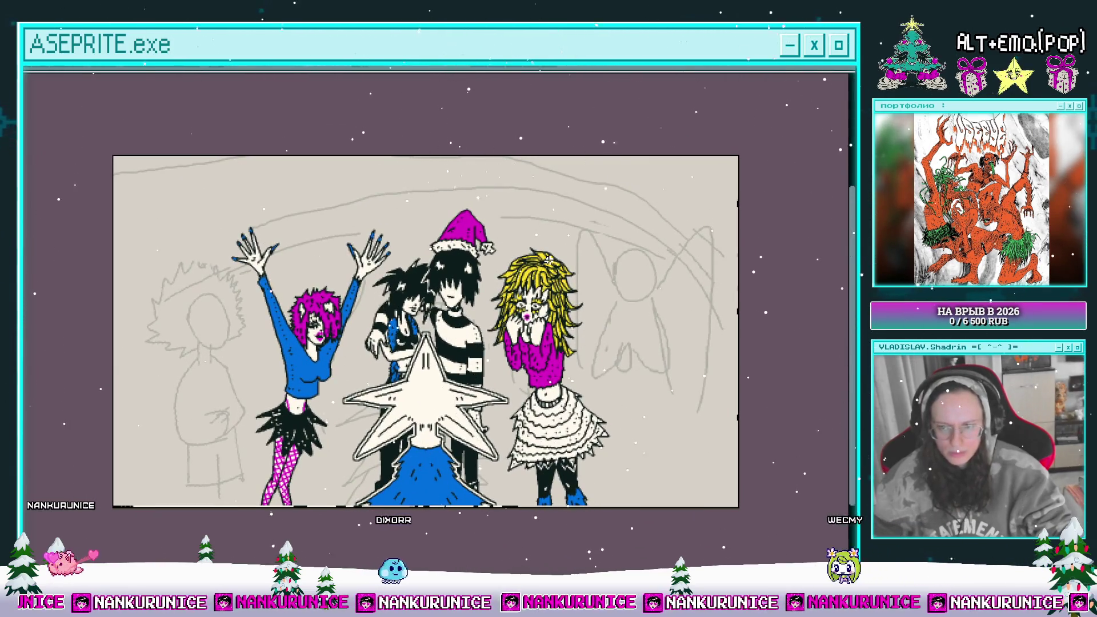
{"action": "mouse_move", "coordinate": [615, 361]}
{"action": "left_mouse_down"}
{"action": "mouse_move", "coordinate": [624, 472]}
{"action": "mouse_move", "coordinate": [632, 407]}
{"action": "left_mouse_up"}
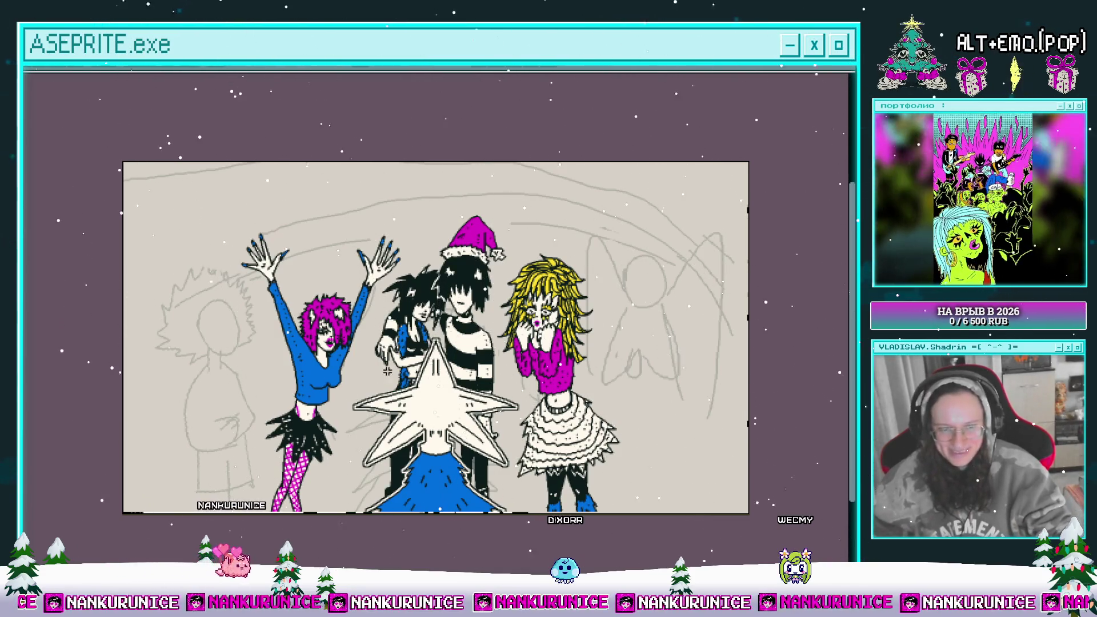
{"action": "mouse_move", "coordinate": [272, 264]}
{"action": "left_mouse_down"}
{"action": "mouse_move", "coordinate": [127, 297]}
{"action": "mouse_move", "coordinate": [171, 508]}
{"action": "left_mouse_up"}
{"action": "left_click_drag", "start_coordinate": [292, 372], "coordinate": [299, 343]}
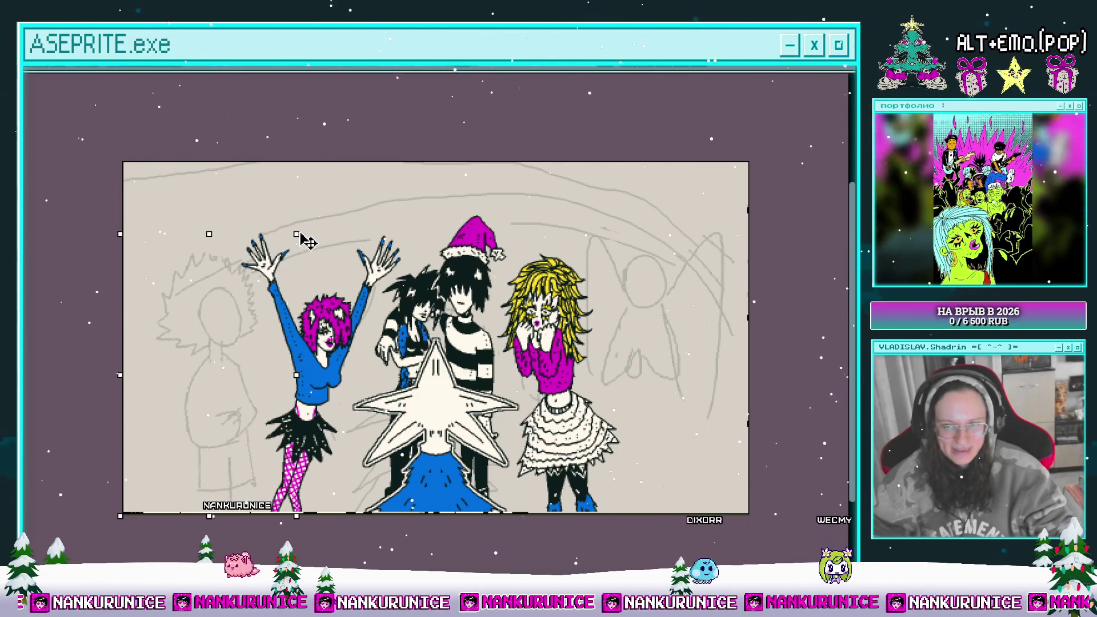
{"action": "key", "text": "ctrl+d"}
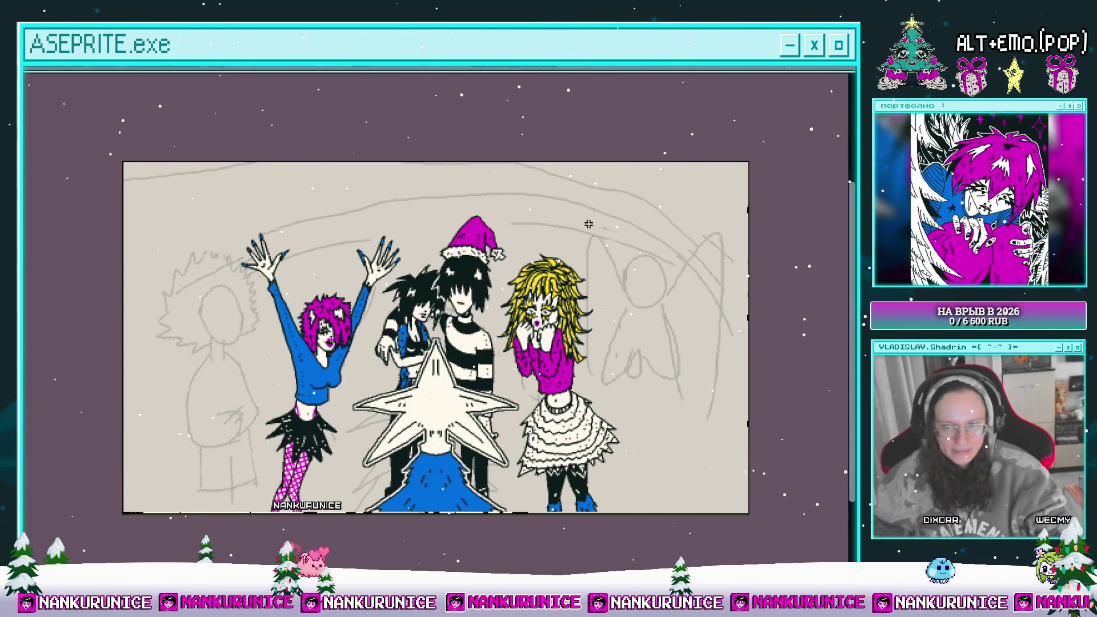
- Add a loop stroke to the ghost sketch and bring up the layers list
{"action": "left_click_drag", "start_coordinate": [663, 362], "coordinate": [618, 363]}
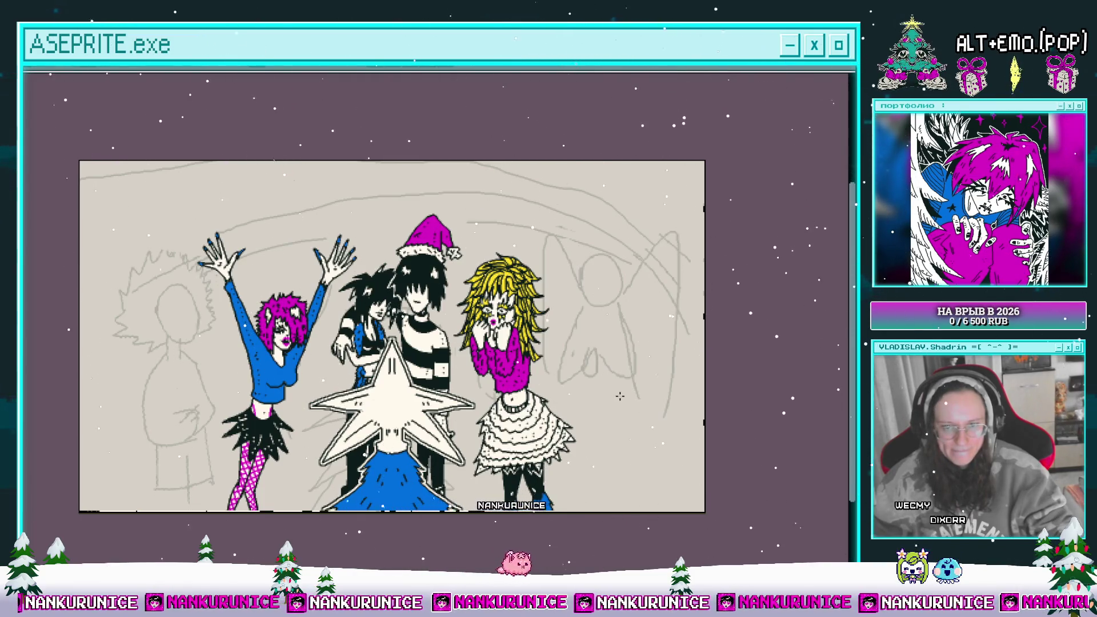
{"action": "mouse_move", "coordinate": [617, 377]}
{"action": "left_mouse_down"}
{"action": "mouse_move", "coordinate": [633, 378]}
{"action": "mouse_move", "coordinate": [651, 409]}
{"action": "left_mouse_up"}
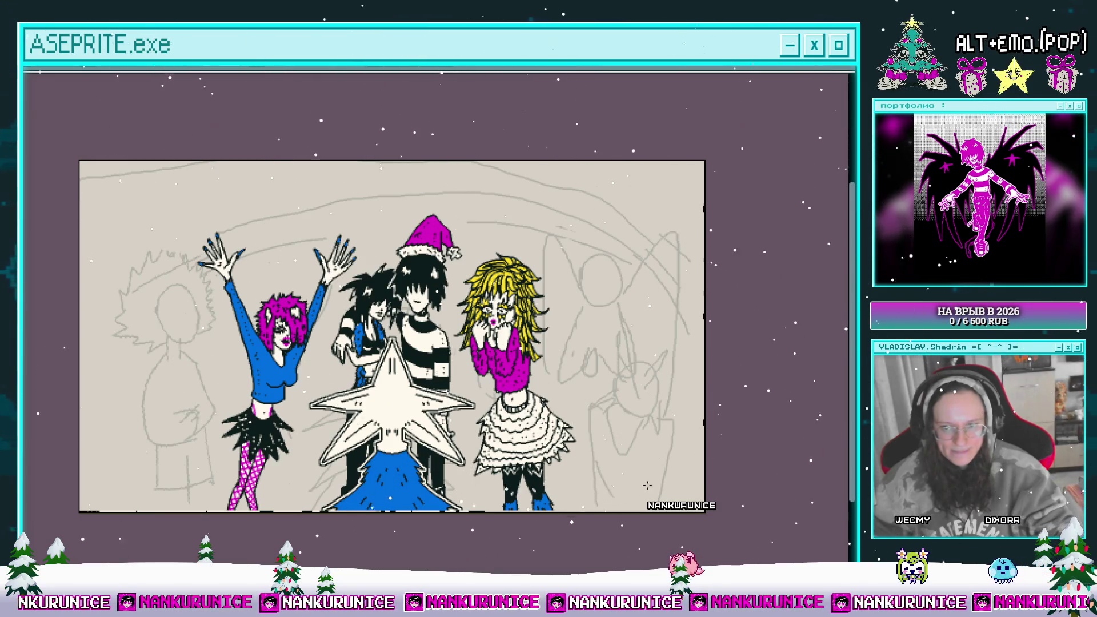
{"action": "left_click_drag", "start_coordinate": [614, 490], "coordinate": [668, 524]}
{"action": "left_click_drag", "start_coordinate": [608, 461], "coordinate": [618, 450]}
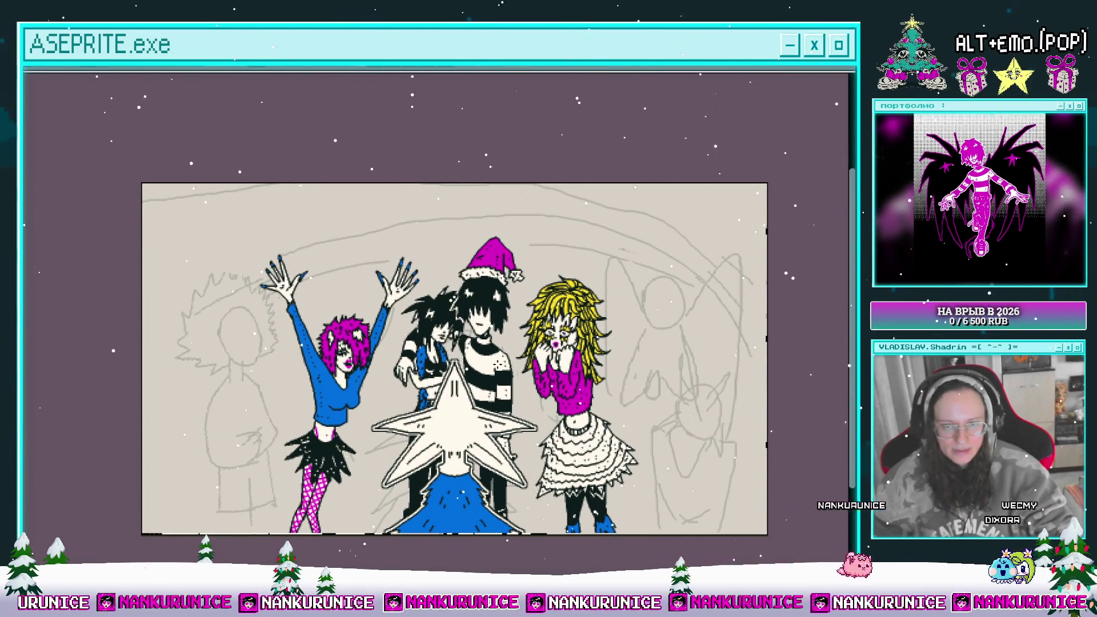
{"action": "left_click_drag", "start_coordinate": [299, 403], "coordinate": [274, 379]}
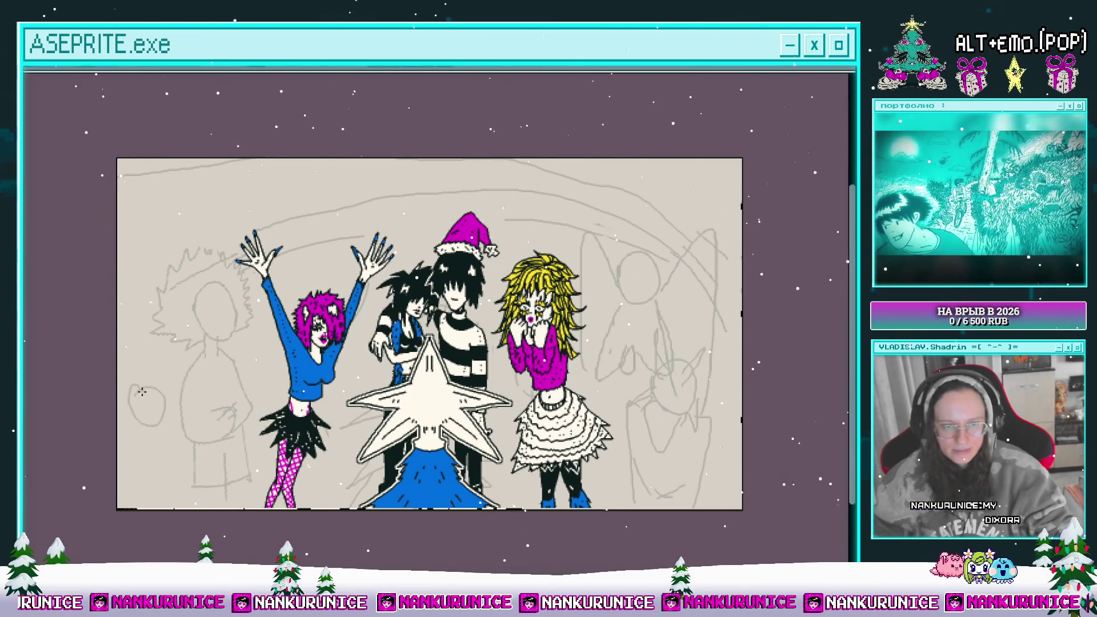
{"action": "left_click_drag", "start_coordinate": [170, 407], "coordinate": [188, 387]}
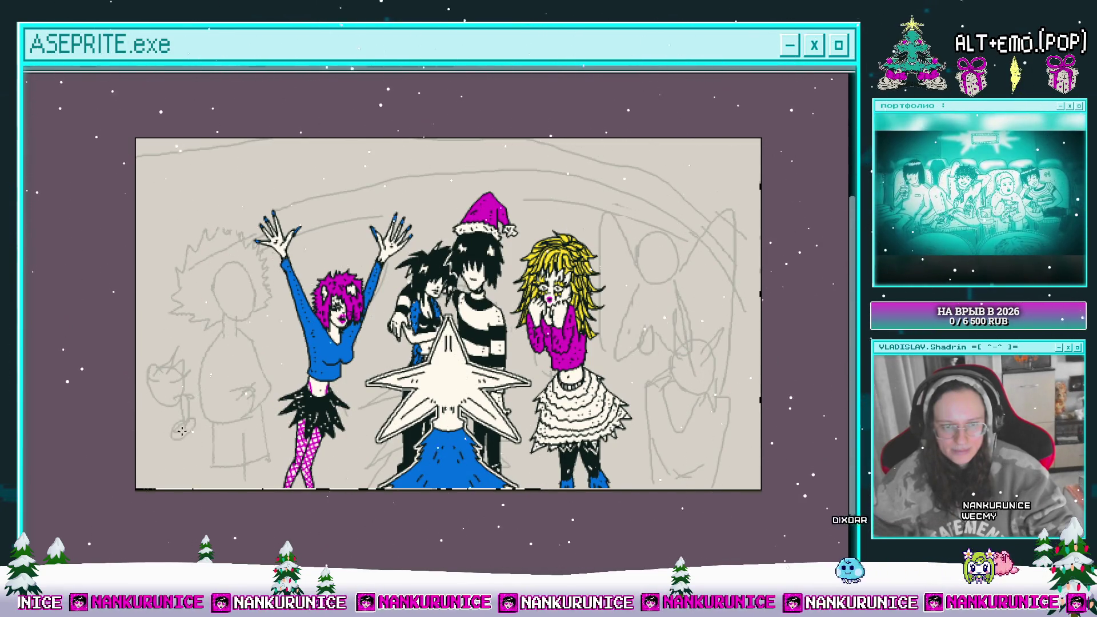
{"action": "scroll", "coordinate": [195, 453], "scroll_direction": "left", "scroll_amount": 2}
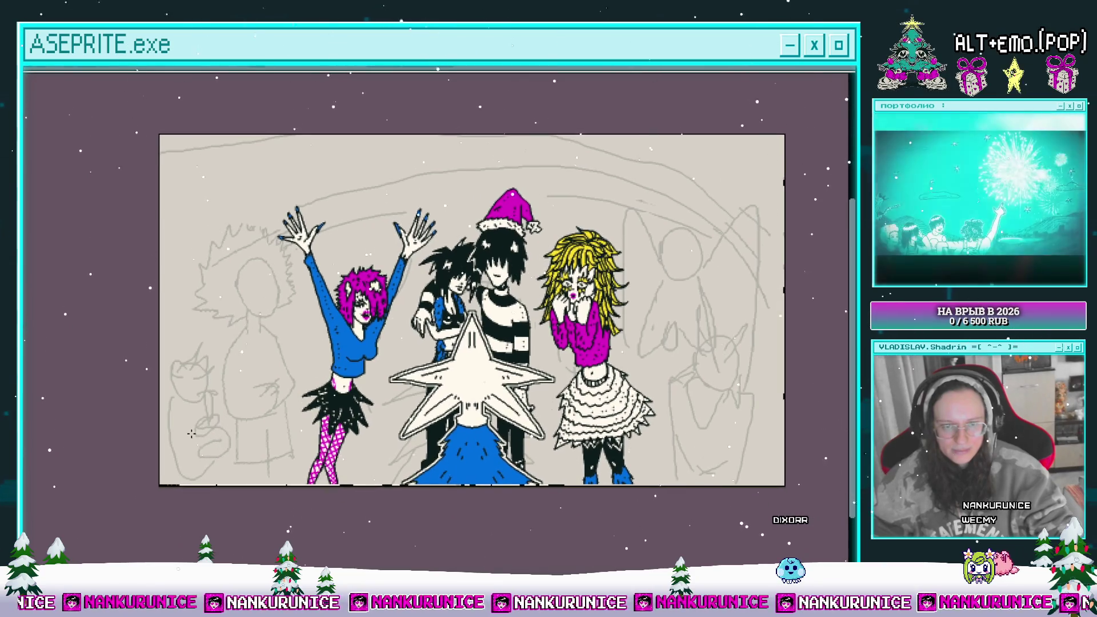
{"action": "scroll", "coordinate": [229, 456], "scroll_direction": "up", "scroll_amount": 2}
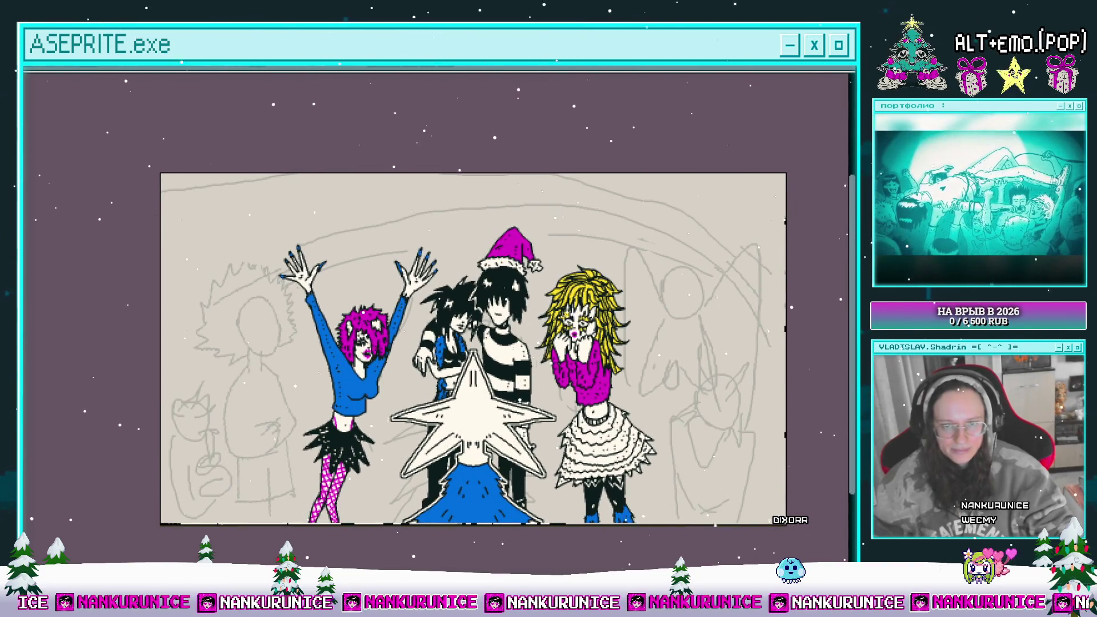
{"action": "left_click_drag", "start_coordinate": [671, 391], "coordinate": [608, 369]}
{"action": "key", "text": "Tab"}
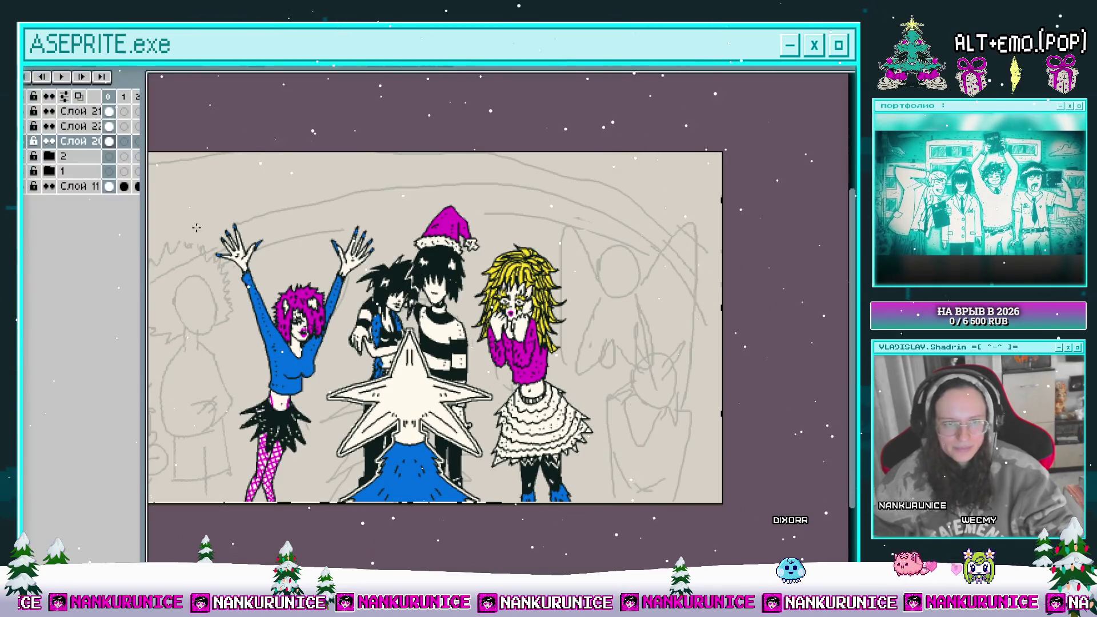
- Hide and reshow the inked characters layer to compare with the sketch
{"action": "left_click", "coordinate": [50, 140]}
{"action": "left_click", "coordinate": [49, 140]}
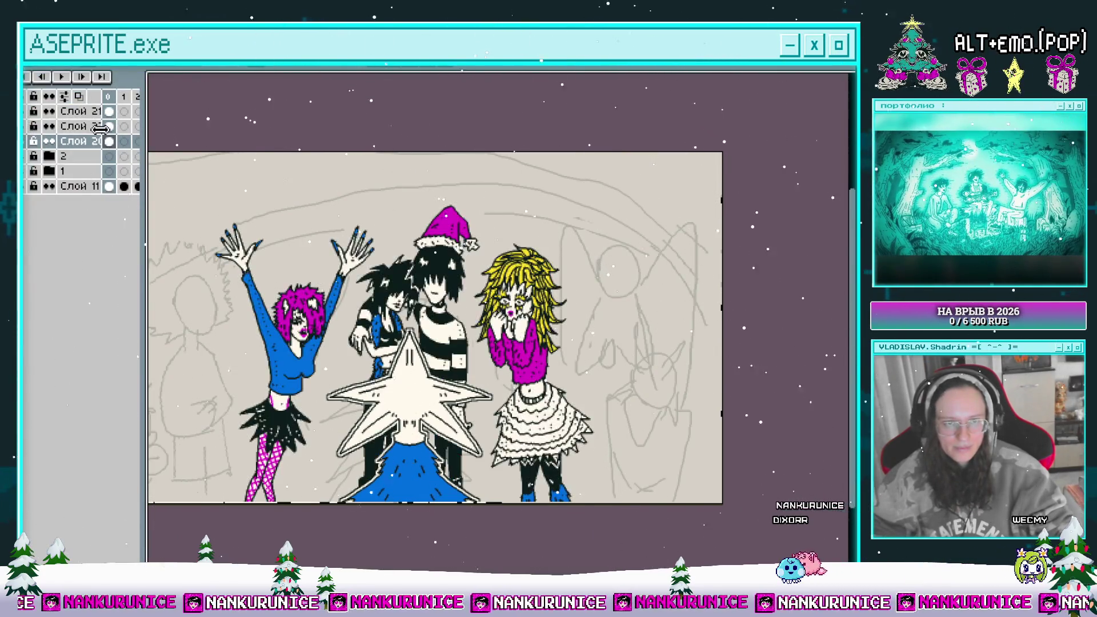
{"action": "key", "text": "Tab"}
{"action": "mouse_move", "coordinate": [409, 326]}
{"action": "left_mouse_down"}
{"action": "mouse_move", "coordinate": [498, 301]}
{"action": "mouse_move", "coordinate": [430, 344]}
{"action": "left_mouse_up"}
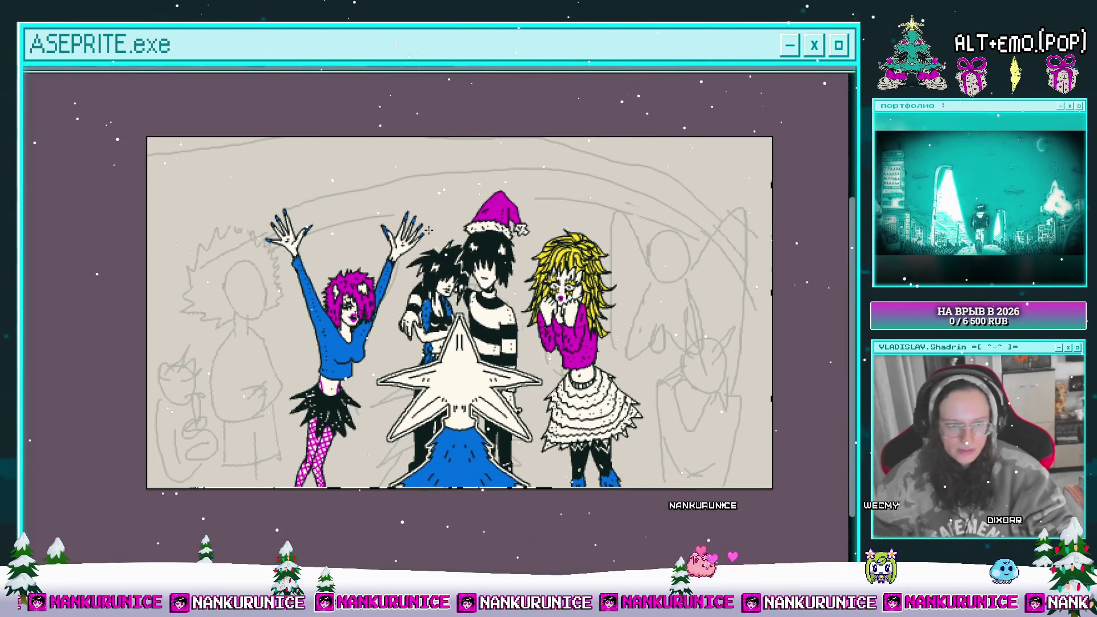
- Apply a white Outline effect around the inked figures
{"action": "key", "text": "shift+o"}
{"action": "key", "text": "Escape"}
{"action": "key", "text": "shift+o"}
{"action": "key", "text": "Escape"}
{"action": "key", "text": "shift+o"}
{"action": "key", "text": "Return"}
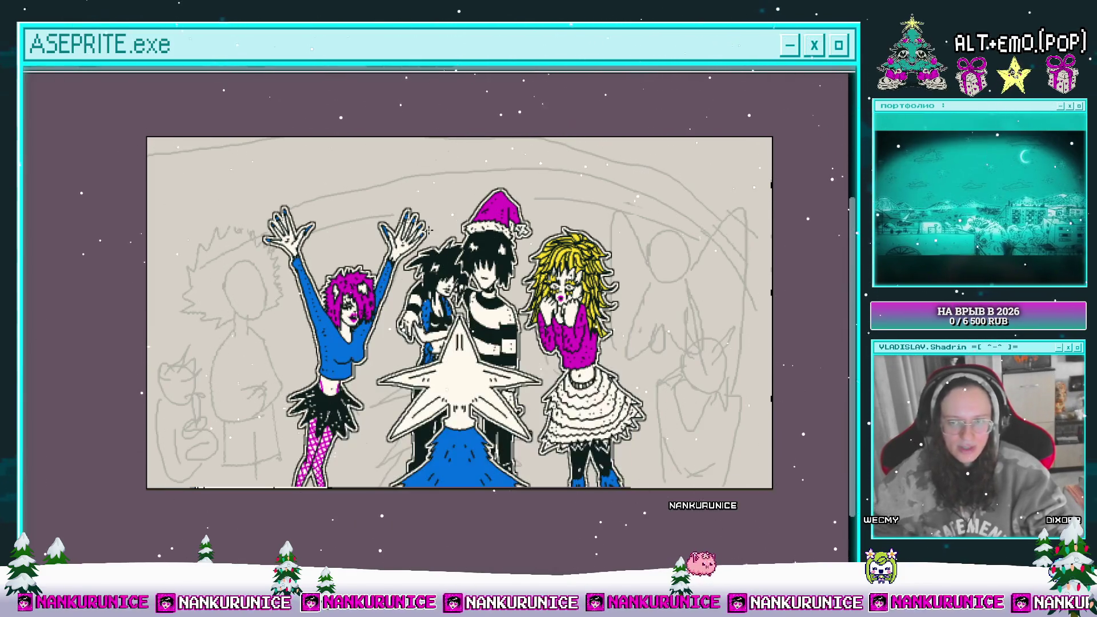
- Add a new empty layer above Слой 22 for the next inking
{"action": "key", "text": "Tab"}
{"action": "left_click", "coordinate": [109, 141]}
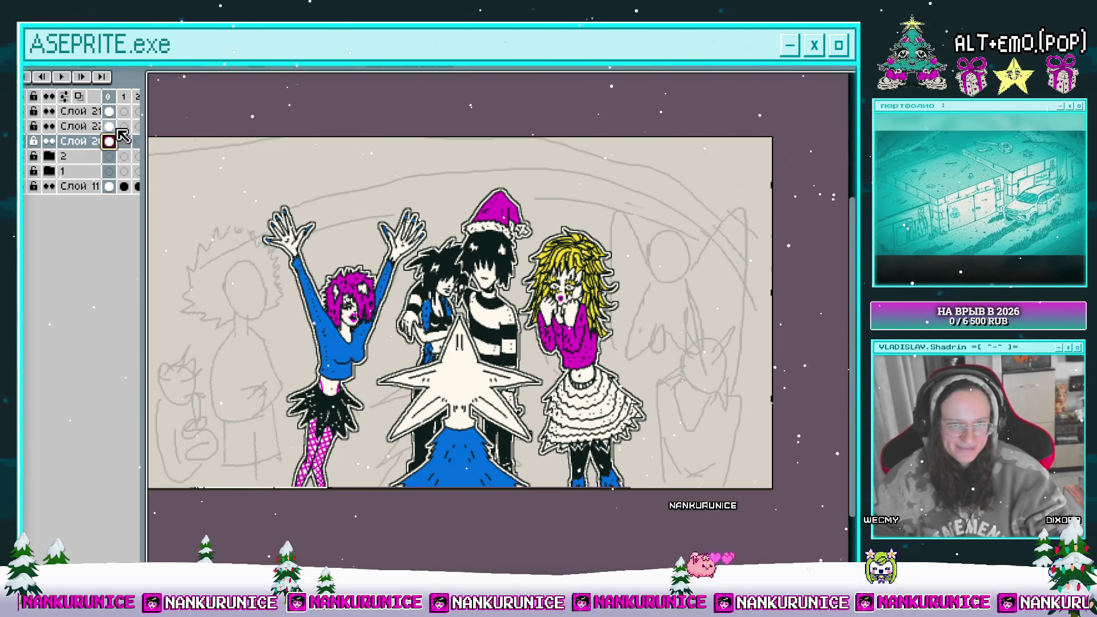
{"action": "left_click", "coordinate": [109, 126]}
{"action": "key", "text": "shift+n"}
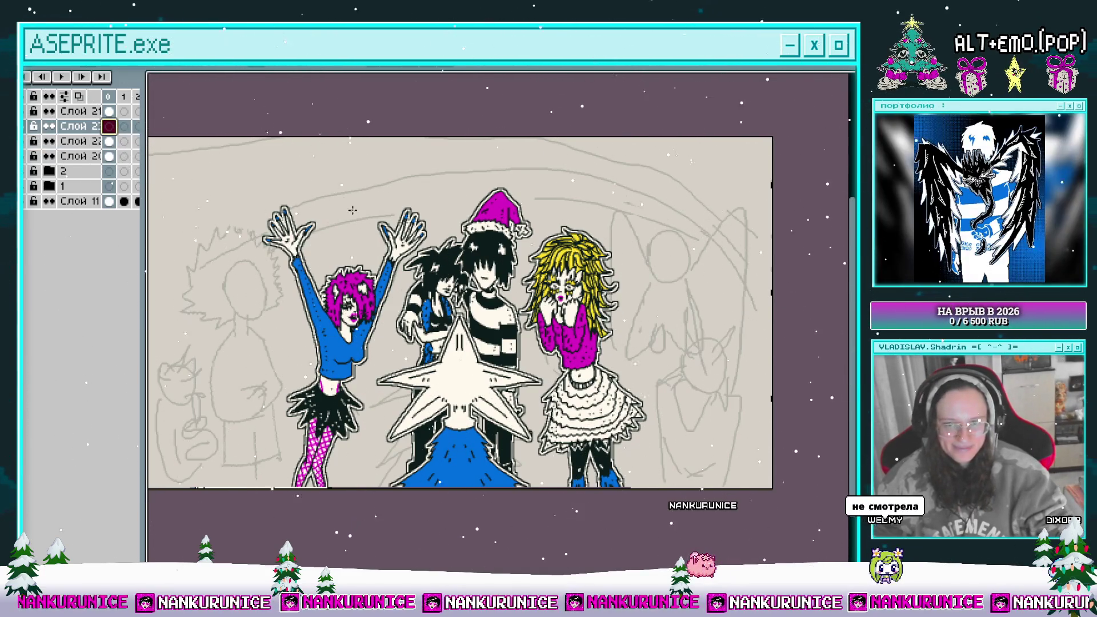
{"action": "key", "text": "Tab"}
{"action": "mouse_move", "coordinate": [205, 320]}
{"action": "left_mouse_down"}
{"action": "mouse_move", "coordinate": [311, 321]}
{"action": "mouse_move", "coordinate": [297, 326]}
{"action": "mouse_move", "coordinate": [324, 346]}
{"action": "mouse_move", "coordinate": [316, 344]}
{"action": "left_mouse_up"}
- Zoom in on the boy's sketched face and undo the trial stroke along its side
{"action": "scroll", "coordinate": [312, 320], "scroll_direction": "up", "scroll_amount": 1}
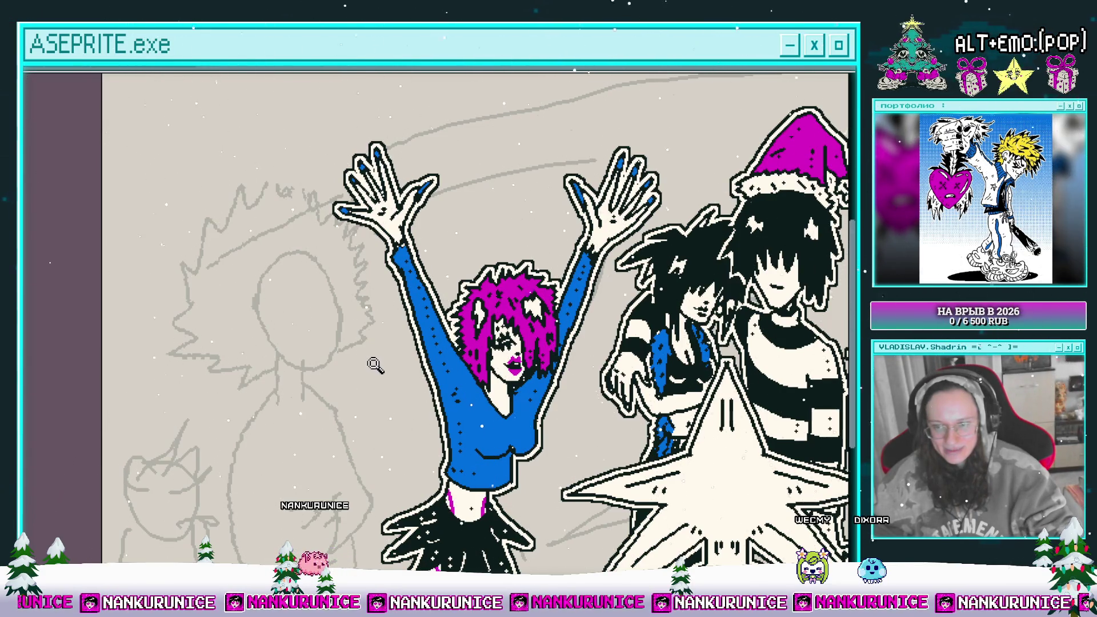
{"action": "left_click_drag", "start_coordinate": [371, 374], "coordinate": [382, 379]}
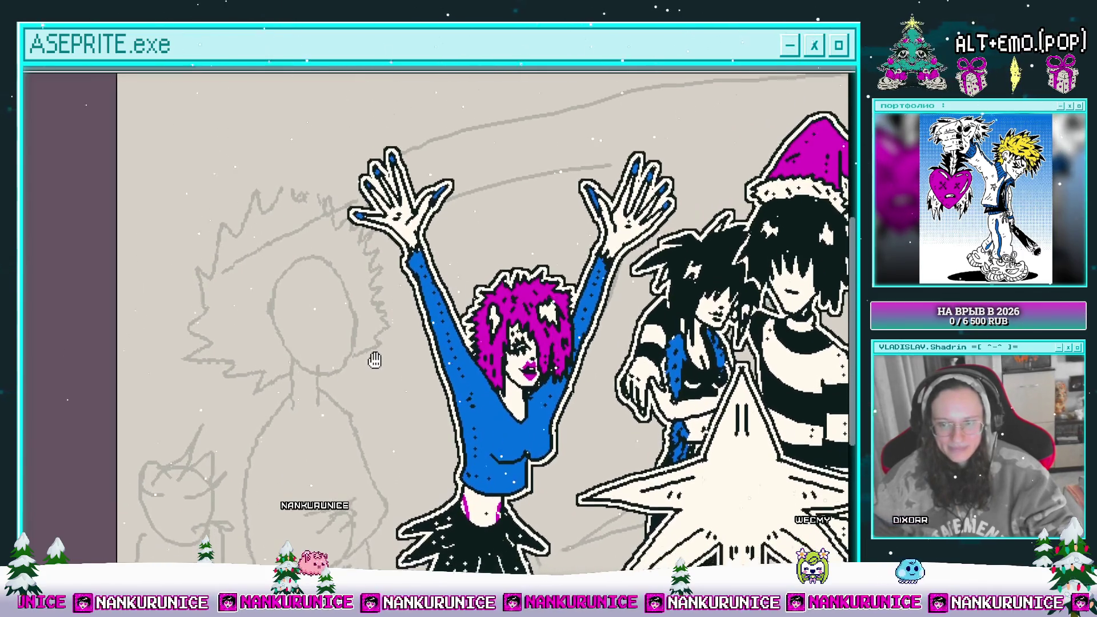
{"action": "scroll", "coordinate": [330, 353], "scroll_direction": "down", "scroll_amount": 2}
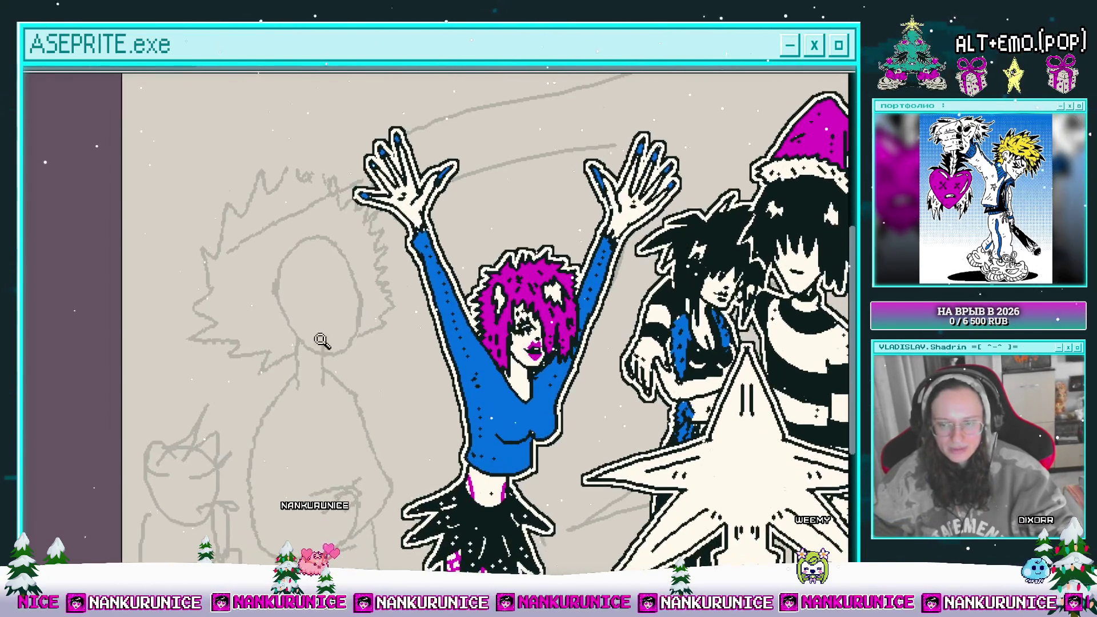
{"action": "scroll", "coordinate": [319, 350], "scroll_direction": "up", "scroll_amount": 1}
{"action": "scroll", "coordinate": [276, 323], "scroll_direction": "up", "scroll_amount": 1}
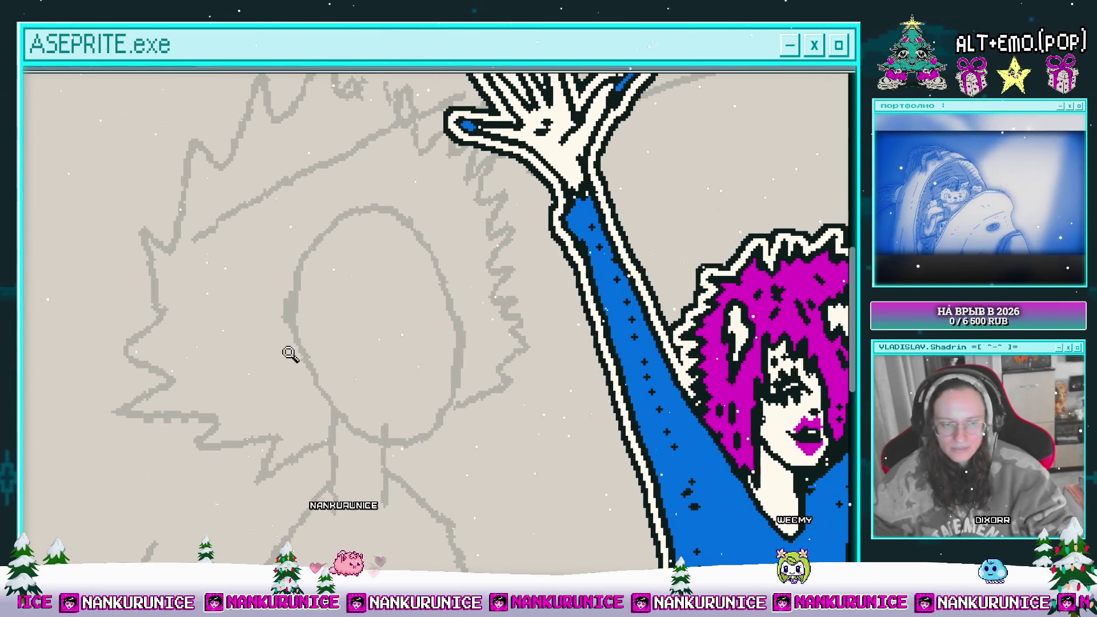
{"action": "mouse_move", "coordinate": [279, 309]}
{"action": "left_mouse_down"}
{"action": "mouse_move", "coordinate": [308, 306]}
{"action": "mouse_move", "coordinate": [323, 283]}
{"action": "mouse_move", "coordinate": [343, 307]}
{"action": "left_mouse_up"}
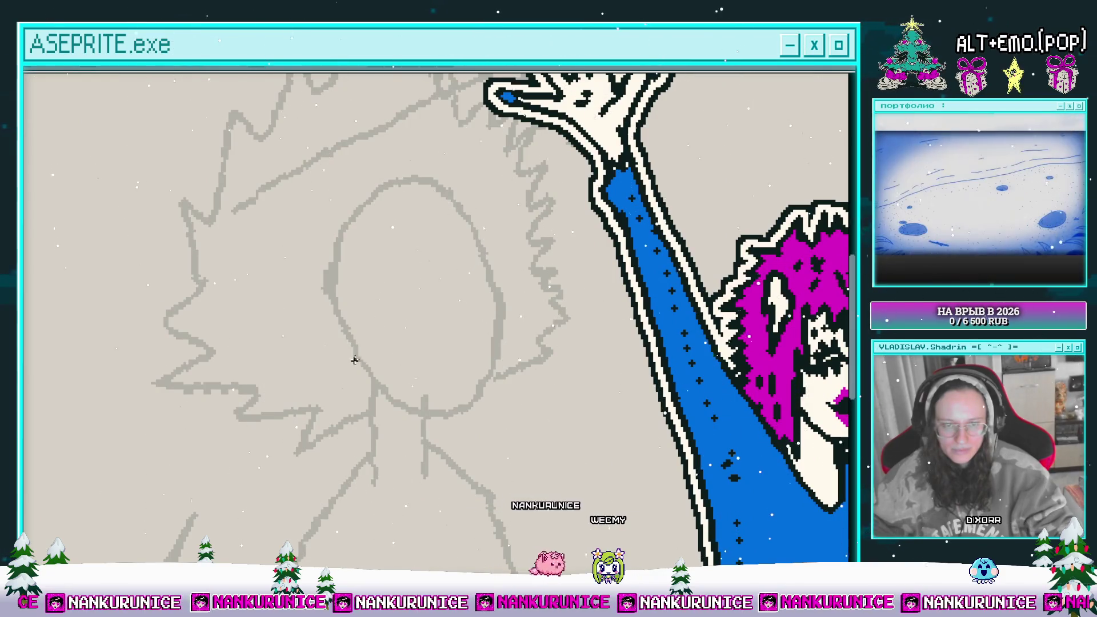
{"action": "left_click_drag", "start_coordinate": [369, 357], "coordinate": [346, 347]}
{"action": "left_click_drag", "start_coordinate": [421, 392], "coordinate": [461, 394]}
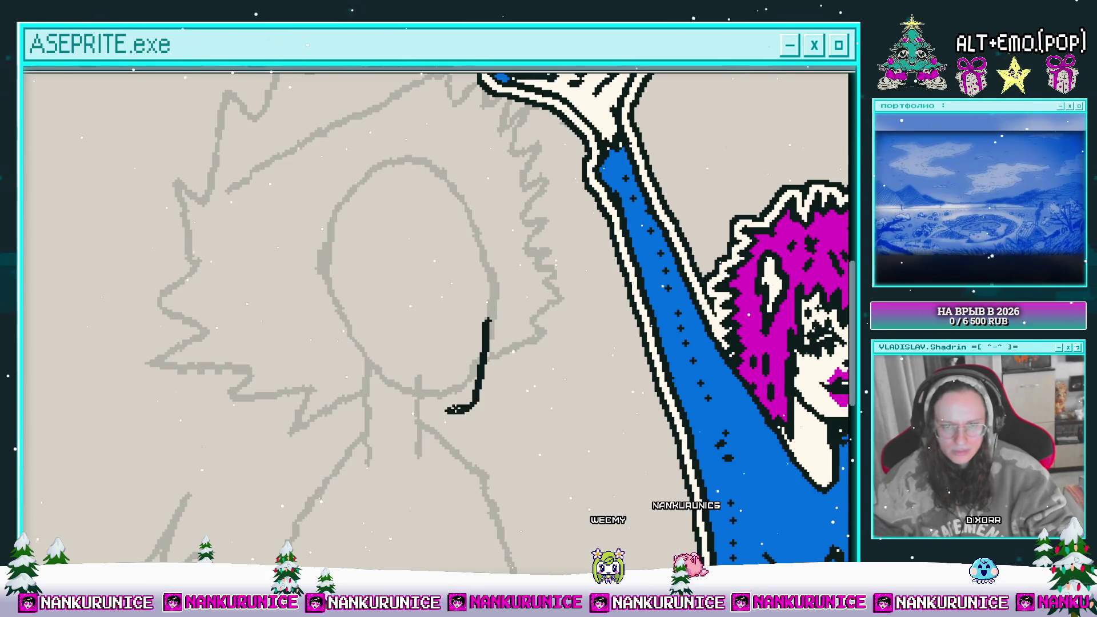
{"action": "key", "text": "ctrl+z"}
{"action": "key", "text": "ctrl+z"}
{"action": "left_click_drag", "start_coordinate": [497, 318], "coordinate": [473, 401]}
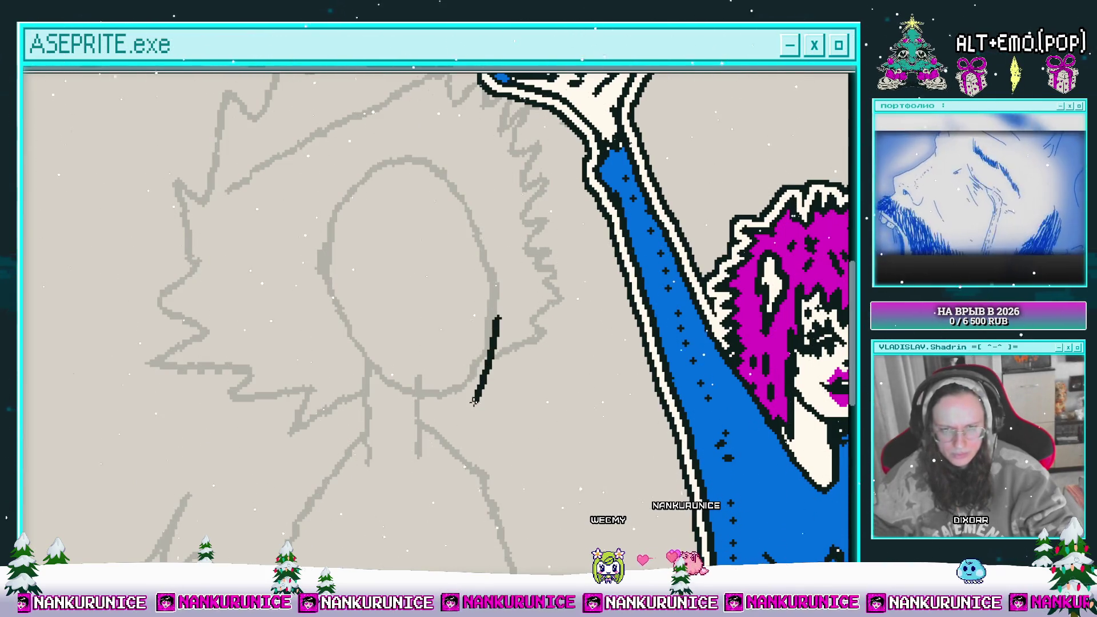
{"action": "key", "text": "ctrl+z"}
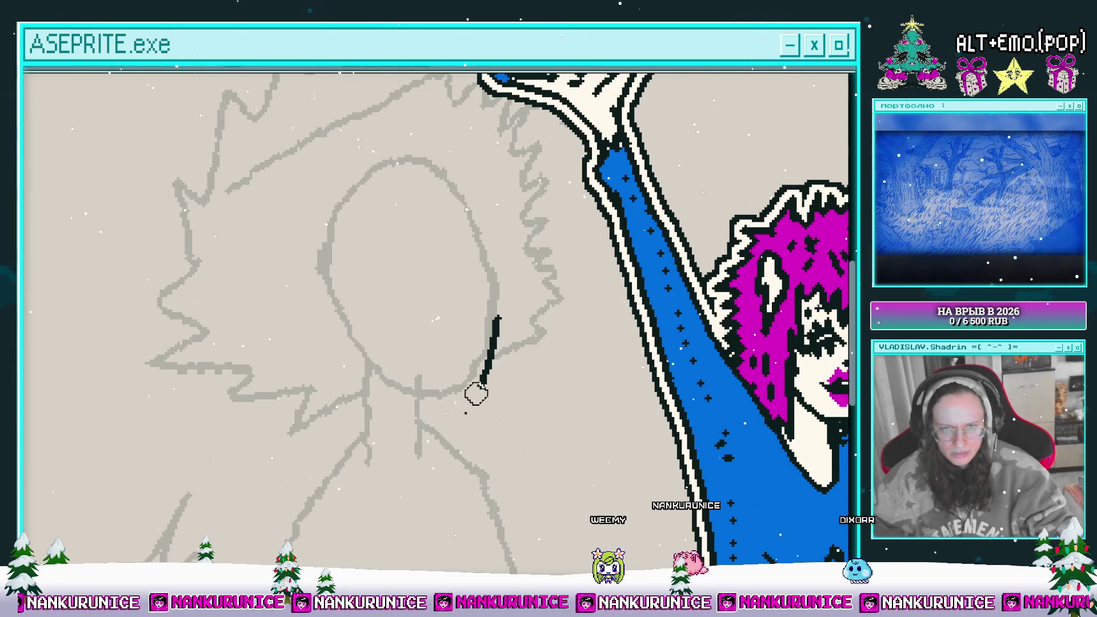
{"action": "key", "text": "ctrl+z"}
- Try an ear outline and jaw line left of the face, then erase both
{"action": "scroll", "coordinate": [477, 392], "scroll_direction": "up", "scroll_amount": 2}
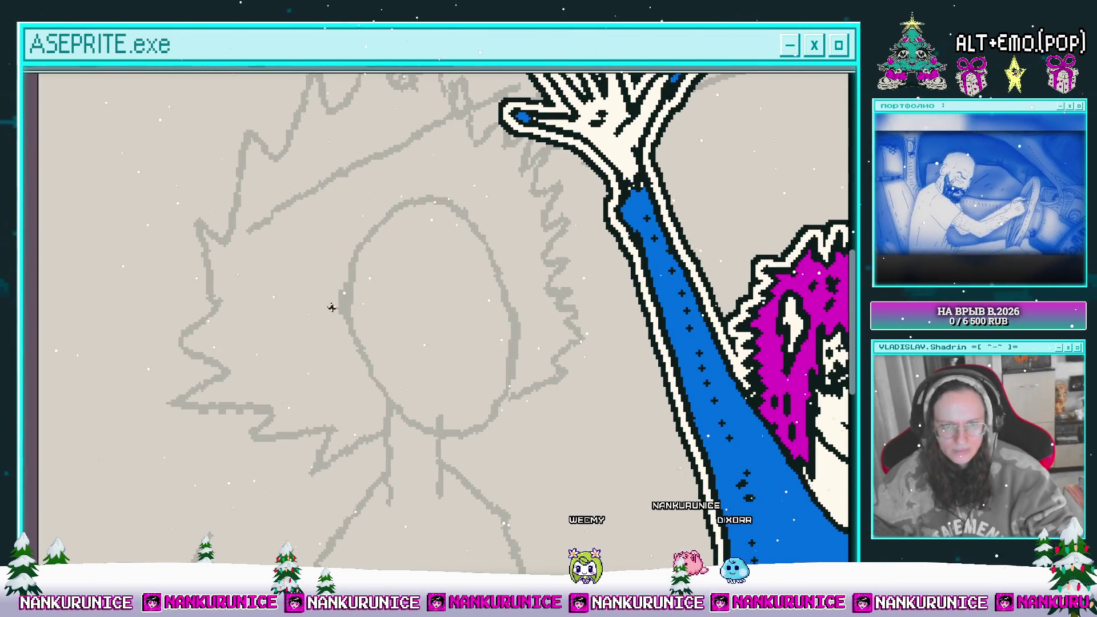
{"action": "mouse_move", "coordinate": [329, 297]}
{"action": "left_mouse_down"}
{"action": "mouse_move", "coordinate": [317, 365]}
{"action": "mouse_move", "coordinate": [341, 371]}
{"action": "left_mouse_up"}
{"action": "scroll", "coordinate": [342, 343], "scroll_direction": "right", "scroll_amount": 1}
{"action": "left_click_drag", "start_coordinate": [345, 287], "coordinate": [323, 340]}
{"action": "scroll", "coordinate": [323, 340], "scroll_direction": "left", "scroll_amount": 1}
{"action": "key", "text": "e"}
{"action": "mouse_move", "coordinate": [378, 366]}
{"action": "left_mouse_down"}
{"action": "mouse_move", "coordinate": [386, 323]}
{"action": "mouse_move", "coordinate": [344, 296]}
{"action": "mouse_move", "coordinate": [318, 330]}
{"action": "left_mouse_up"}
{"action": "scroll", "coordinate": [387, 399], "scroll_direction": "left", "scroll_amount": 1}
{"action": "key", "text": "b"}
- Redraw the ear outline in black to the left of the face
{"action": "mouse_move", "coordinate": [354, 298]}
{"action": "left_mouse_down"}
{"action": "mouse_move", "coordinate": [374, 343]}
{"action": "mouse_move", "coordinate": [367, 374]}
{"action": "left_mouse_up"}
{"action": "scroll", "coordinate": [375, 343], "scroll_direction": "up", "scroll_amount": 1}
{"action": "key", "text": "e"}
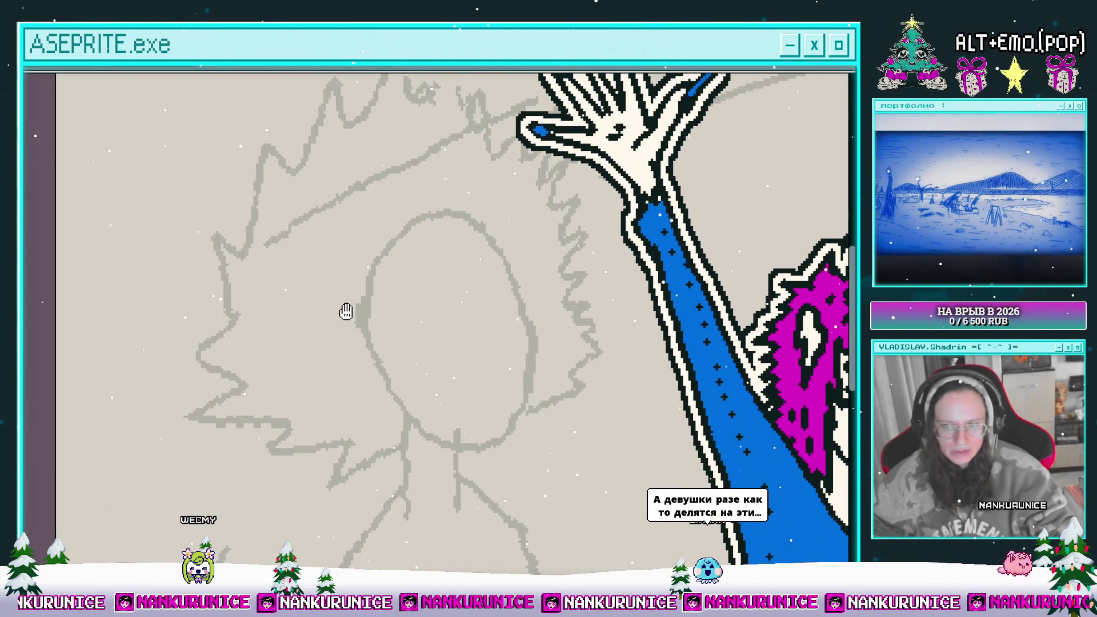
{"action": "left_click_drag", "start_coordinate": [347, 311], "coordinate": [362, 304]}
{"action": "key", "text": "b"}
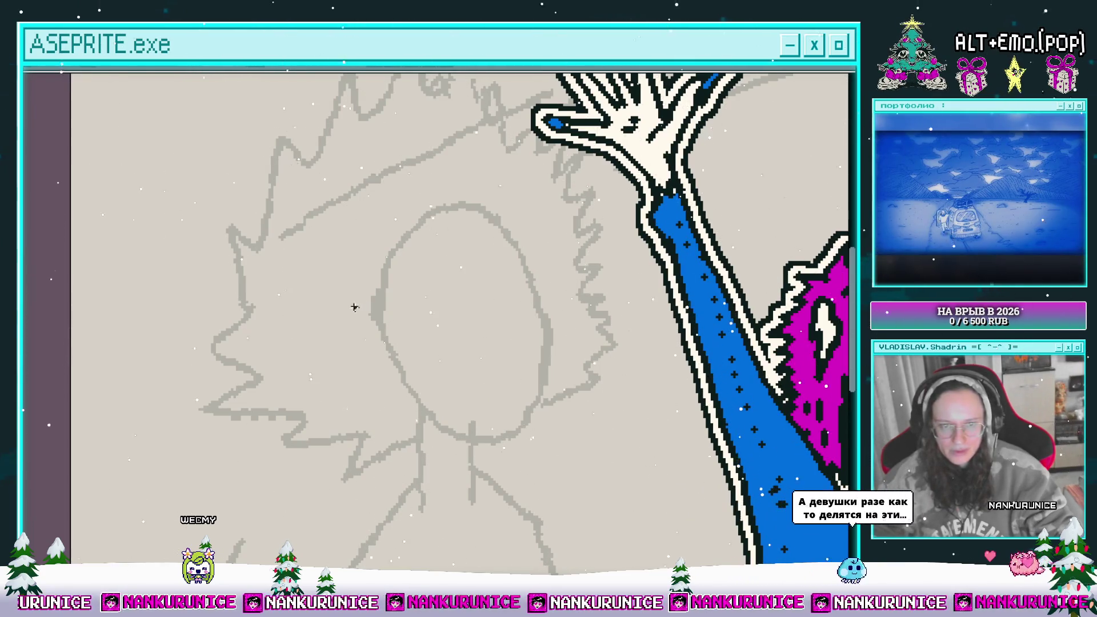
{"action": "mouse_move", "coordinate": [356, 316]}
{"action": "left_mouse_down"}
{"action": "mouse_move", "coordinate": [331, 343]}
{"action": "mouse_move", "coordinate": [355, 379]}
{"action": "mouse_move", "coordinate": [373, 373]}
{"action": "left_mouse_up"}
{"action": "mouse_move", "coordinate": [382, 359]}
{"action": "left_mouse_down"}
{"action": "mouse_move", "coordinate": [350, 358]}
{"action": "mouse_move", "coordinate": [346, 370]}
{"action": "mouse_move", "coordinate": [363, 306]}
{"action": "left_mouse_up"}
- Fill the ear with cream and draw its inner curve
{"action": "left_click", "coordinate": [351, 342]}
{"action": "scroll", "coordinate": [364, 332], "scroll_direction": "up", "scroll_amount": 1}
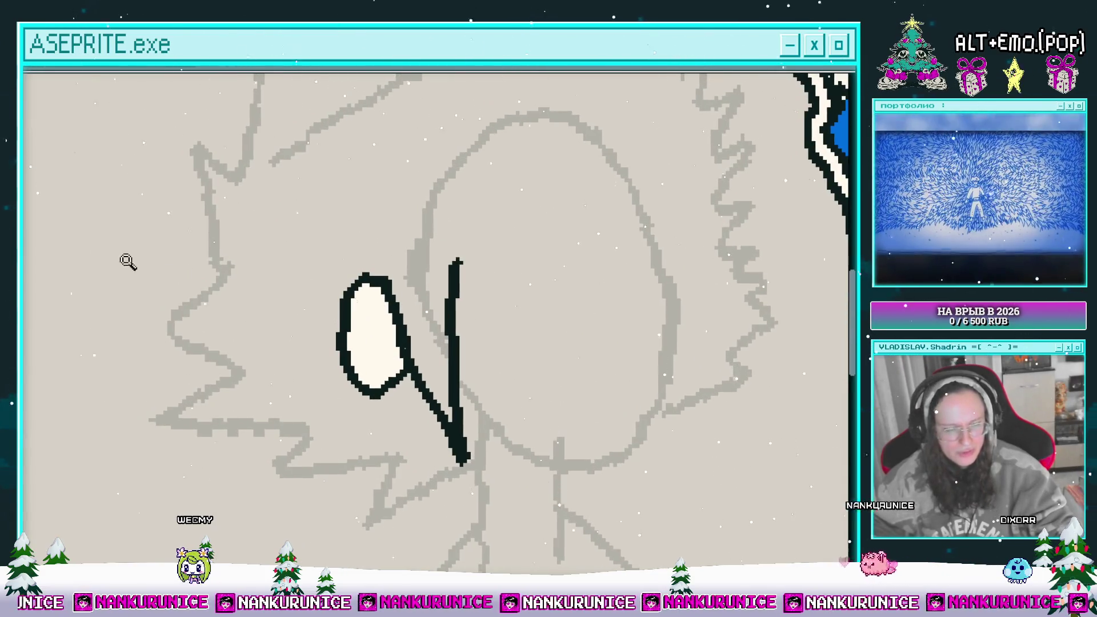
{"action": "scroll", "coordinate": [386, 367], "scroll_direction": "up", "scroll_amount": 2}
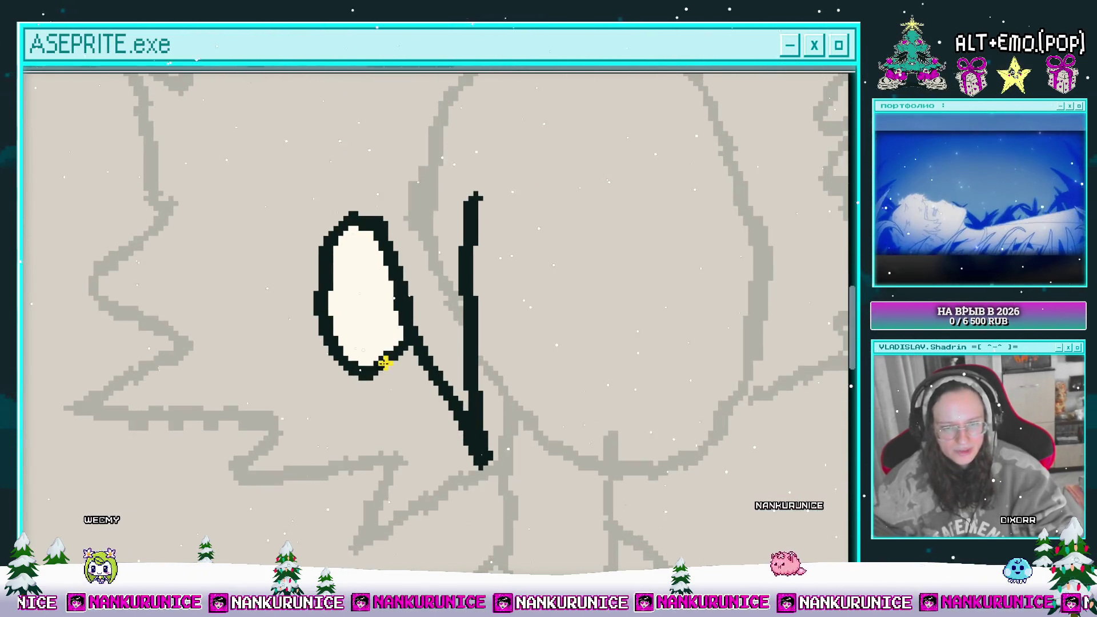
{"action": "scroll", "coordinate": [374, 343], "scroll_direction": "down", "scroll_amount": 3}
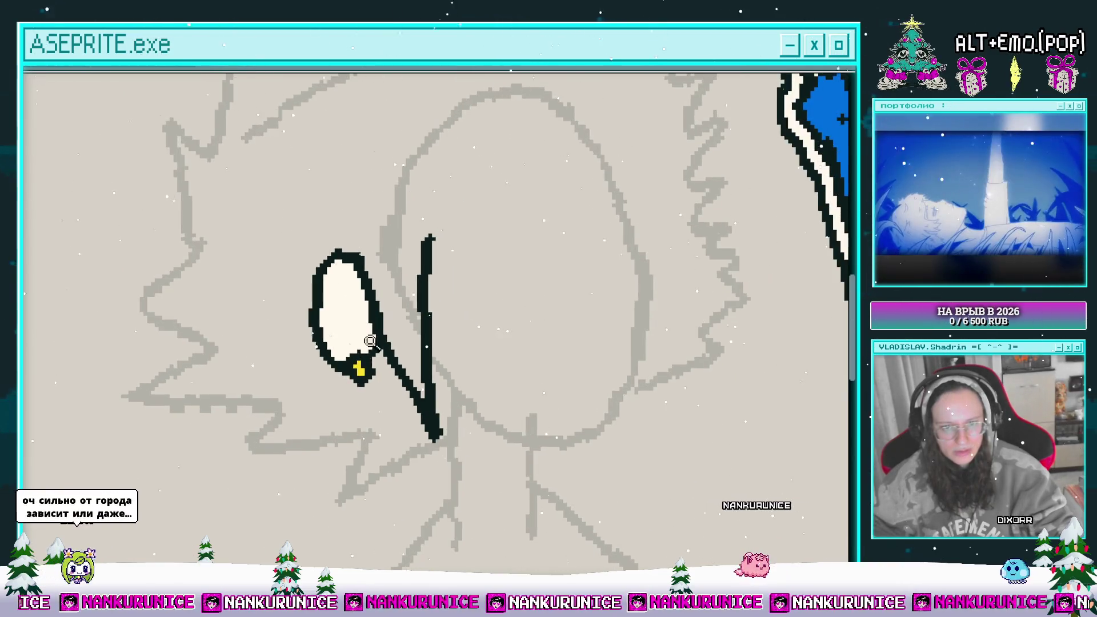
{"action": "scroll", "coordinate": [368, 320], "scroll_direction": "up", "scroll_amount": 1}
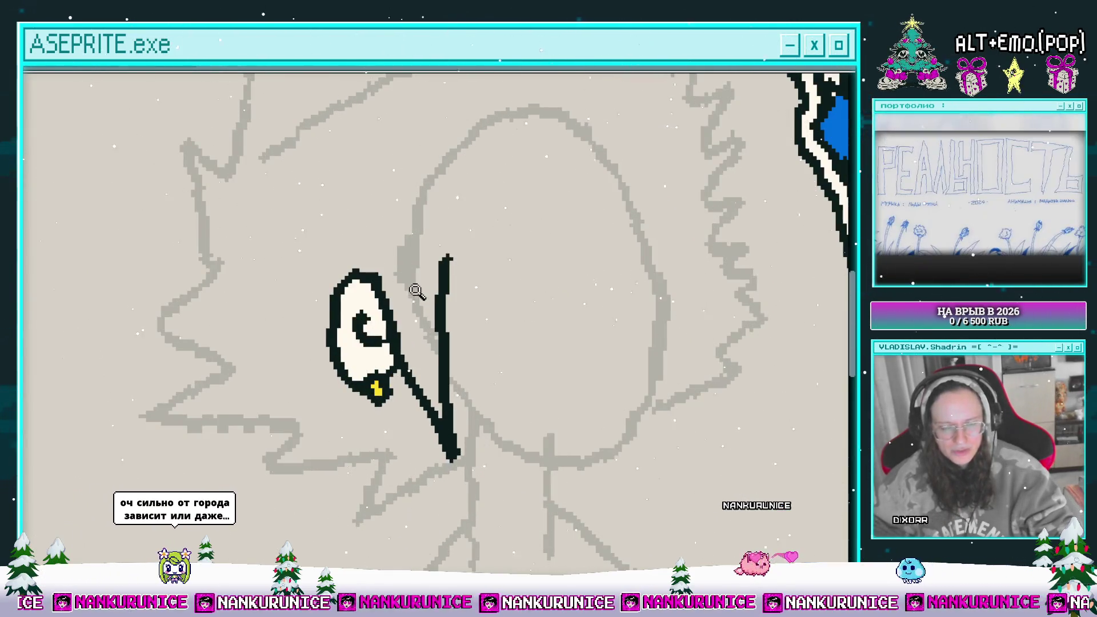
{"action": "left_click_drag", "start_coordinate": [373, 321], "coordinate": [366, 366]}
{"action": "scroll", "coordinate": [369, 320], "scroll_direction": "down", "scroll_amount": 2}
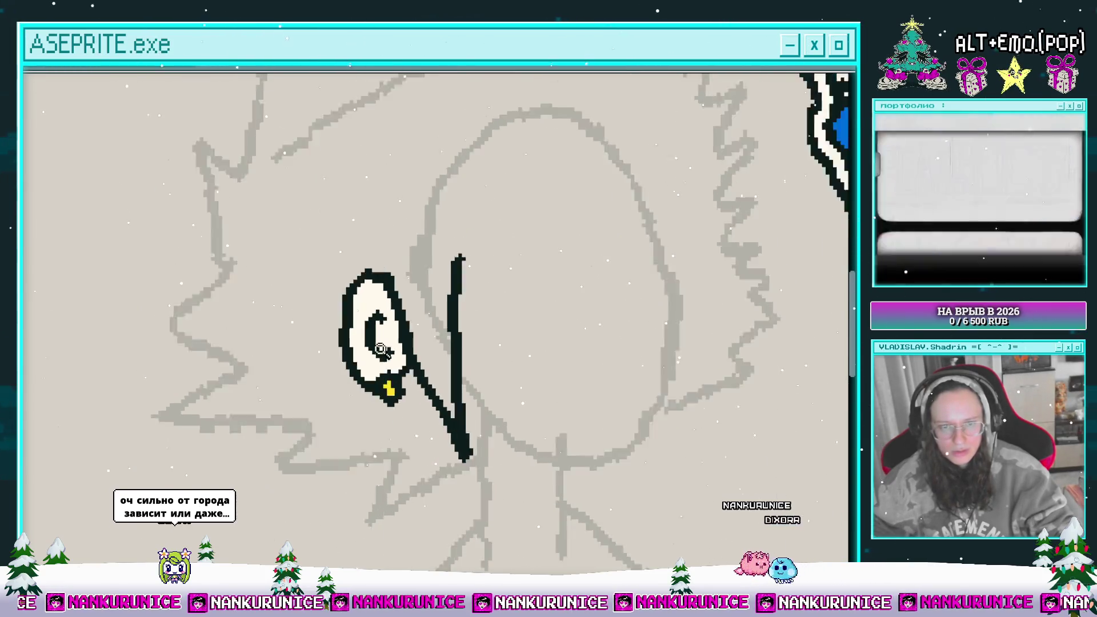
{"action": "scroll", "coordinate": [363, 311], "scroll_direction": "up", "scroll_amount": 1}
{"action": "scroll", "coordinate": [368, 300], "scroll_direction": "down", "scroll_amount": 1}
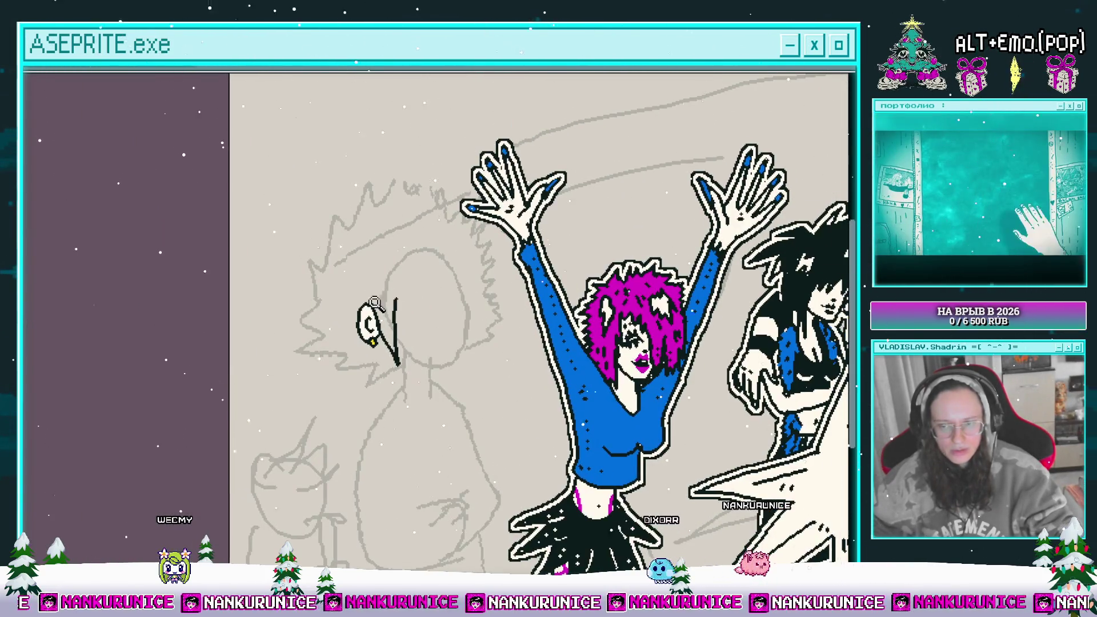
- Erase the stray jaw lines and ink a spiky zig-zag hairline across the forehead
{"action": "scroll", "coordinate": [365, 297], "scroll_direction": "up", "scroll_amount": 3}
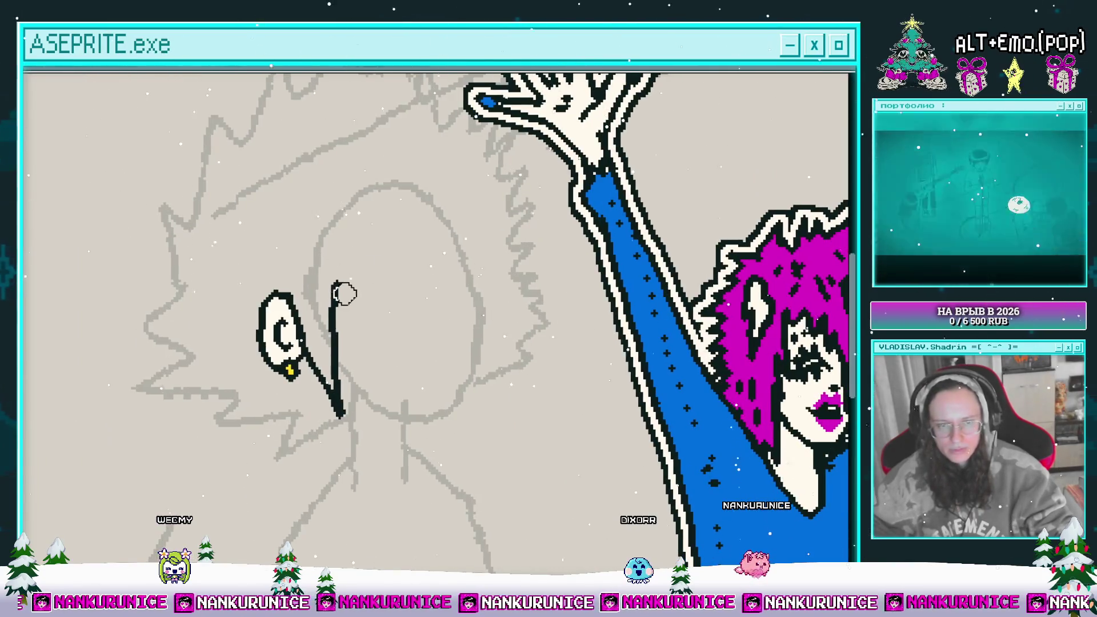
{"action": "mouse_move", "coordinate": [345, 294]}
{"action": "left_mouse_down"}
{"action": "mouse_move", "coordinate": [350, 421]}
{"action": "mouse_move", "coordinate": [299, 292]}
{"action": "left_mouse_up"}
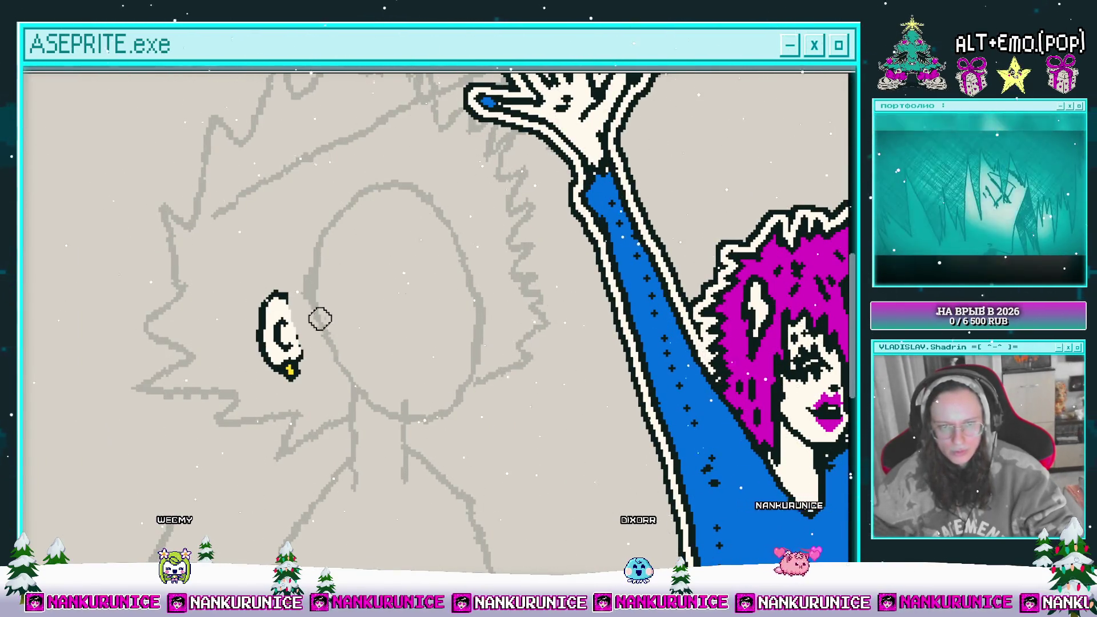
{"action": "scroll", "coordinate": [336, 308], "scroll_direction": "down", "scroll_amount": 1}
{"action": "scroll", "coordinate": [318, 302], "scroll_direction": "up", "scroll_amount": 1}
{"action": "mouse_move", "coordinate": [285, 278]}
{"action": "left_mouse_down"}
{"action": "mouse_move", "coordinate": [309, 304]}
{"action": "mouse_move", "coordinate": [314, 334]}
{"action": "mouse_move", "coordinate": [303, 298]}
{"action": "mouse_move", "coordinate": [289, 303]}
{"action": "mouse_move", "coordinate": [349, 305]}
{"action": "mouse_move", "coordinate": [415, 264]}
{"action": "mouse_move", "coordinate": [396, 284]}
{"action": "mouse_move", "coordinate": [423, 284]}
{"action": "left_mouse_up"}
{"action": "key", "text": "e"}
{"action": "mouse_move", "coordinate": [366, 251]}
{"action": "left_mouse_down"}
{"action": "mouse_move", "coordinate": [392, 252]}
{"action": "mouse_move", "coordinate": [343, 272]}
{"action": "mouse_move", "coordinate": [358, 277]}
{"action": "mouse_move", "coordinate": [394, 195]}
{"action": "mouse_move", "coordinate": [414, 208]}
{"action": "mouse_move", "coordinate": [405, 190]}
{"action": "left_mouse_up"}
{"action": "left_click_drag", "start_coordinate": [444, 217], "coordinate": [442, 334]}
{"action": "key", "text": "ctrl+z"}
- Outline the face from chin to ear and fill it cream
{"action": "left_click_drag", "start_coordinate": [435, 228], "coordinate": [455, 245]}
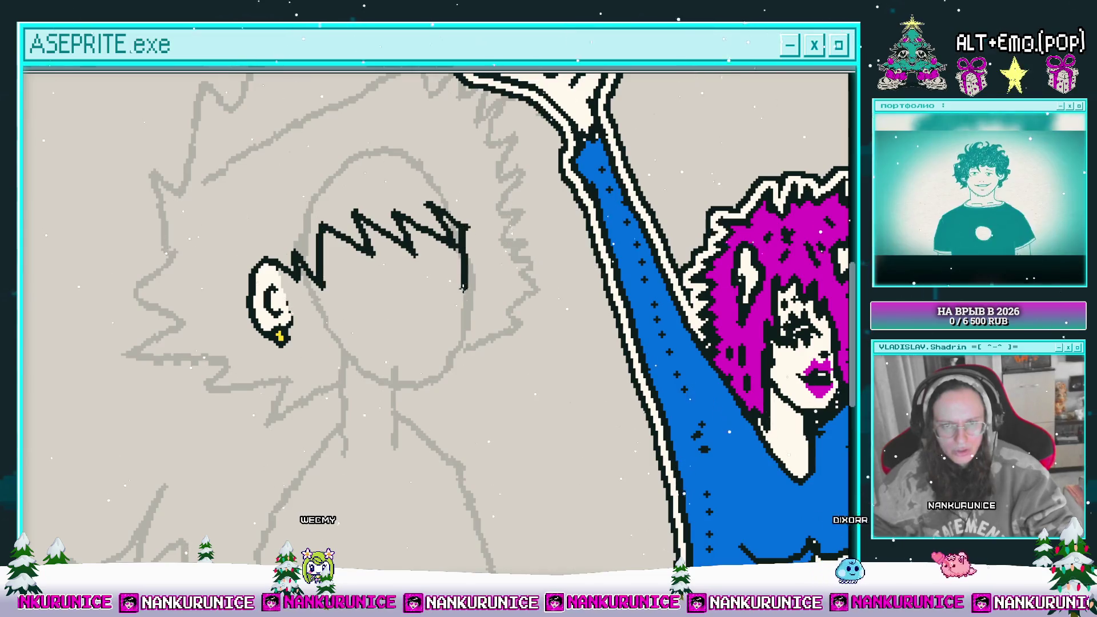
{"action": "mouse_move", "coordinate": [382, 405]}
{"action": "left_mouse_down"}
{"action": "mouse_move", "coordinate": [393, 420]}
{"action": "mouse_move", "coordinate": [323, 363]}
{"action": "mouse_move", "coordinate": [312, 339]}
{"action": "left_mouse_up"}
{"action": "left_click_drag", "start_coordinate": [225, 268], "coordinate": [230, 274]}
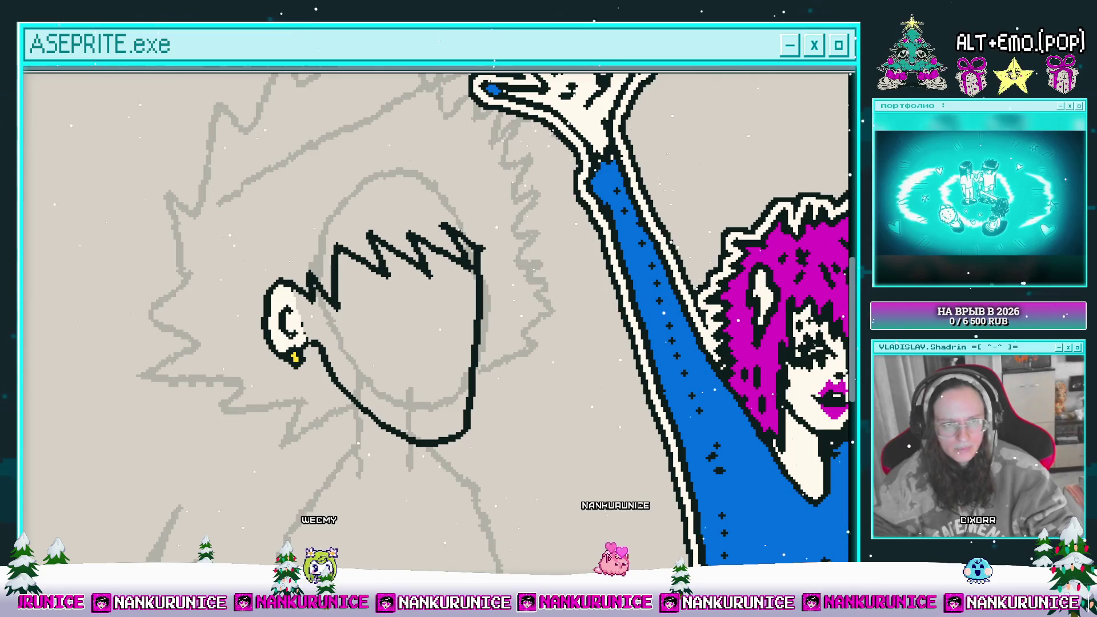
{"action": "left_click", "coordinate": [377, 298]}
{"action": "left_click_drag", "start_coordinate": [377, 298], "coordinate": [384, 277]}
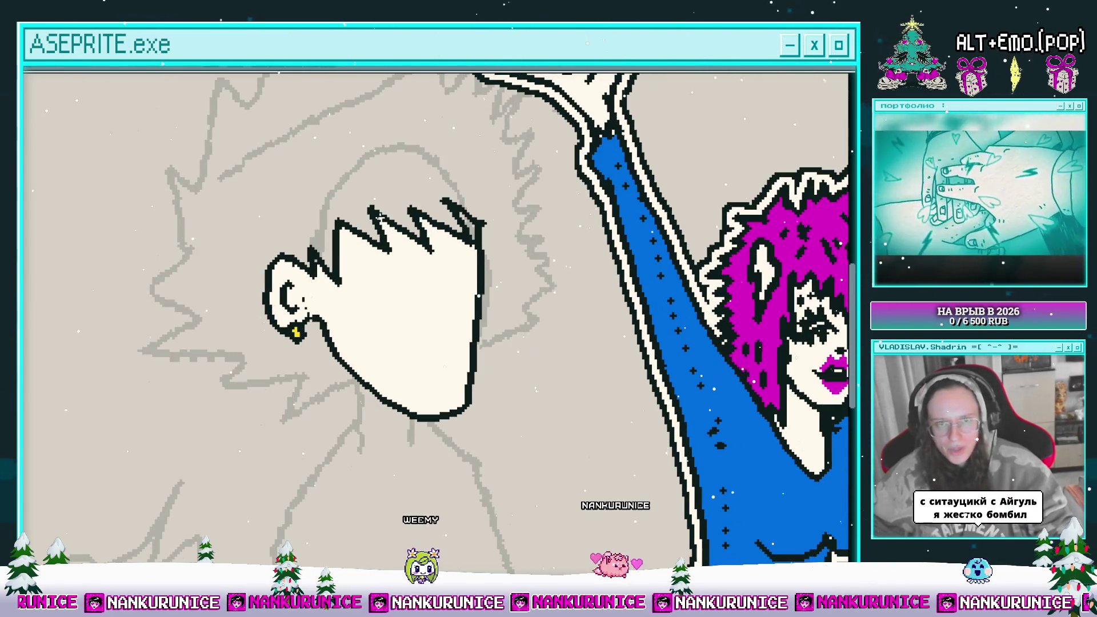
- Check the area below the jaw, undo a misplaced neck stroke, and zoom out to review
{"action": "scroll", "coordinate": [340, 320], "scroll_direction": "up", "scroll_amount": 1}
{"action": "scroll", "coordinate": [343, 298], "scroll_direction": "up", "scroll_amount": 2}
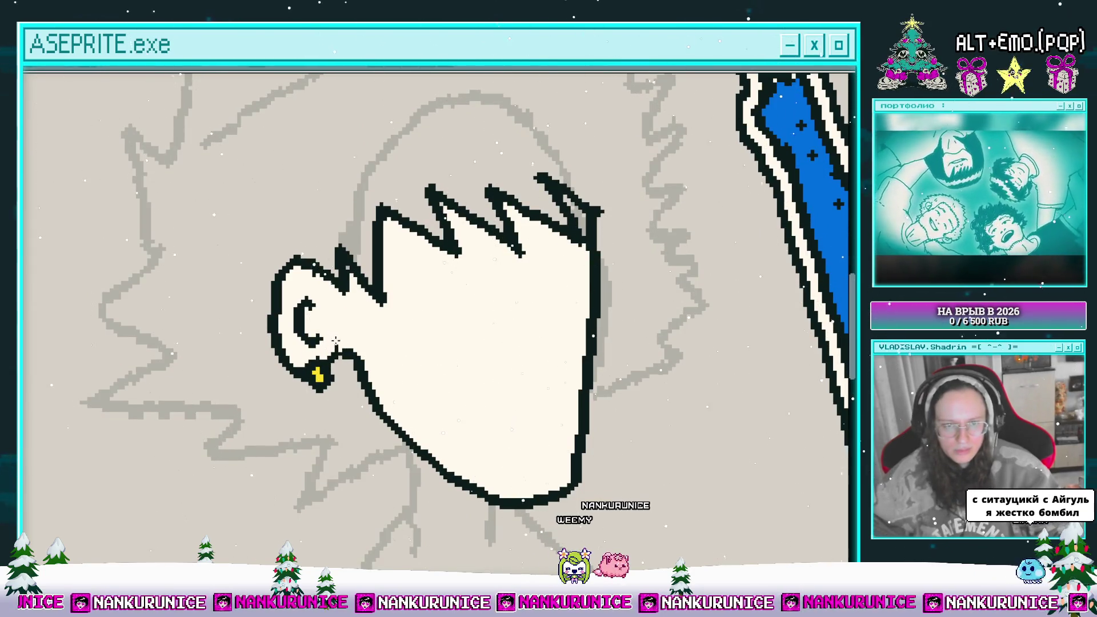
{"action": "scroll", "coordinate": [343, 334], "scroll_direction": "right", "scroll_amount": 2}
{"action": "scroll", "coordinate": [377, 323], "scroll_direction": "right", "scroll_amount": 2}
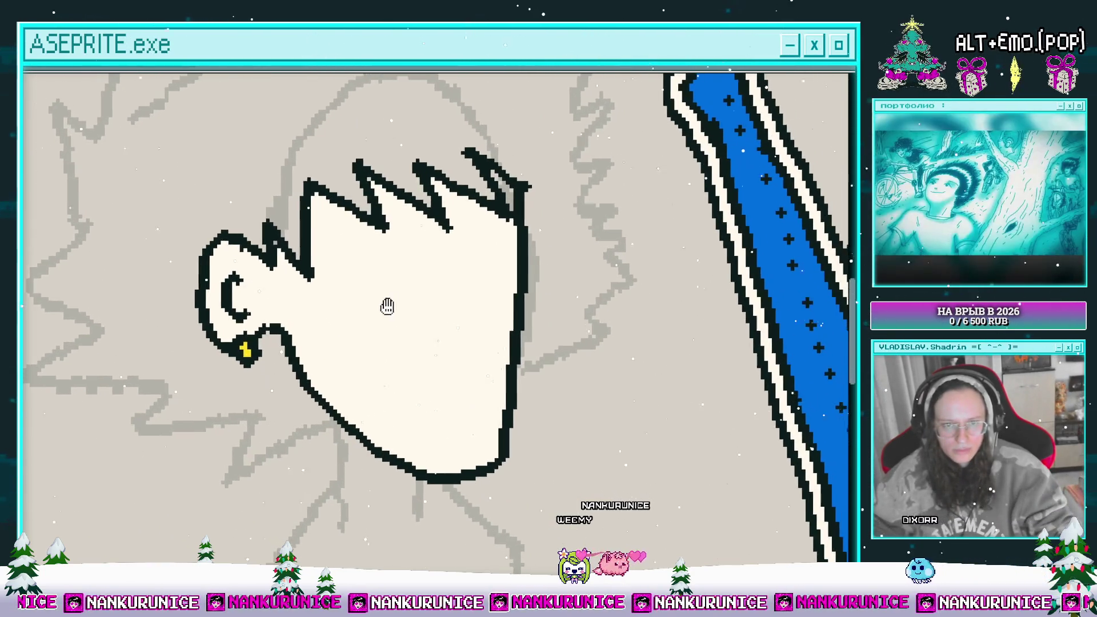
{"action": "left_click_drag", "start_coordinate": [352, 362], "coordinate": [385, 284]}
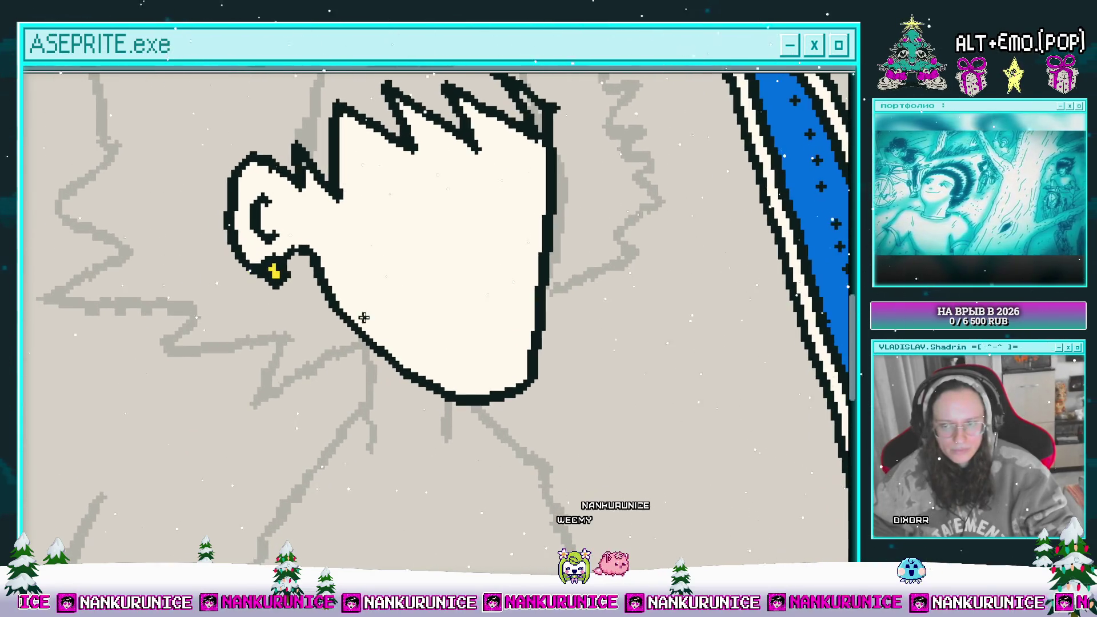
{"action": "scroll", "coordinate": [382, 314], "scroll_direction": "down", "scroll_amount": 1}
{"action": "scroll", "coordinate": [350, 325], "scroll_direction": "up", "scroll_amount": 1}
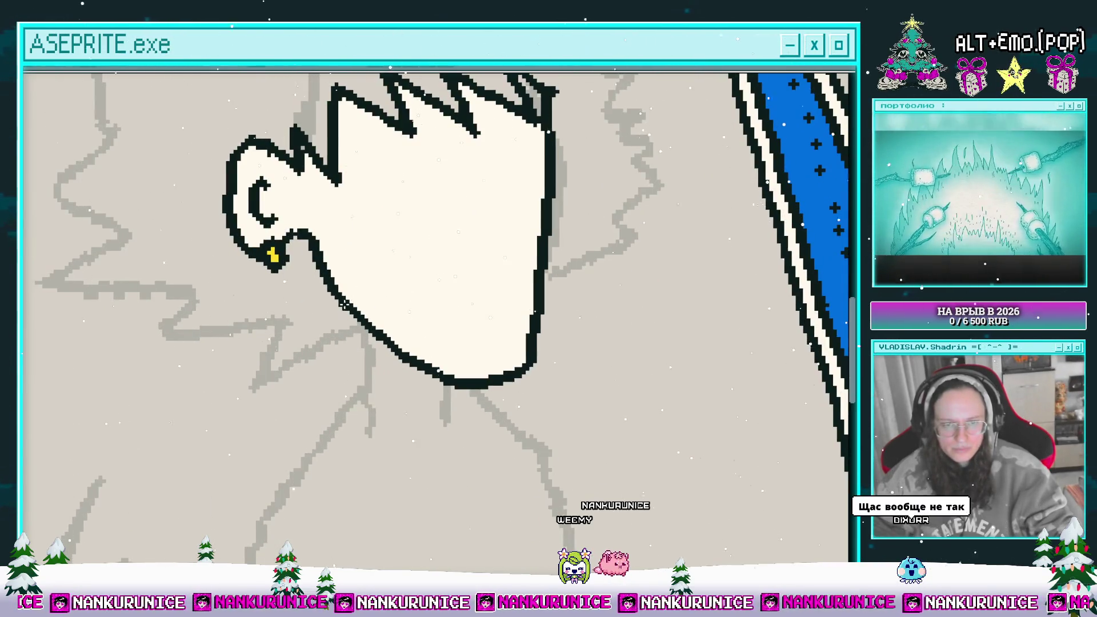
{"action": "scroll", "coordinate": [366, 377], "scroll_direction": "down", "scroll_amount": 2}
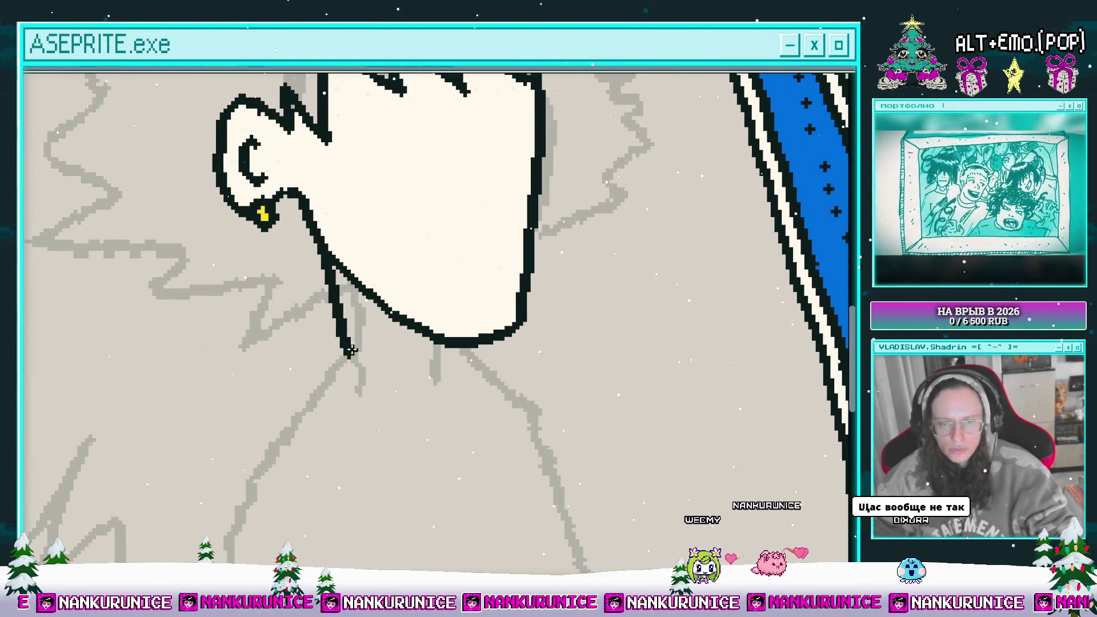
{"action": "scroll", "coordinate": [366, 337], "scroll_direction": "down", "scroll_amount": 1}
{"action": "key", "text": "ctrl+z"}
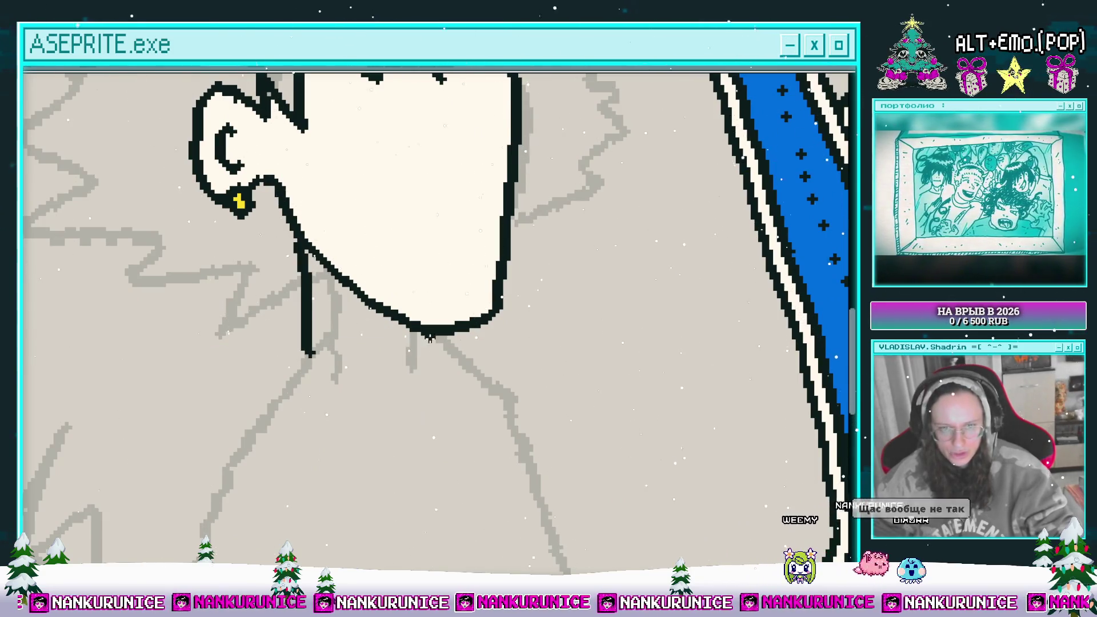
{"action": "scroll", "coordinate": [416, 379], "scroll_direction": "up", "scroll_amount": 2}
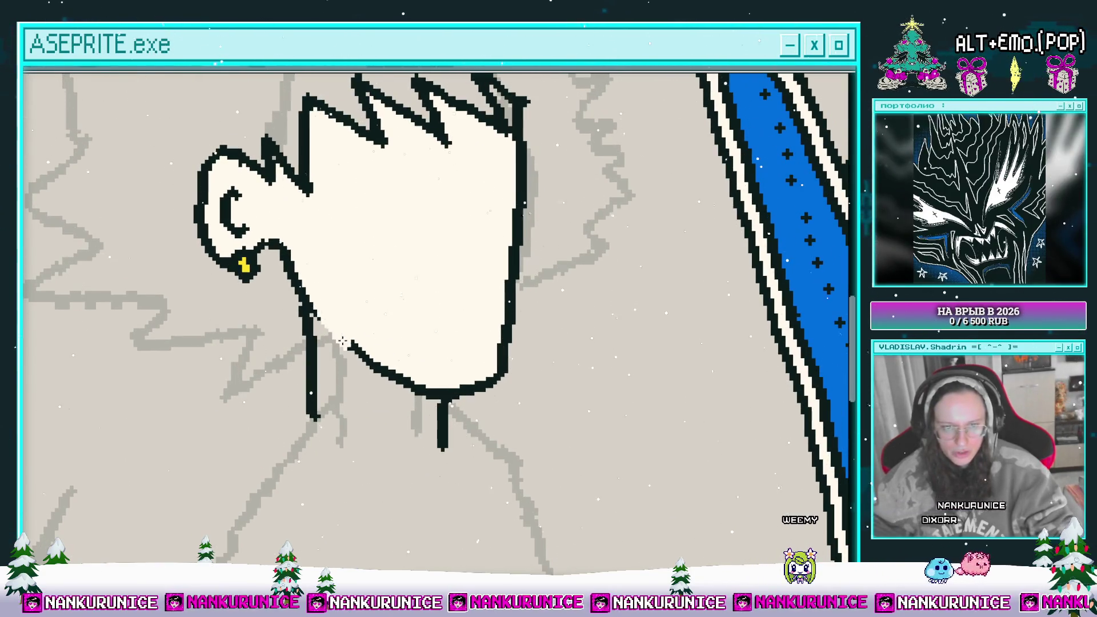
{"action": "scroll", "coordinate": [339, 324], "scroll_direction": "down", "scroll_amount": 1}
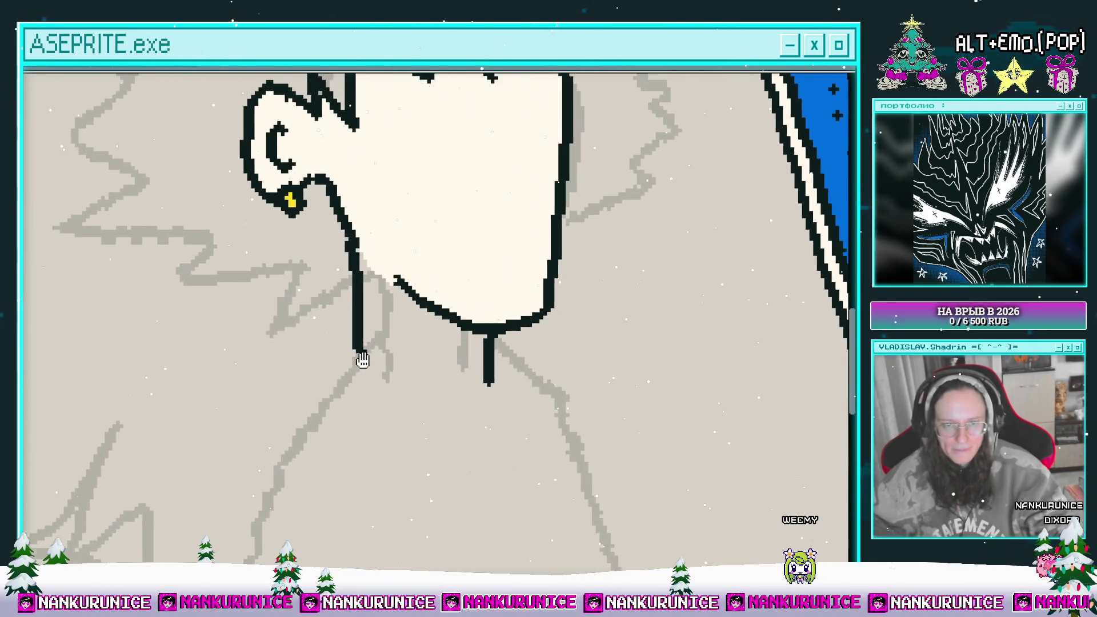
{"action": "scroll", "coordinate": [360, 359], "scroll_direction": "down", "scroll_amount": 3}
{"action": "scroll", "coordinate": [365, 294], "scroll_direction": "down", "scroll_amount": 4}
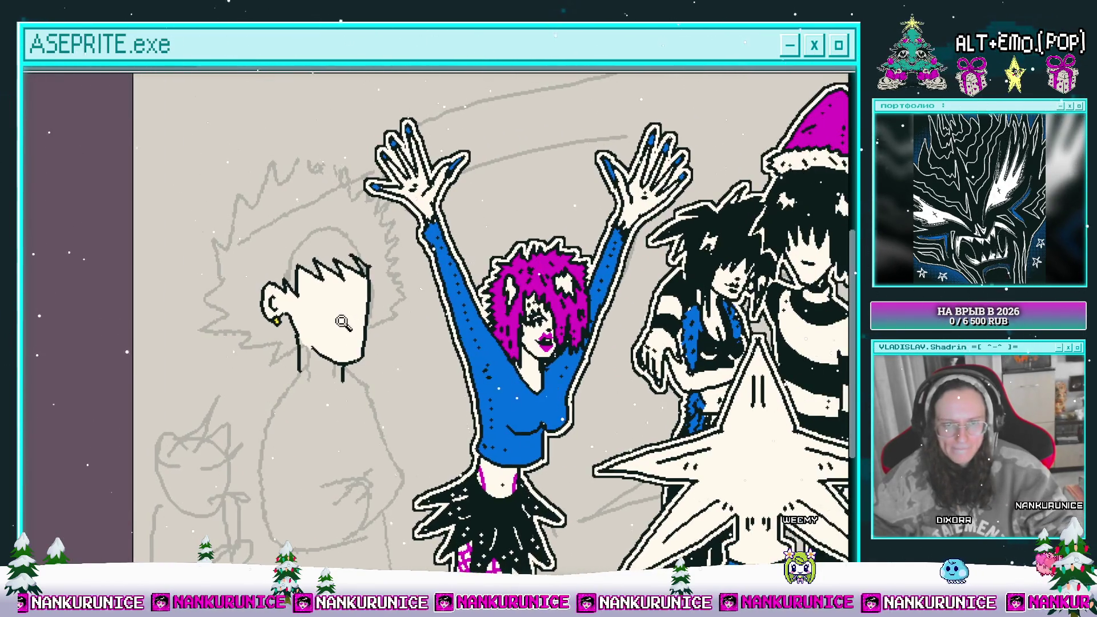
{"action": "scroll", "coordinate": [308, 300], "scroll_direction": "up", "scroll_amount": 5}
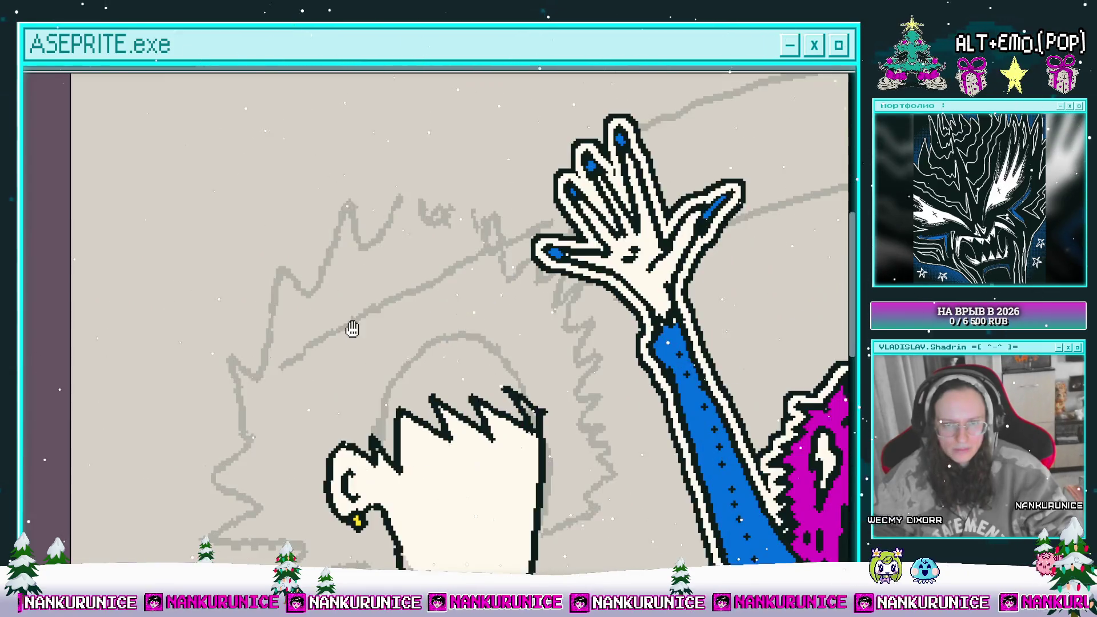
- Trace the first zigzag of black hair spikes over the sketch
{"action": "left_click_drag", "start_coordinate": [343, 286], "coordinate": [345, 286]}
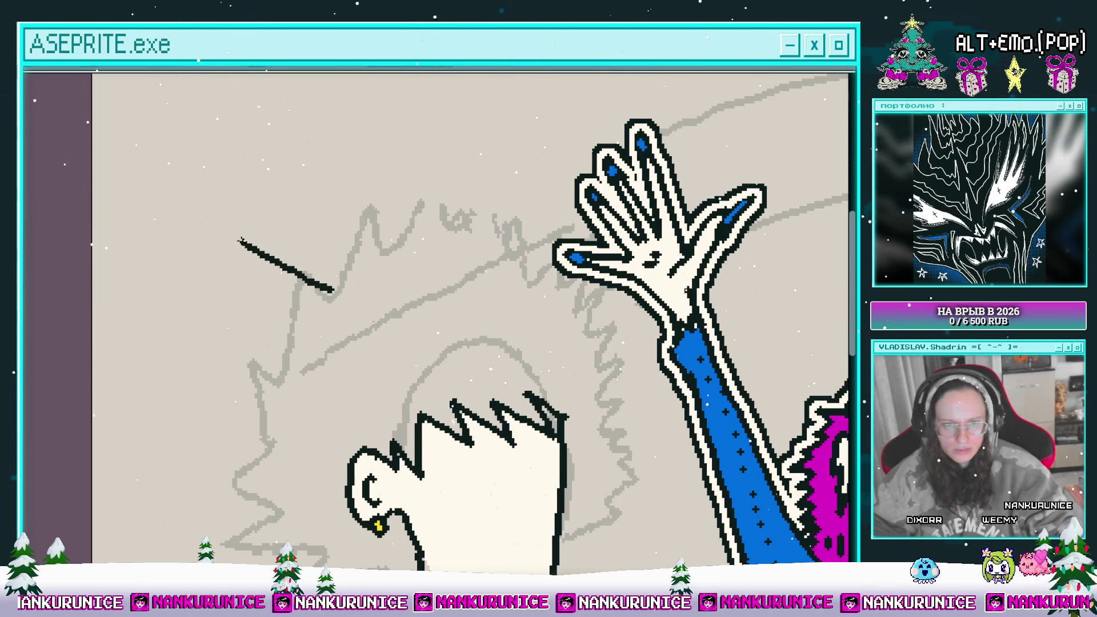
{"action": "left_click_drag", "start_coordinate": [250, 277], "coordinate": [286, 318]}
{"action": "mouse_move", "coordinate": [297, 321]}
{"action": "left_mouse_down"}
{"action": "mouse_move", "coordinate": [364, 219]}
{"action": "mouse_move", "coordinate": [254, 255]}
{"action": "mouse_move", "coordinate": [290, 310]}
{"action": "mouse_move", "coordinate": [285, 346]}
{"action": "mouse_move", "coordinate": [332, 326]}
{"action": "left_mouse_up"}
{"action": "mouse_move", "coordinate": [346, 329]}
{"action": "left_mouse_down"}
{"action": "mouse_move", "coordinate": [343, 273]}
{"action": "mouse_move", "coordinate": [279, 367]}
{"action": "left_mouse_up"}
{"action": "left_click_drag", "start_coordinate": [342, 349], "coordinate": [376, 357]}
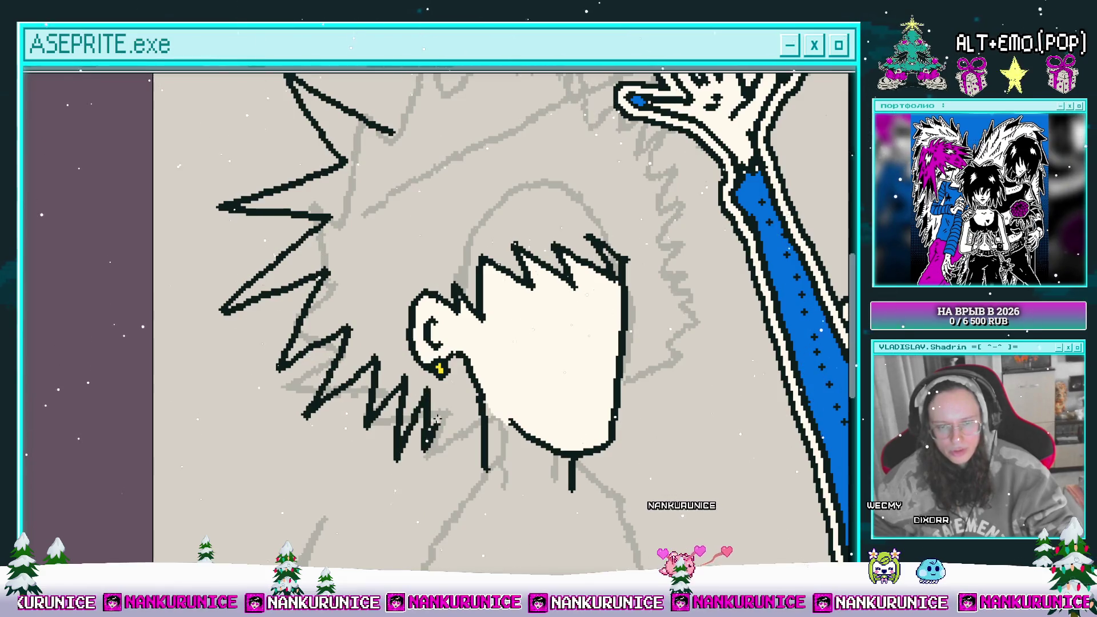
{"action": "scroll", "coordinate": [403, 262], "scroll_direction": "up", "scroll_amount": 3}
{"action": "scroll", "coordinate": [347, 237], "scroll_direction": "up", "scroll_amount": 3}
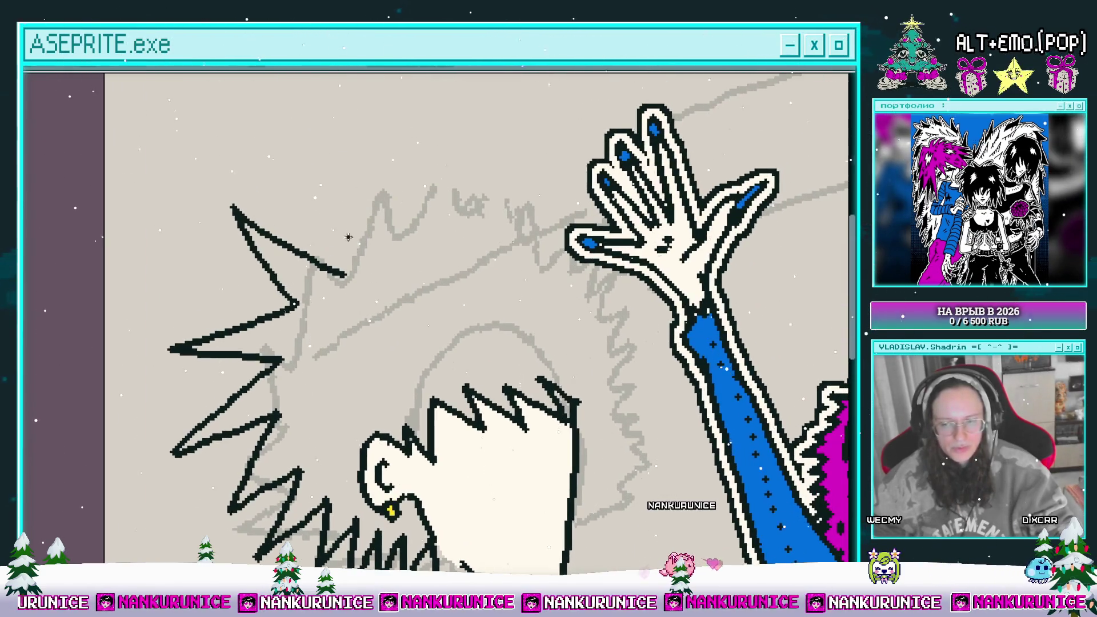
- Ink the hair spikes on the right, below and beside the raised hand
{"action": "left_click_drag", "start_coordinate": [402, 160], "coordinate": [404, 240]}
{"action": "scroll", "coordinate": [387, 232], "scroll_direction": "right", "scroll_amount": 2}
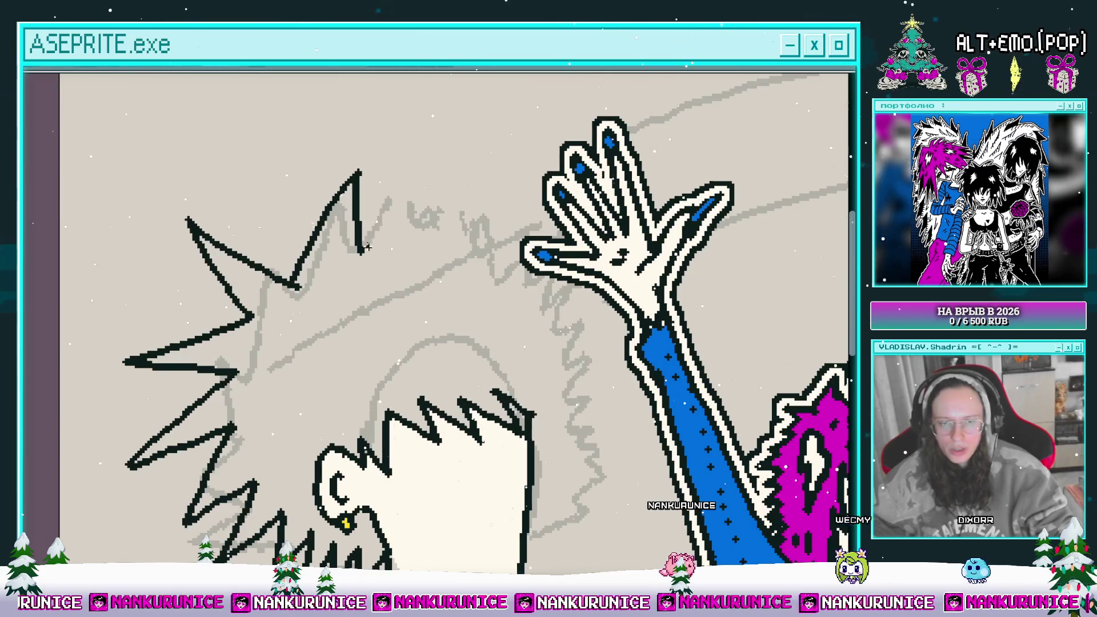
{"action": "scroll", "coordinate": [388, 235], "scroll_direction": "right", "scroll_amount": 2}
{"action": "mouse_move", "coordinate": [446, 163]}
{"action": "left_mouse_down"}
{"action": "mouse_move", "coordinate": [423, 242]}
{"action": "mouse_move", "coordinate": [398, 221]}
{"action": "left_mouse_up"}
{"action": "scroll", "coordinate": [400, 228], "scroll_direction": "right", "scroll_amount": 2}
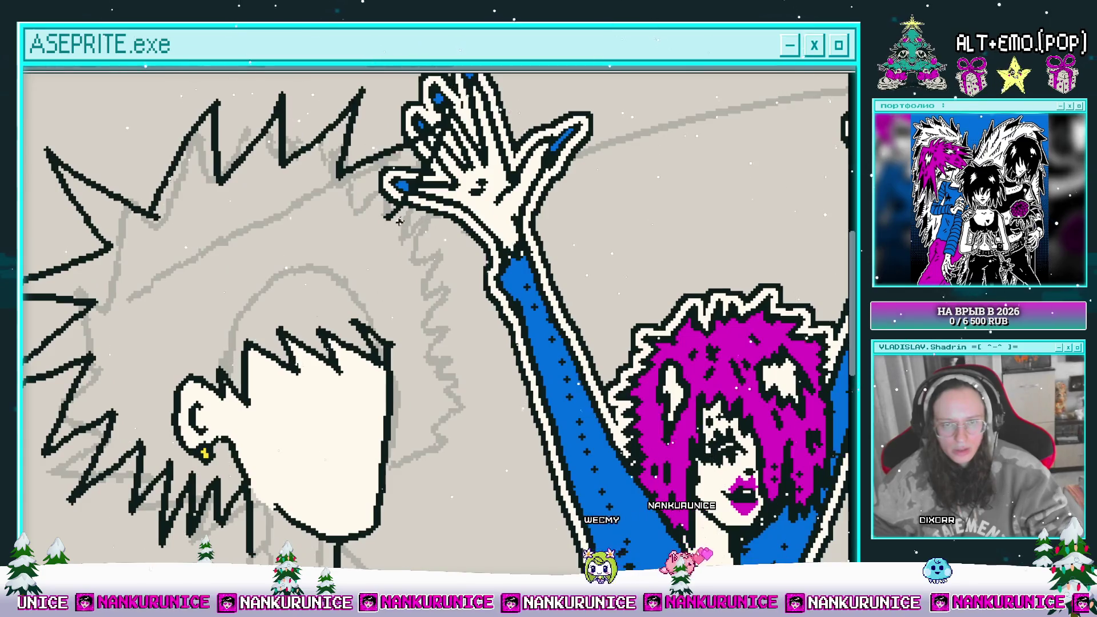
{"action": "left_click_drag", "start_coordinate": [469, 231], "coordinate": [428, 273]}
{"action": "left_click_drag", "start_coordinate": [455, 262], "coordinate": [436, 180]}
{"action": "left_click_drag", "start_coordinate": [475, 225], "coordinate": [428, 243]}
{"action": "mouse_move", "coordinate": [450, 258]}
{"action": "left_mouse_down"}
{"action": "mouse_move", "coordinate": [422, 224]}
{"action": "mouse_move", "coordinate": [464, 317]}
{"action": "left_mouse_up"}
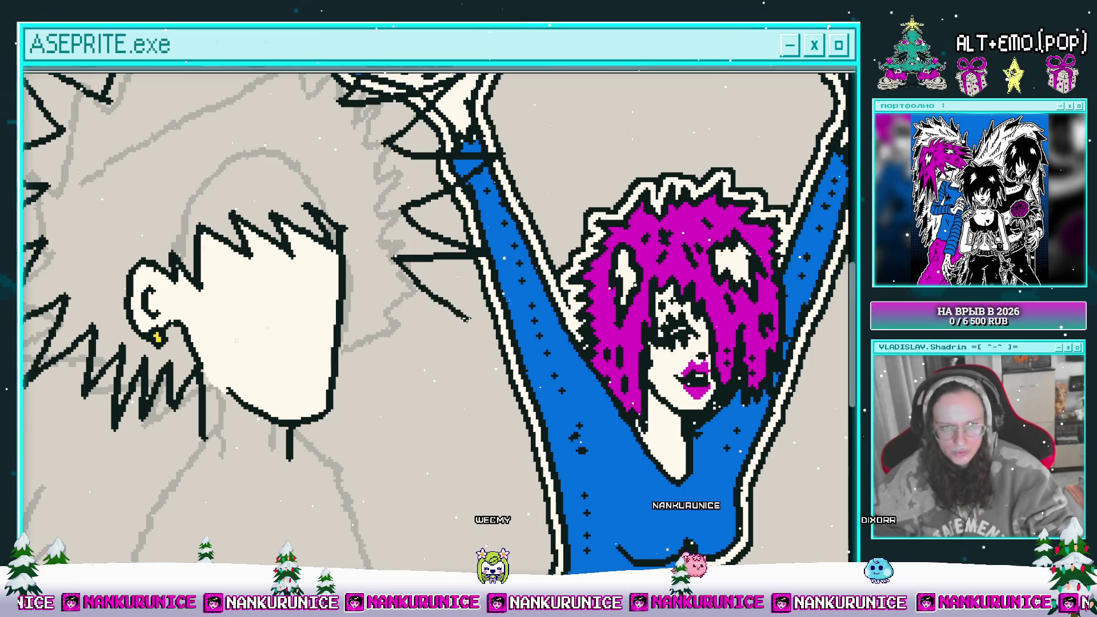
- Fill the completed hair outline with yellow
{"action": "left_click_drag", "start_coordinate": [370, 358], "coordinate": [485, 404]}
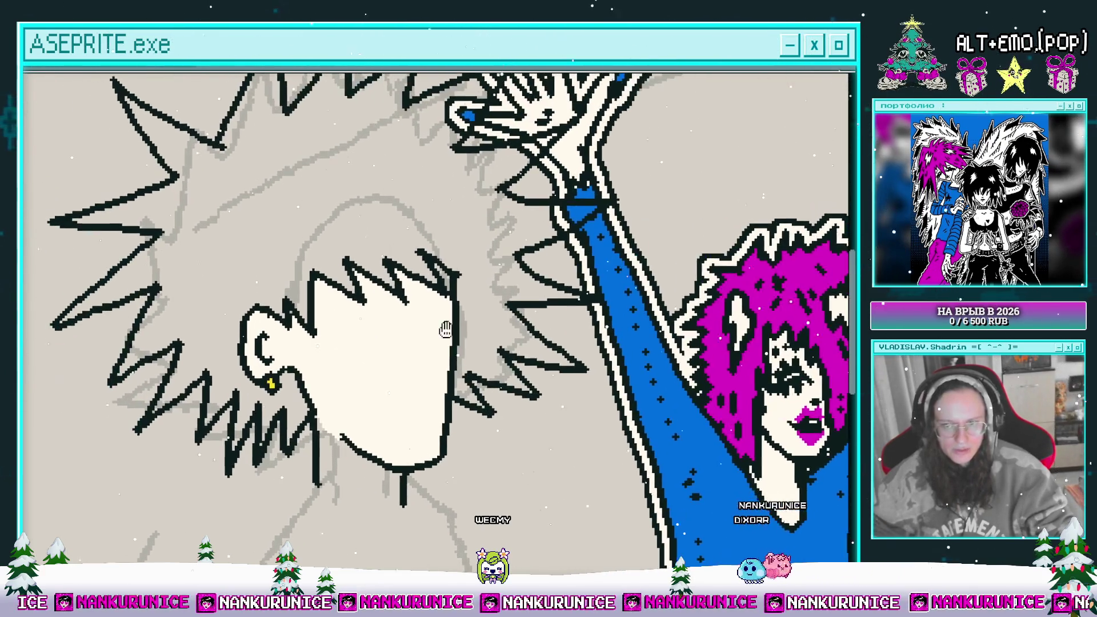
{"action": "left_click", "coordinate": [341, 199]}
{"action": "mouse_move", "coordinate": [341, 199]}
{"action": "left_mouse_down"}
{"action": "mouse_move", "coordinate": [348, 298]}
{"action": "mouse_move", "coordinate": [346, 267]}
{"action": "left_mouse_up"}
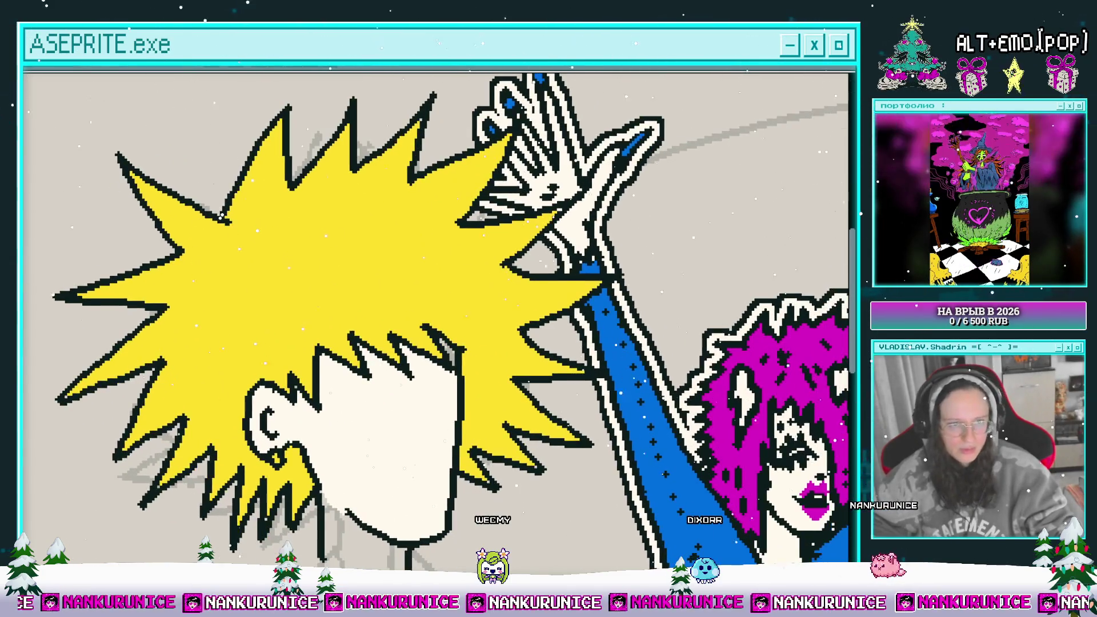
- Add new spike outlines on the upper-left side of the hair
{"action": "scroll", "coordinate": [468, 343], "scroll_direction": "down", "scroll_amount": 3}
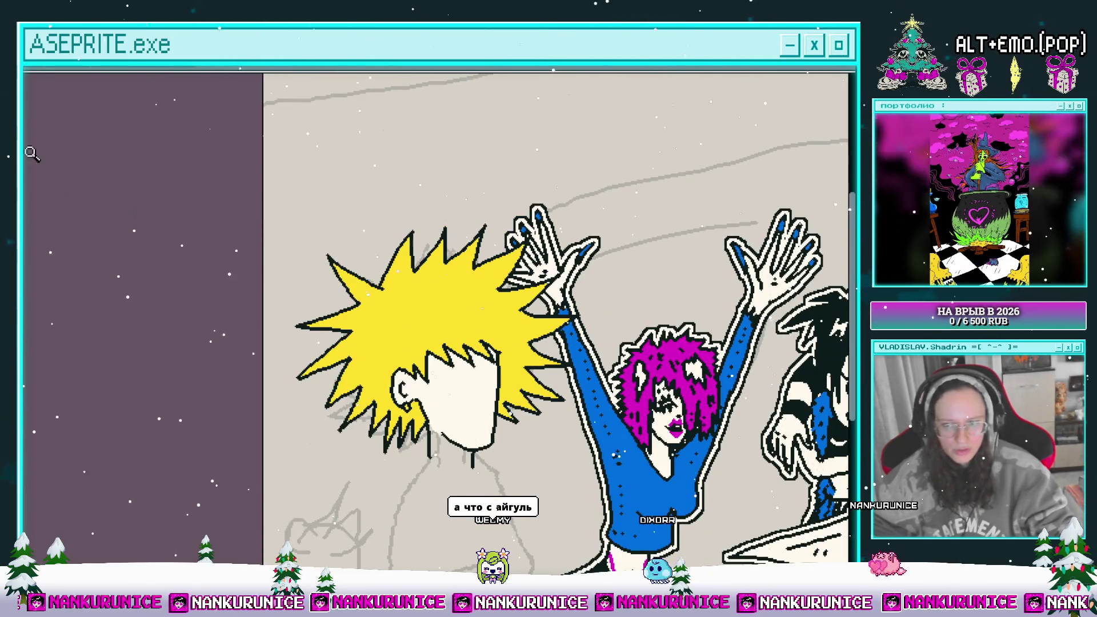
{"action": "scroll", "coordinate": [377, 240], "scroll_direction": "up", "scroll_amount": 2}
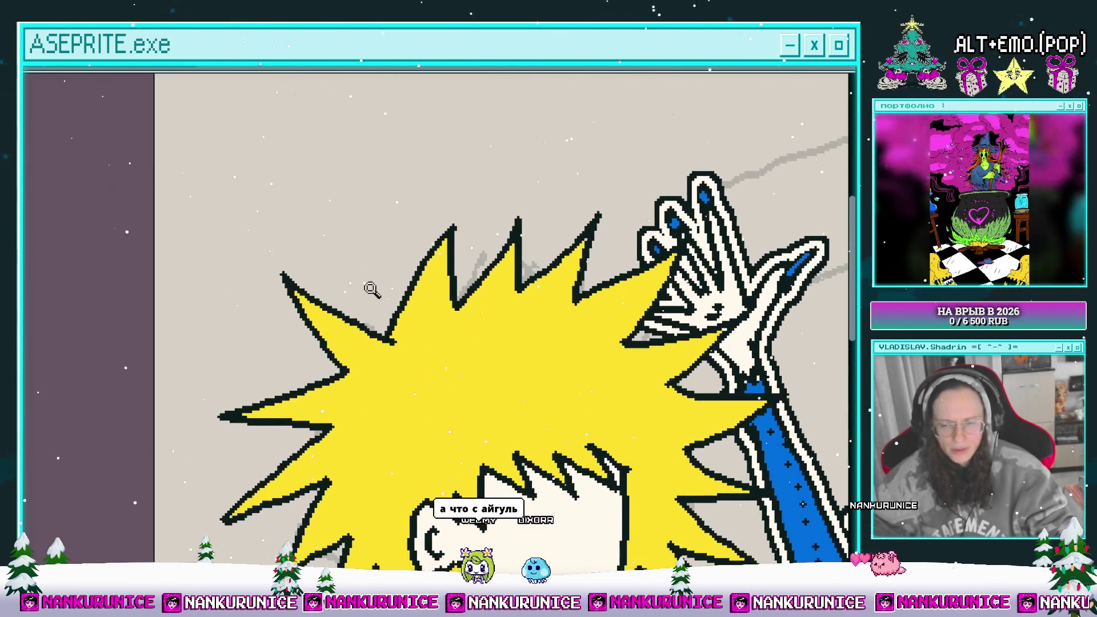
{"action": "scroll", "coordinate": [371, 287], "scroll_direction": "up", "scroll_amount": 1}
{"action": "mouse_move", "coordinate": [417, 339]}
{"action": "left_mouse_down"}
{"action": "mouse_move", "coordinate": [322, 245]}
{"action": "mouse_move", "coordinate": [348, 348]}
{"action": "left_mouse_up"}
{"action": "left_click_drag", "start_coordinate": [350, 339], "coordinate": [399, 240]}
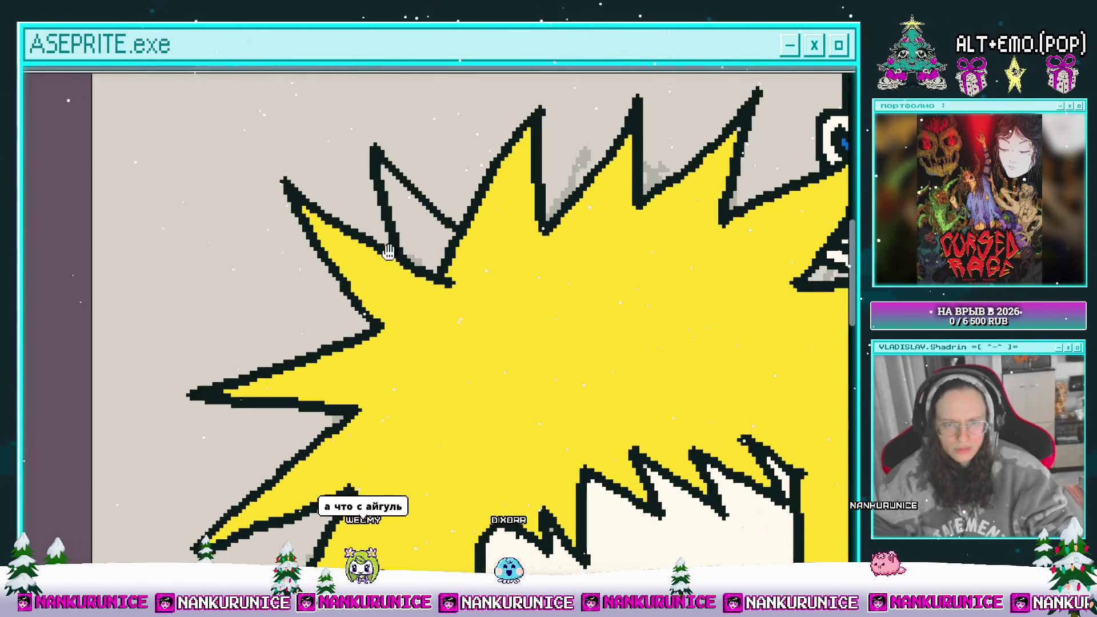
{"action": "left_click_drag", "start_coordinate": [349, 302], "coordinate": [246, 291]}
{"action": "left_click_drag", "start_coordinate": [246, 290], "coordinate": [307, 341]}
{"action": "mouse_move", "coordinate": [292, 417]}
{"action": "left_mouse_down"}
{"action": "mouse_move", "coordinate": [306, 323]}
{"action": "mouse_move", "coordinate": [241, 366]}
{"action": "mouse_move", "coordinate": [295, 334]}
{"action": "left_mouse_up"}
- Add and touch up short spike lines at the hair's lower left
{"action": "left_click_drag", "start_coordinate": [235, 394], "coordinate": [301, 384]}
{"action": "left_click_drag", "start_coordinate": [317, 403], "coordinate": [280, 334]}
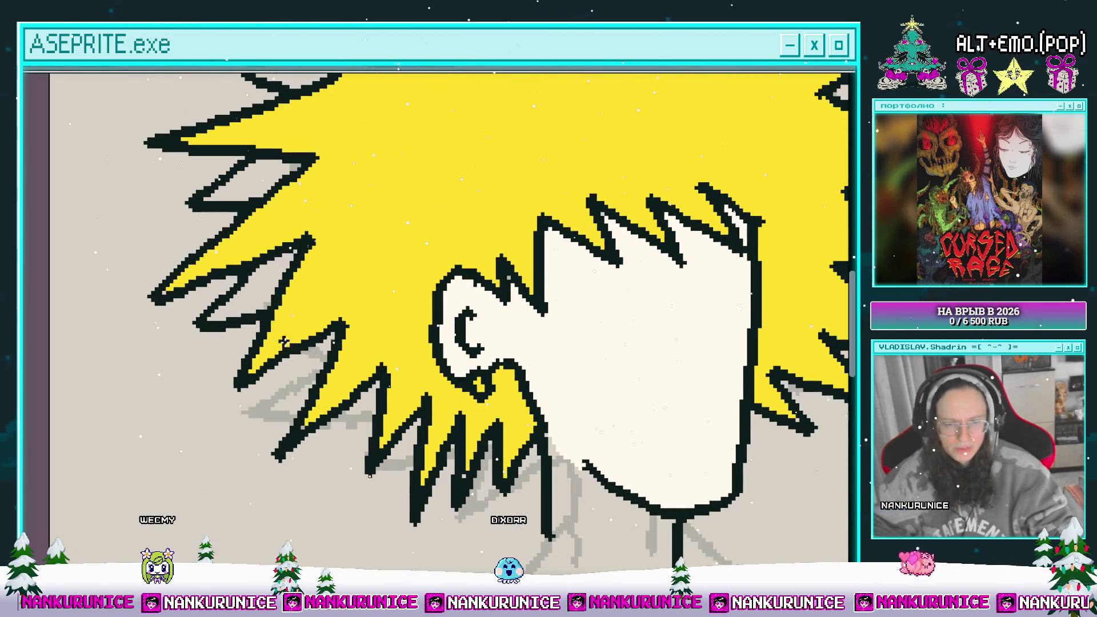
{"action": "left_click_drag", "start_coordinate": [308, 380], "coordinate": [272, 416]}
{"action": "left_click_drag", "start_coordinate": [339, 401], "coordinate": [306, 355]}
{"action": "left_click_drag", "start_coordinate": [304, 401], "coordinate": [341, 363]}
{"action": "left_click_drag", "start_coordinate": [341, 363], "coordinate": [336, 401]}
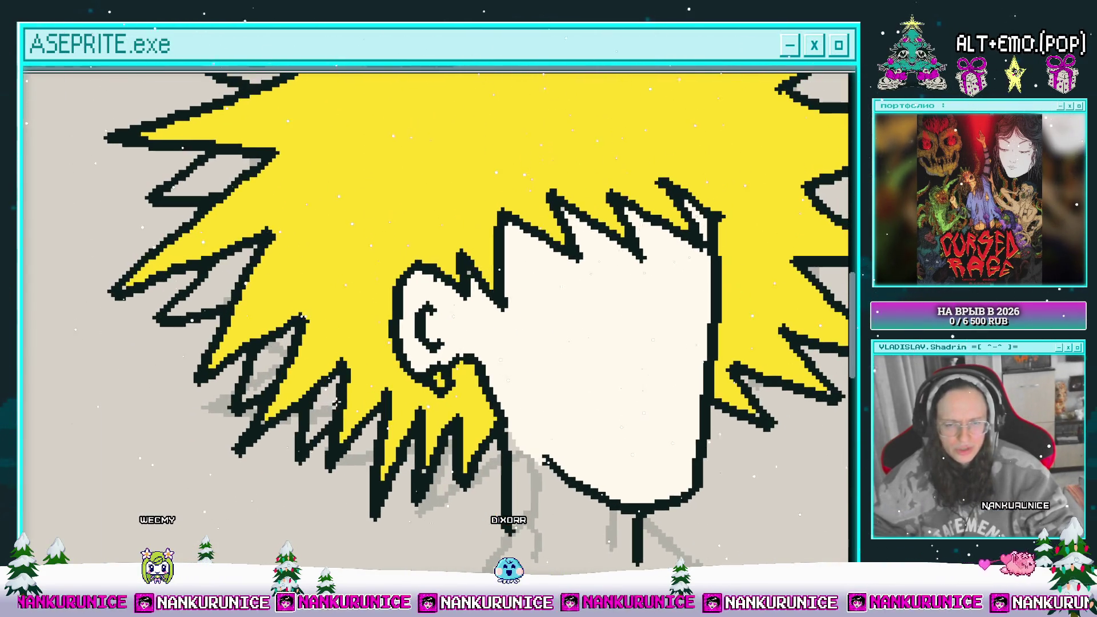
- Move to the hair spikes beside the blue sleeve and fill a small wedge black
{"action": "scroll", "coordinate": [251, 271], "scroll_direction": "up", "scroll_amount": 5}
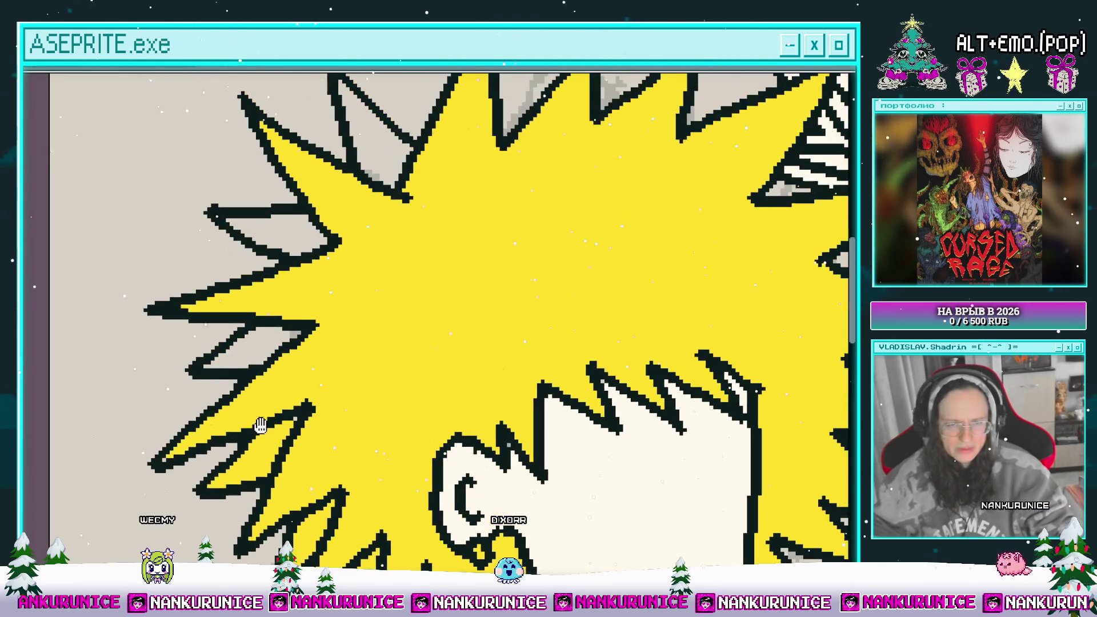
{"action": "scroll", "coordinate": [357, 163], "scroll_direction": "up", "scroll_amount": 4}
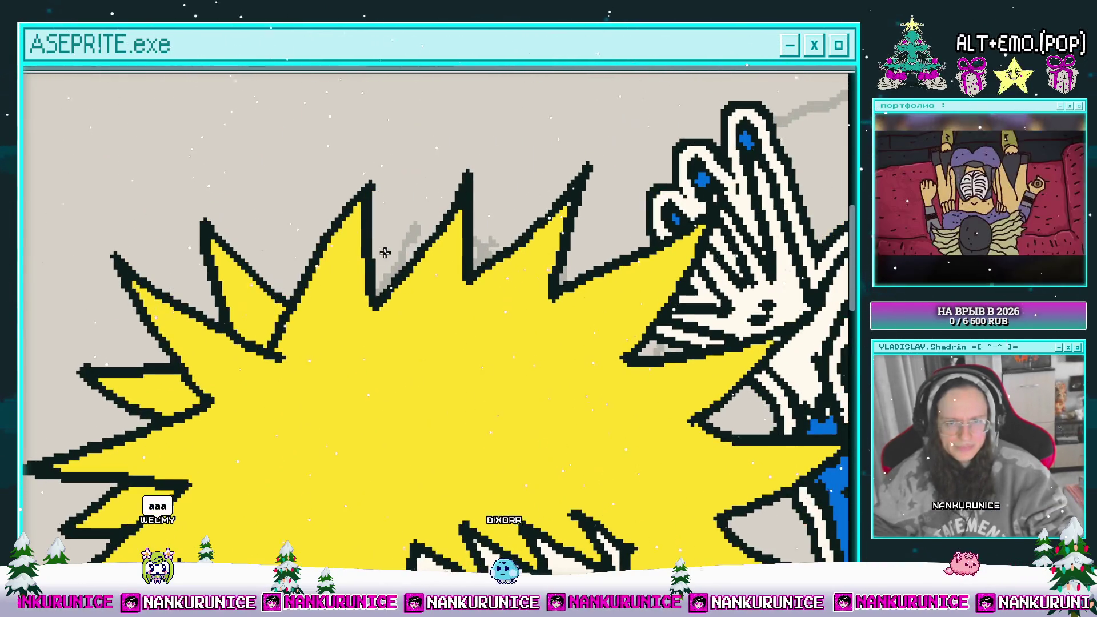
{"action": "scroll", "coordinate": [403, 251], "scroll_direction": "right", "scroll_amount": 2}
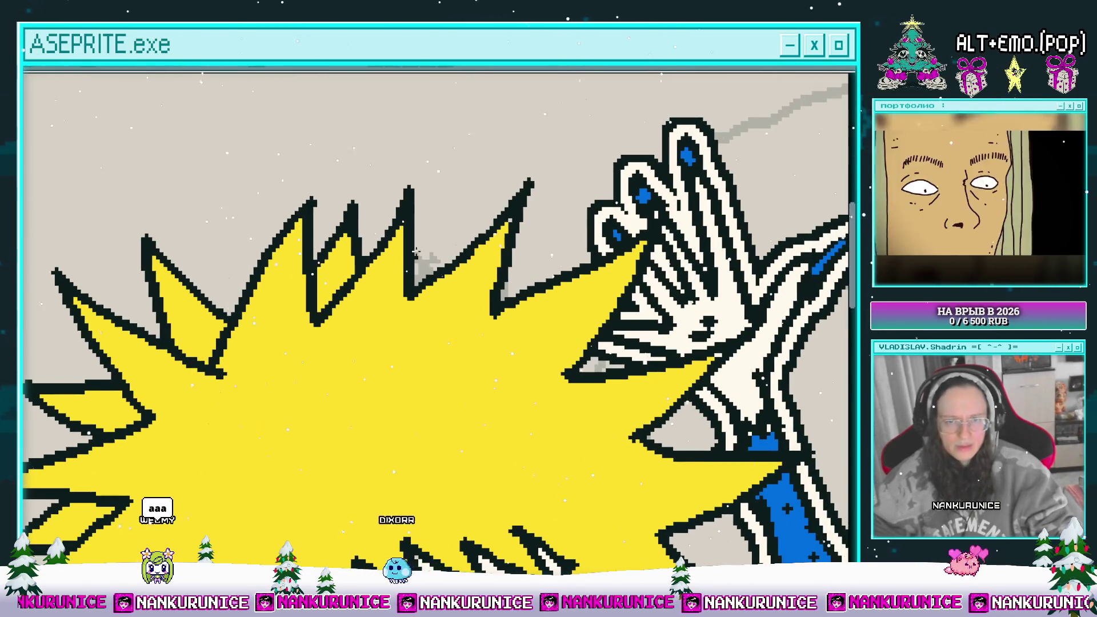
{"action": "scroll", "coordinate": [410, 254], "scroll_direction": "right", "scroll_amount": 2}
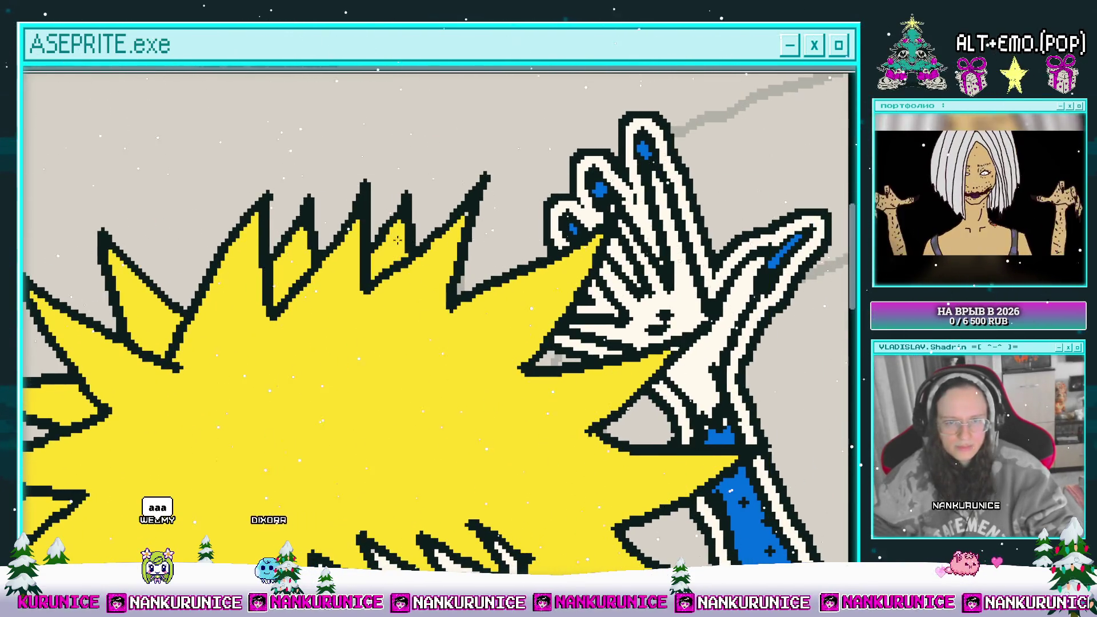
{"action": "scroll", "coordinate": [484, 266], "scroll_direction": "down", "scroll_amount": 2}
{"action": "scroll", "coordinate": [484, 267], "scroll_direction": "right", "scroll_amount": 3}
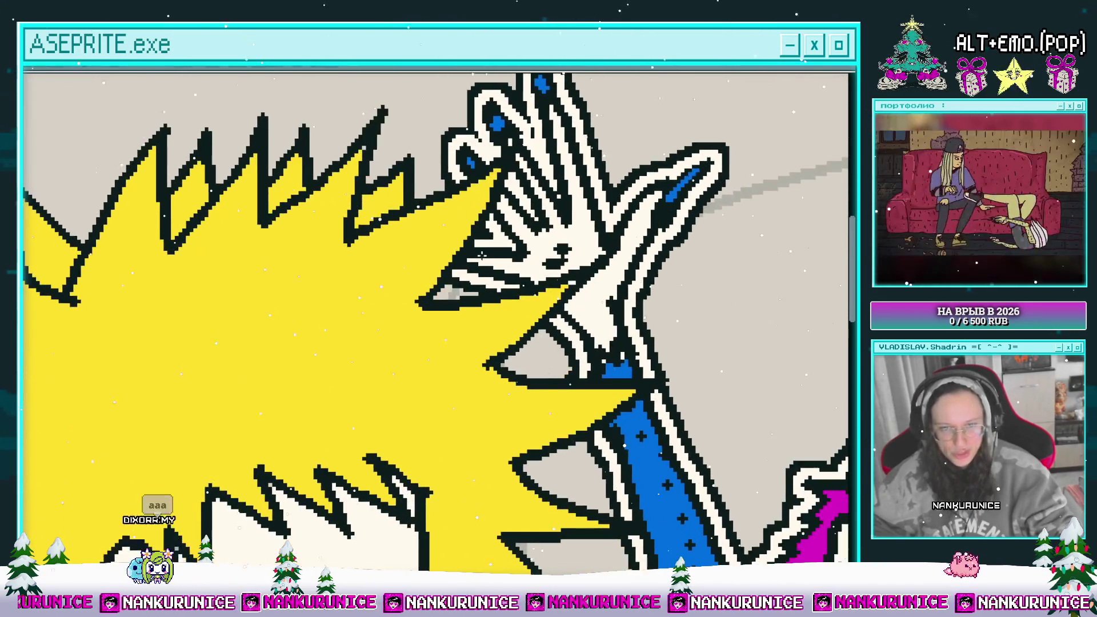
{"action": "scroll", "coordinate": [468, 282], "scroll_direction": "down", "scroll_amount": 2}
{"action": "scroll", "coordinate": [469, 282], "scroll_direction": "right", "scroll_amount": 2}
{"action": "scroll", "coordinate": [471, 274], "scroll_direction": "down", "scroll_amount": 1}
{"action": "scroll", "coordinate": [470, 274], "scroll_direction": "right", "scroll_amount": 2}
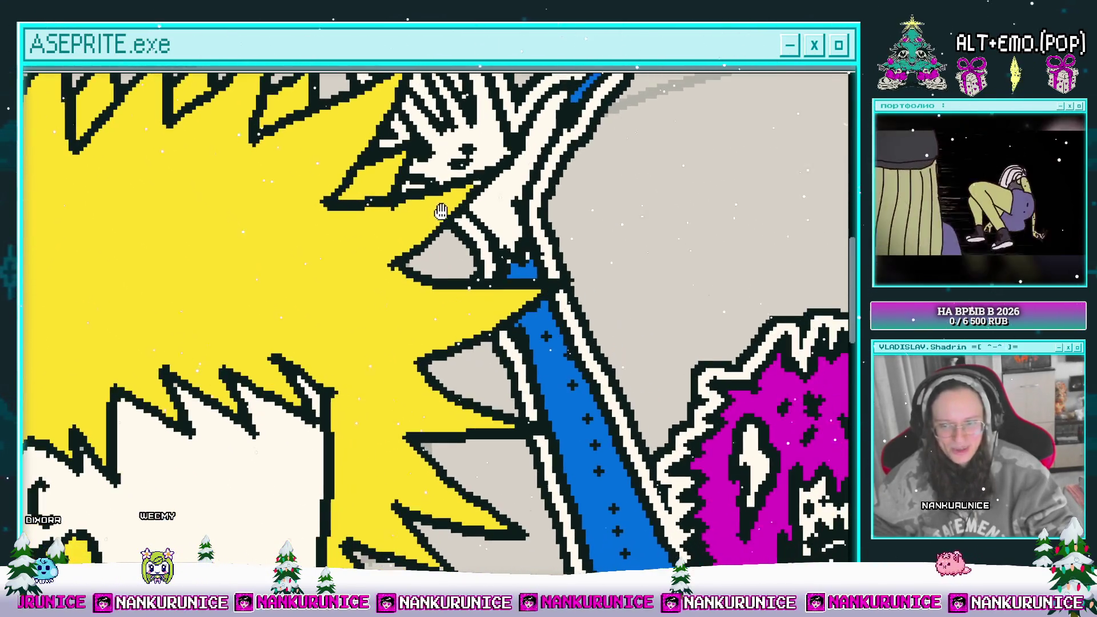
{"action": "scroll", "coordinate": [472, 268], "scroll_direction": "down", "scroll_amount": 2}
{"action": "scroll", "coordinate": [472, 268], "scroll_direction": "right", "scroll_amount": 1}
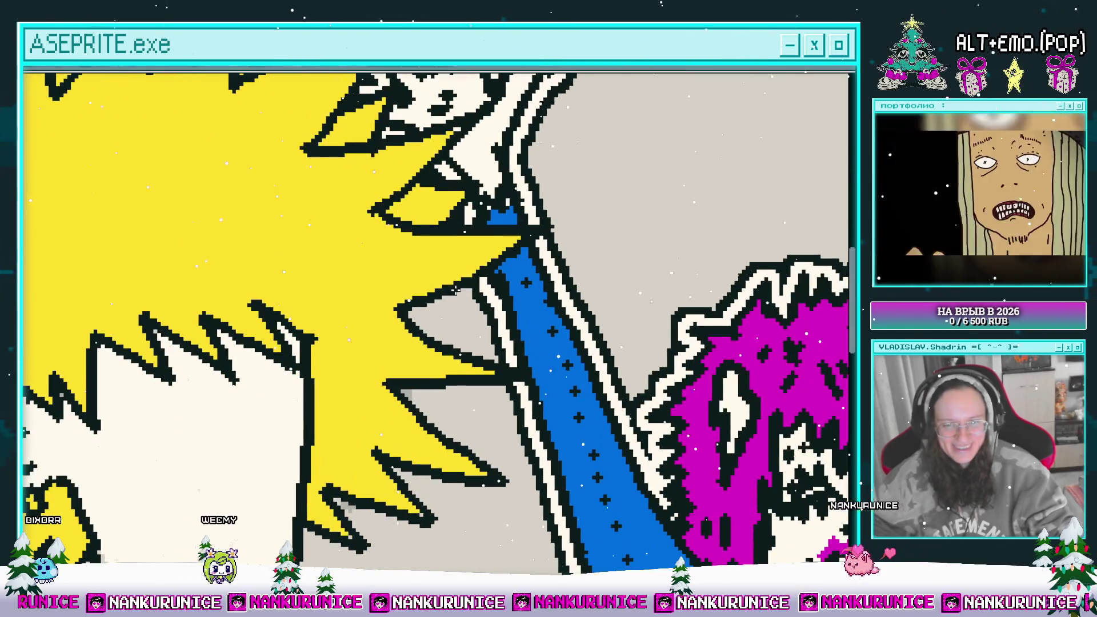
{"action": "scroll", "coordinate": [442, 288], "scroll_direction": "down", "scroll_amount": 1}
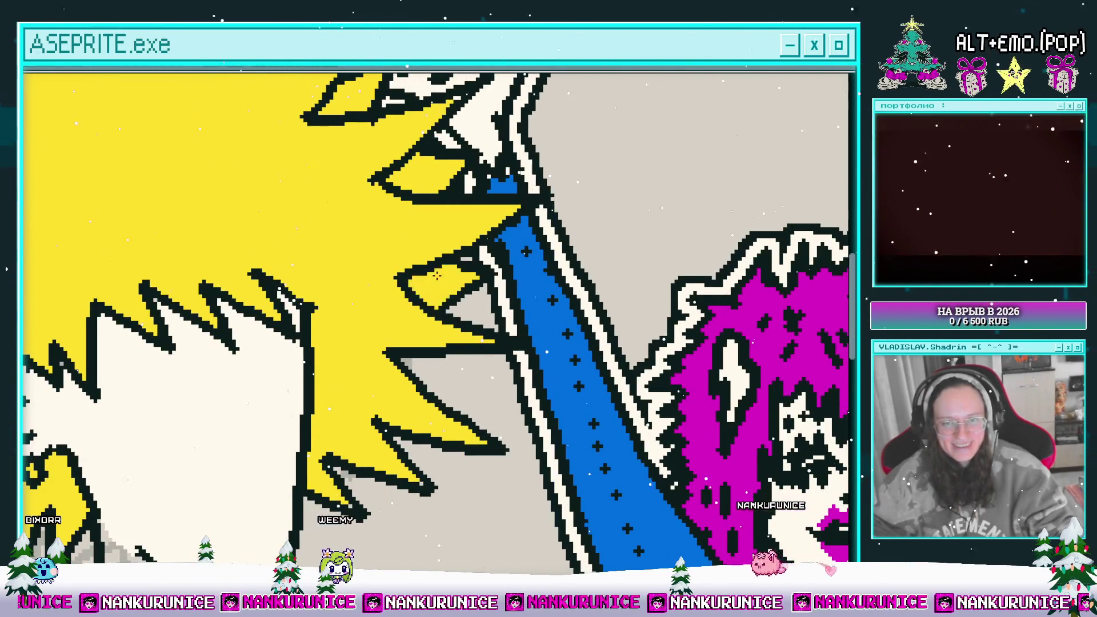
{"action": "scroll", "coordinate": [446, 282], "scroll_direction": "down", "scroll_amount": 2}
{"action": "mouse_move", "coordinate": [452, 303]}
{"action": "left_mouse_down"}
{"action": "mouse_move", "coordinate": [439, 328]}
{"action": "mouse_move", "coordinate": [426, 316]}
{"action": "mouse_move", "coordinate": [457, 257]}
{"action": "left_mouse_up"}
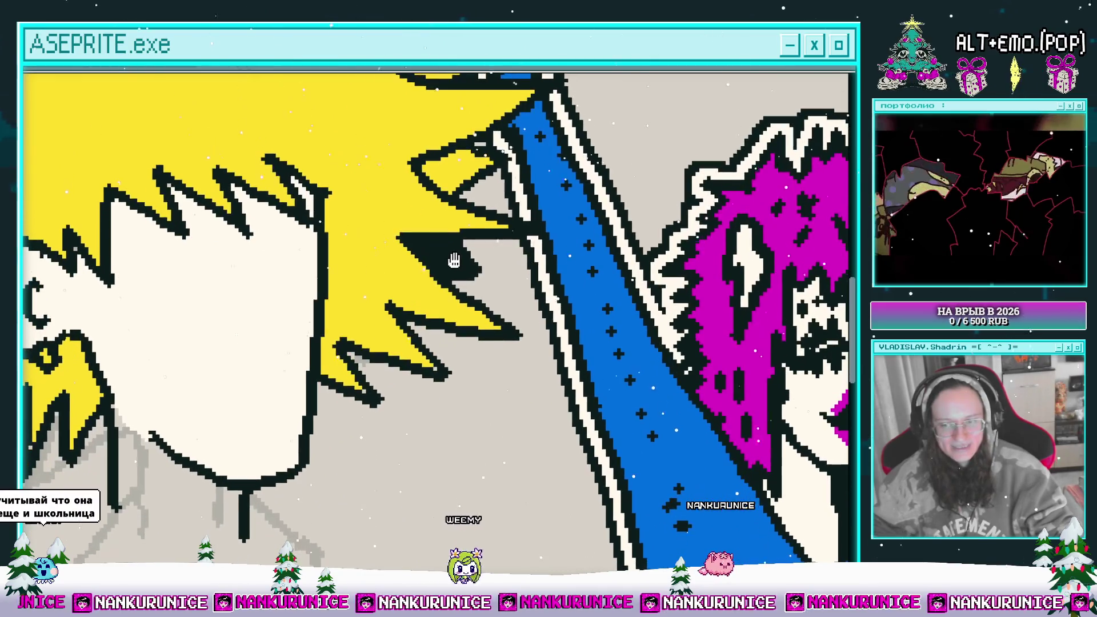
- Undo the stray black fill in the hair spike and zoom out to review
{"action": "key", "text": "ctrl+z"}
{"action": "scroll", "coordinate": [449, 274], "scroll_direction": "down", "scroll_amount": 2}
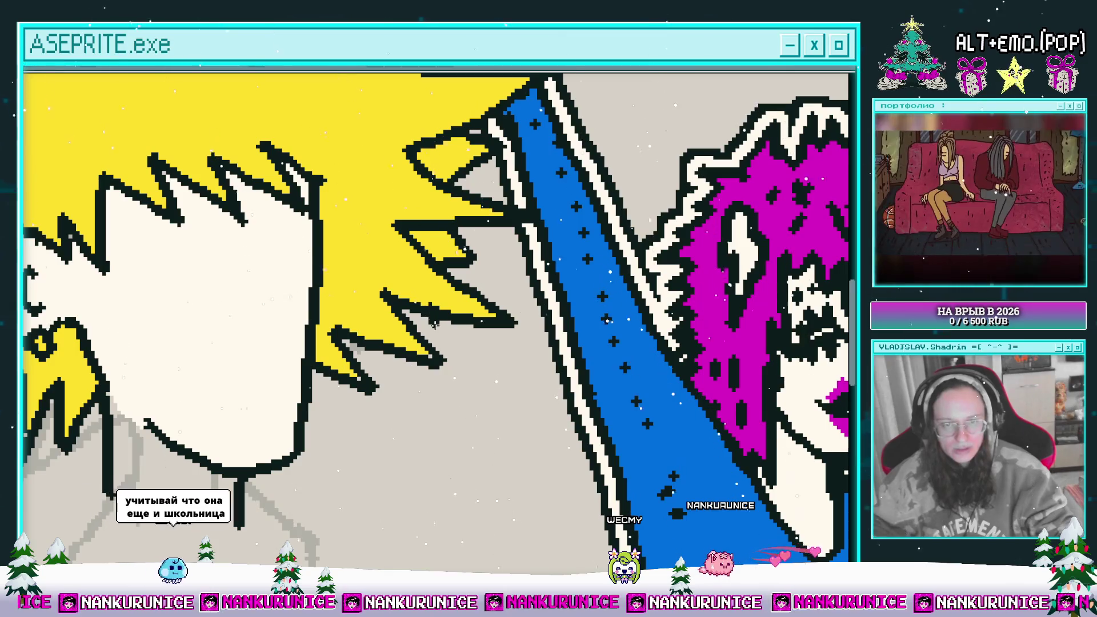
{"action": "scroll", "coordinate": [423, 320], "scroll_direction": "down", "scroll_amount": 1}
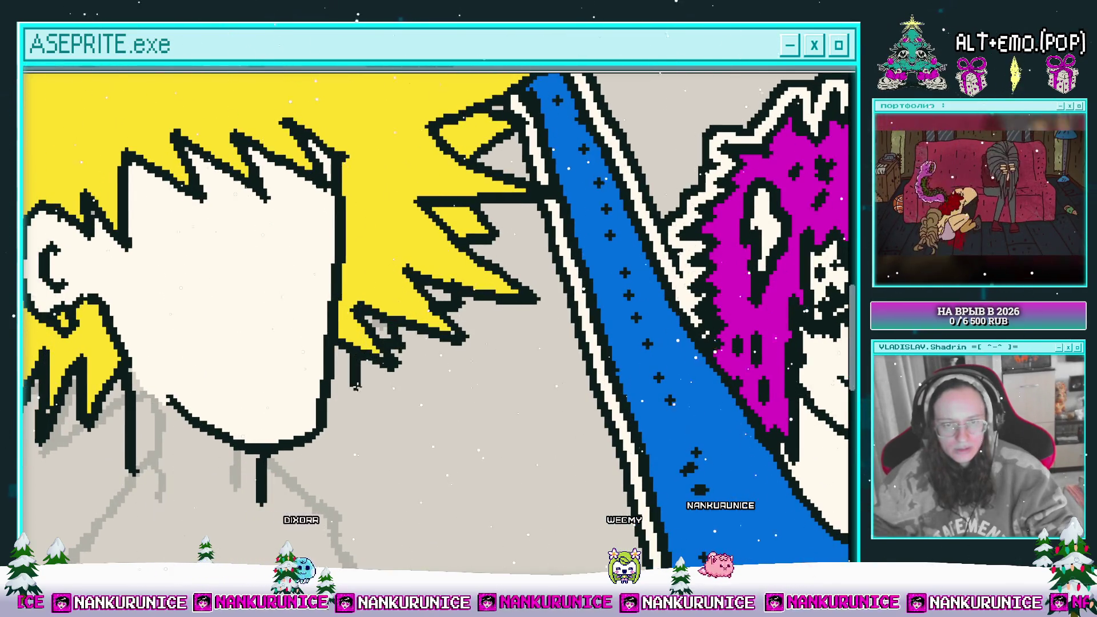
{"action": "scroll", "coordinate": [440, 295], "scroll_direction": "down", "scroll_amount": 3}
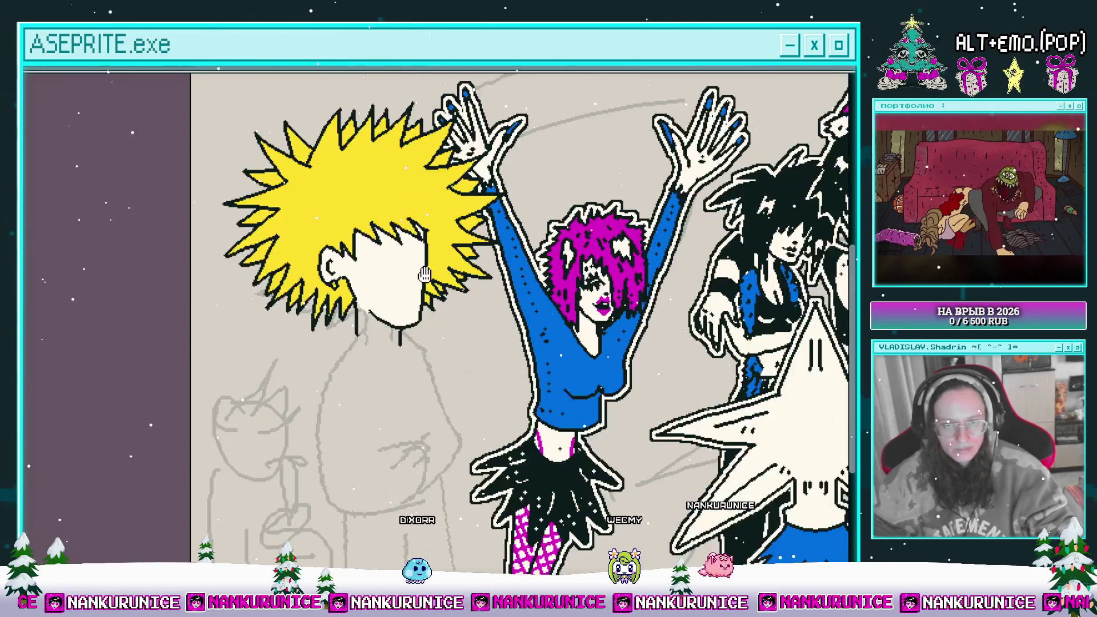
{"action": "scroll", "coordinate": [400, 257], "scroll_direction": "up", "scroll_amount": 3}
{"action": "scroll", "coordinate": [377, 261], "scroll_direction": "up", "scroll_amount": 3}
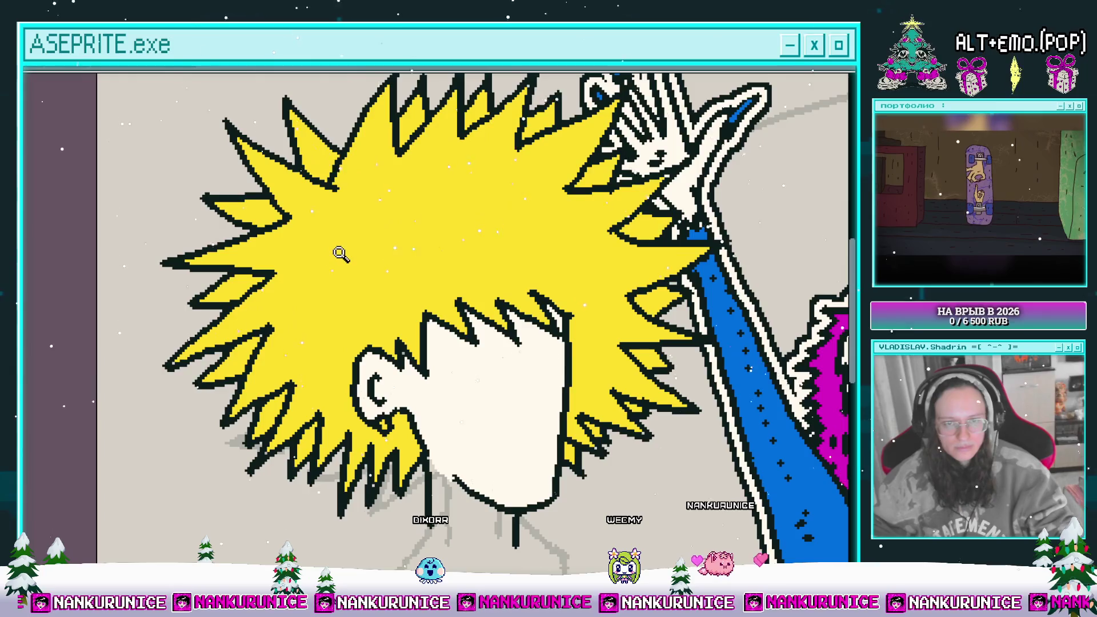
{"action": "scroll", "coordinate": [340, 255], "scroll_direction": "up", "scroll_amount": 1}
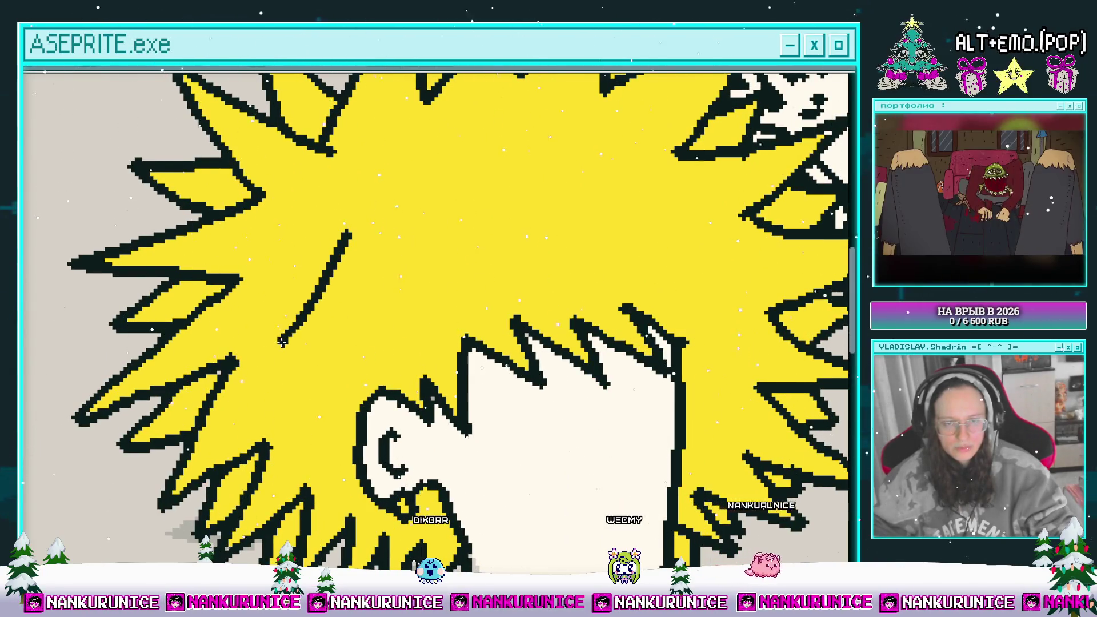
{"action": "scroll", "coordinate": [325, 295], "scroll_direction": "down", "scroll_amount": 1}
{"action": "scroll", "coordinate": [377, 249], "scroll_direction": "up", "scroll_amount": 1}
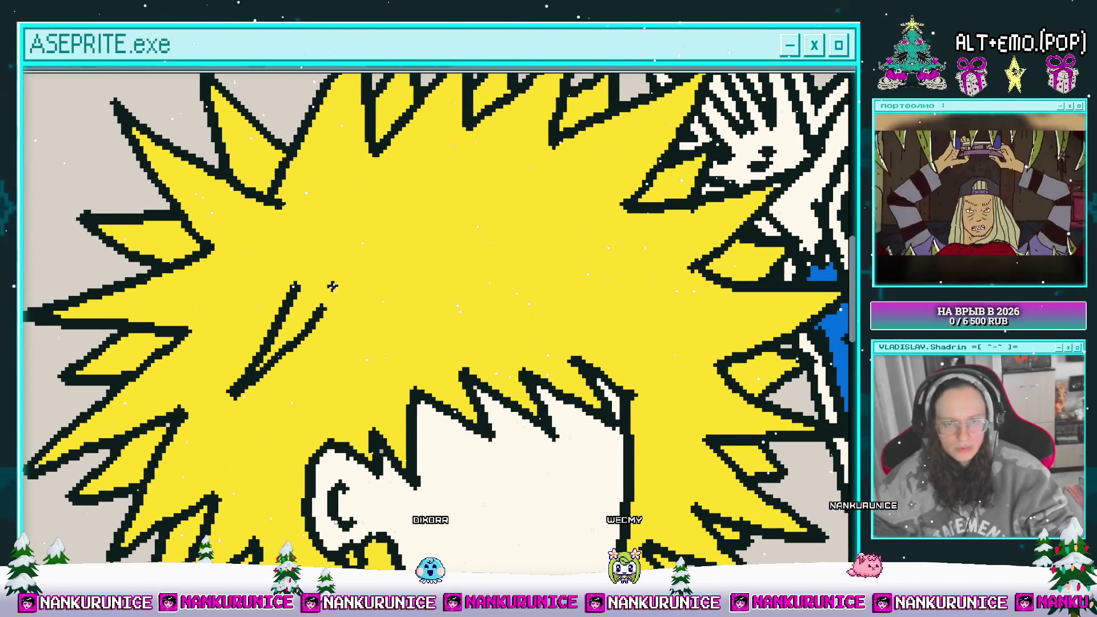
- Remove the last hair stroke and draw a caret-shaped shading stroke in the hair
{"action": "key", "text": "ctrl+z"}
{"action": "scroll", "coordinate": [337, 289], "scroll_direction": "up", "scroll_amount": 1}
{"action": "scroll", "coordinate": [340, 309], "scroll_direction": "down", "scroll_amount": 1}
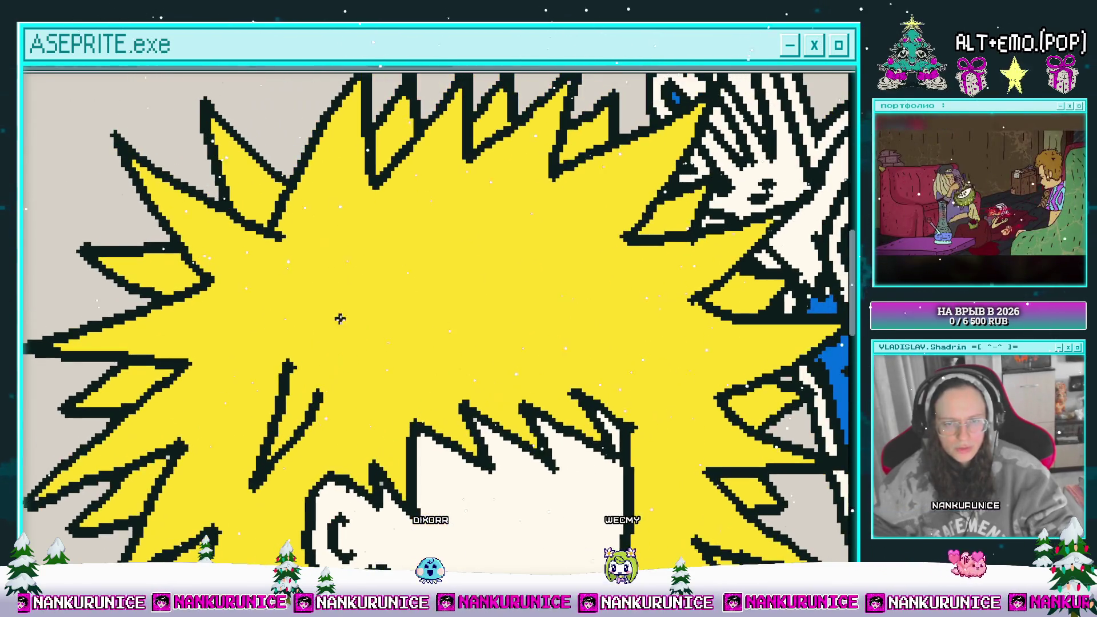
{"action": "mouse_move", "coordinate": [317, 300]}
{"action": "left_mouse_down"}
{"action": "mouse_move", "coordinate": [366, 297]}
{"action": "mouse_move", "coordinate": [440, 234]}
{"action": "left_mouse_up"}
- Draw a black diagonal strand with a wedge and an S-shaped strand across the yellow hair
{"action": "scroll", "coordinate": [363, 286], "scroll_direction": "down", "scroll_amount": 1}
{"action": "scroll", "coordinate": [399, 286], "scroll_direction": "down", "scroll_amount": 1}
{"action": "mouse_move", "coordinate": [399, 286]}
{"action": "left_mouse_down"}
{"action": "mouse_move", "coordinate": [398, 314]}
{"action": "mouse_move", "coordinate": [417, 320]}
{"action": "mouse_move", "coordinate": [341, 331]}
{"action": "left_mouse_up"}
{"action": "scroll", "coordinate": [399, 313], "scroll_direction": "up", "scroll_amount": 1}
{"action": "left_click_drag", "start_coordinate": [306, 312], "coordinate": [402, 287]}
- Add short black shading strokes and small accents in the hair near the face
{"action": "mouse_move", "coordinate": [316, 269]}
{"action": "left_mouse_down"}
{"action": "mouse_move", "coordinate": [349, 331]}
{"action": "mouse_move", "coordinate": [301, 330]}
{"action": "mouse_move", "coordinate": [358, 251]}
{"action": "left_mouse_up"}
{"action": "left_click_drag", "start_coordinate": [324, 325], "coordinate": [276, 357]}
{"action": "mouse_move", "coordinate": [434, 277]}
{"action": "left_mouse_down"}
{"action": "mouse_move", "coordinate": [426, 269]}
{"action": "mouse_move", "coordinate": [408, 324]}
{"action": "left_mouse_up"}
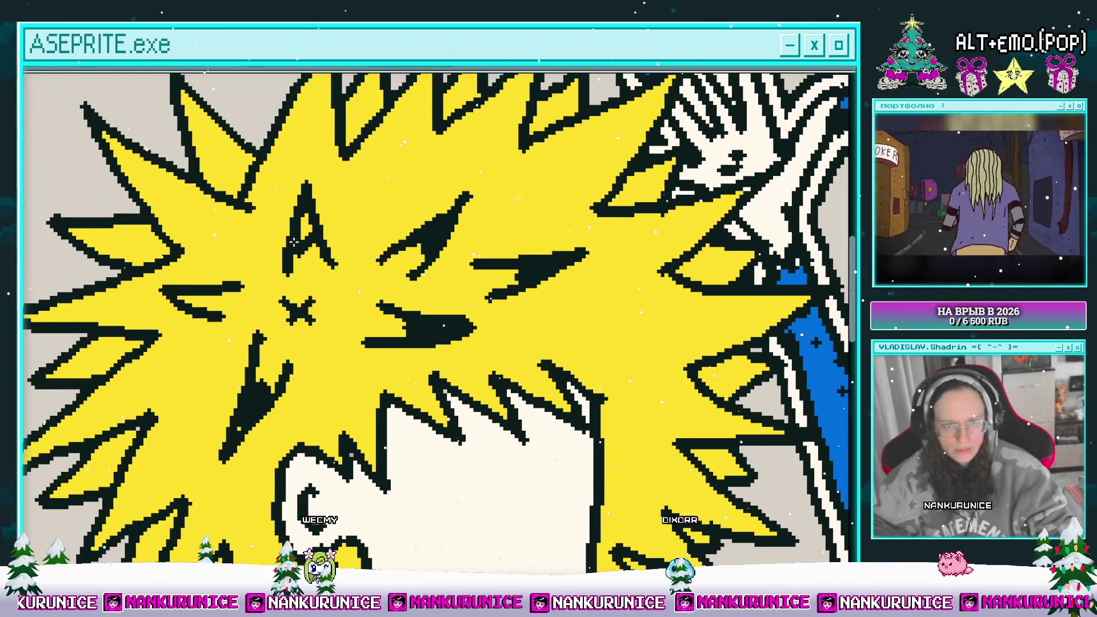
{"action": "left_click_drag", "start_coordinate": [212, 293], "coordinate": [254, 204]}
{"action": "left_click_drag", "start_coordinate": [206, 292], "coordinate": [212, 240]}
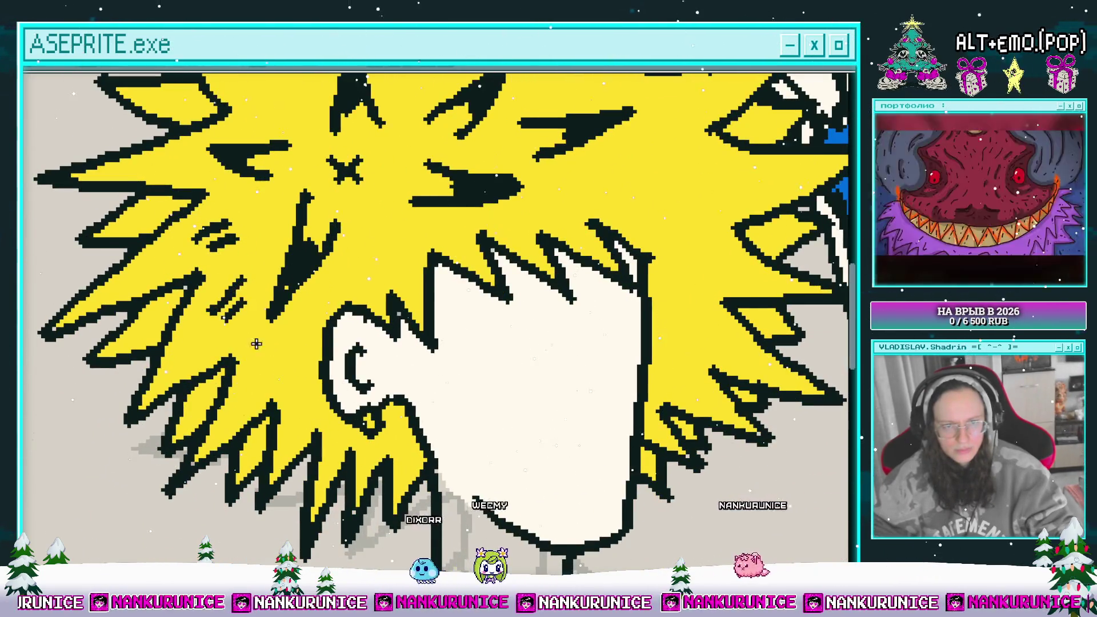
{"action": "mouse_move", "coordinate": [364, 251]}
{"action": "left_mouse_down"}
{"action": "mouse_move", "coordinate": [335, 318]}
{"action": "mouse_move", "coordinate": [320, 311]}
{"action": "left_mouse_up"}
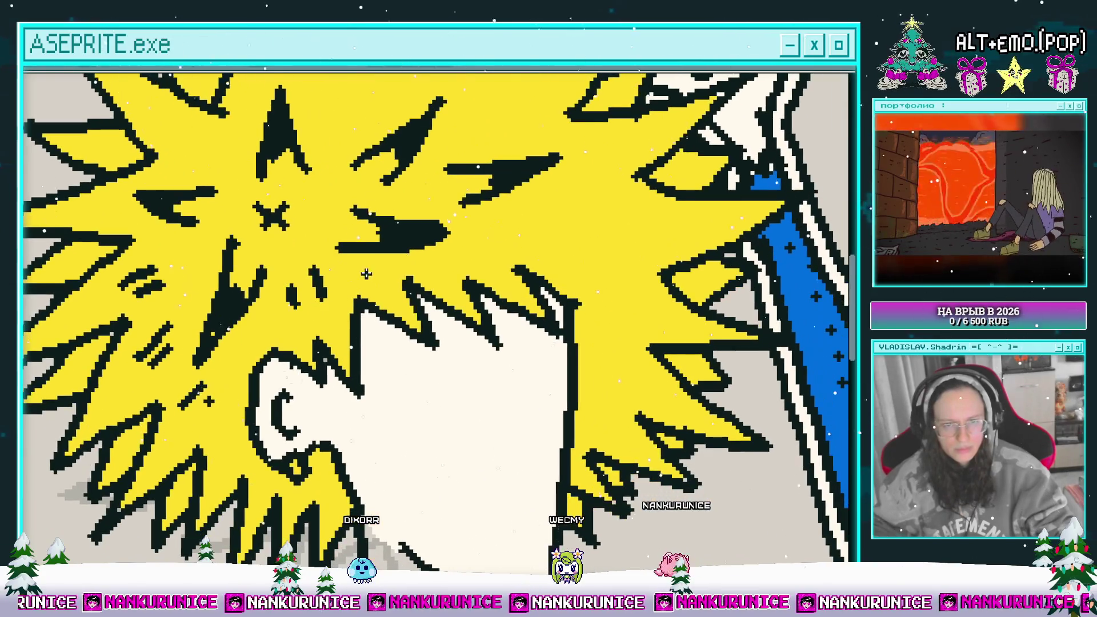
{"action": "left_click_drag", "start_coordinate": [375, 279], "coordinate": [343, 320]}
{"action": "mouse_move", "coordinate": [366, 240]}
{"action": "left_mouse_down"}
{"action": "mouse_move", "coordinate": [345, 321]}
{"action": "mouse_move", "coordinate": [384, 369]}
{"action": "left_mouse_up"}
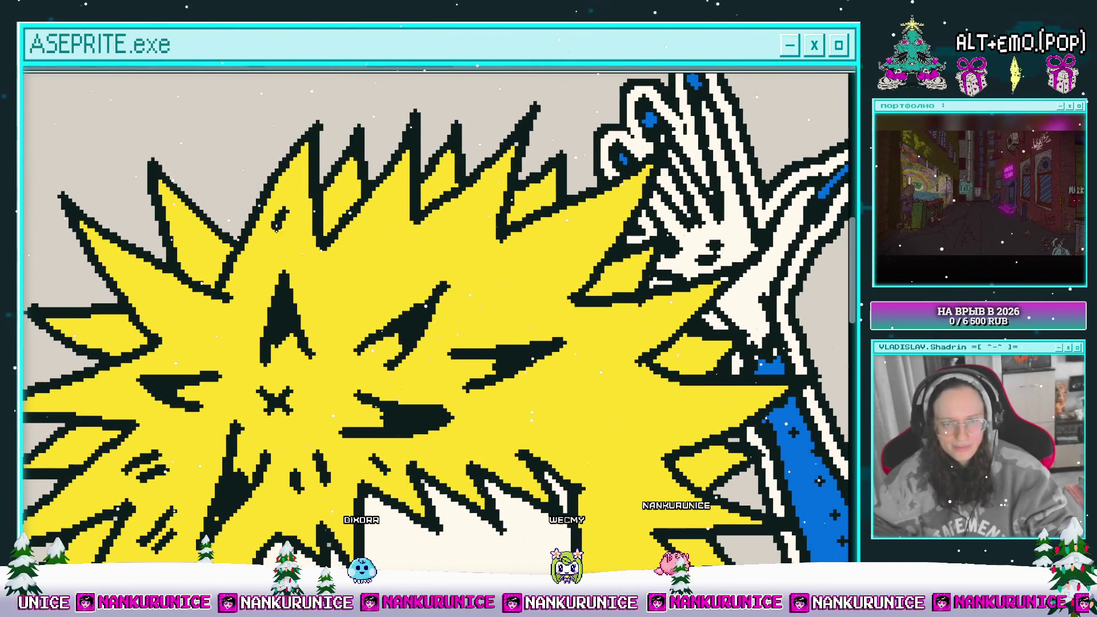
{"action": "left_click_drag", "start_coordinate": [280, 229], "coordinate": [273, 251]}
{"action": "left_click_drag", "start_coordinate": [296, 231], "coordinate": [289, 248]}
{"action": "left_click_drag", "start_coordinate": [298, 250], "coordinate": [343, 255]}
{"action": "left_click_drag", "start_coordinate": [423, 242], "coordinate": [412, 268]}
{"action": "left_click_drag", "start_coordinate": [438, 254], "coordinate": [429, 277]}
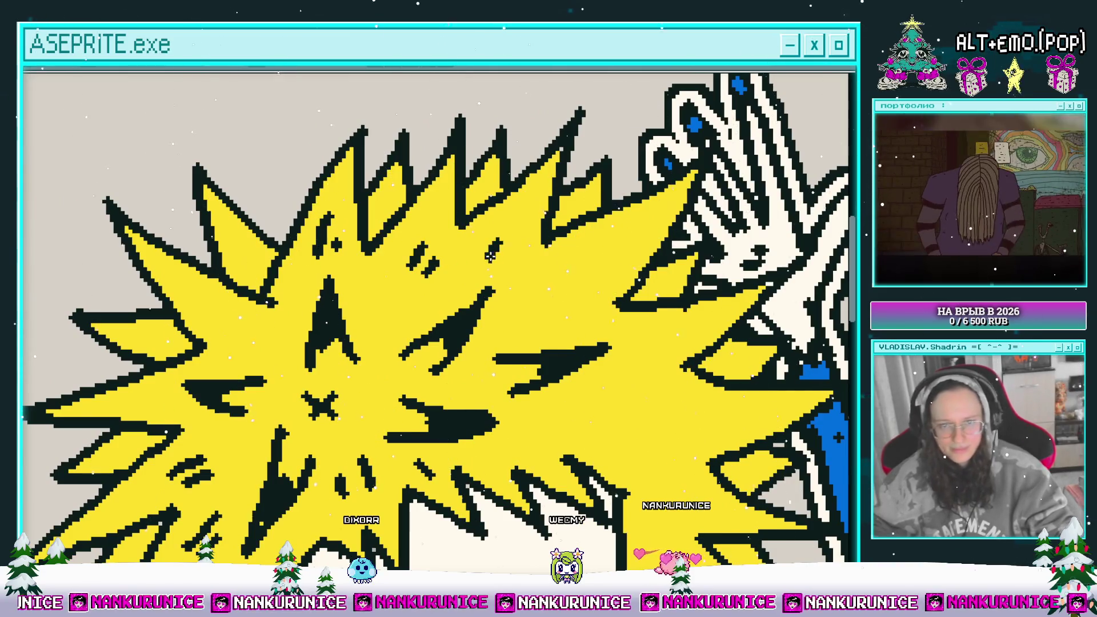
- Work over the right and lower-left hair spikes, deepening them with black shadow wedges
{"action": "left_click_drag", "start_coordinate": [567, 286], "coordinate": [453, 246]}
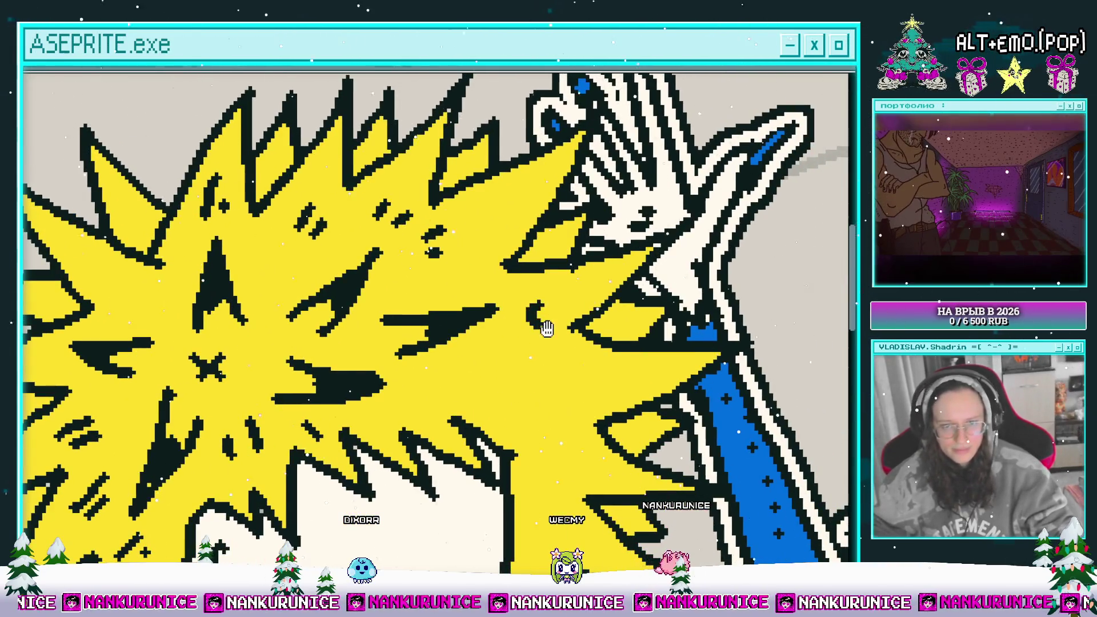
{"action": "left_click_drag", "start_coordinate": [548, 325], "coordinate": [476, 263]}
{"action": "left_click_drag", "start_coordinate": [328, 394], "coordinate": [432, 310]}
{"action": "left_click_drag", "start_coordinate": [350, 352], "coordinate": [399, 315]}
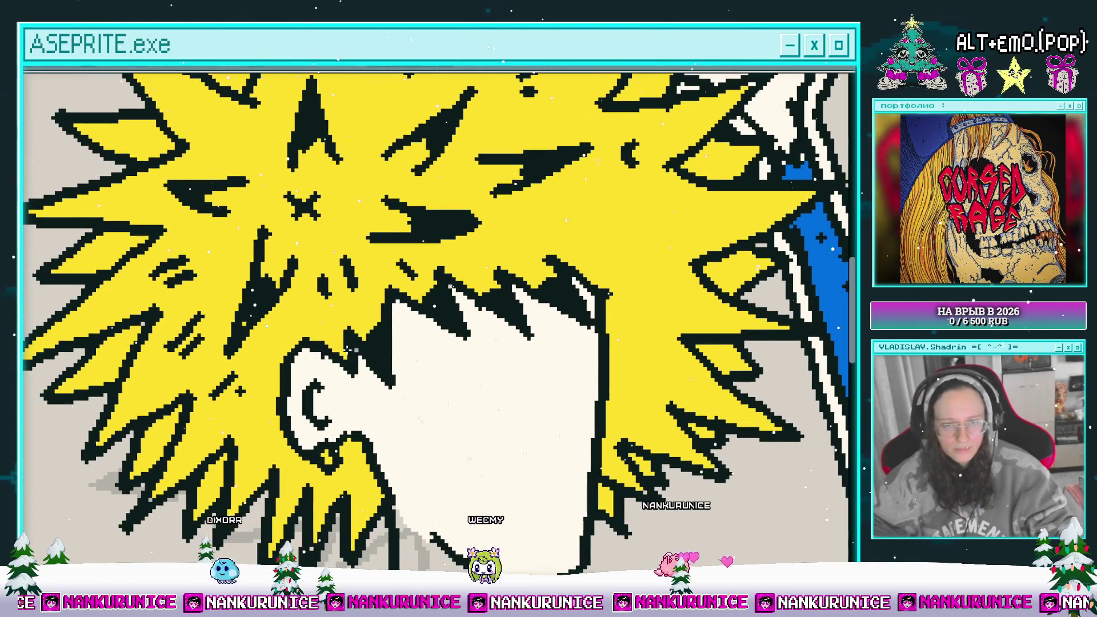
{"action": "left_click_drag", "start_coordinate": [264, 366], "coordinate": [301, 330]}
{"action": "left_click_drag", "start_coordinate": [149, 321], "coordinate": [217, 411]}
{"action": "left_click_drag", "start_coordinate": [242, 454], "coordinate": [206, 391]}
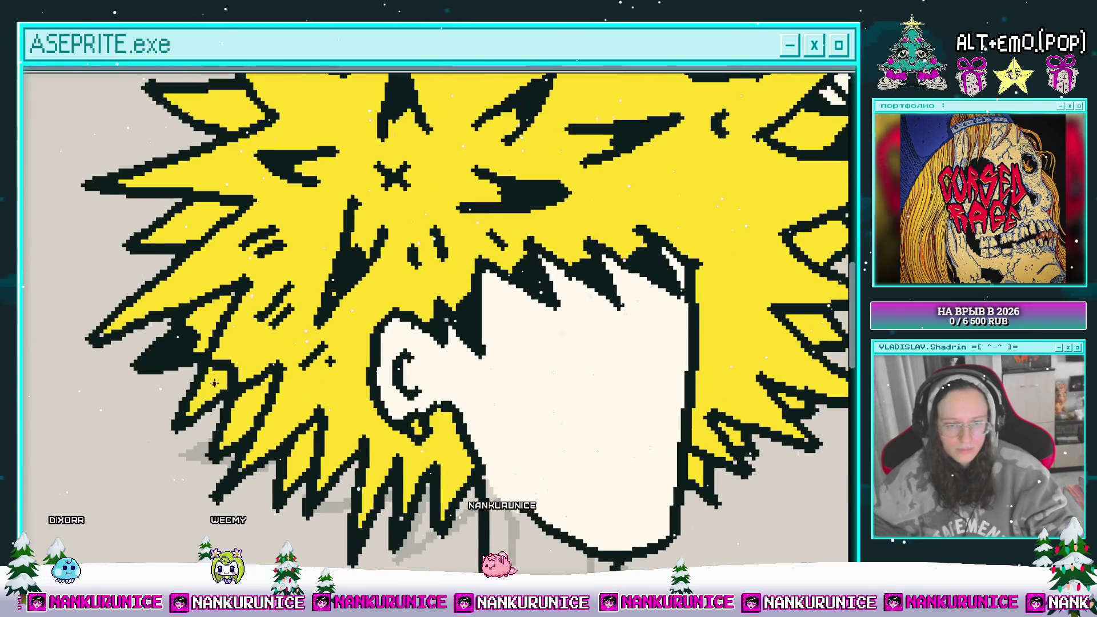
{"action": "mouse_move", "coordinate": [243, 435]}
{"action": "left_mouse_down"}
{"action": "mouse_move", "coordinate": [207, 385]}
{"action": "mouse_move", "coordinate": [232, 389]}
{"action": "left_mouse_up"}
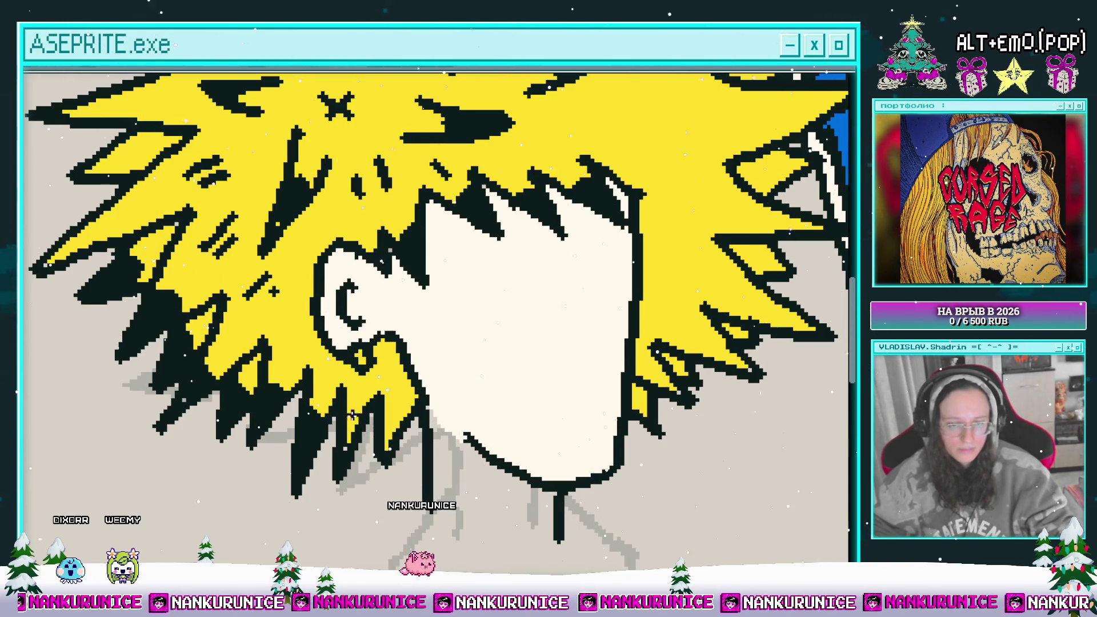
{"action": "mouse_move", "coordinate": [87, 255]}
{"action": "left_mouse_down"}
{"action": "mouse_move", "coordinate": [136, 320]}
{"action": "mouse_move", "coordinate": [182, 334]}
{"action": "mouse_move", "coordinate": [211, 359]}
{"action": "mouse_move", "coordinate": [237, 433]}
{"action": "left_mouse_up"}
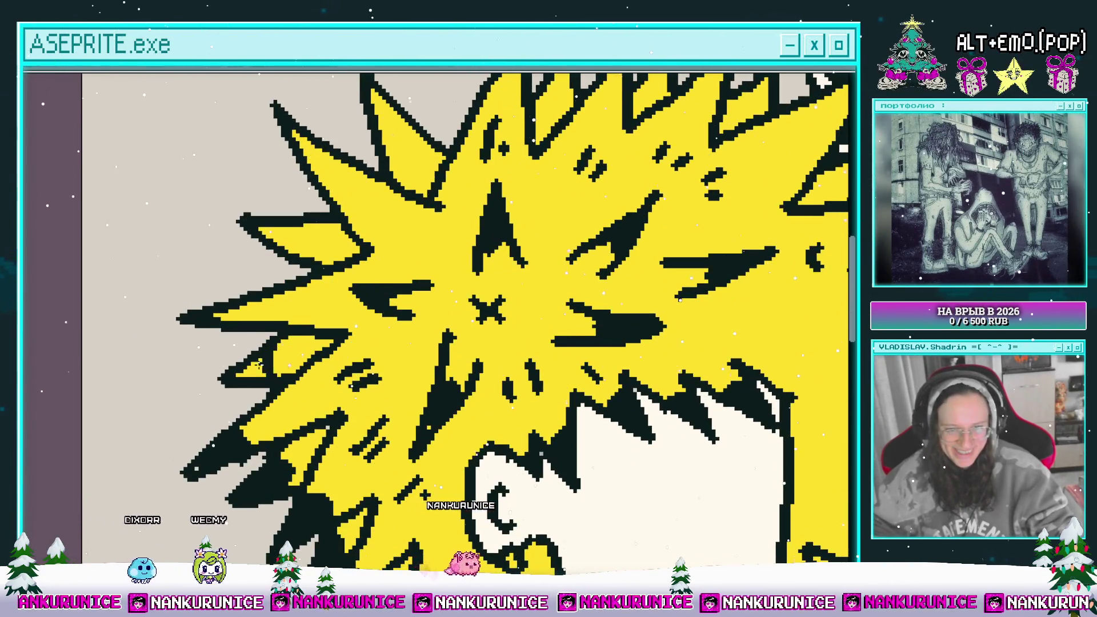
- Zoom and scroll the canvas right and down, away from the boy's hair
{"action": "scroll", "coordinate": [280, 360], "scroll_direction": "up", "scroll_amount": 2}
{"action": "scroll", "coordinate": [293, 339], "scroll_direction": "up", "scroll_amount": 2}
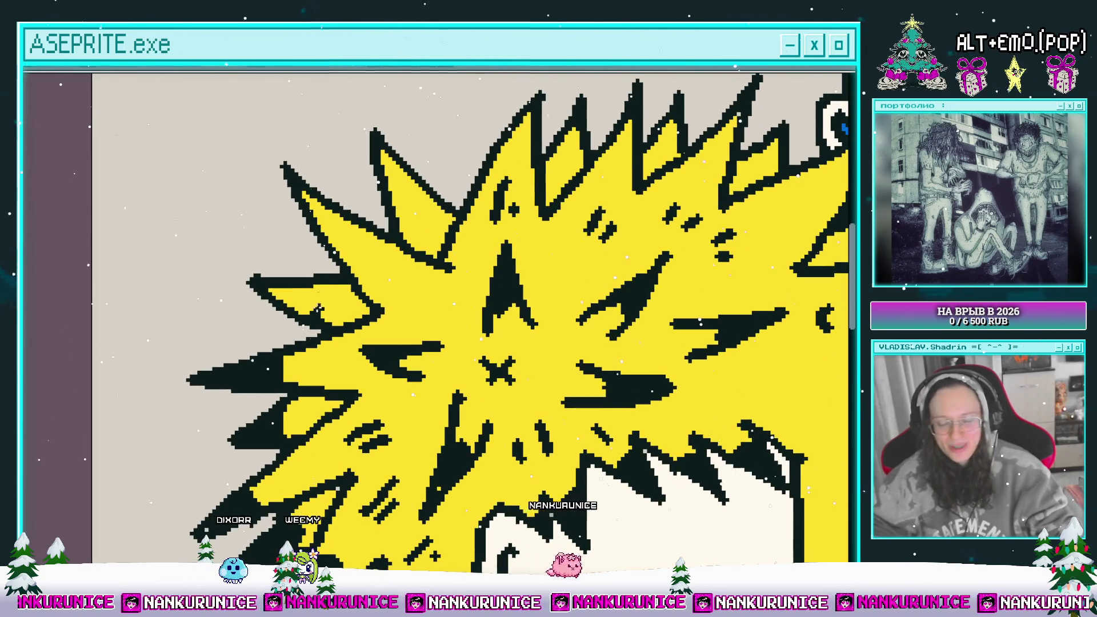
{"action": "scroll", "coordinate": [306, 290], "scroll_direction": "up", "scroll_amount": 3}
{"action": "scroll", "coordinate": [320, 297], "scroll_direction": "right", "scroll_amount": 3}
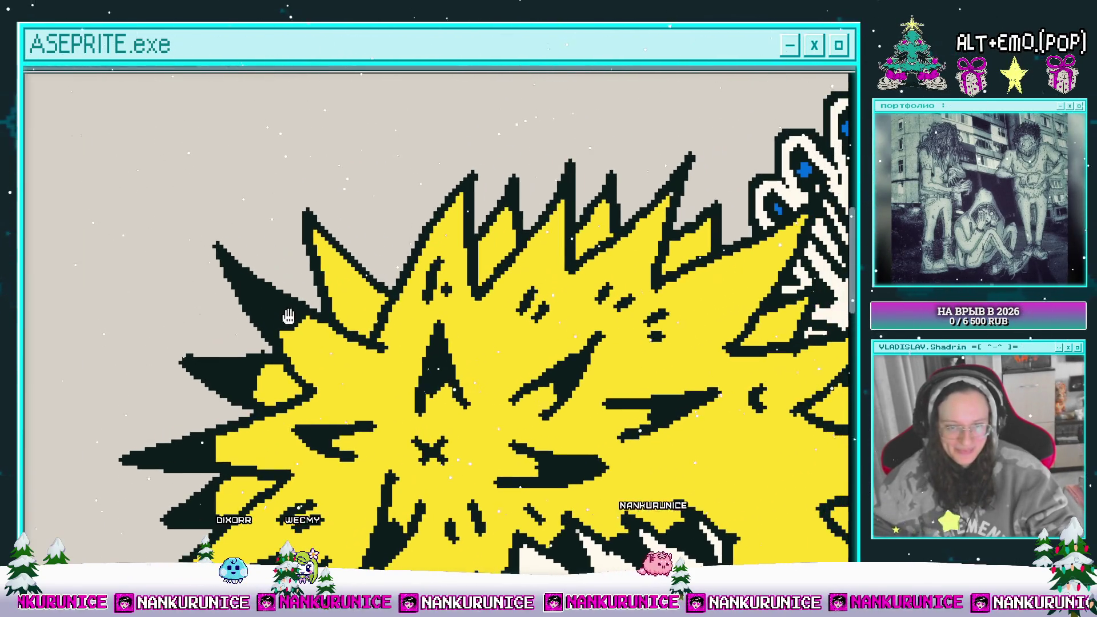
{"action": "scroll", "coordinate": [331, 303], "scroll_direction": "right", "scroll_amount": 3}
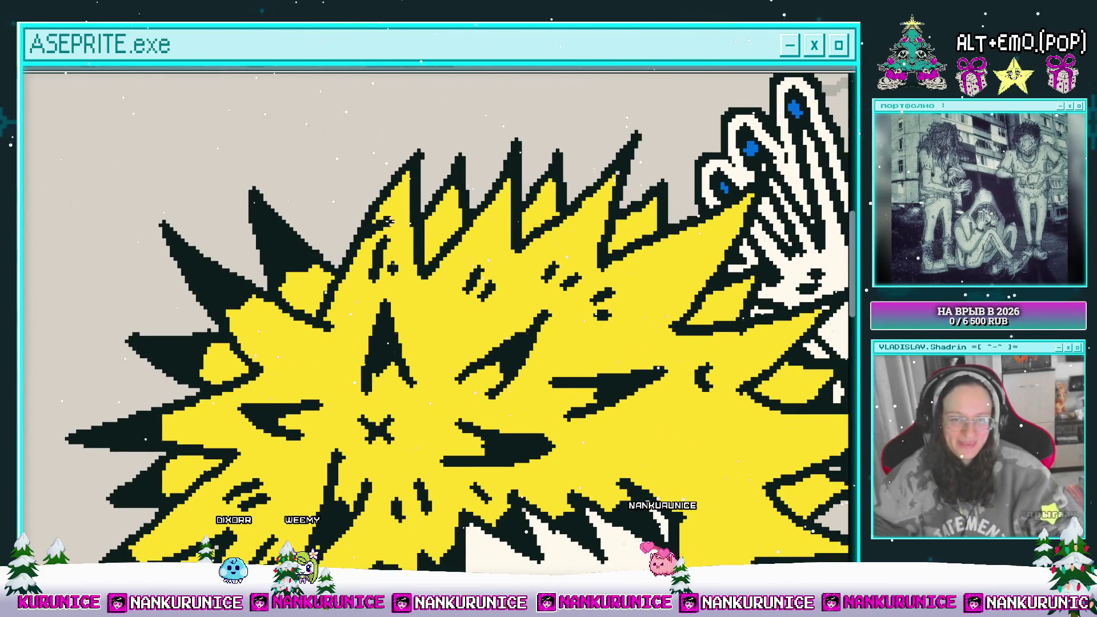
{"action": "scroll", "coordinate": [400, 205], "scroll_direction": "down", "scroll_amount": 1}
{"action": "scroll", "coordinate": [400, 207], "scroll_direction": "right", "scroll_amount": 3}
{"action": "scroll", "coordinate": [397, 218], "scroll_direction": "right", "scroll_amount": 2}
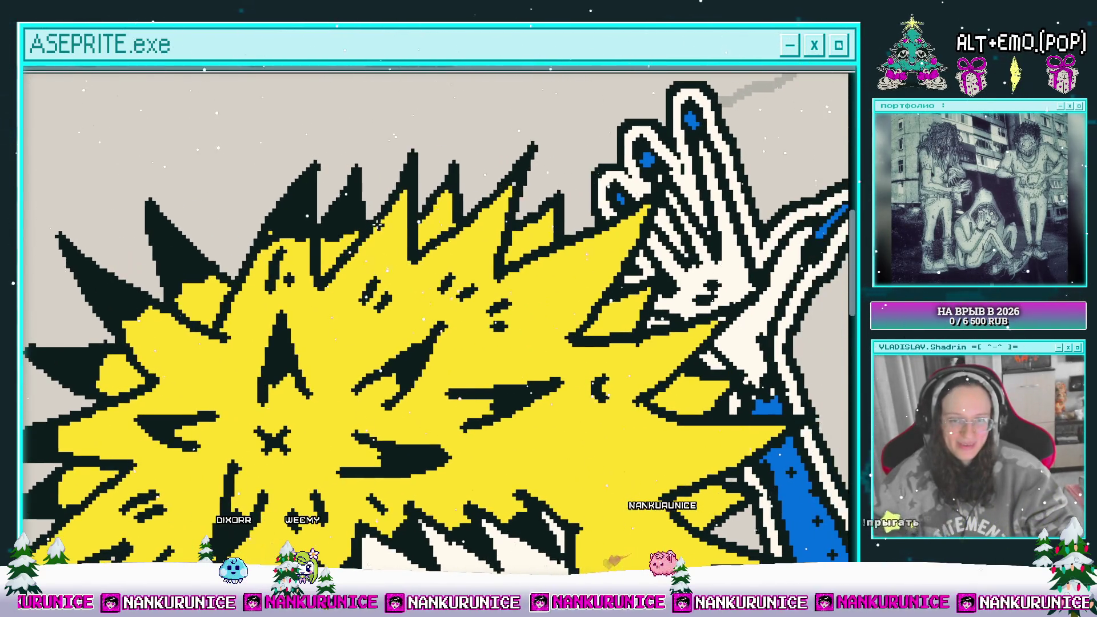
{"action": "scroll", "coordinate": [449, 204], "scroll_direction": "right", "scroll_amount": 2}
{"action": "scroll", "coordinate": [449, 204], "scroll_direction": "down", "scroll_amount": 1}
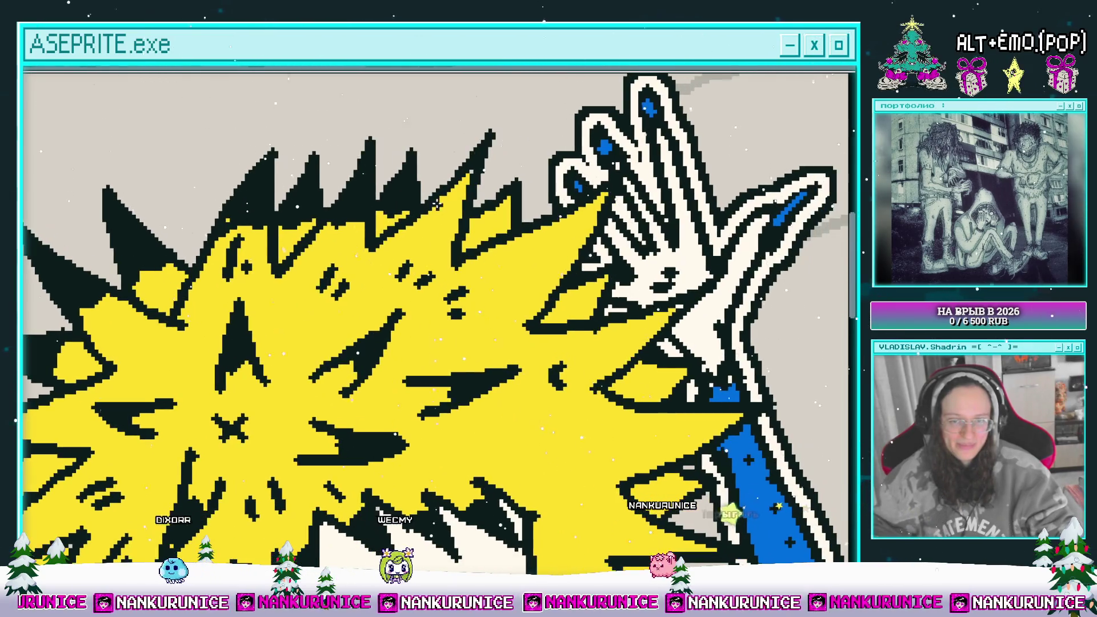
{"action": "scroll", "coordinate": [457, 194], "scroll_direction": "right", "scroll_amount": 2}
{"action": "scroll", "coordinate": [457, 194], "scroll_direction": "down", "scroll_amount": 1}
{"action": "scroll", "coordinate": [459, 198], "scroll_direction": "right", "scroll_amount": 1}
{"action": "scroll", "coordinate": [459, 199], "scroll_direction": "down", "scroll_amount": 1}
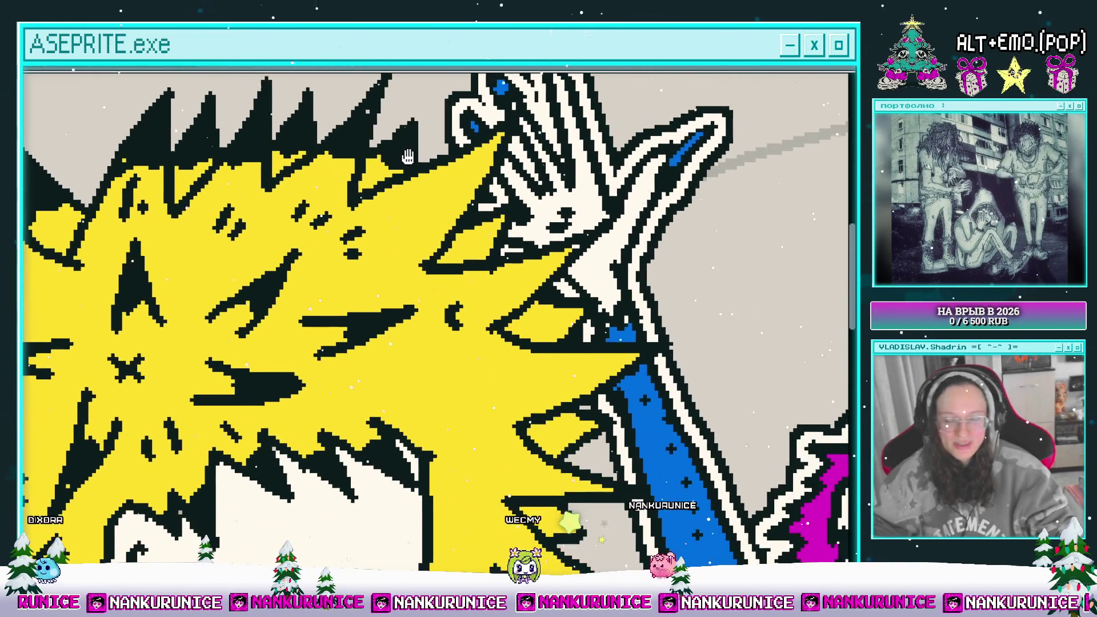
{"action": "scroll", "coordinate": [460, 182], "scroll_direction": "right", "scroll_amount": 2}
{"action": "scroll", "coordinate": [460, 183], "scroll_direction": "down", "scroll_amount": 1}
{"action": "scroll", "coordinate": [460, 183], "scroll_direction": "right", "scroll_amount": 1}
{"action": "scroll", "coordinate": [461, 183], "scroll_direction": "down", "scroll_amount": 1}
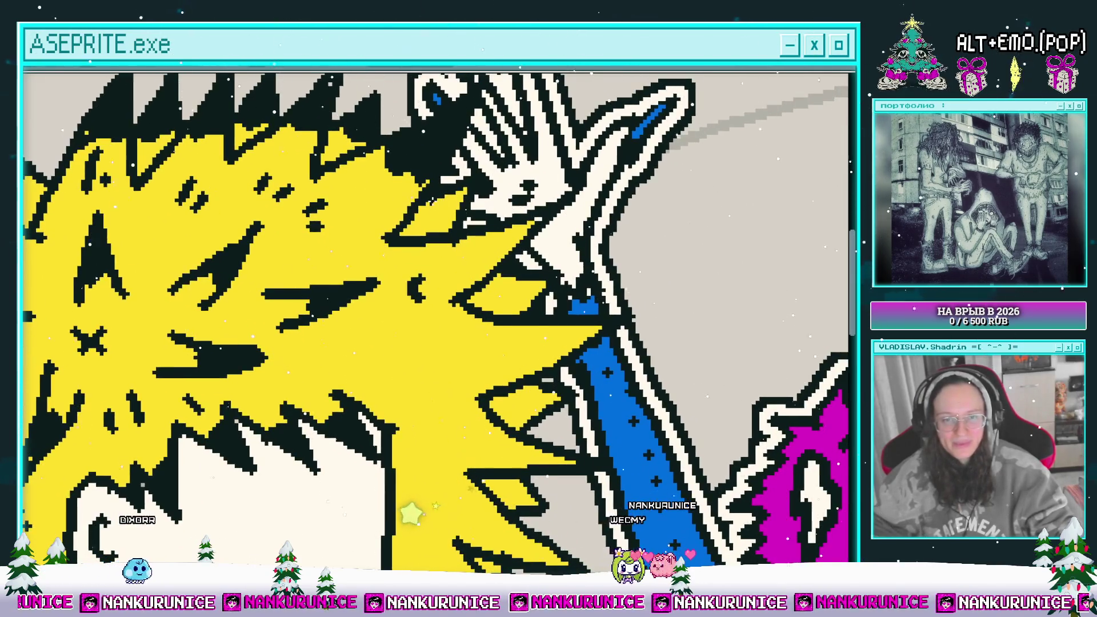
{"action": "scroll", "coordinate": [460, 182], "scroll_direction": "right", "scroll_amount": 1}
{"action": "scroll", "coordinate": [460, 183], "scroll_direction": "down", "scroll_amount": 1}
{"action": "scroll", "coordinate": [461, 215], "scroll_direction": "right", "scroll_amount": 1}
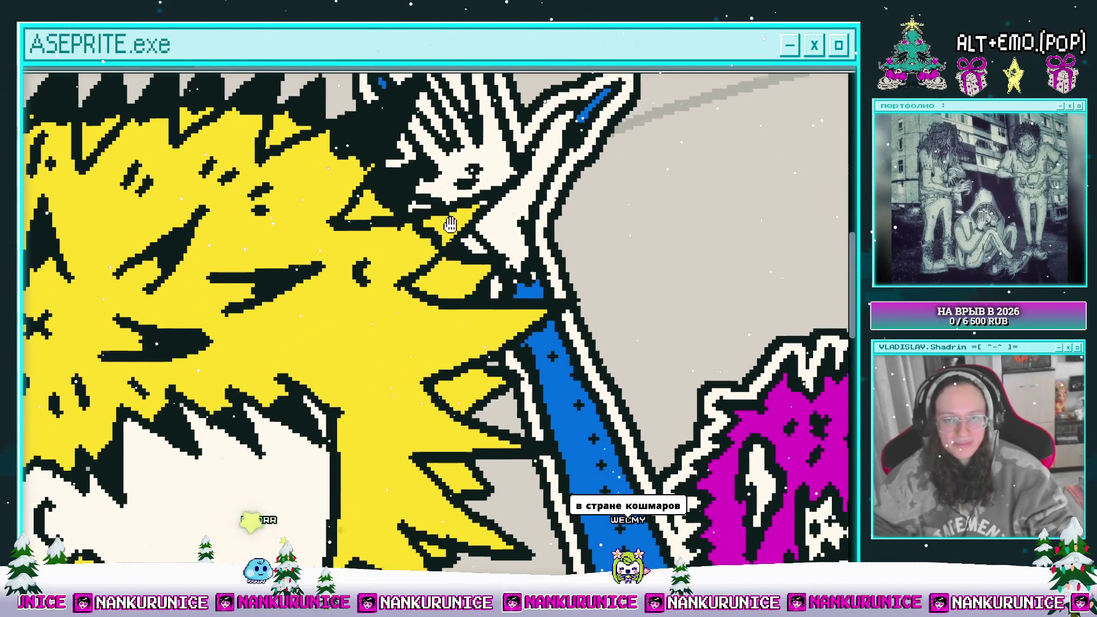
{"action": "scroll", "coordinate": [480, 206], "scroll_direction": "right", "scroll_amount": 1}
{"action": "scroll", "coordinate": [413, 228], "scroll_direction": "left", "scroll_amount": 1}
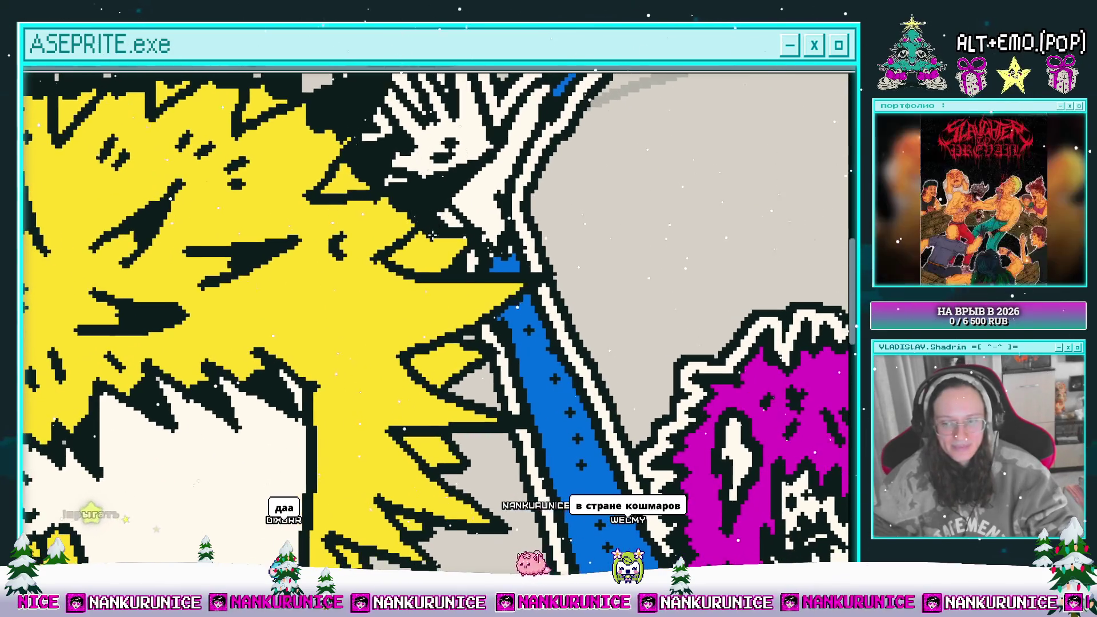
{"action": "scroll", "coordinate": [445, 248], "scroll_direction": "down", "scroll_amount": 1}
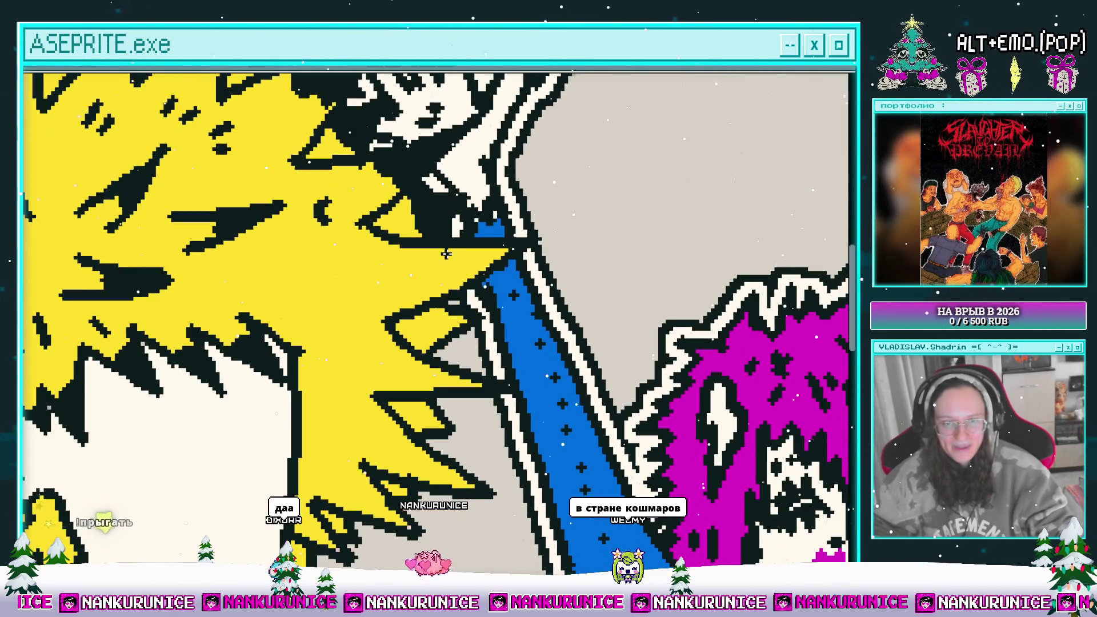
{"action": "scroll", "coordinate": [428, 278], "scroll_direction": "down", "scroll_amount": 2}
{"action": "scroll", "coordinate": [427, 278], "scroll_direction": "down", "scroll_amount": 1}
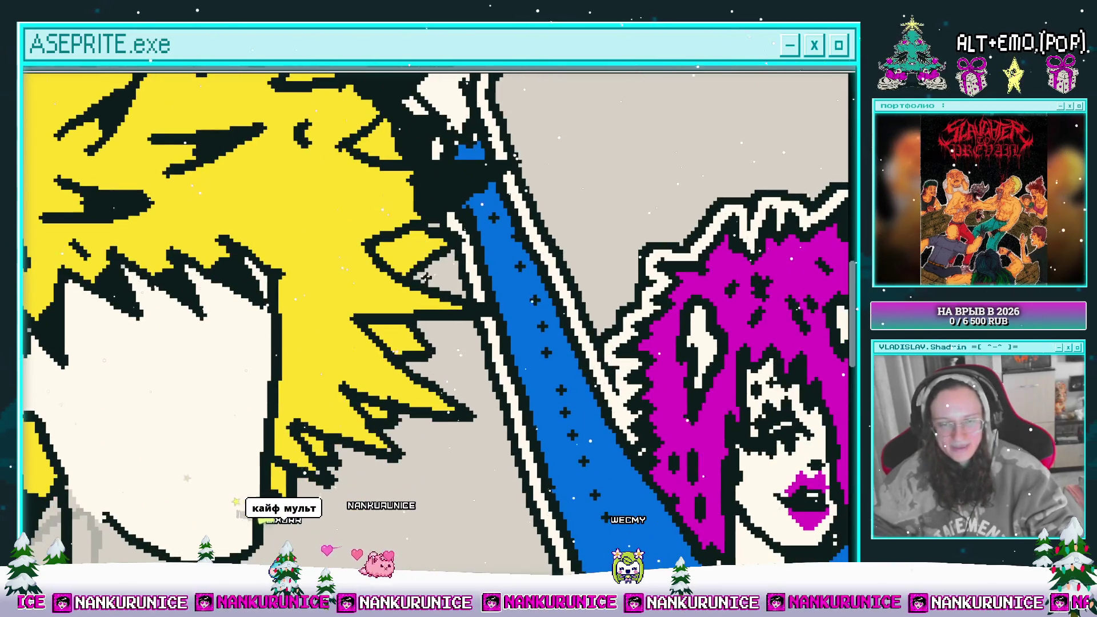
{"action": "scroll", "coordinate": [424, 245], "scroll_direction": "down", "scroll_amount": 2}
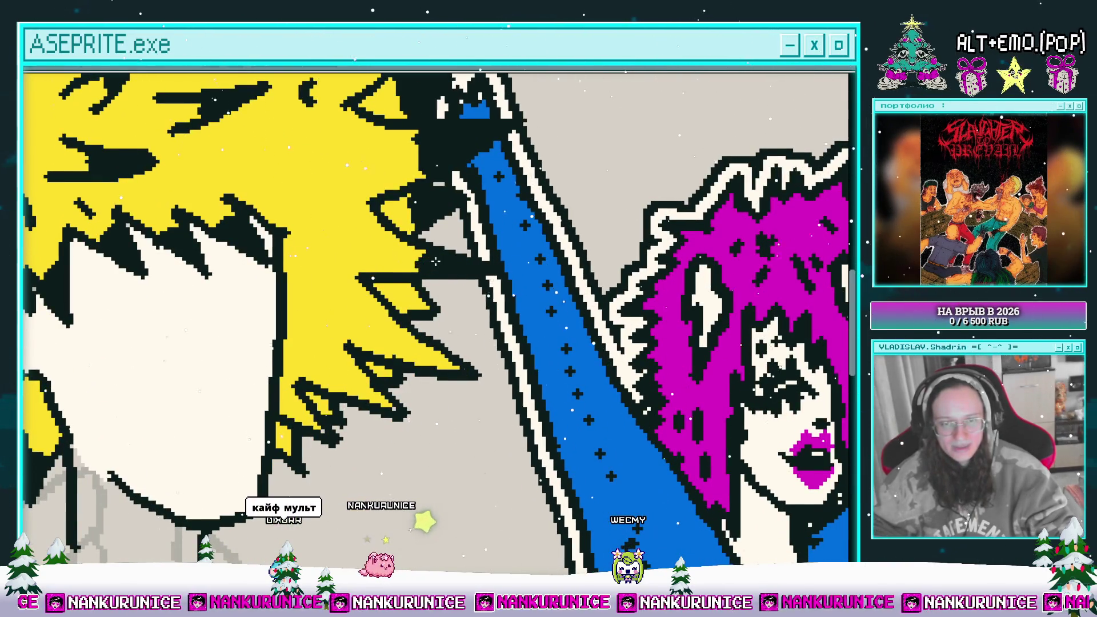
{"action": "scroll", "coordinate": [429, 277], "scroll_direction": "left", "scroll_amount": 2}
- Pan and zoom past the face onto the grey torso sketch below it
{"action": "left_click_drag", "start_coordinate": [428, 276], "coordinate": [438, 227]}
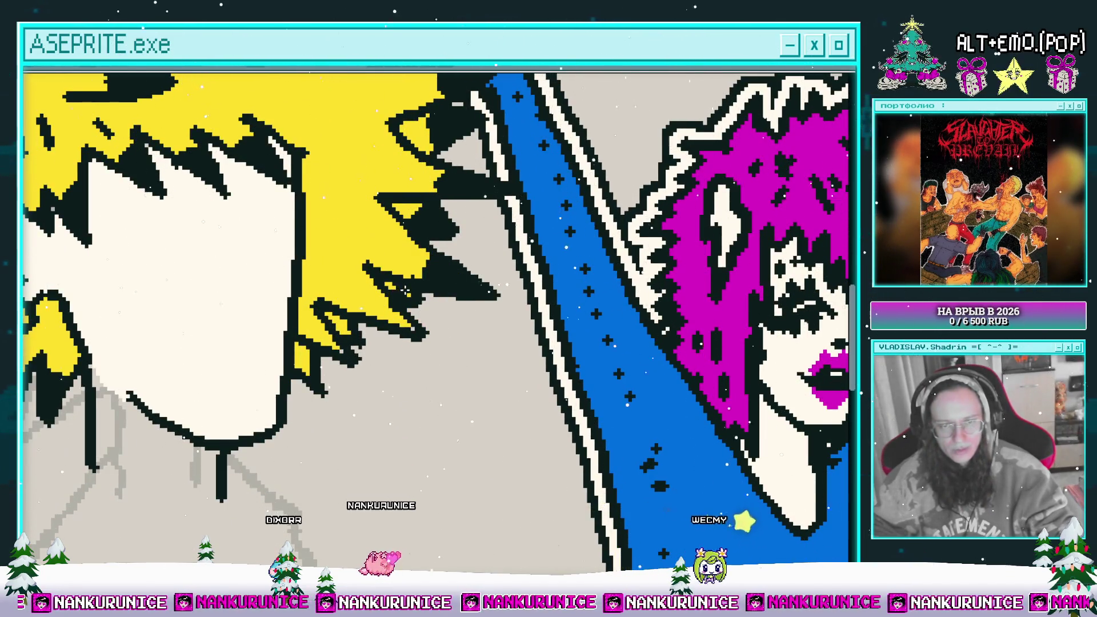
{"action": "scroll", "coordinate": [404, 290], "scroll_direction": "down", "scroll_amount": 1}
{"action": "scroll", "coordinate": [404, 290], "scroll_direction": "left", "scroll_amount": 2}
{"action": "scroll", "coordinate": [419, 288], "scroll_direction": "left", "scroll_amount": 1}
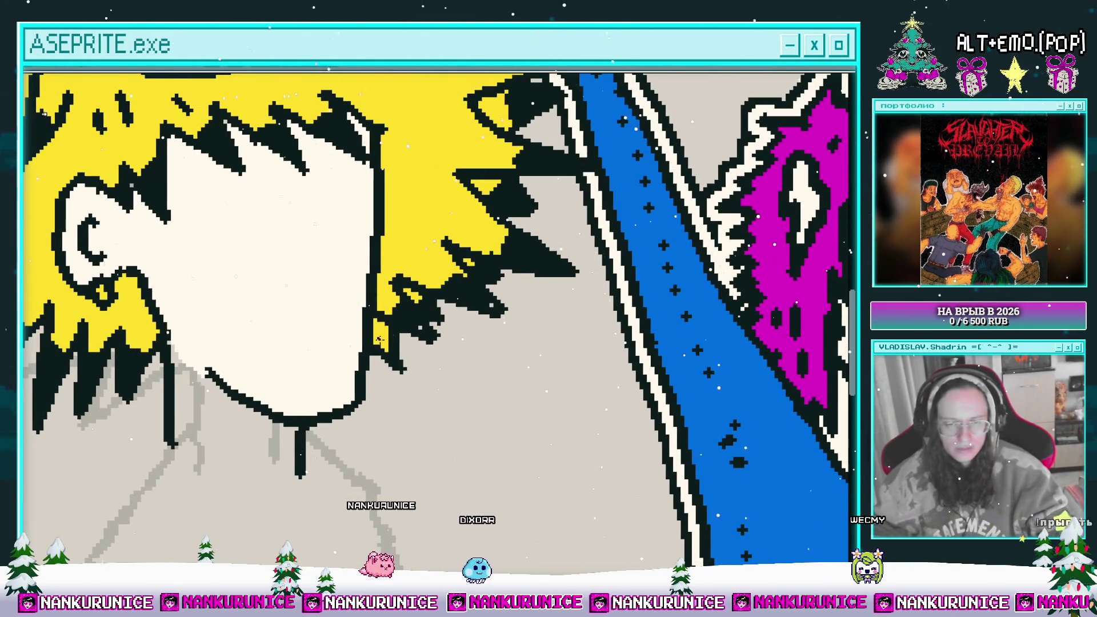
{"action": "scroll", "coordinate": [401, 325], "scroll_direction": "left", "scroll_amount": 1}
{"action": "scroll", "coordinate": [257, 392], "scroll_direction": "up", "scroll_amount": 2}
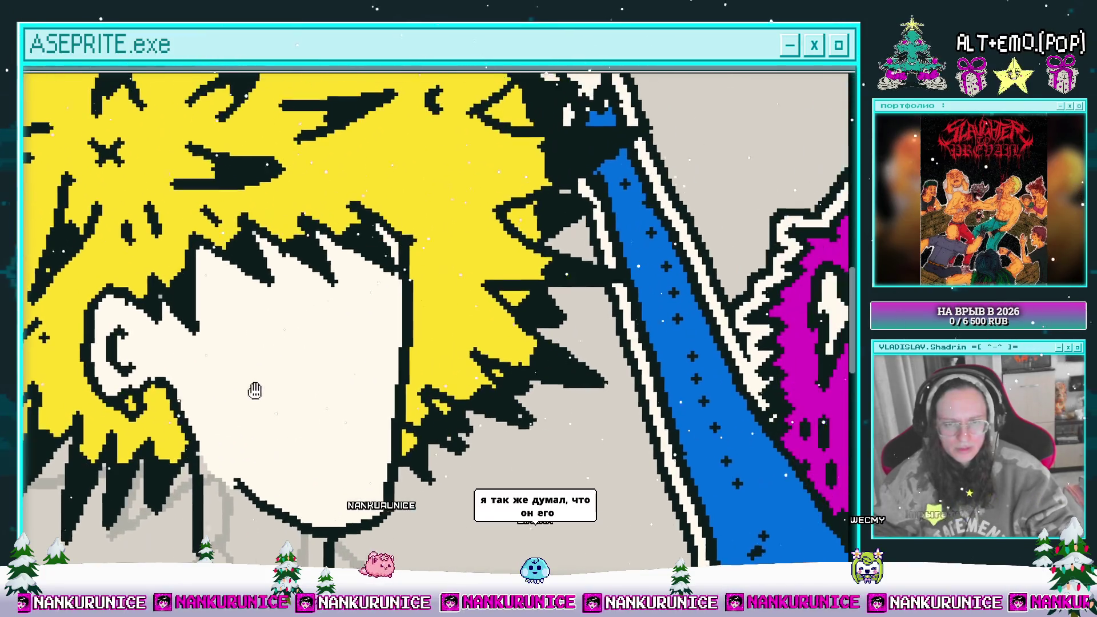
{"action": "scroll", "coordinate": [451, 337], "scroll_direction": "up", "scroll_amount": 3}
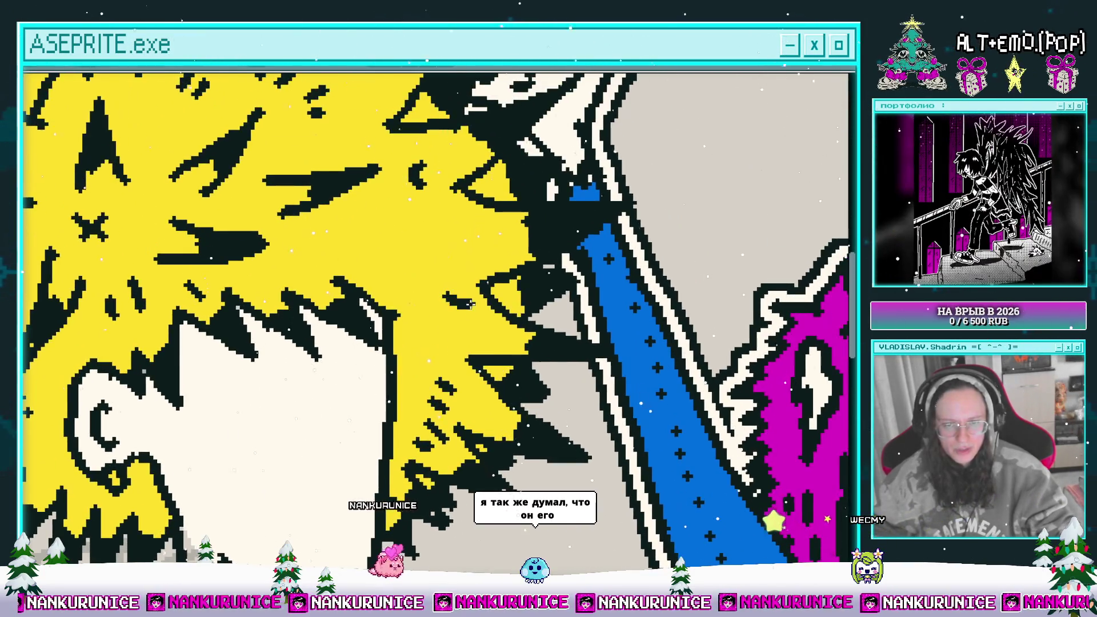
{"action": "scroll", "coordinate": [431, 308], "scroll_direction": "down", "scroll_amount": 1}
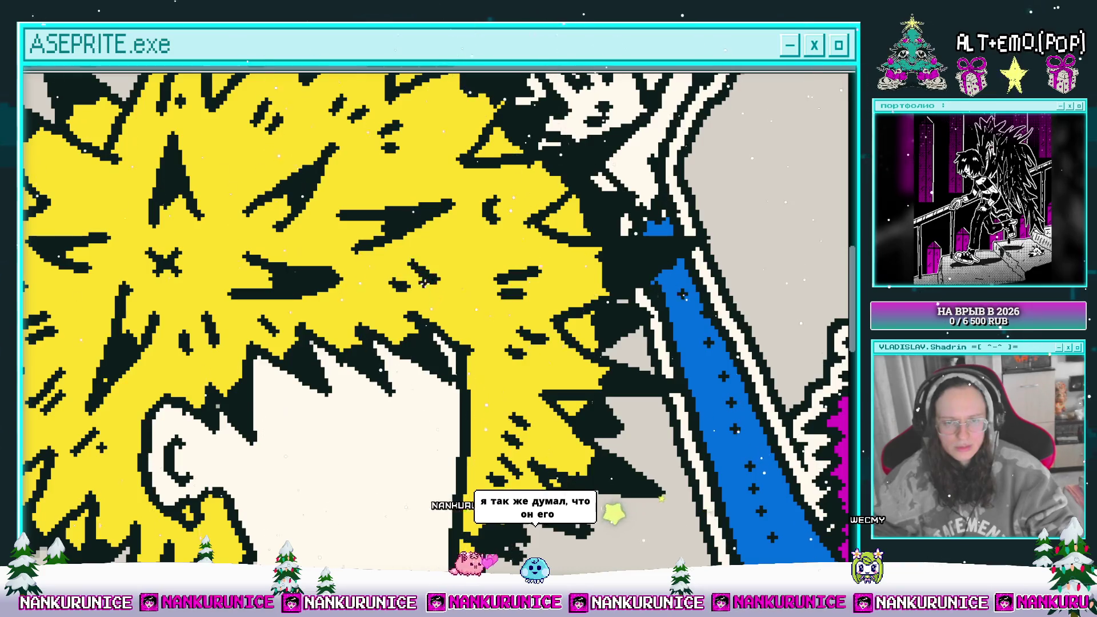
{"action": "scroll", "coordinate": [434, 313], "scroll_direction": "down", "scroll_amount": 1}
{"action": "scroll", "coordinate": [235, 257], "scroll_direction": "up", "scroll_amount": 1}
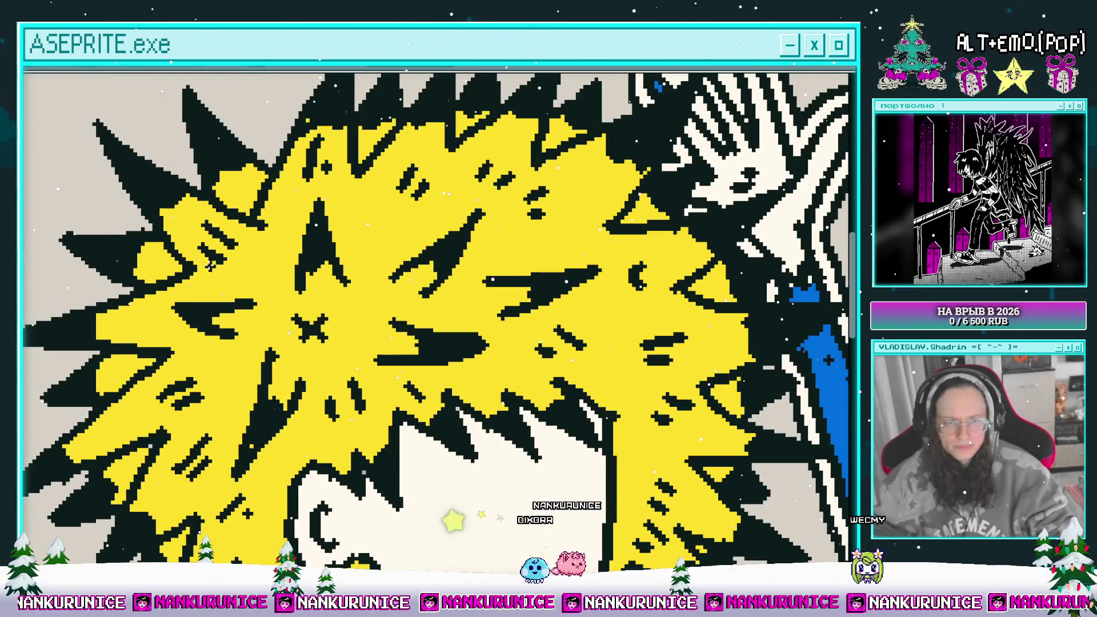
{"action": "mouse_move", "coordinate": [312, 194]}
{"action": "left_mouse_down"}
{"action": "mouse_move", "coordinate": [269, 223]}
{"action": "mouse_move", "coordinate": [294, 252]}
{"action": "mouse_move", "coordinate": [291, 235]}
{"action": "left_mouse_up"}
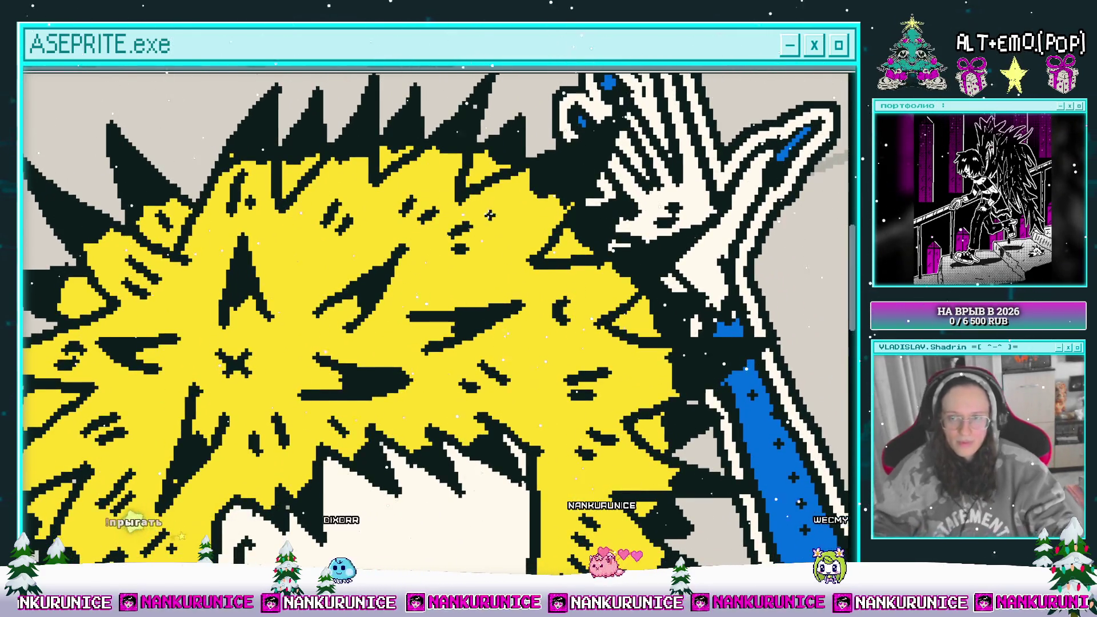
{"action": "scroll", "coordinate": [468, 239], "scroll_direction": "down", "scroll_amount": 1}
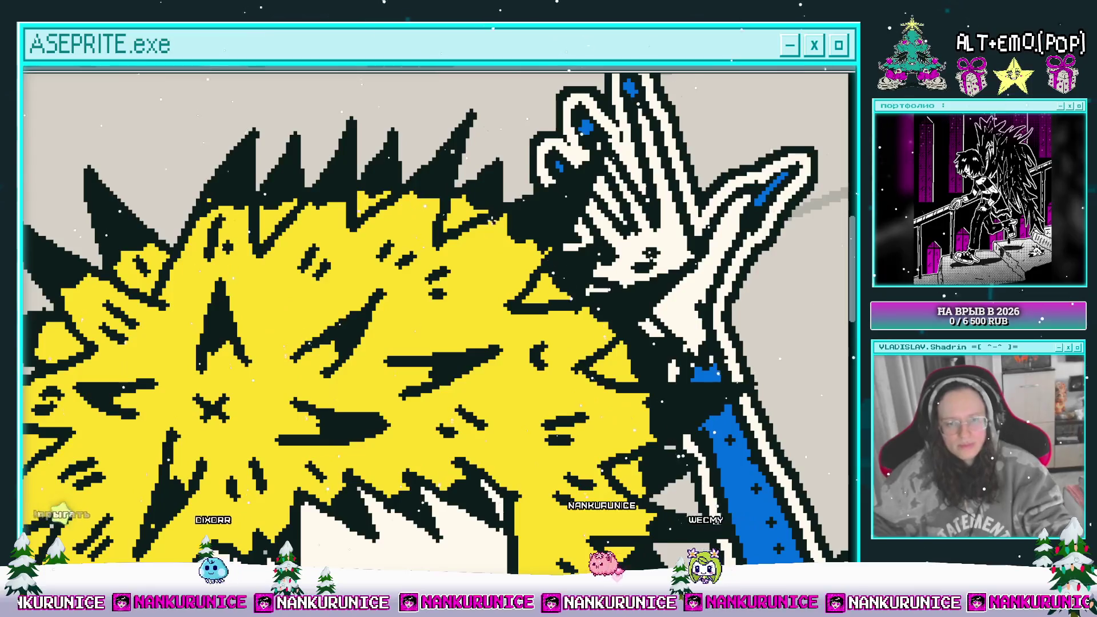
{"action": "scroll", "coordinate": [494, 284], "scroll_direction": "down", "scroll_amount": 1}
{"action": "scroll", "coordinate": [495, 284], "scroll_direction": "down", "scroll_amount": 5}
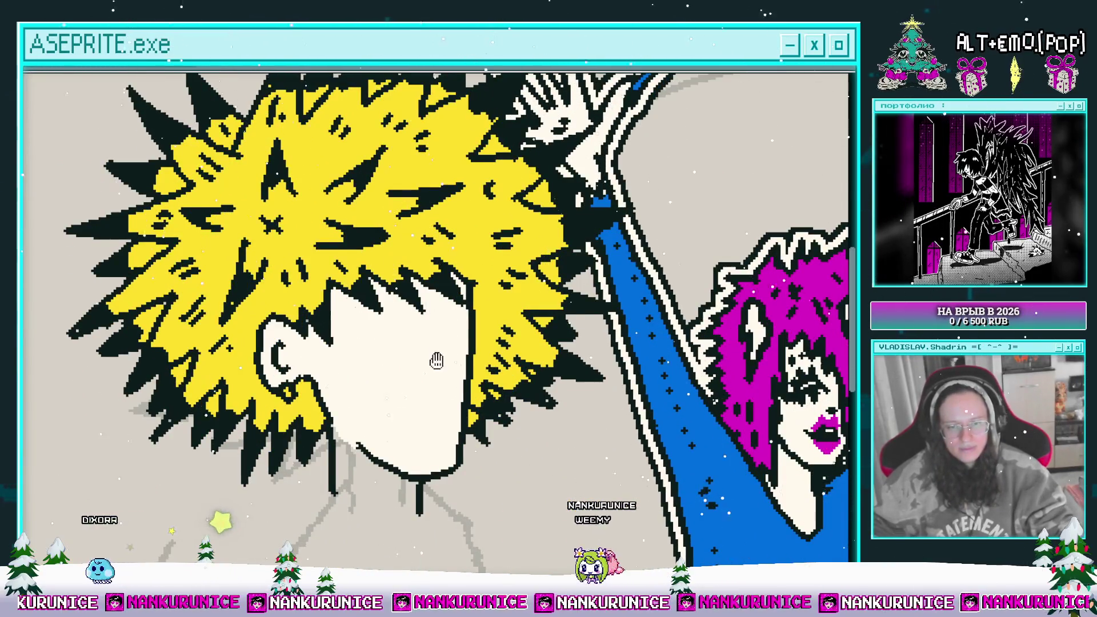
{"action": "scroll", "coordinate": [369, 343], "scroll_direction": "down", "scroll_amount": 1}
{"action": "scroll", "coordinate": [376, 308], "scroll_direction": "down", "scroll_amount": 1}
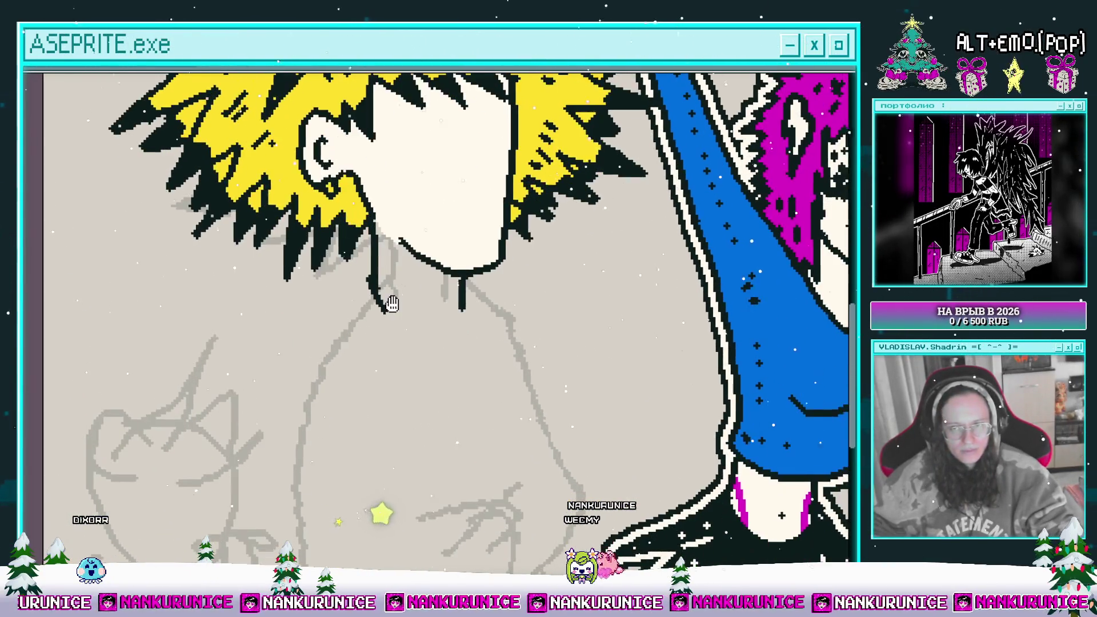
{"action": "scroll", "coordinate": [404, 297], "scroll_direction": "up", "scroll_amount": 1}
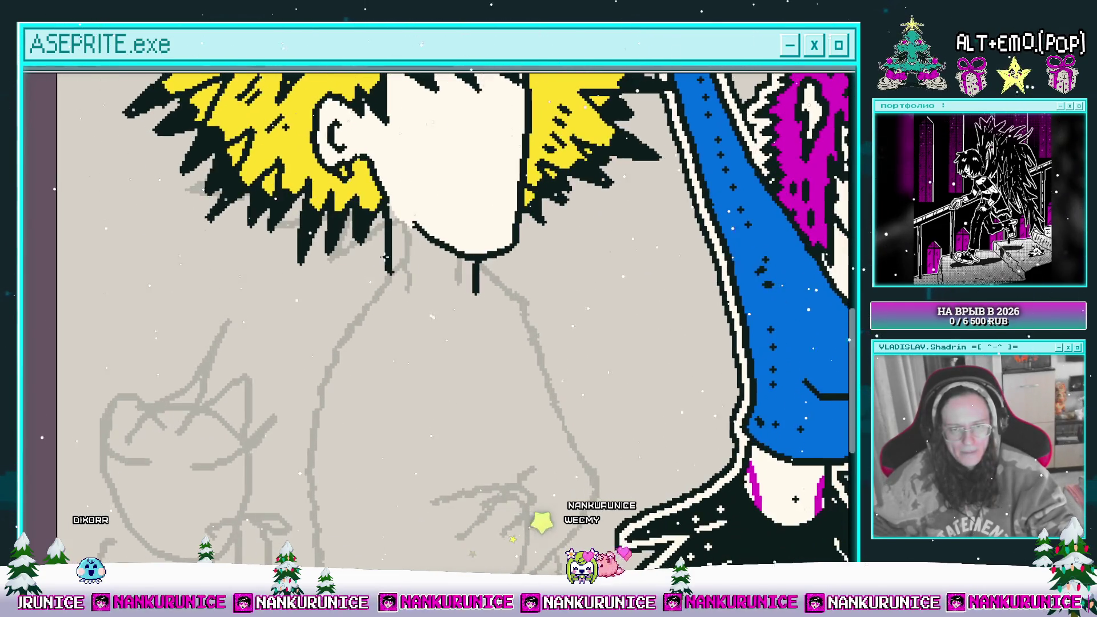
{"action": "scroll", "coordinate": [381, 281], "scroll_direction": "down", "scroll_amount": 1}
{"action": "scroll", "coordinate": [400, 284], "scroll_direction": "up", "scroll_amount": 1}
{"action": "scroll", "coordinate": [404, 284], "scroll_direction": "down", "scroll_amount": 1}
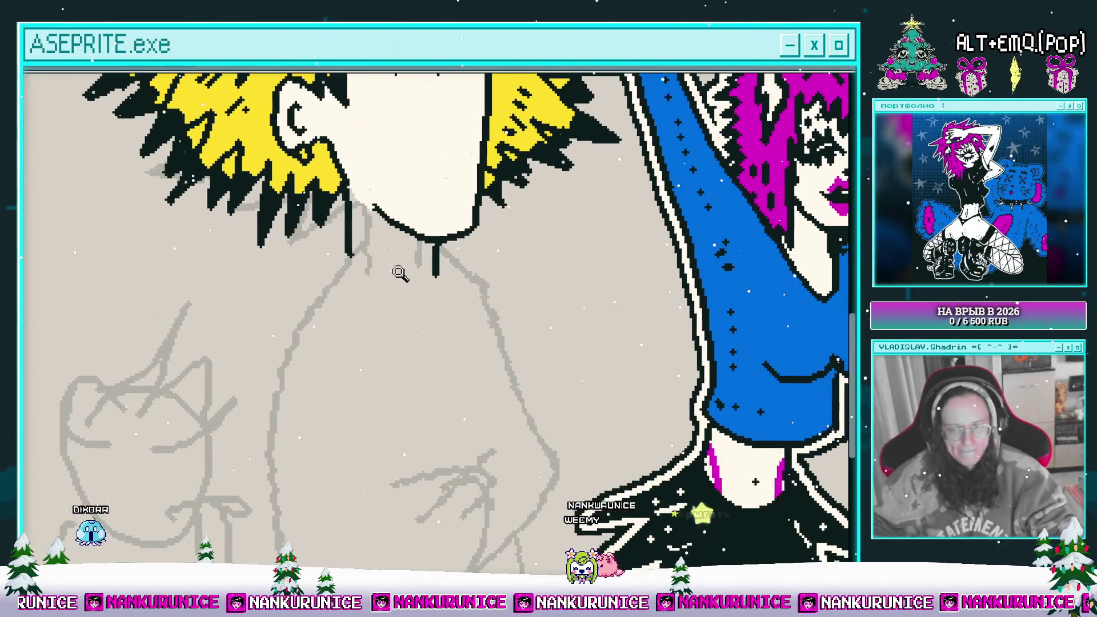
{"action": "scroll", "coordinate": [390, 321], "scroll_direction": "up", "scroll_amount": 1}
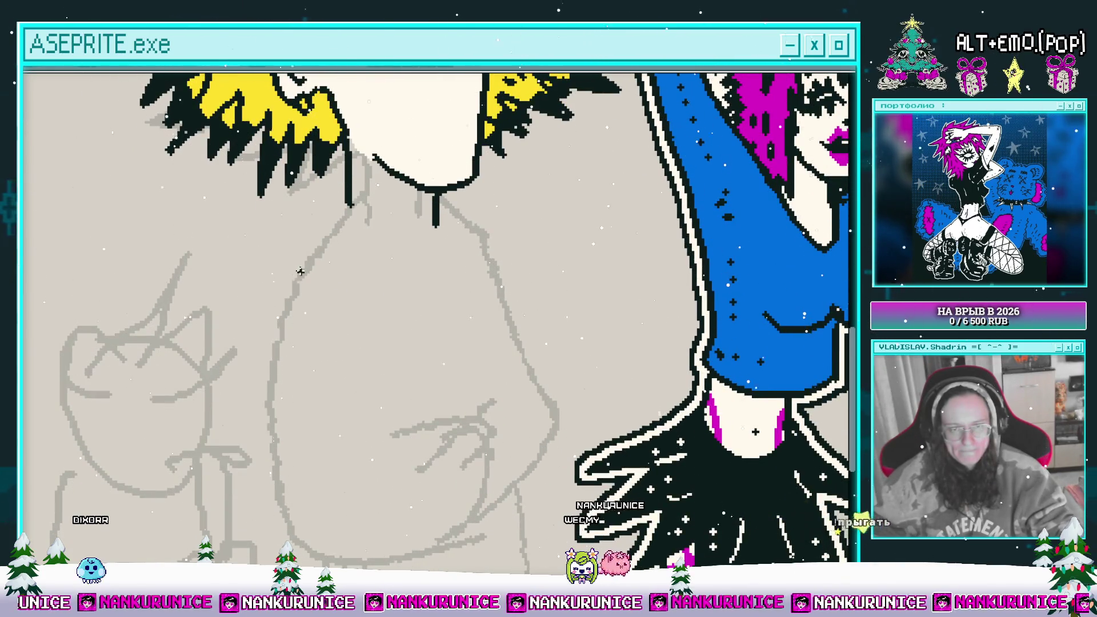
{"action": "scroll", "coordinate": [251, 286], "scroll_direction": "down", "scroll_amount": 1}
{"action": "scroll", "coordinate": [251, 285], "scroll_direction": "up", "scroll_amount": 1}
- Ink the torso's left outline, a diagonal stroke and the arm's lower curve in black
{"action": "left_click_drag", "start_coordinate": [253, 260], "coordinate": [240, 432]}
{"action": "scroll", "coordinate": [239, 431], "scroll_direction": "down", "scroll_amount": 1}
{"action": "scroll", "coordinate": [240, 400], "scroll_direction": "up", "scroll_amount": 1}
{"action": "left_click_drag", "start_coordinate": [231, 349], "coordinate": [238, 436]}
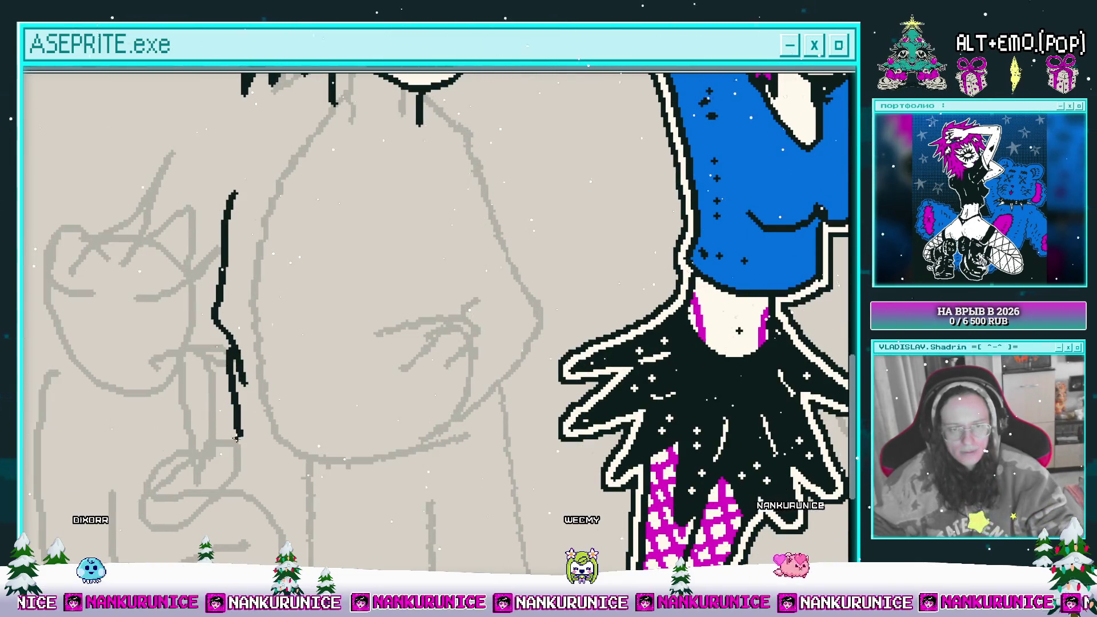
{"action": "scroll", "coordinate": [392, 451], "scroll_direction": "down", "scroll_amount": 1}
{"action": "scroll", "coordinate": [393, 451], "scroll_direction": "up", "scroll_amount": 1}
{"action": "left_click_drag", "start_coordinate": [360, 481], "coordinate": [418, 421]}
{"action": "scroll", "coordinate": [408, 392], "scroll_direction": "down", "scroll_amount": 1}
{"action": "scroll", "coordinate": [408, 393], "scroll_direction": "up", "scroll_amount": 1}
{"action": "mouse_move", "coordinate": [395, 364]}
{"action": "left_mouse_down"}
{"action": "mouse_move", "coordinate": [299, 424]}
{"action": "mouse_move", "coordinate": [360, 392]}
{"action": "mouse_move", "coordinate": [343, 394]}
{"action": "mouse_move", "coordinate": [341, 355]}
{"action": "left_mouse_up"}
- Ink a vertical torso line and the diagonal arm outline, then erase a stray neck line
{"action": "mouse_move", "coordinate": [346, 241]}
{"action": "left_mouse_down"}
{"action": "mouse_move", "coordinate": [370, 375]}
{"action": "mouse_move", "coordinate": [337, 423]}
{"action": "left_mouse_up"}
{"action": "key", "text": "ctrl+z"}
{"action": "left_click_drag", "start_coordinate": [347, 279], "coordinate": [367, 483]}
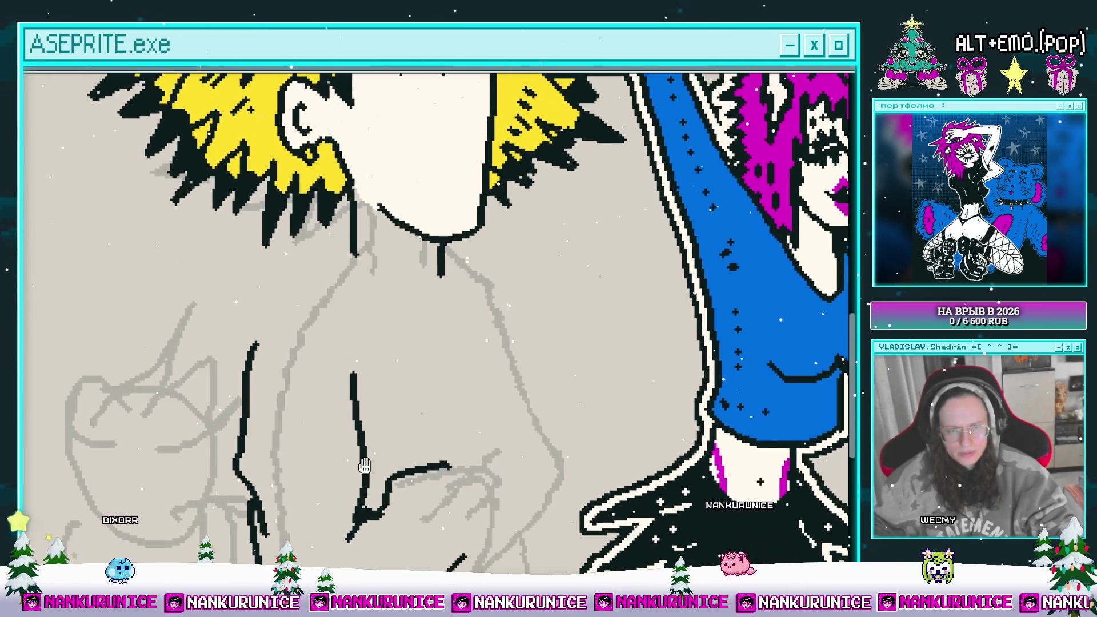
{"action": "scroll", "coordinate": [368, 482], "scroll_direction": "down", "scroll_amount": 1}
{"action": "scroll", "coordinate": [399, 328], "scroll_direction": "up", "scroll_amount": 1}
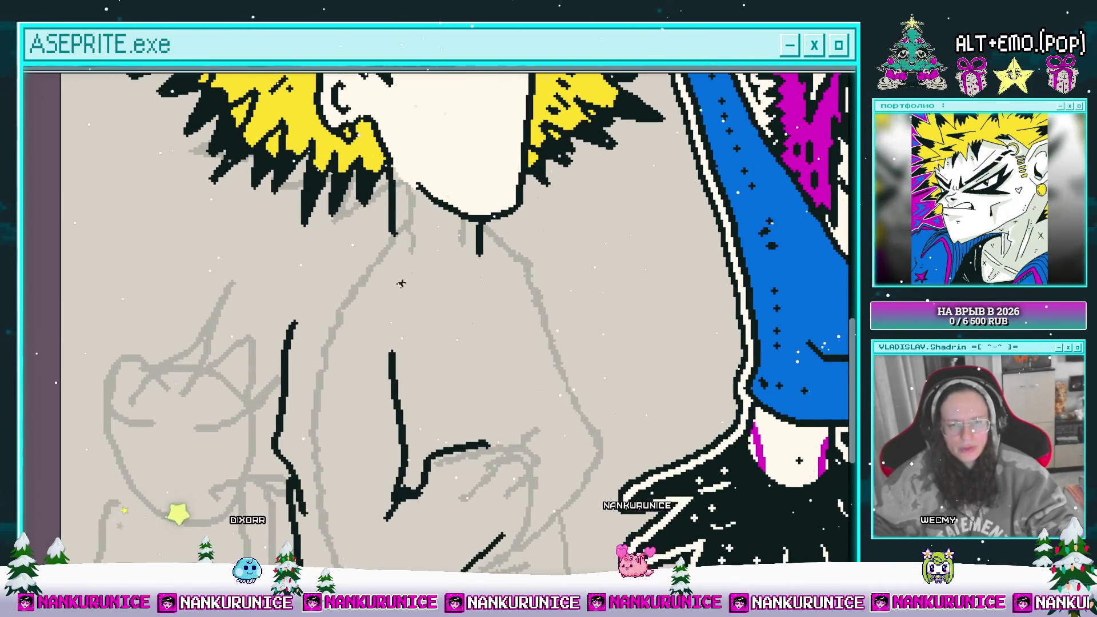
{"action": "left_click_drag", "start_coordinate": [387, 268], "coordinate": [404, 306]}
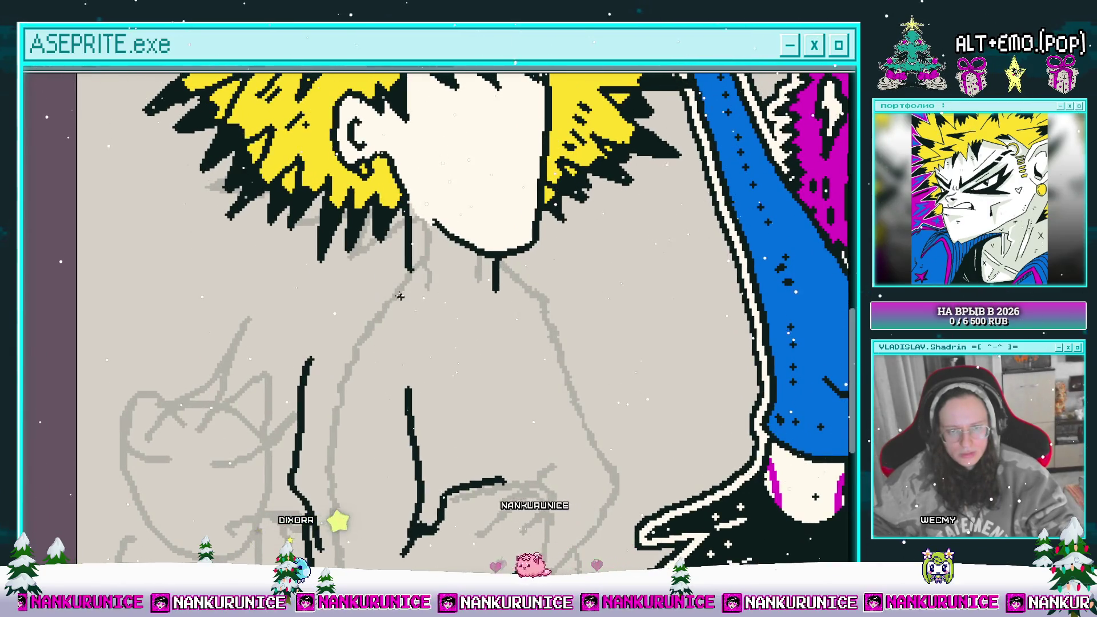
{"action": "mouse_move", "coordinate": [381, 271]}
{"action": "left_mouse_down"}
{"action": "mouse_move", "coordinate": [337, 228]}
{"action": "mouse_move", "coordinate": [407, 303]}
{"action": "mouse_move", "coordinate": [408, 401]}
{"action": "left_mouse_up"}
{"action": "scroll", "coordinate": [407, 303], "scroll_direction": "down", "scroll_amount": 1}
{"action": "scroll", "coordinate": [391, 294], "scroll_direction": "up", "scroll_amount": 1}
{"action": "left_click_drag", "start_coordinate": [405, 346], "coordinate": [420, 326]}
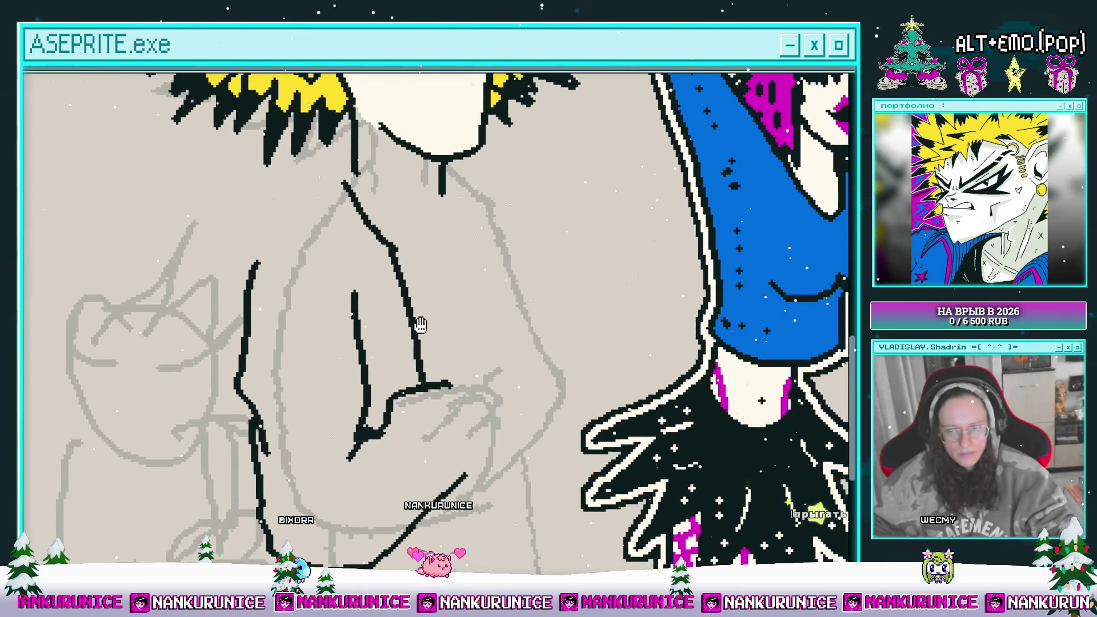
{"action": "scroll", "coordinate": [420, 327], "scroll_direction": "up", "scroll_amount": 2}
{"action": "scroll", "coordinate": [343, 245], "scroll_direction": "up", "scroll_amount": 2}
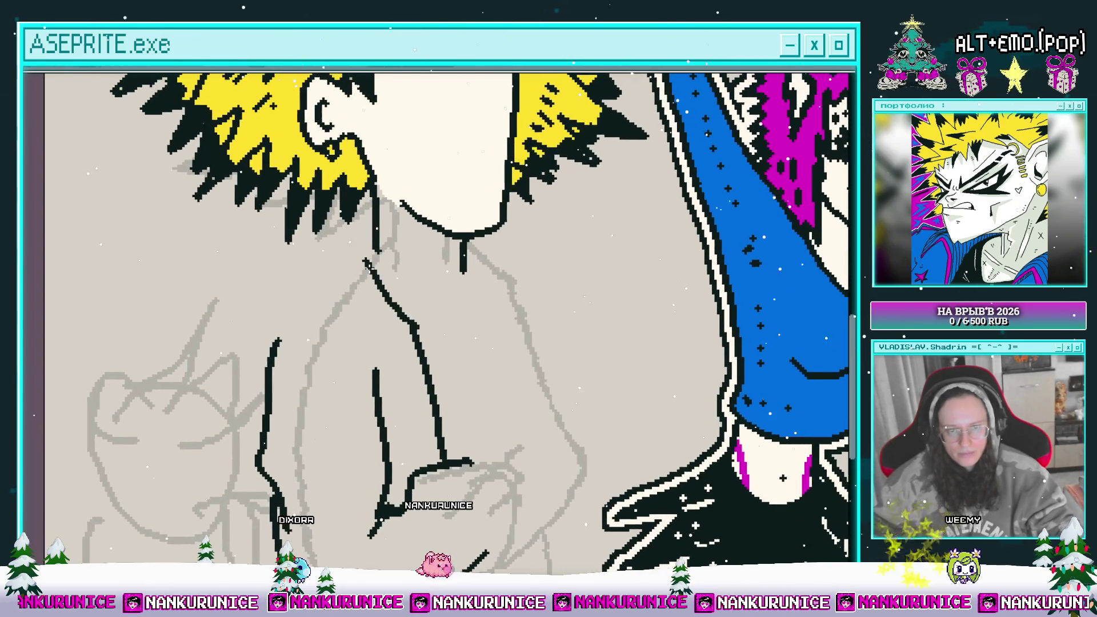
{"action": "scroll", "coordinate": [357, 301], "scroll_direction": "up", "scroll_amount": 2}
{"action": "mouse_move", "coordinate": [369, 330]}
{"action": "left_mouse_down"}
{"action": "mouse_move", "coordinate": [367, 310]}
{"action": "mouse_move", "coordinate": [380, 318]}
{"action": "left_mouse_up"}
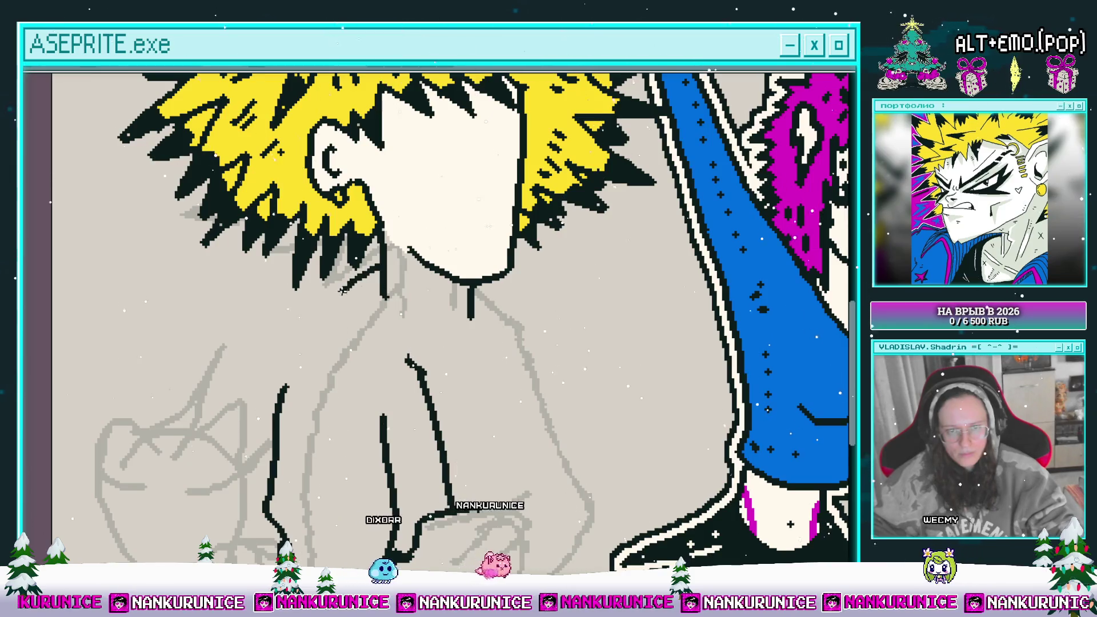
- Ink the jacket collar's sides and horizontal bottom edge with straight black lines
{"action": "left_click", "coordinate": [292, 360], "text": "shift"}
{"action": "left_click", "coordinate": [403, 375], "text": "shift"}
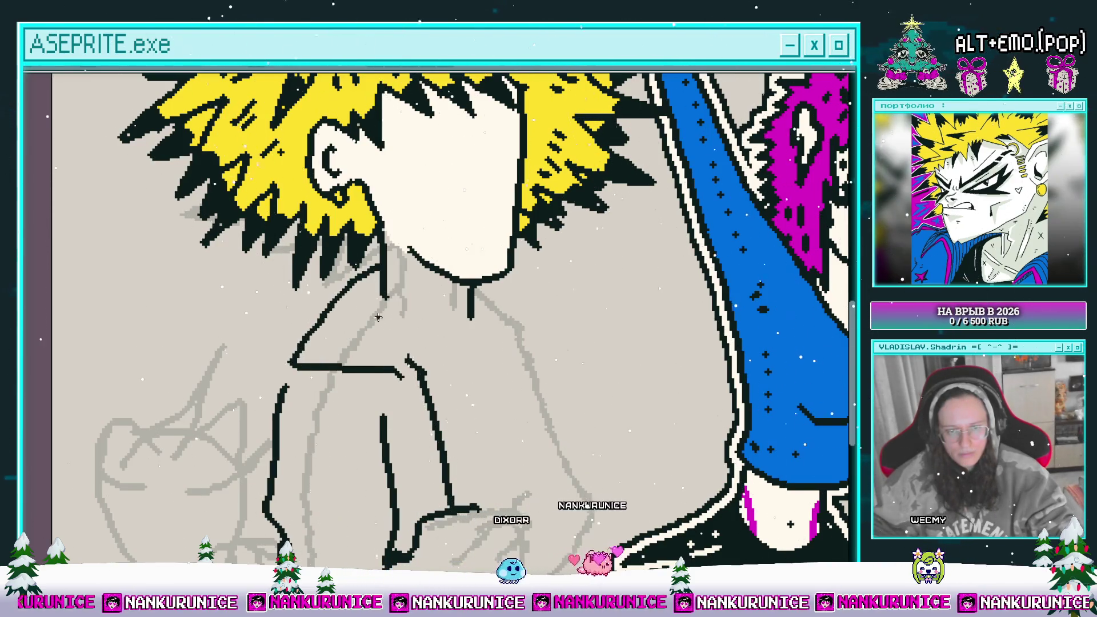
{"action": "mouse_move", "coordinate": [346, 313]}
{"action": "left_mouse_down"}
{"action": "mouse_move", "coordinate": [414, 325]}
{"action": "mouse_move", "coordinate": [427, 380]}
{"action": "left_mouse_up"}
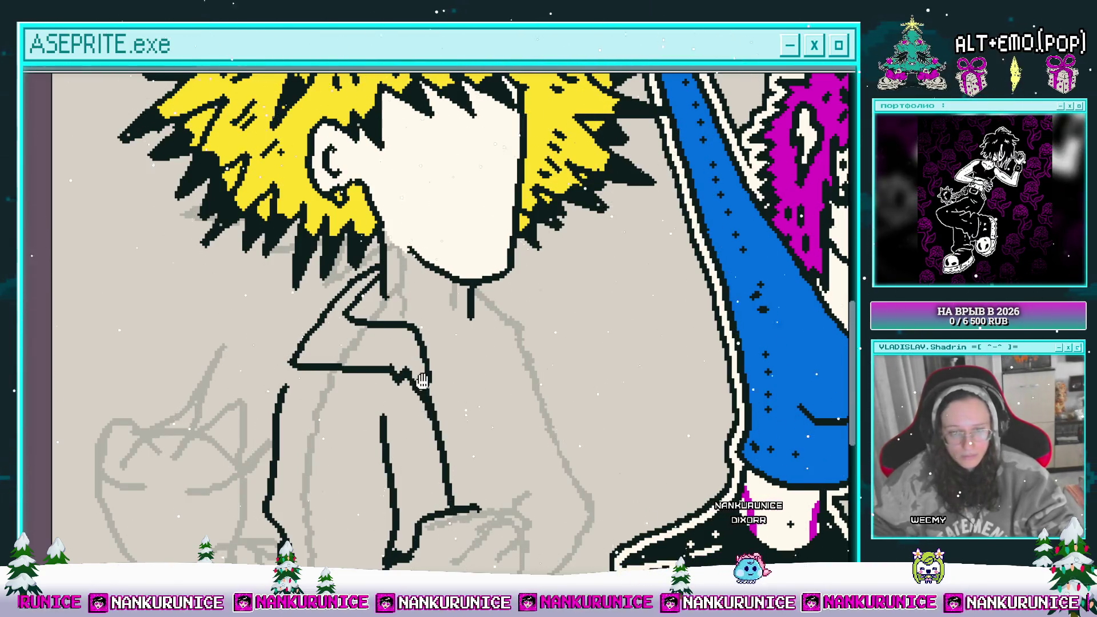
- Fill the boy's neck with cream using the Paint Bucket
{"action": "left_click_drag", "start_coordinate": [422, 381], "coordinate": [465, 358]}
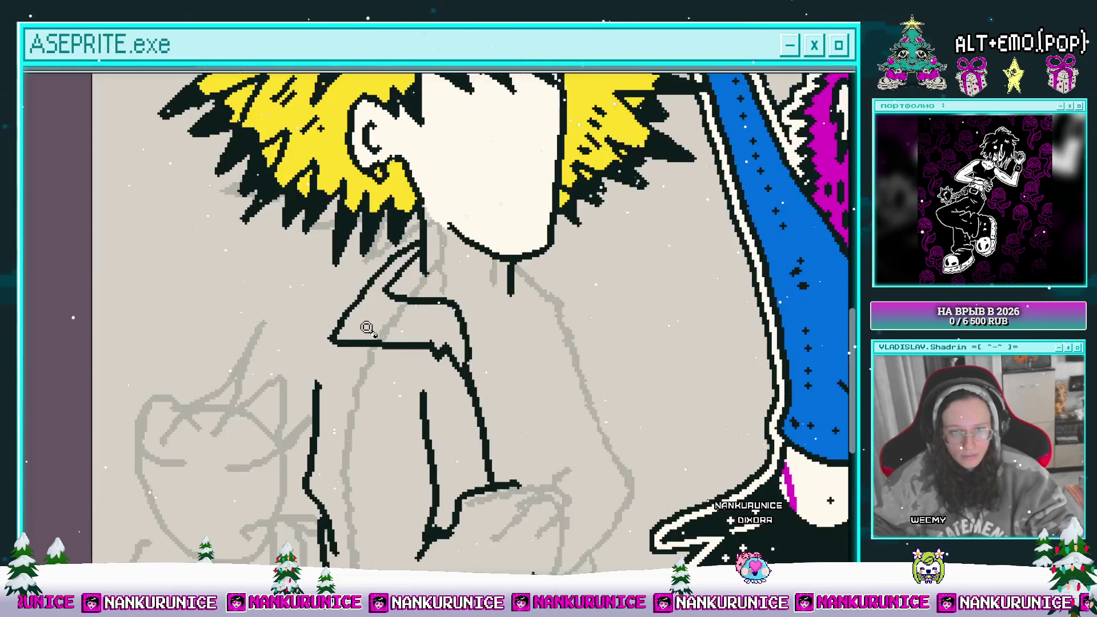
{"action": "left_click_drag", "start_coordinate": [514, 278], "coordinate": [432, 298]}
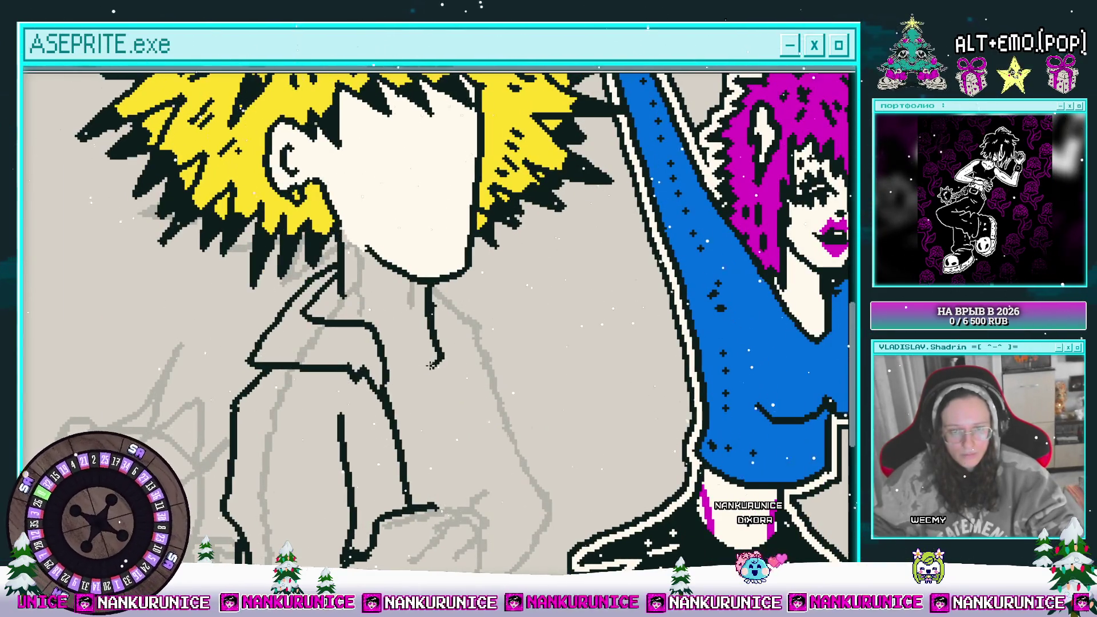
{"action": "left_click_drag", "start_coordinate": [390, 346], "coordinate": [382, 362]}
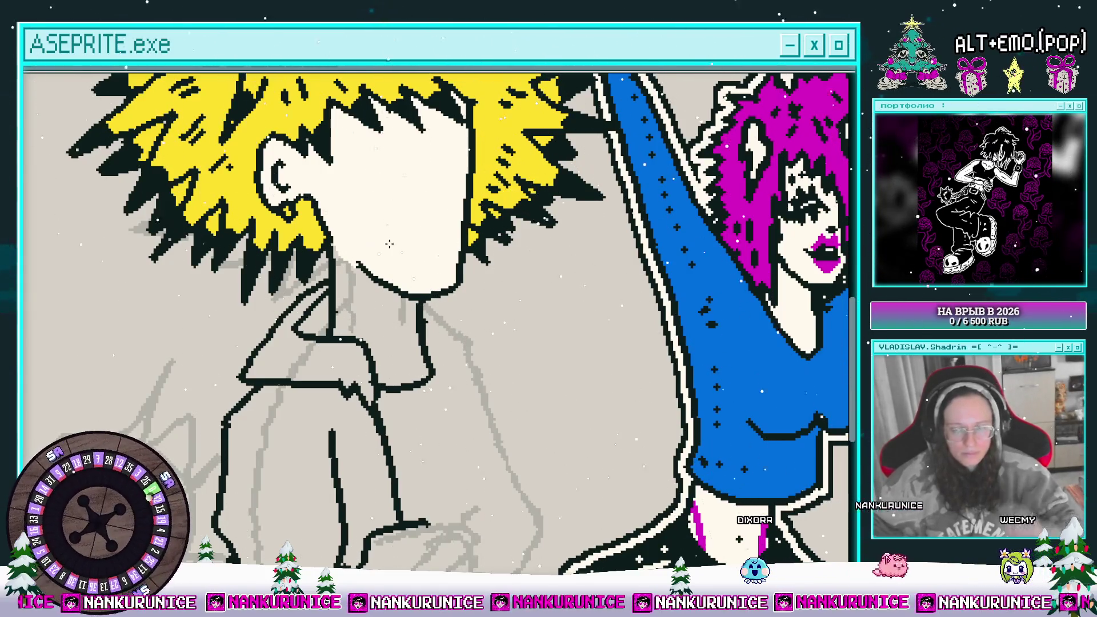
{"action": "left_click", "coordinate": [413, 302]}
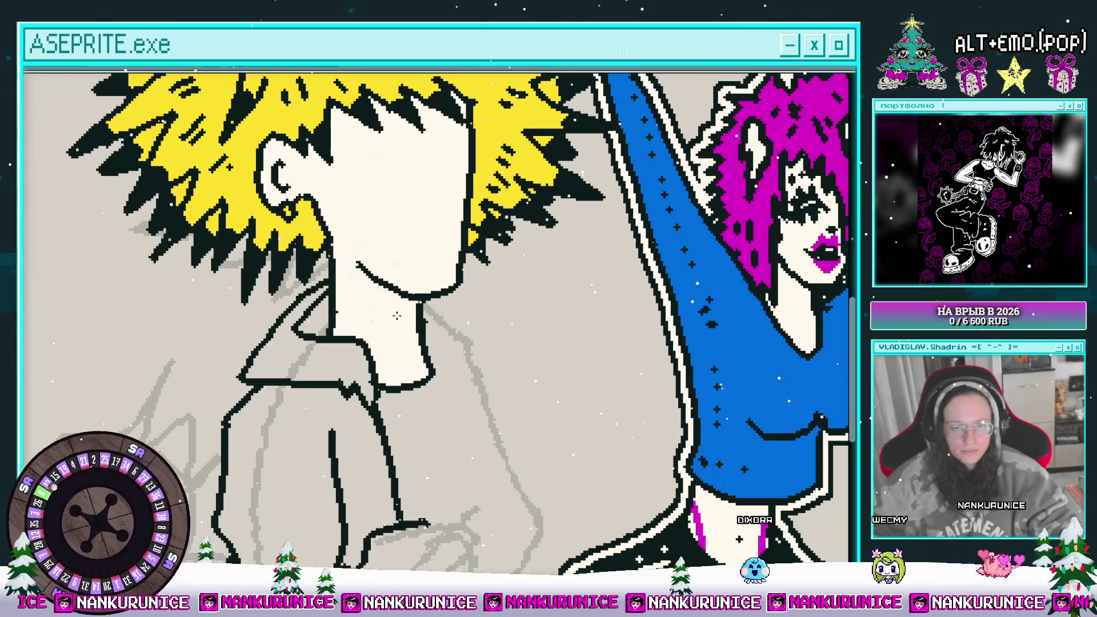
- Save the file with Ctrl+S
{"action": "left_click_drag", "start_coordinate": [391, 321], "coordinate": [408, 318]}
{"action": "left_click_drag", "start_coordinate": [342, 314], "coordinate": [247, 302]}
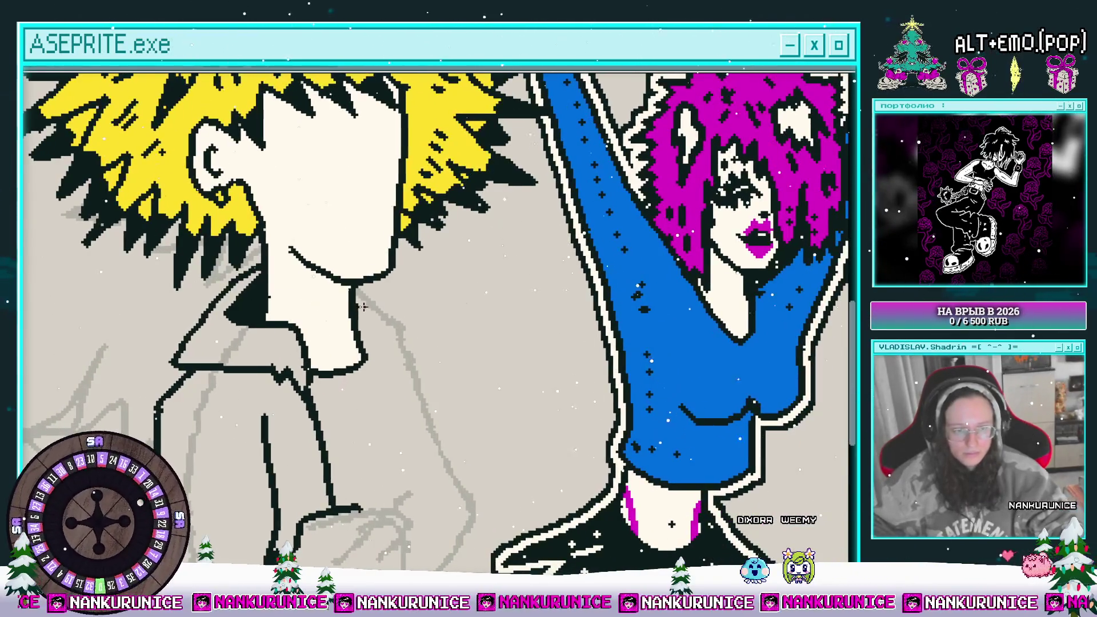
{"action": "key", "text": "ctrl+s"}
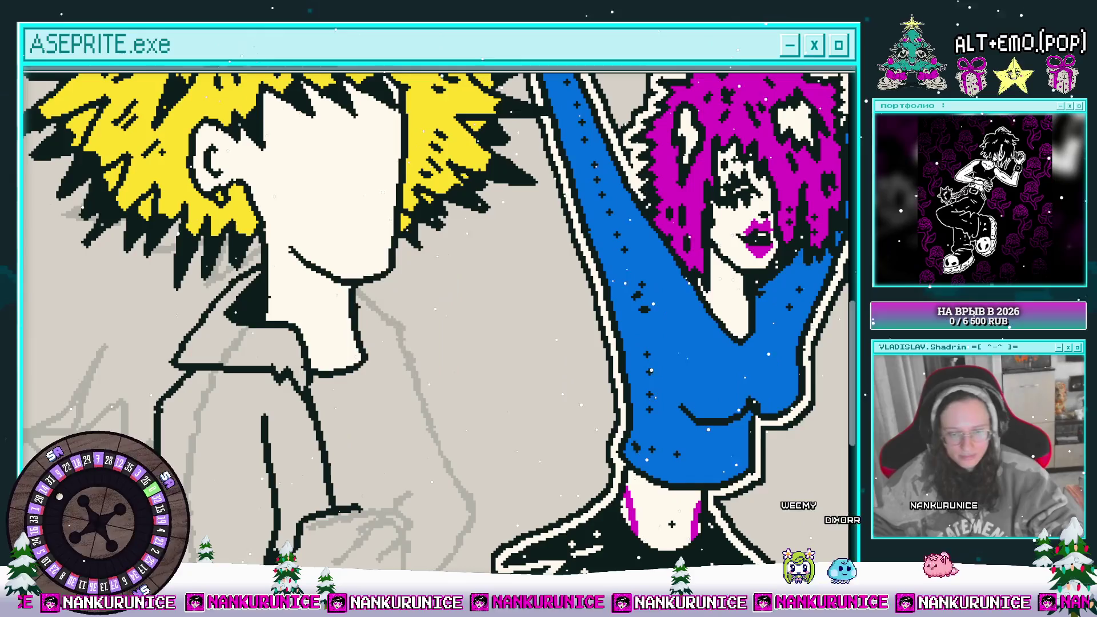